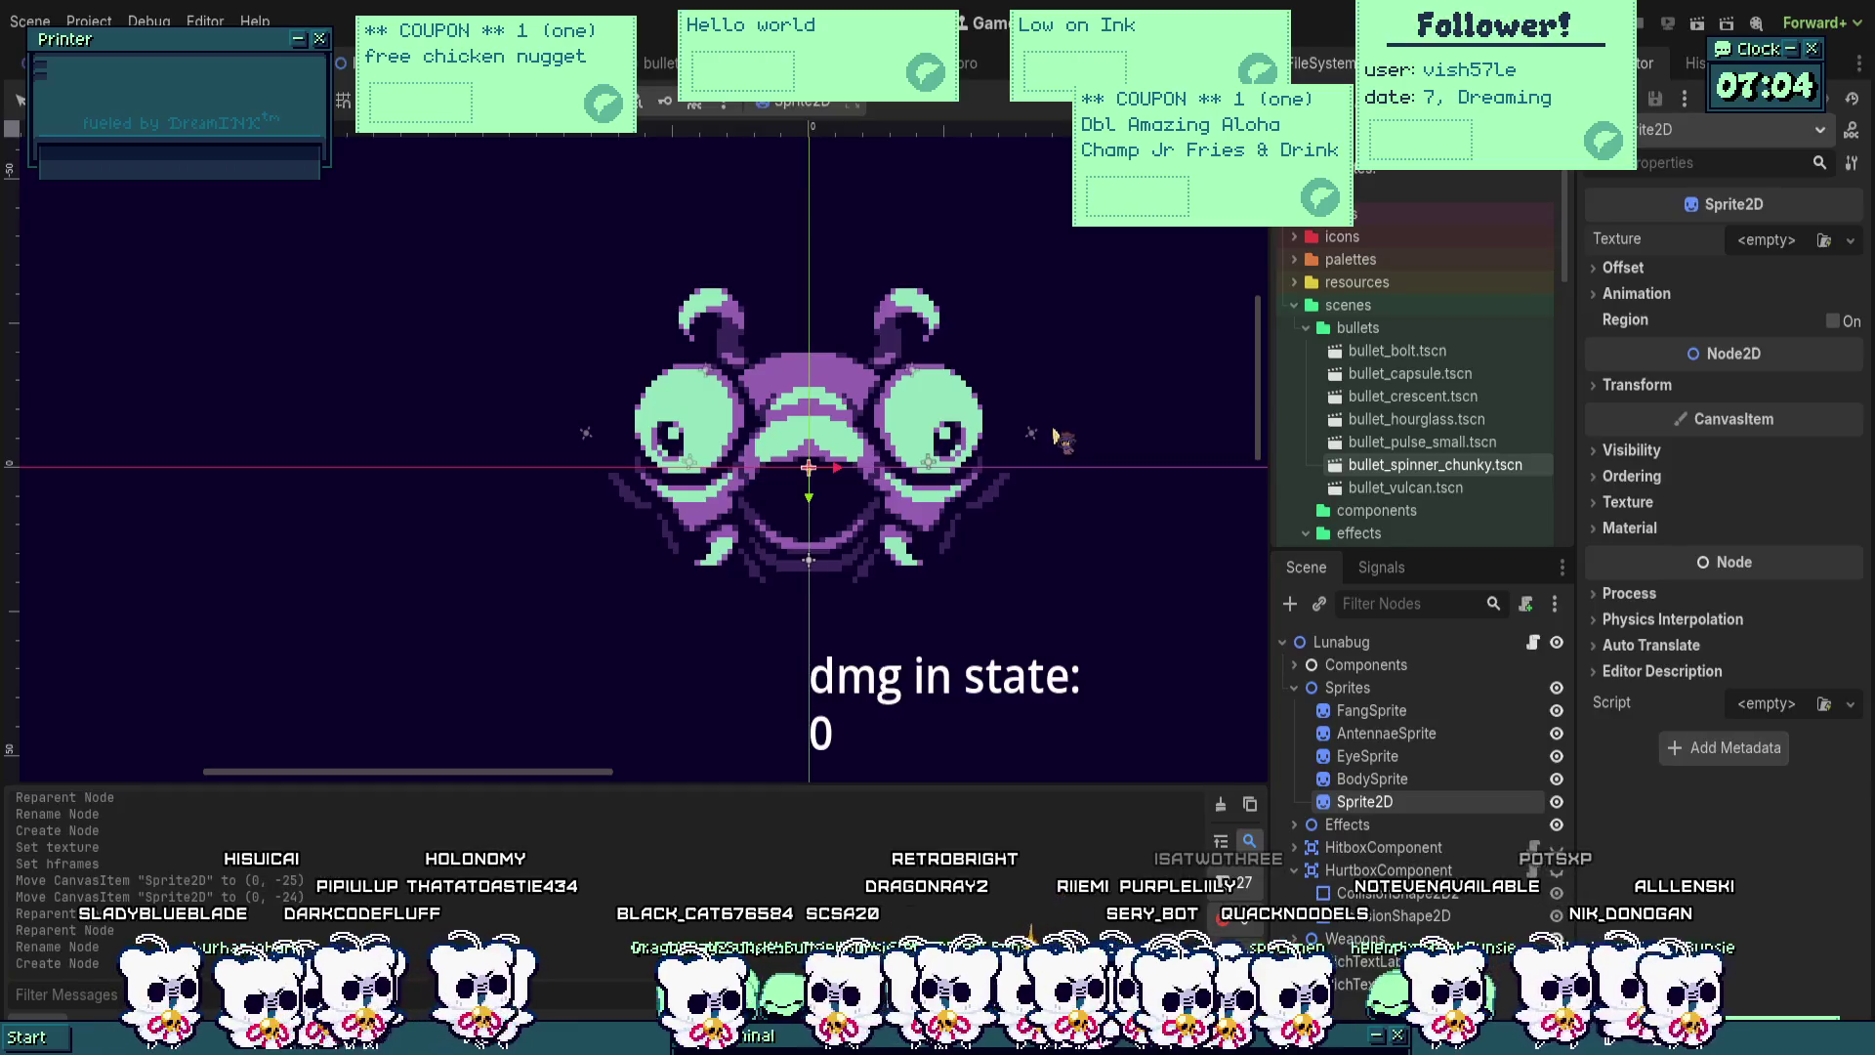
Step: Set the sprite's Animation Hframes to 8 to split the sheet into frames
left_click(1637, 331)
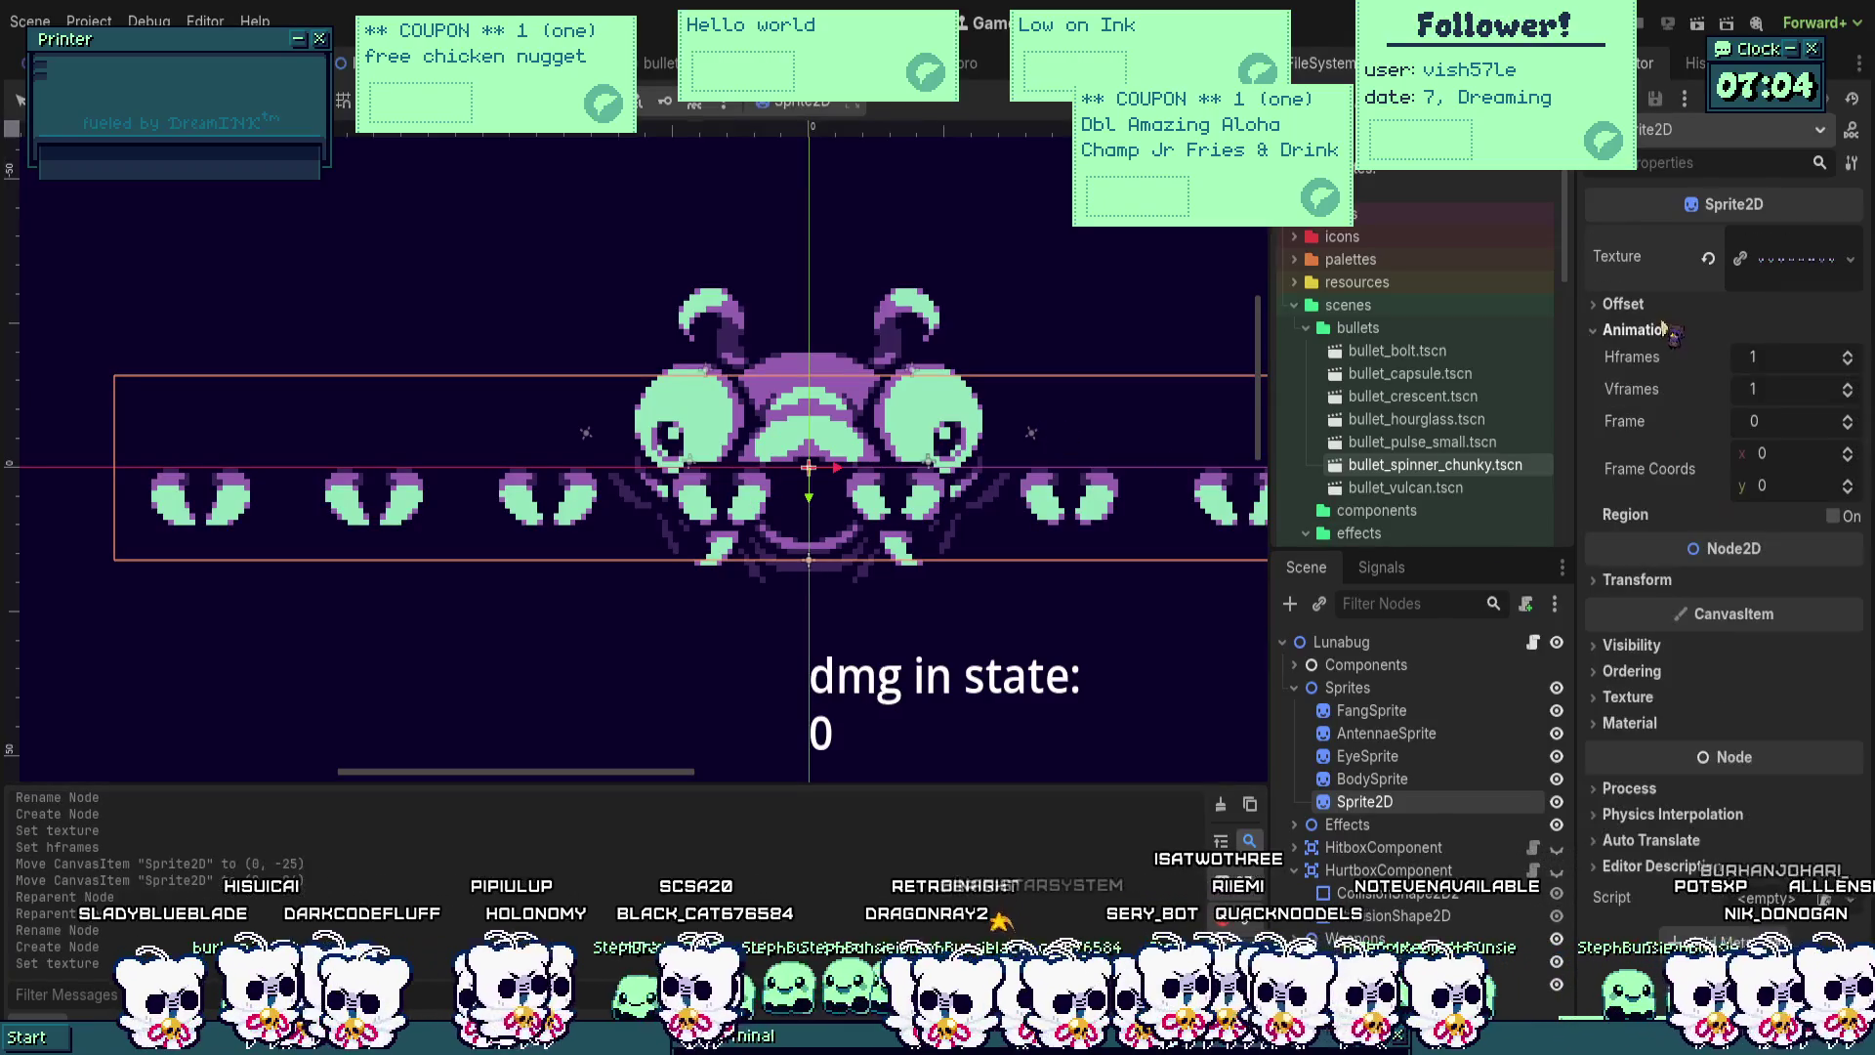
left_click(1852, 358)
left_click(1852, 357)
left_click(1852, 358)
left_click(1852, 358)
left_click(1852, 357)
left_click(1852, 357)
left_click(1852, 357)
scroll(764, 454, "up", 5)
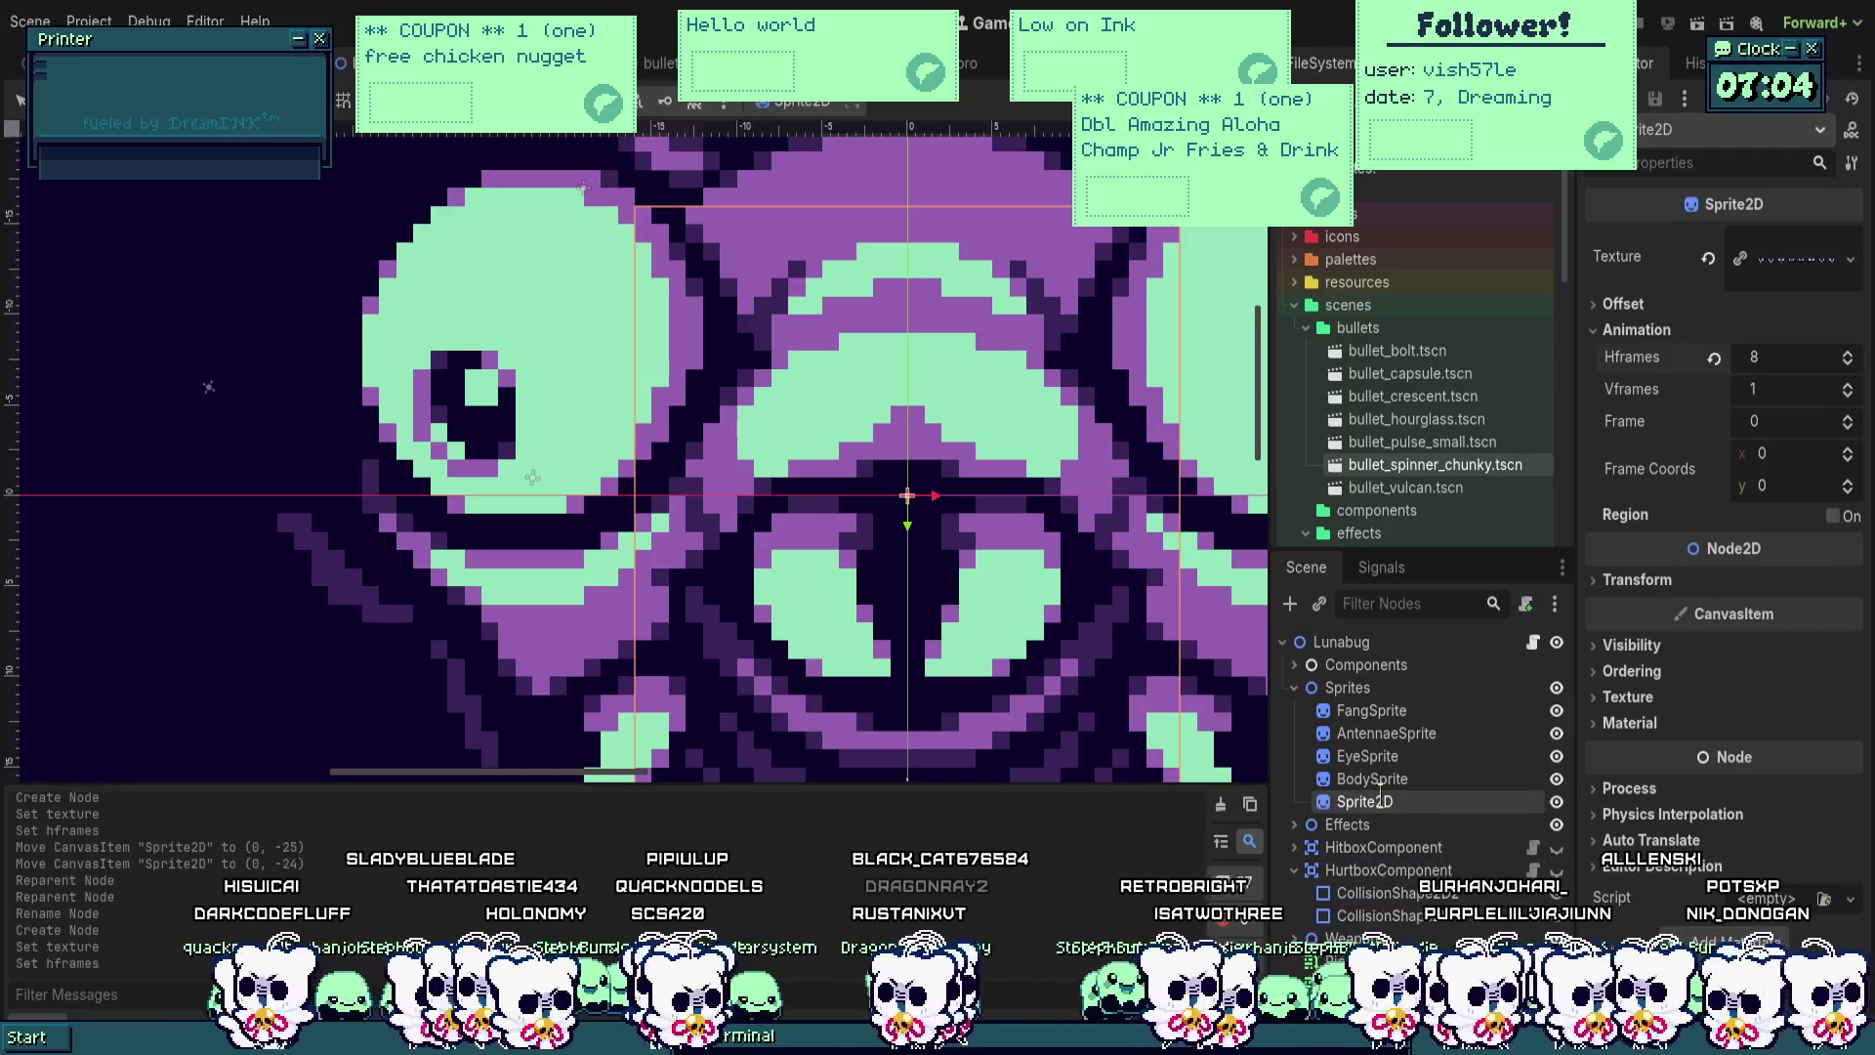
Step: Rename the sprite node MouthSprite and save the scene
double_click(1367, 801)
type("MouthSprite")
key("Return")
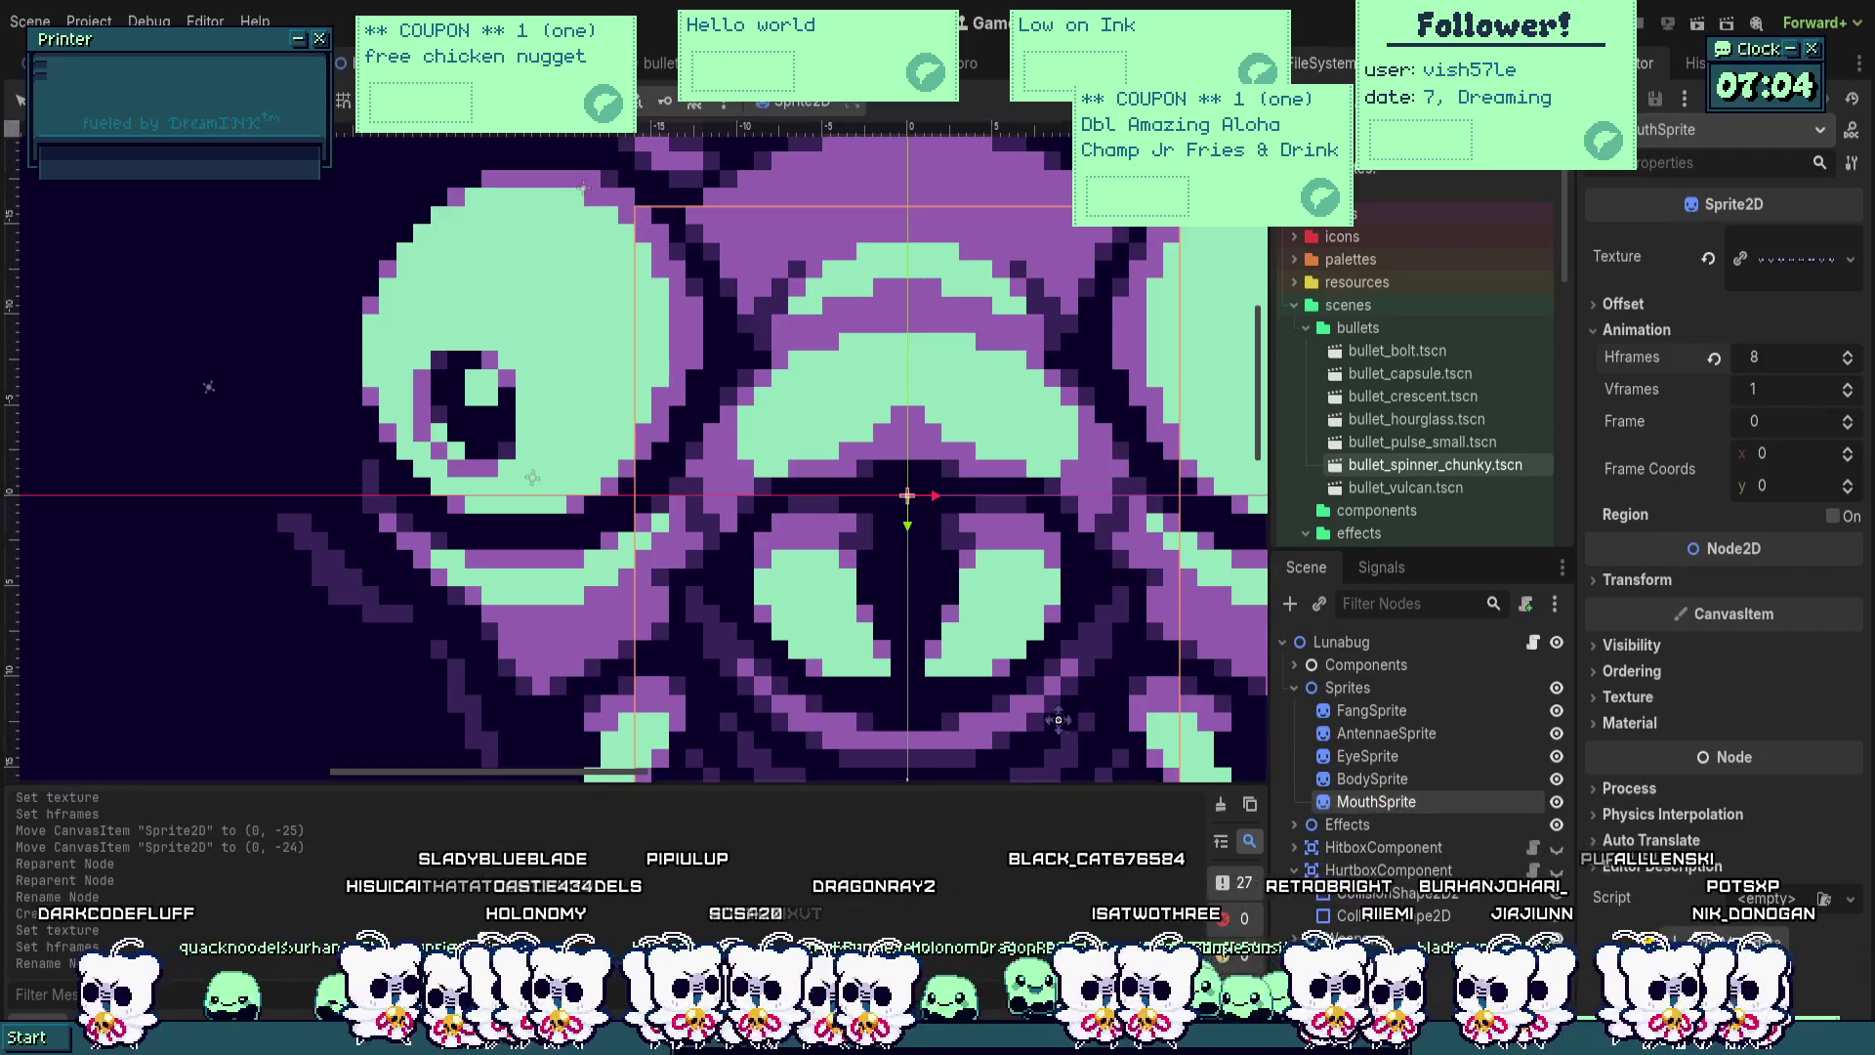
scroll(860, 571, "up", 1)
scroll(859, 571, "down", 6)
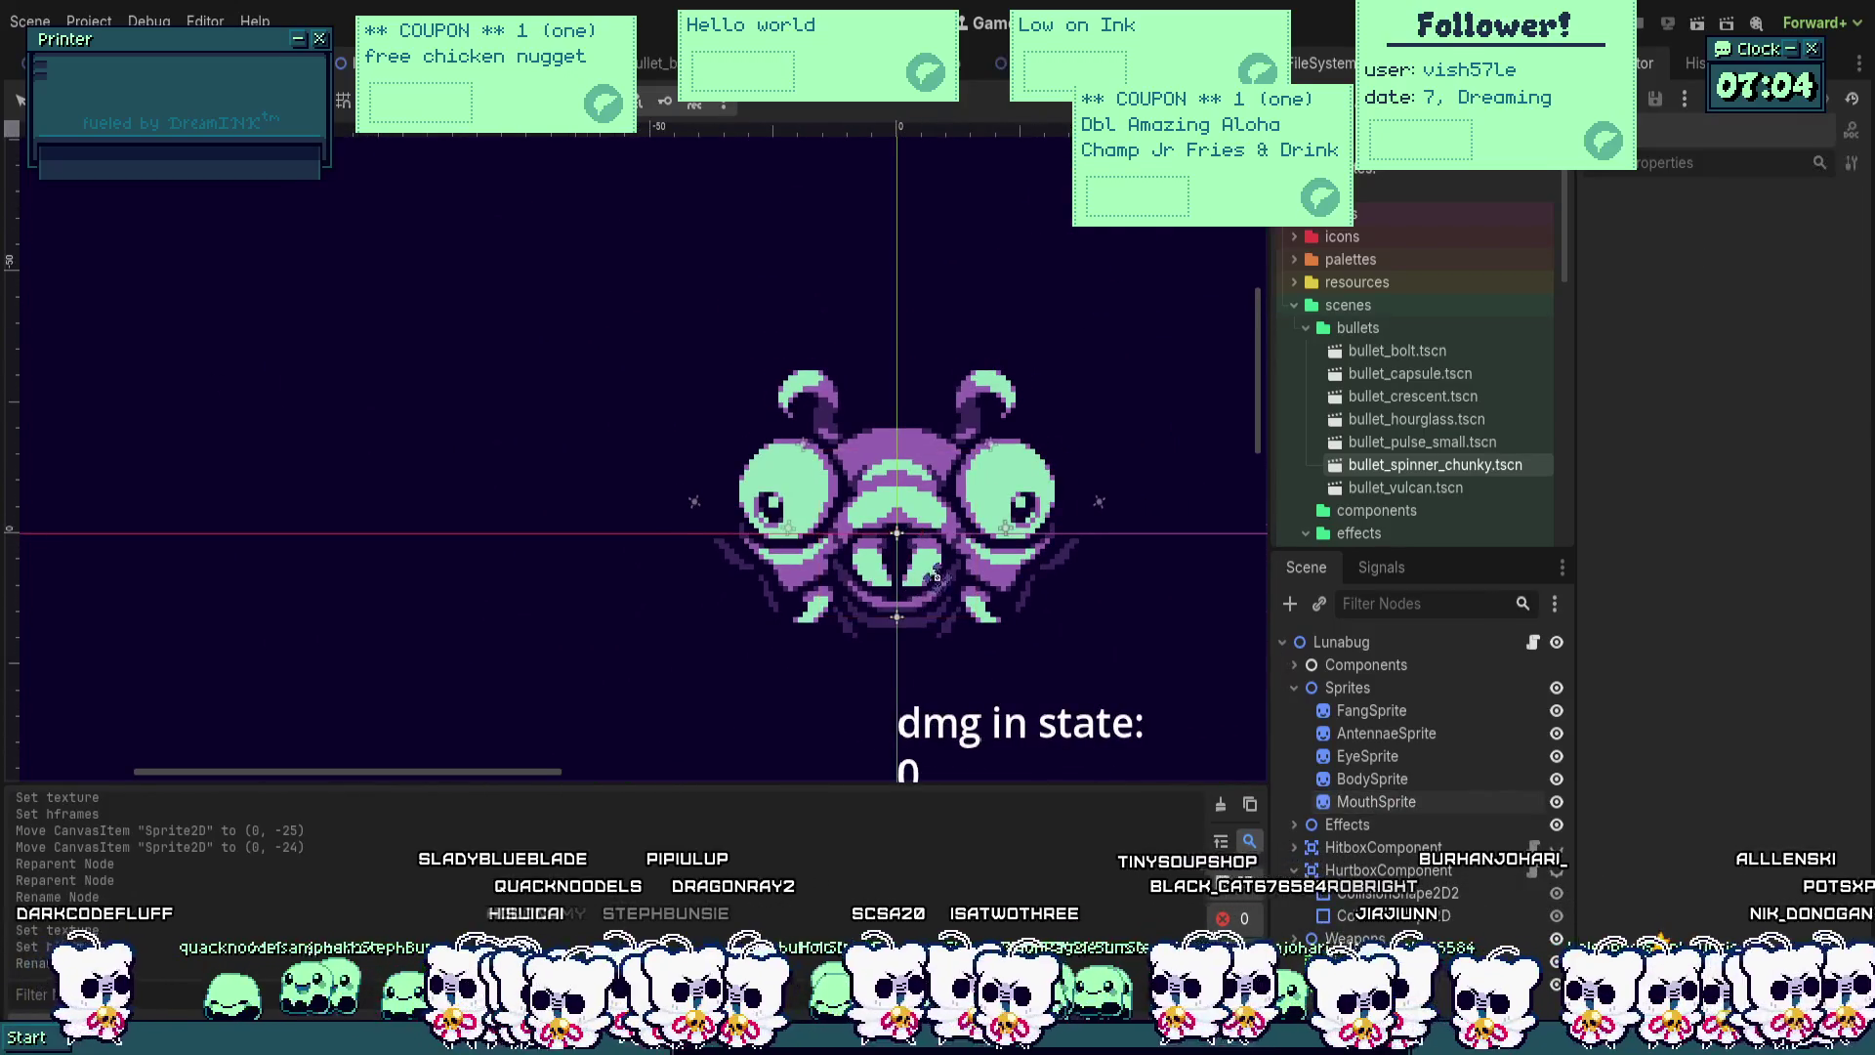
key("ctrl+s")
left_click(1346, 687)
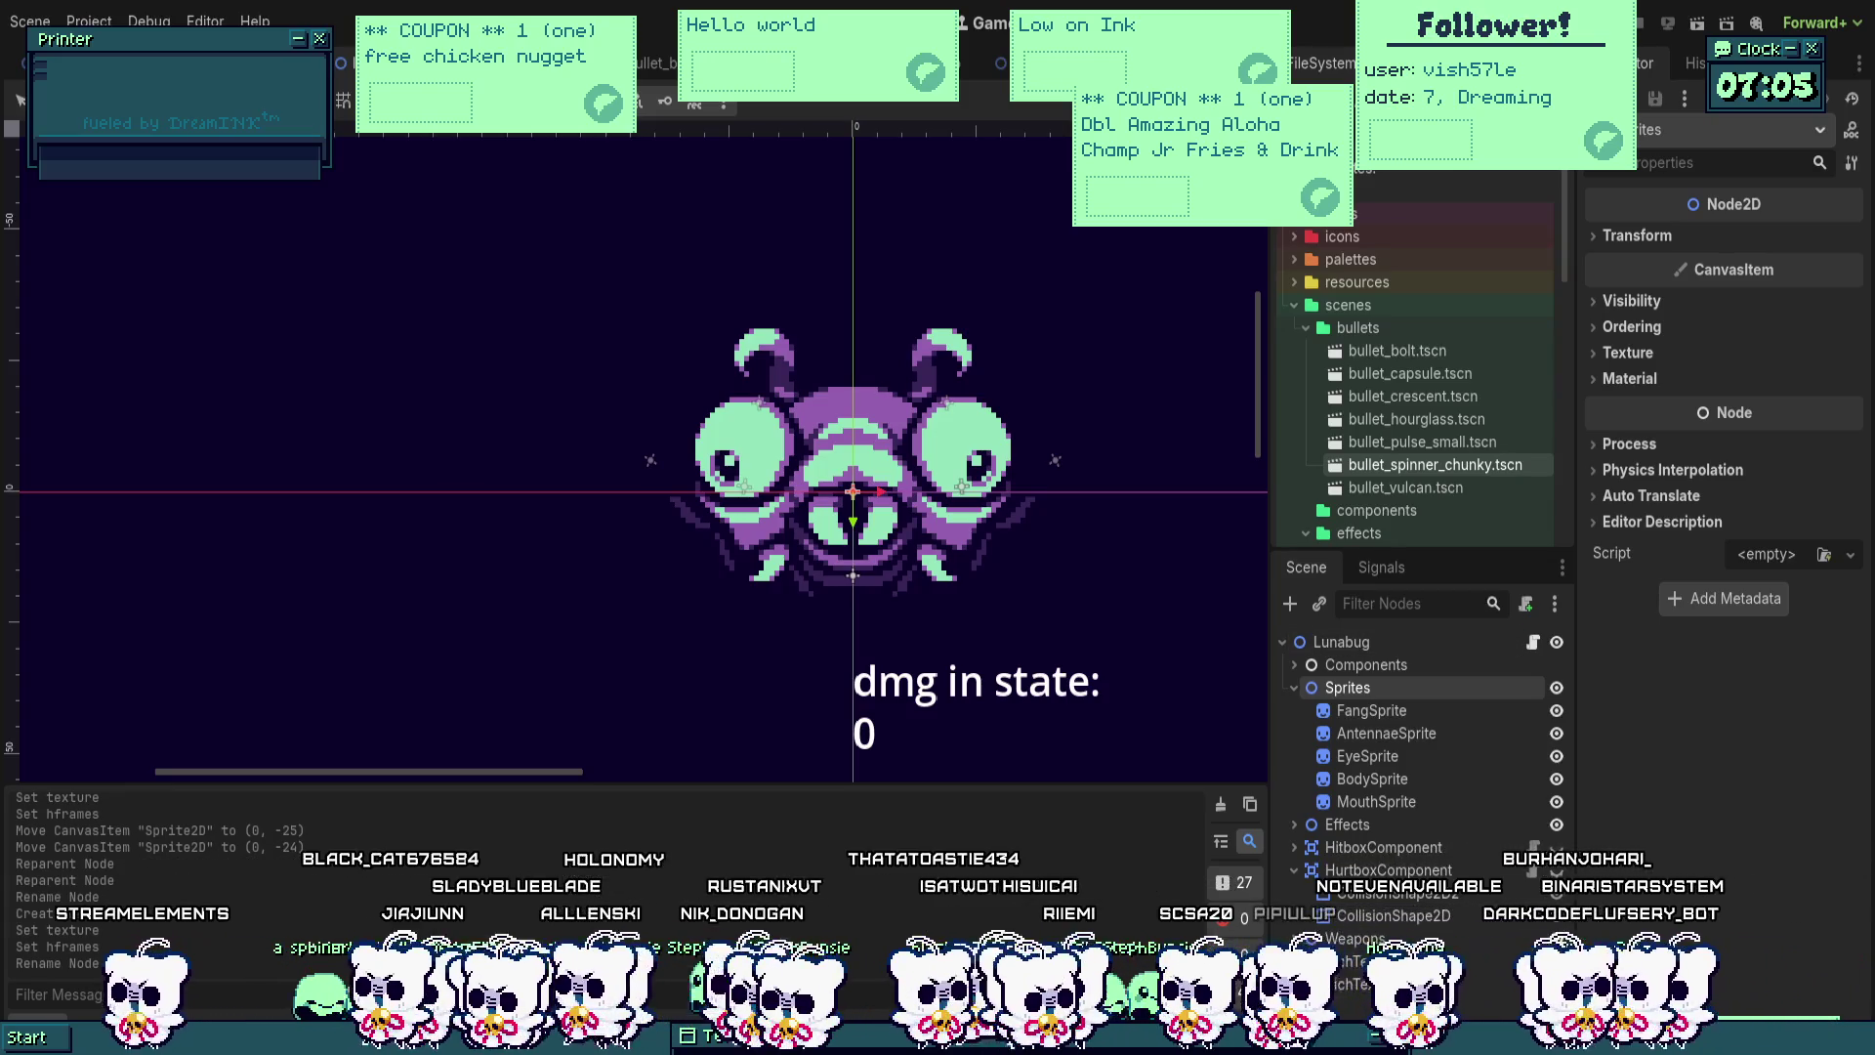
Step: Add a new empty Sprite2D beneath MouthSprite in the Sprites group
scroll(976, 449, "up", 1)
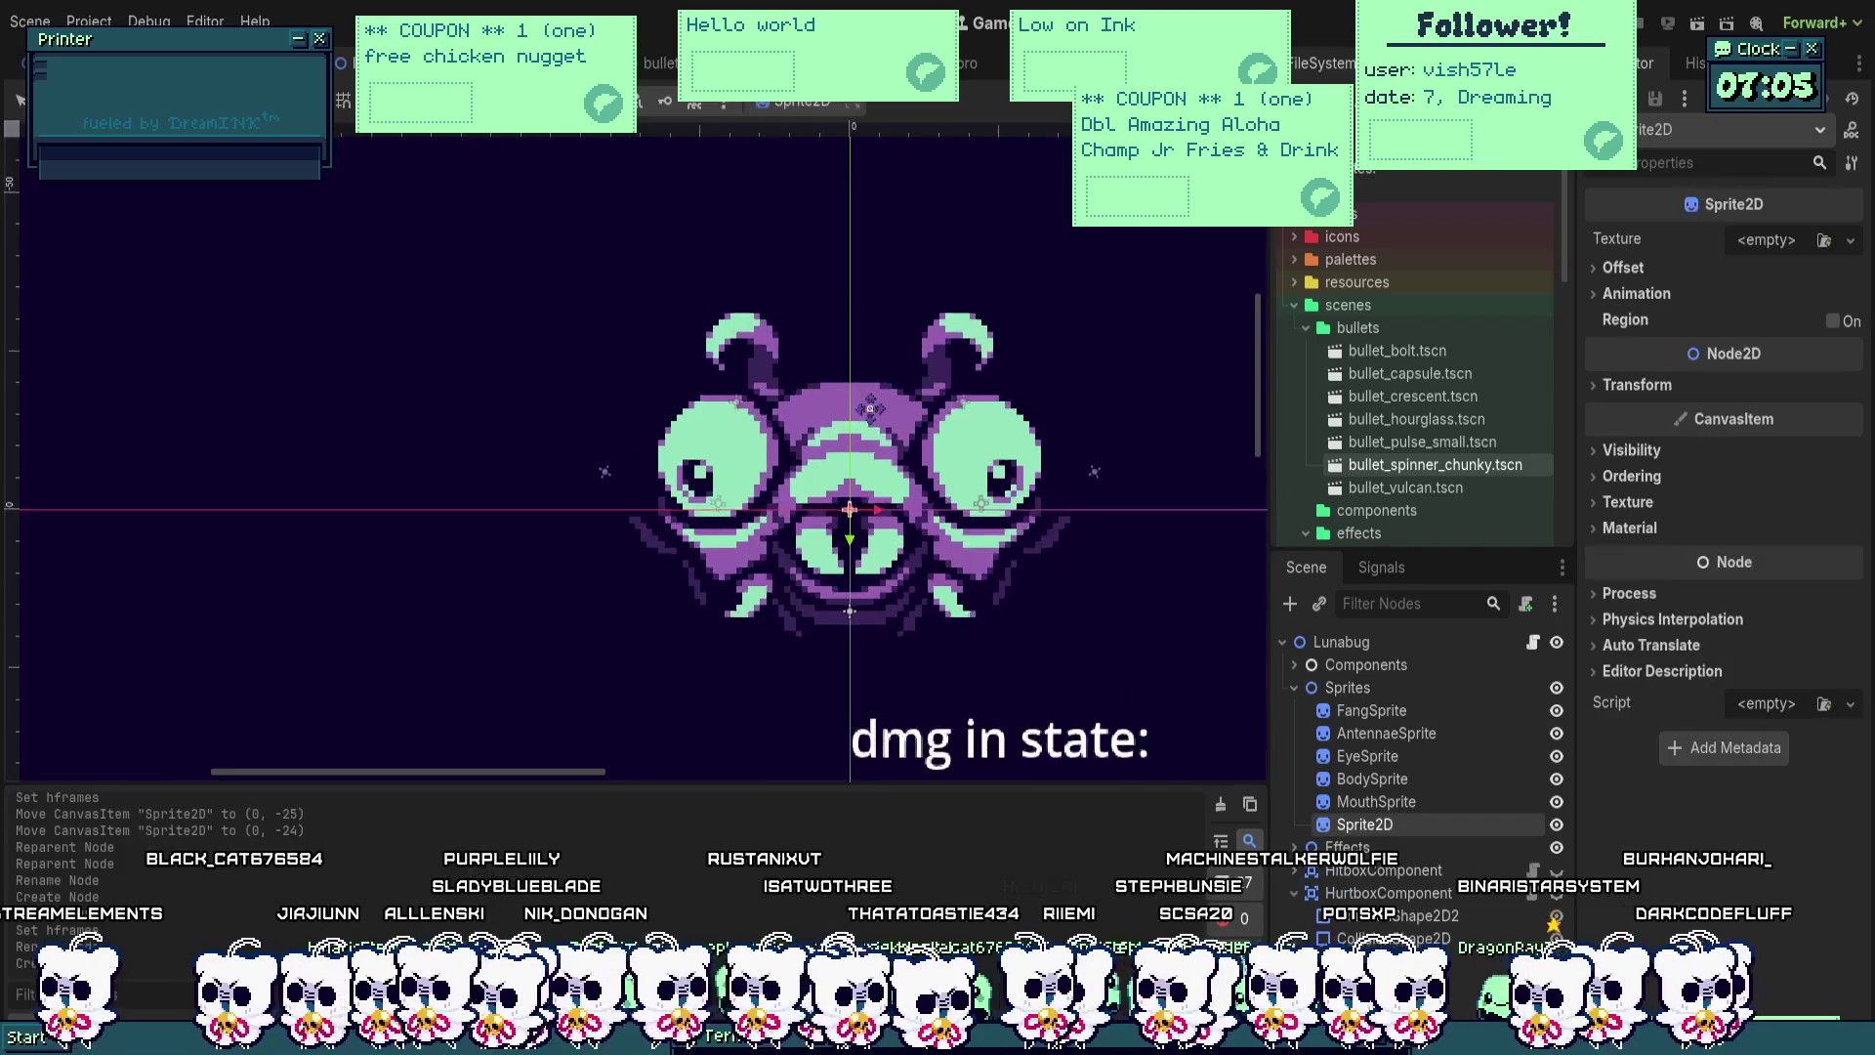
Step: Rename the new sprite LeftWing and save the scene
double_click(1385, 824)
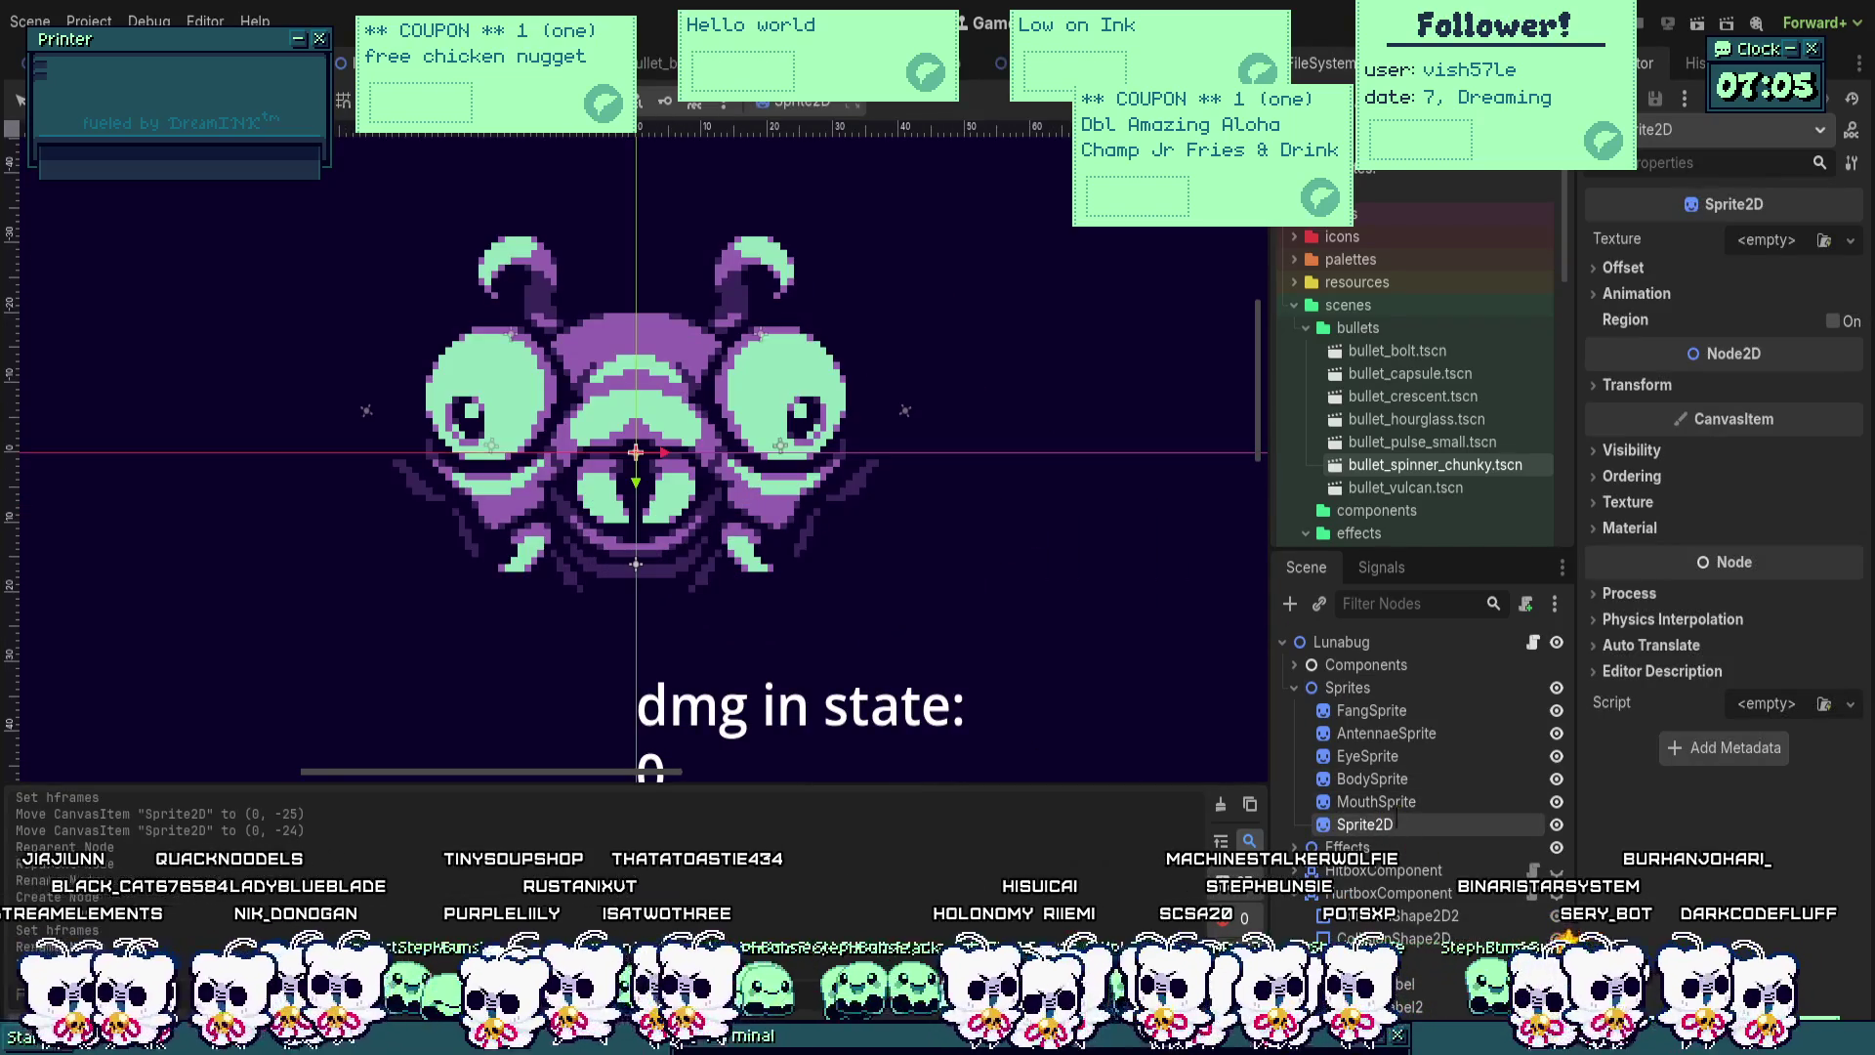
type("LeftWing")
key("Return")
key("ctrl+s")
Step: Assign the wing image as LeftWing's texture and add a Node2D under Sprites
key("f")
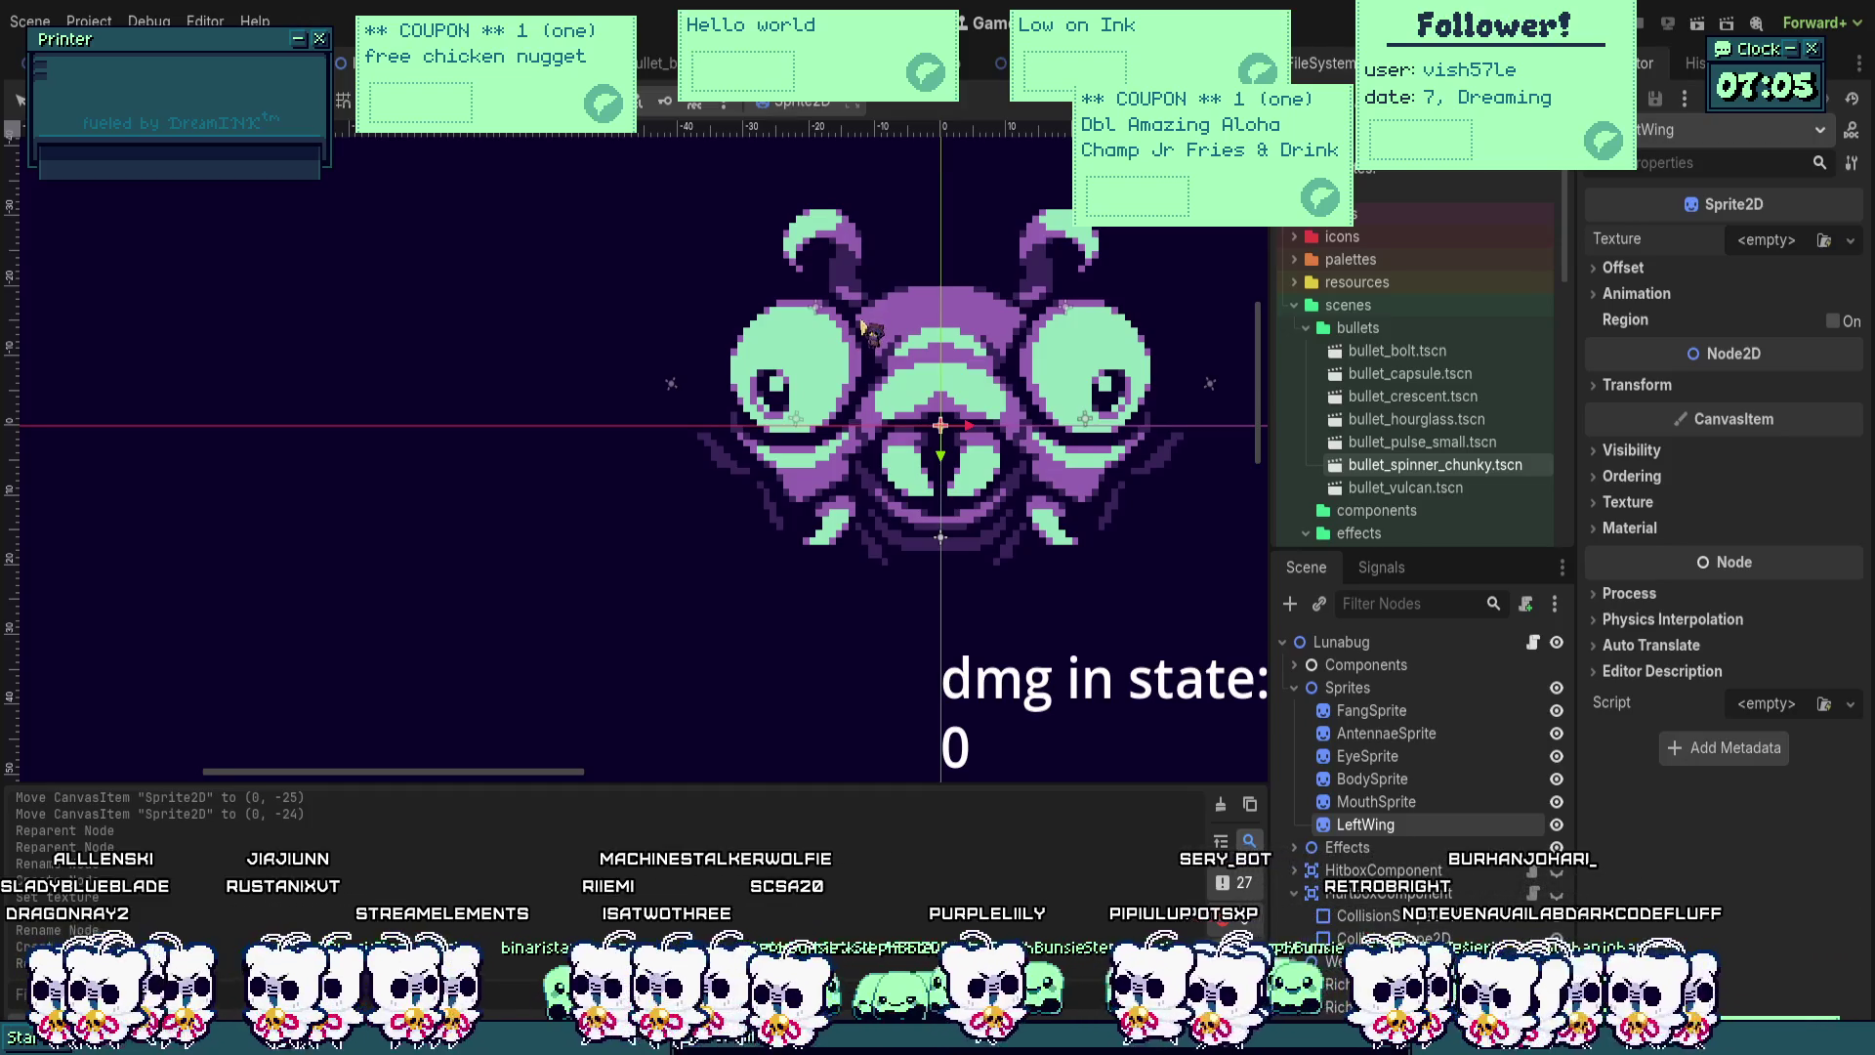
key("ctrl+shift+z")
scroll(842, 347, "down", 3)
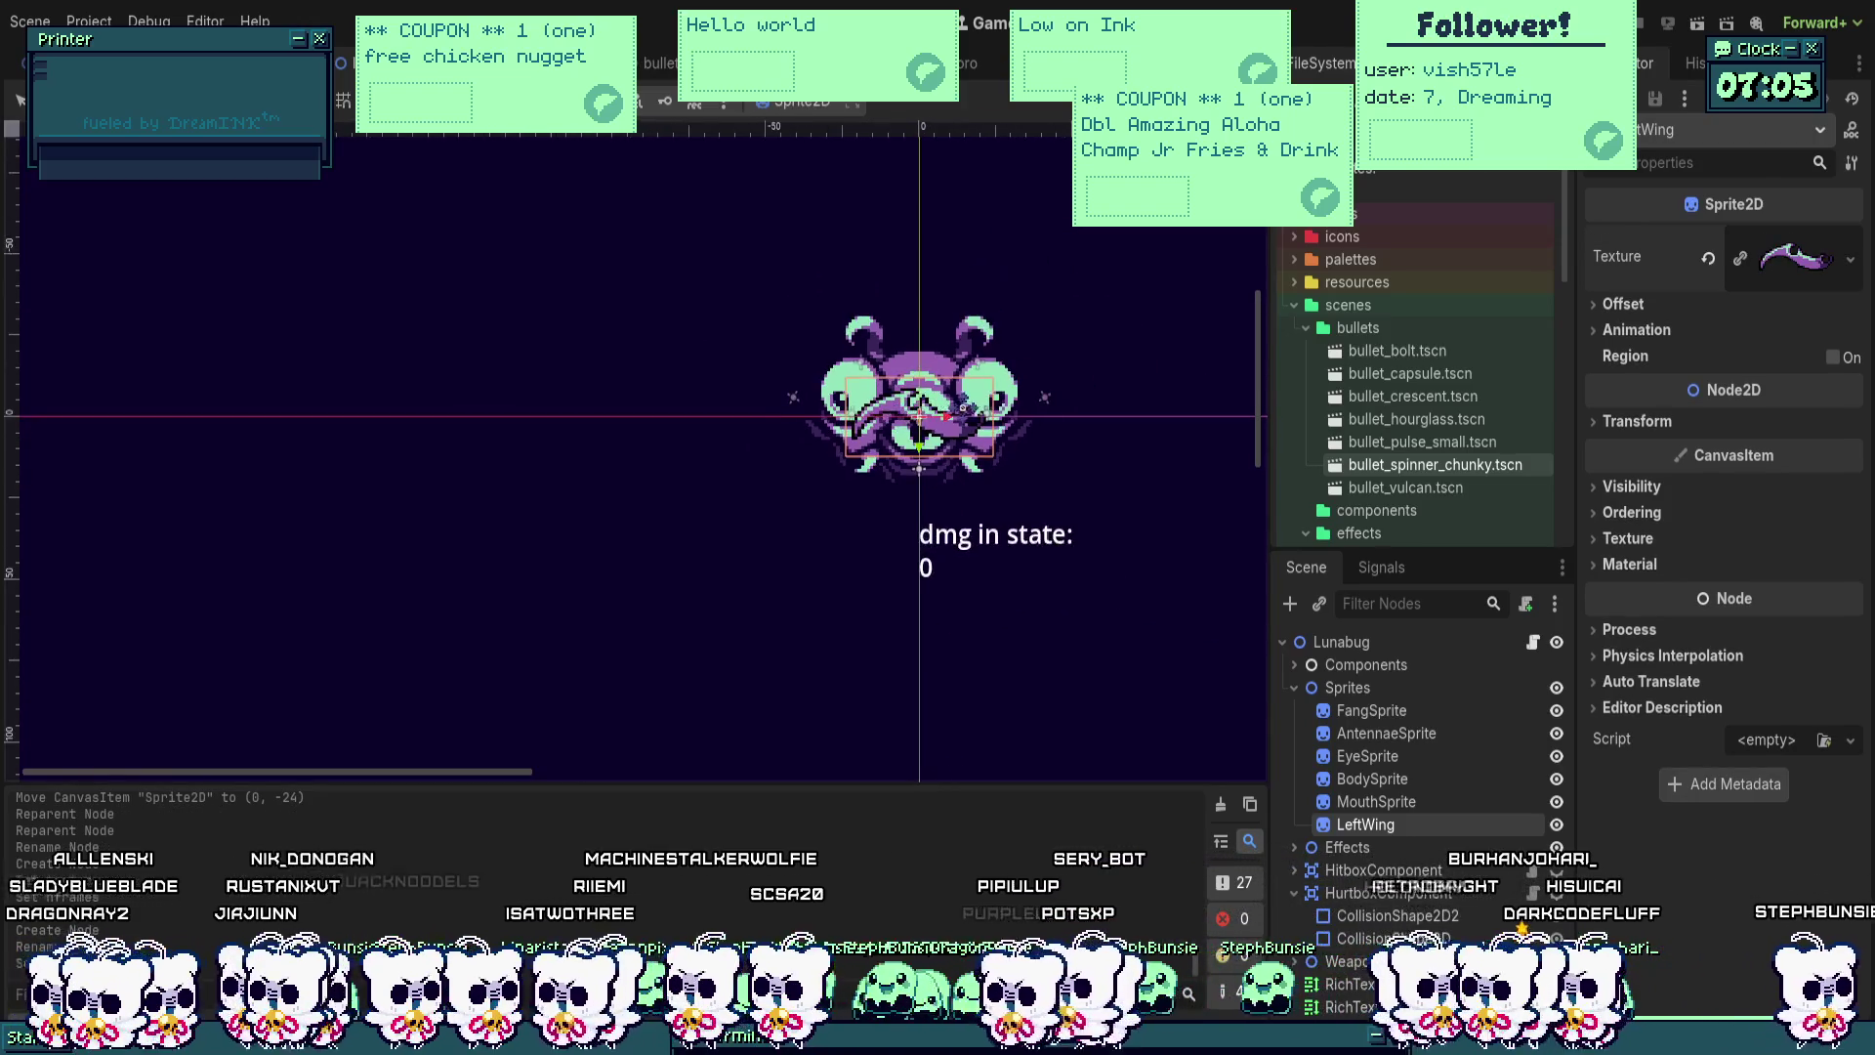
scroll(842, 348, "up", 1)
left_click(1366, 688)
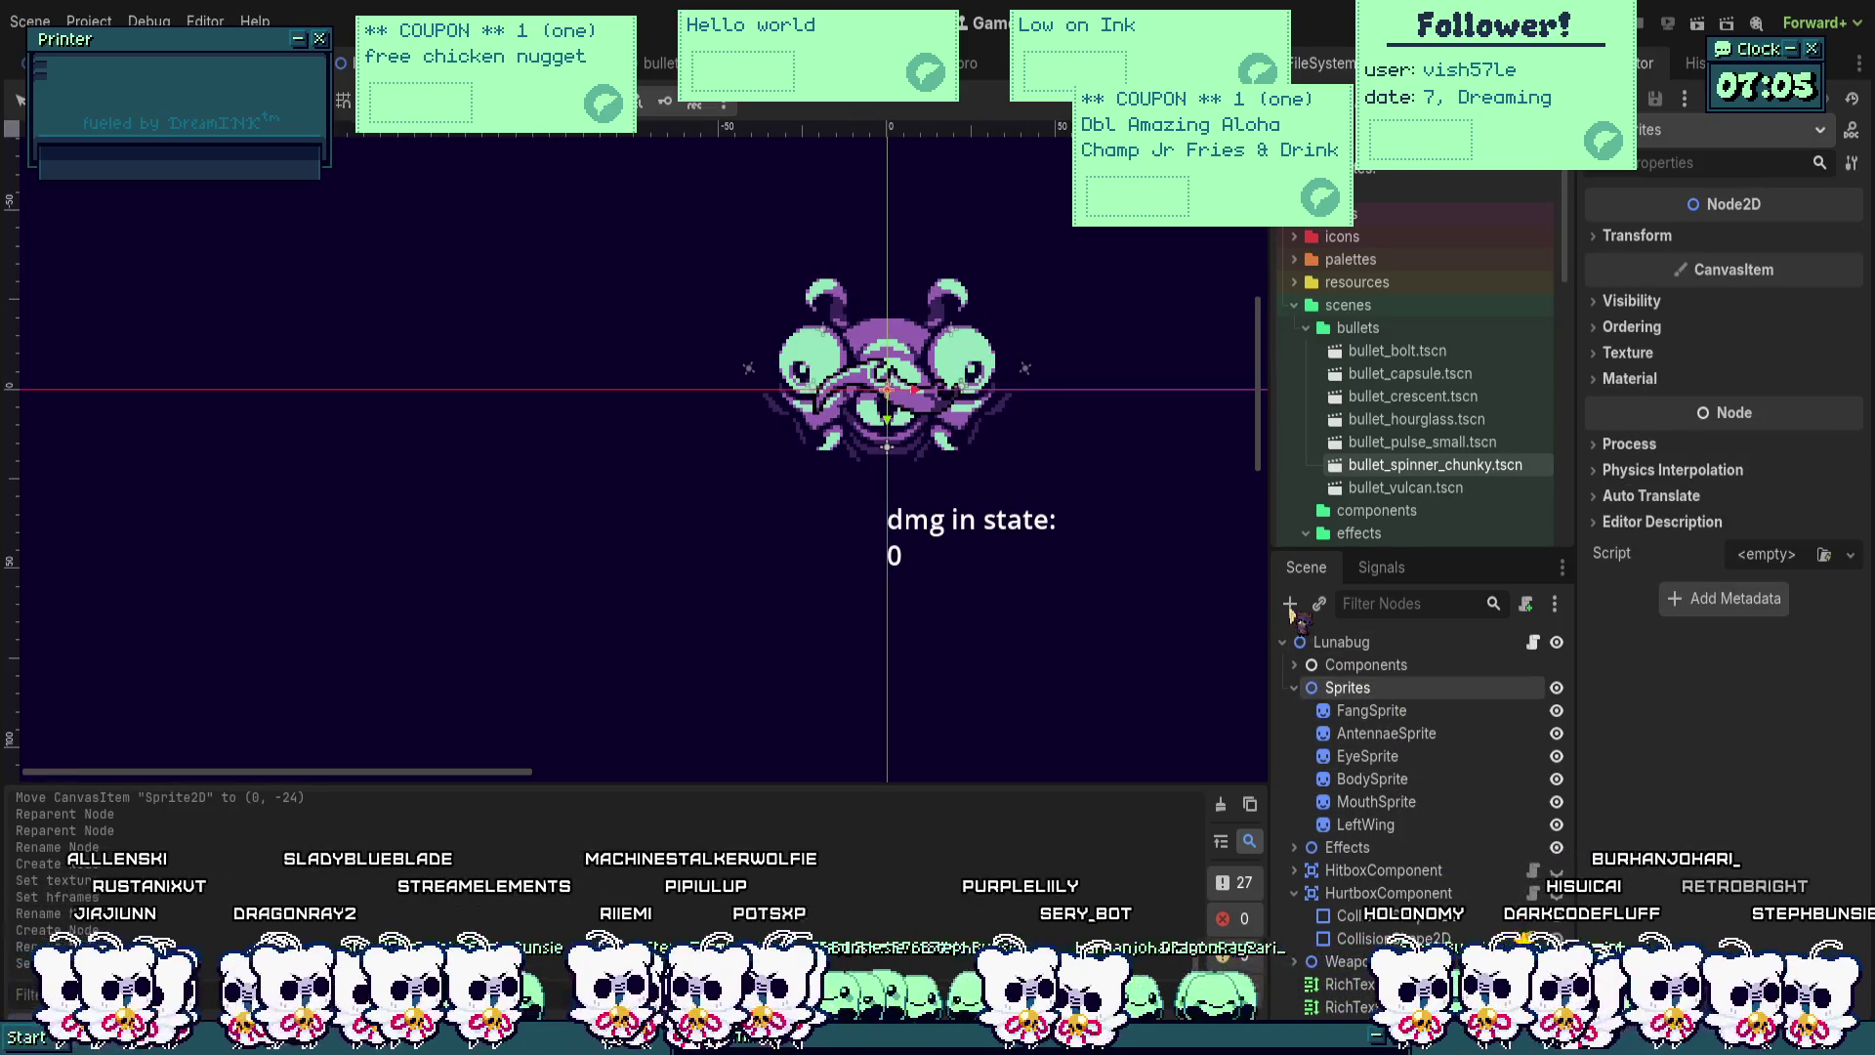
left_click(1290, 605)
Step: Name the new Node2D LeftWing2 and move the LeftWing sprite inside it
key("F2")
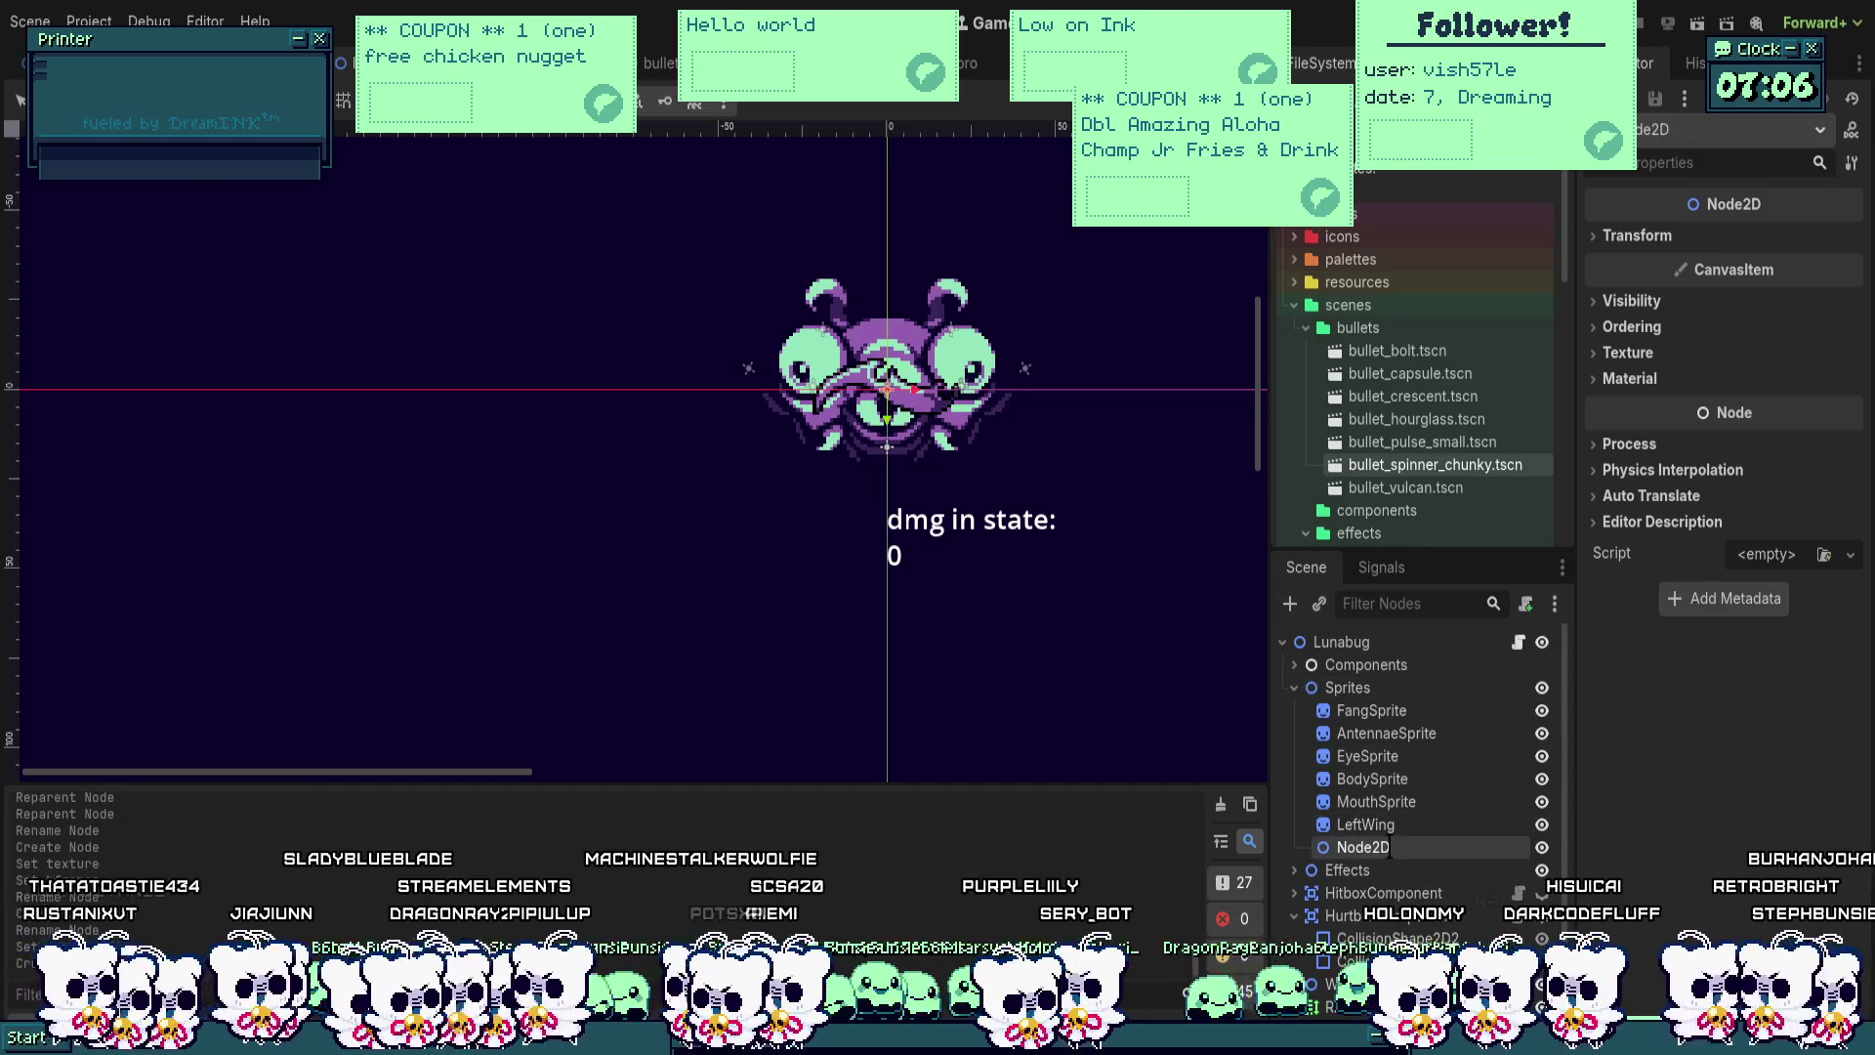
type("LeftWing2")
key("Return")
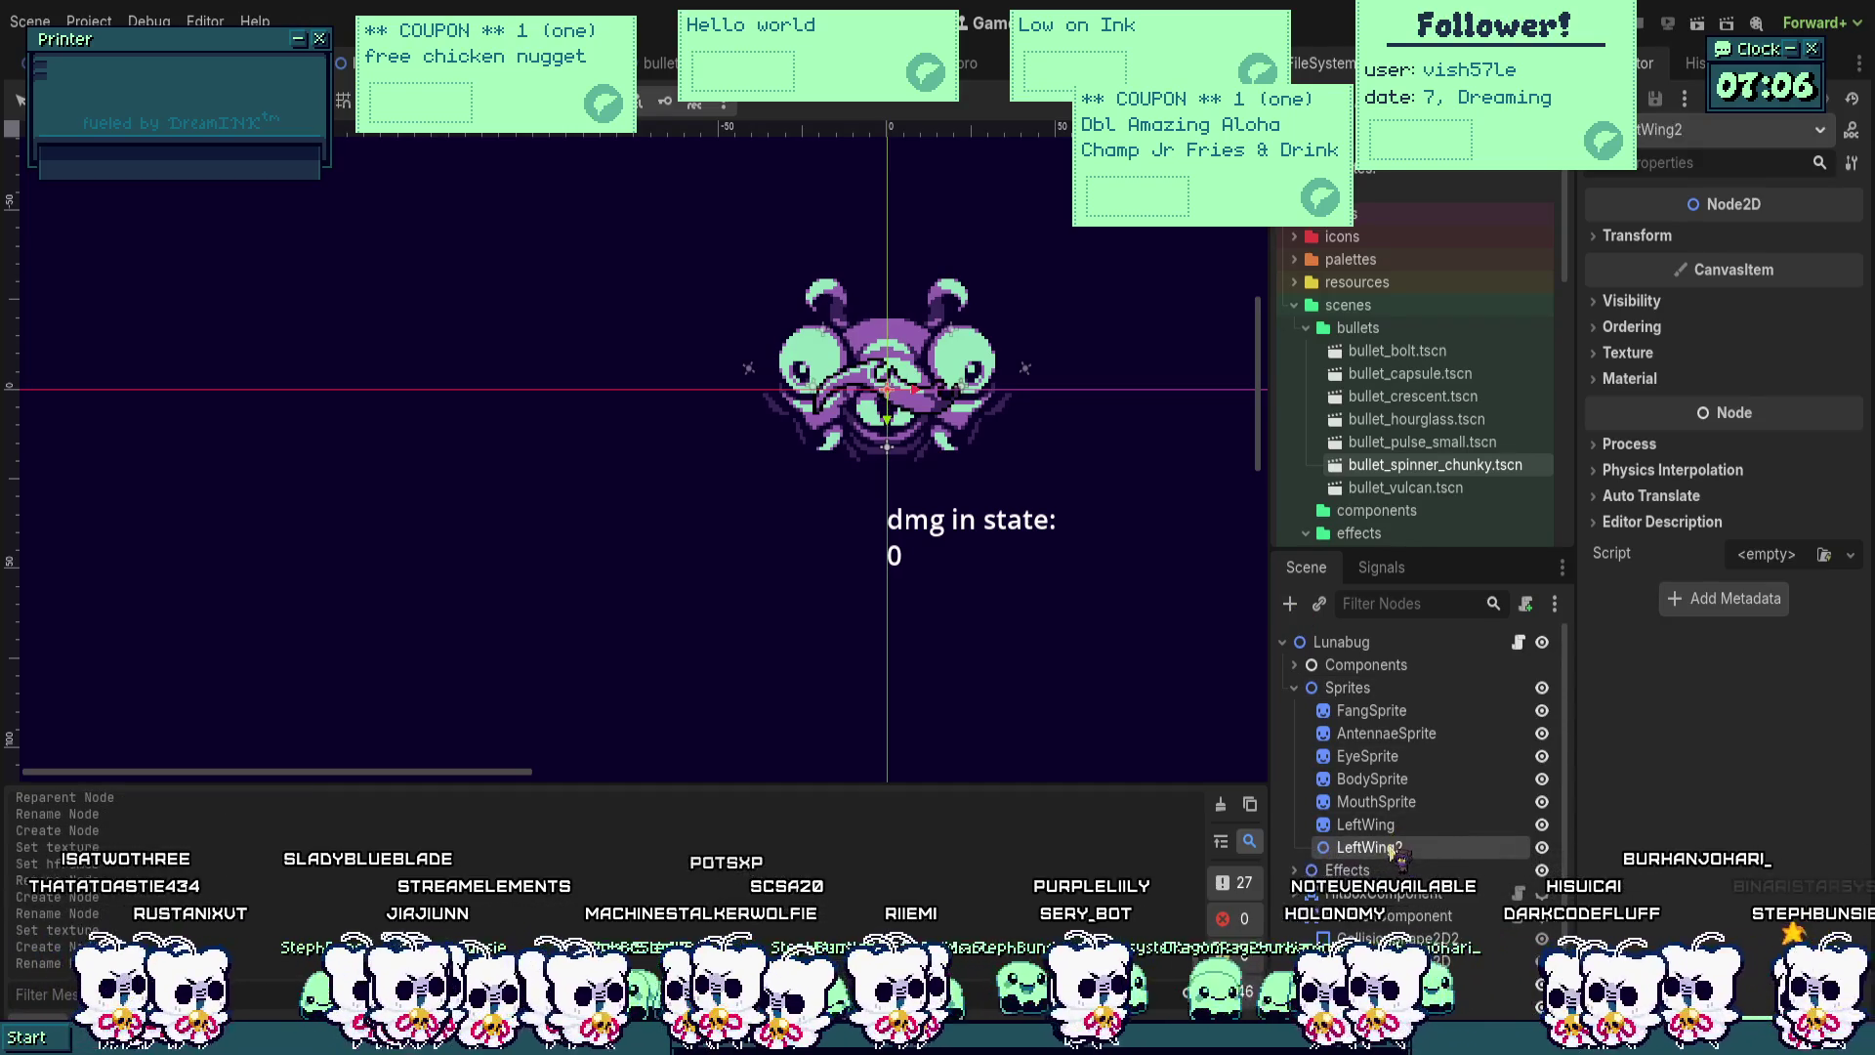
left_click_drag(1436, 826, 1412, 847)
left_click(1410, 826)
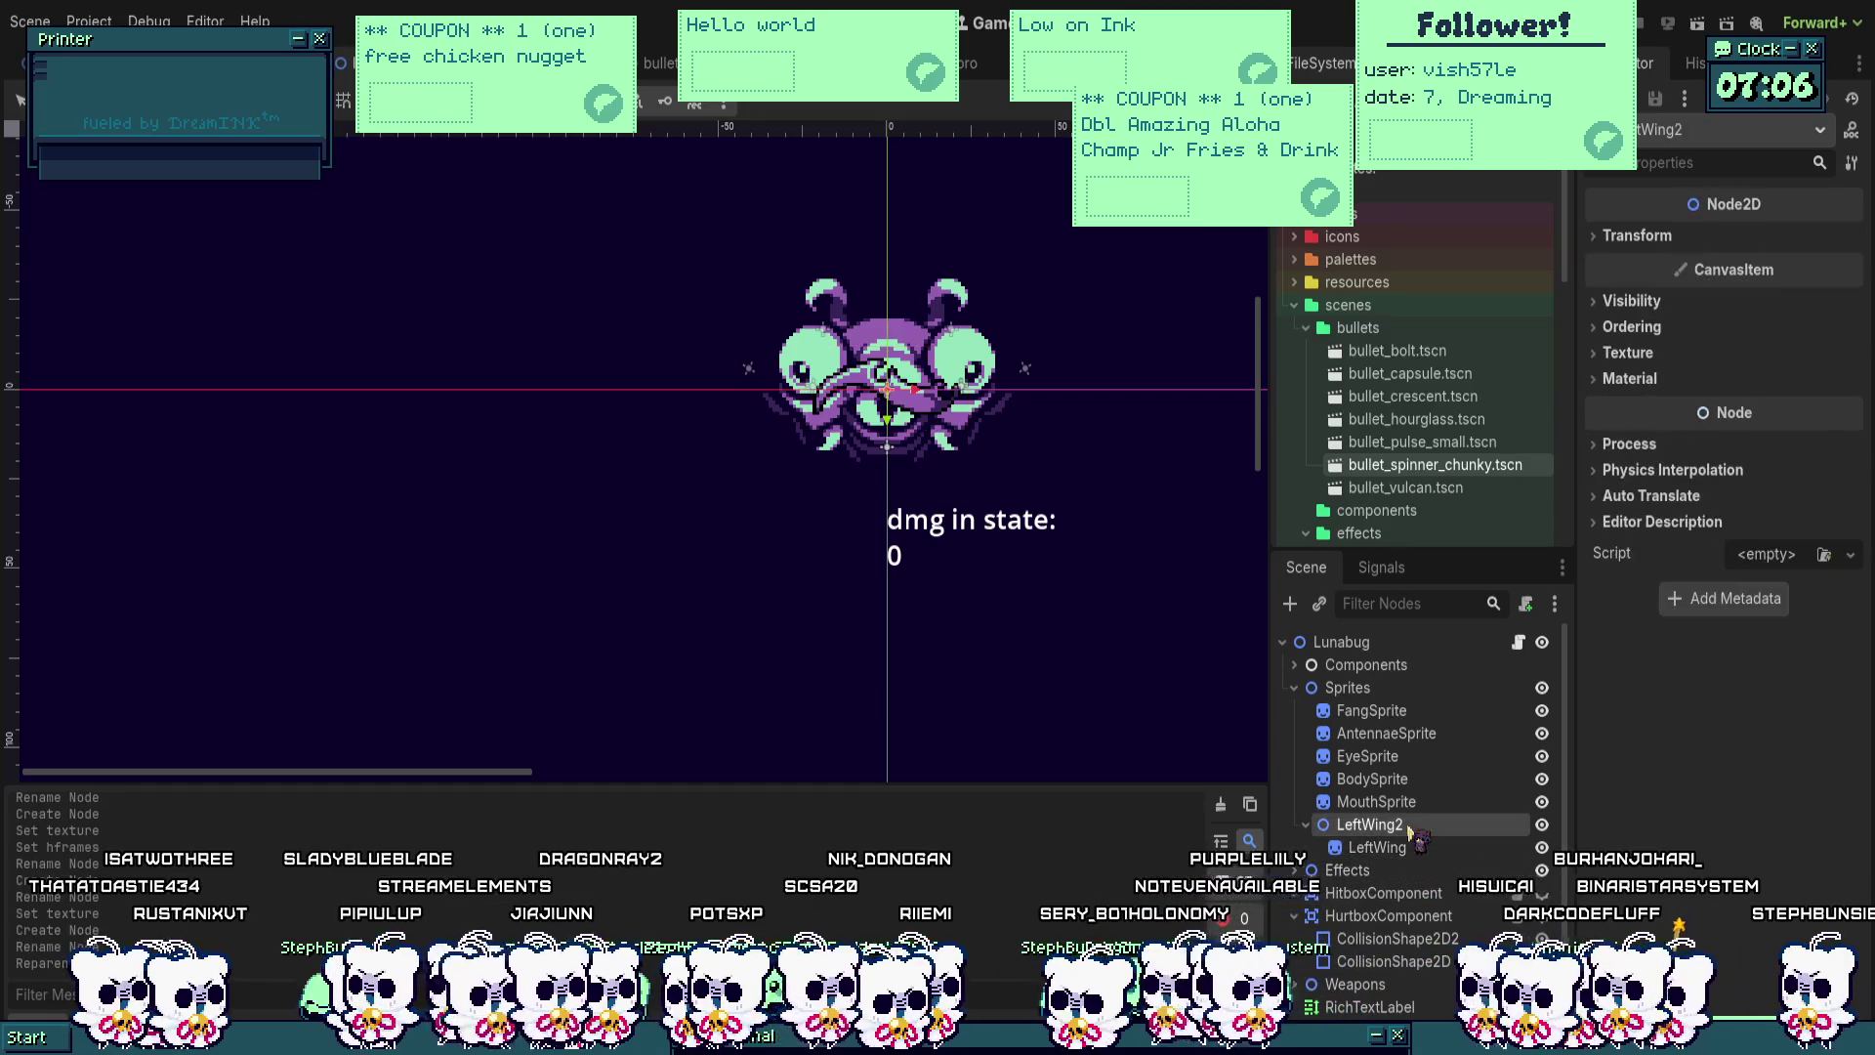
Step: Rename the wing sprite Bottom, try shifting it left, undo and save
left_click(1378, 847)
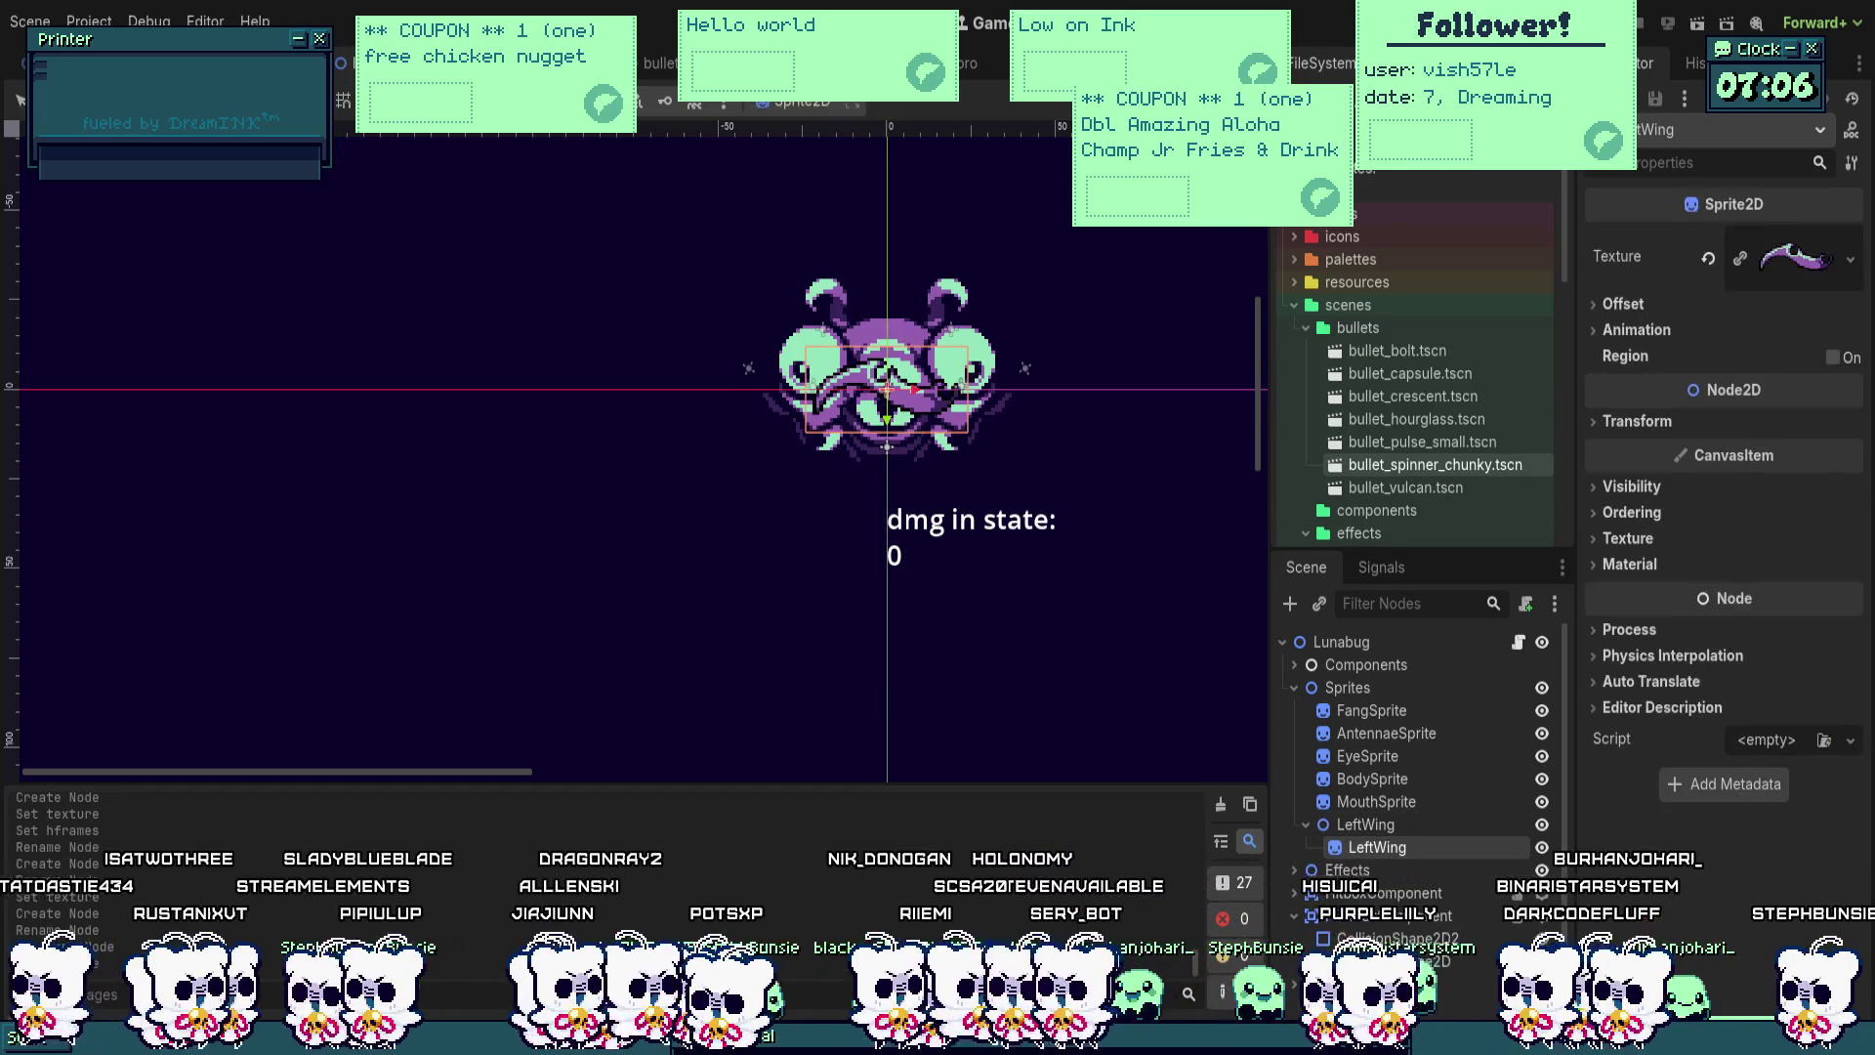
type("Bottom")
key("Return")
scroll(839, 342, "up", 2)
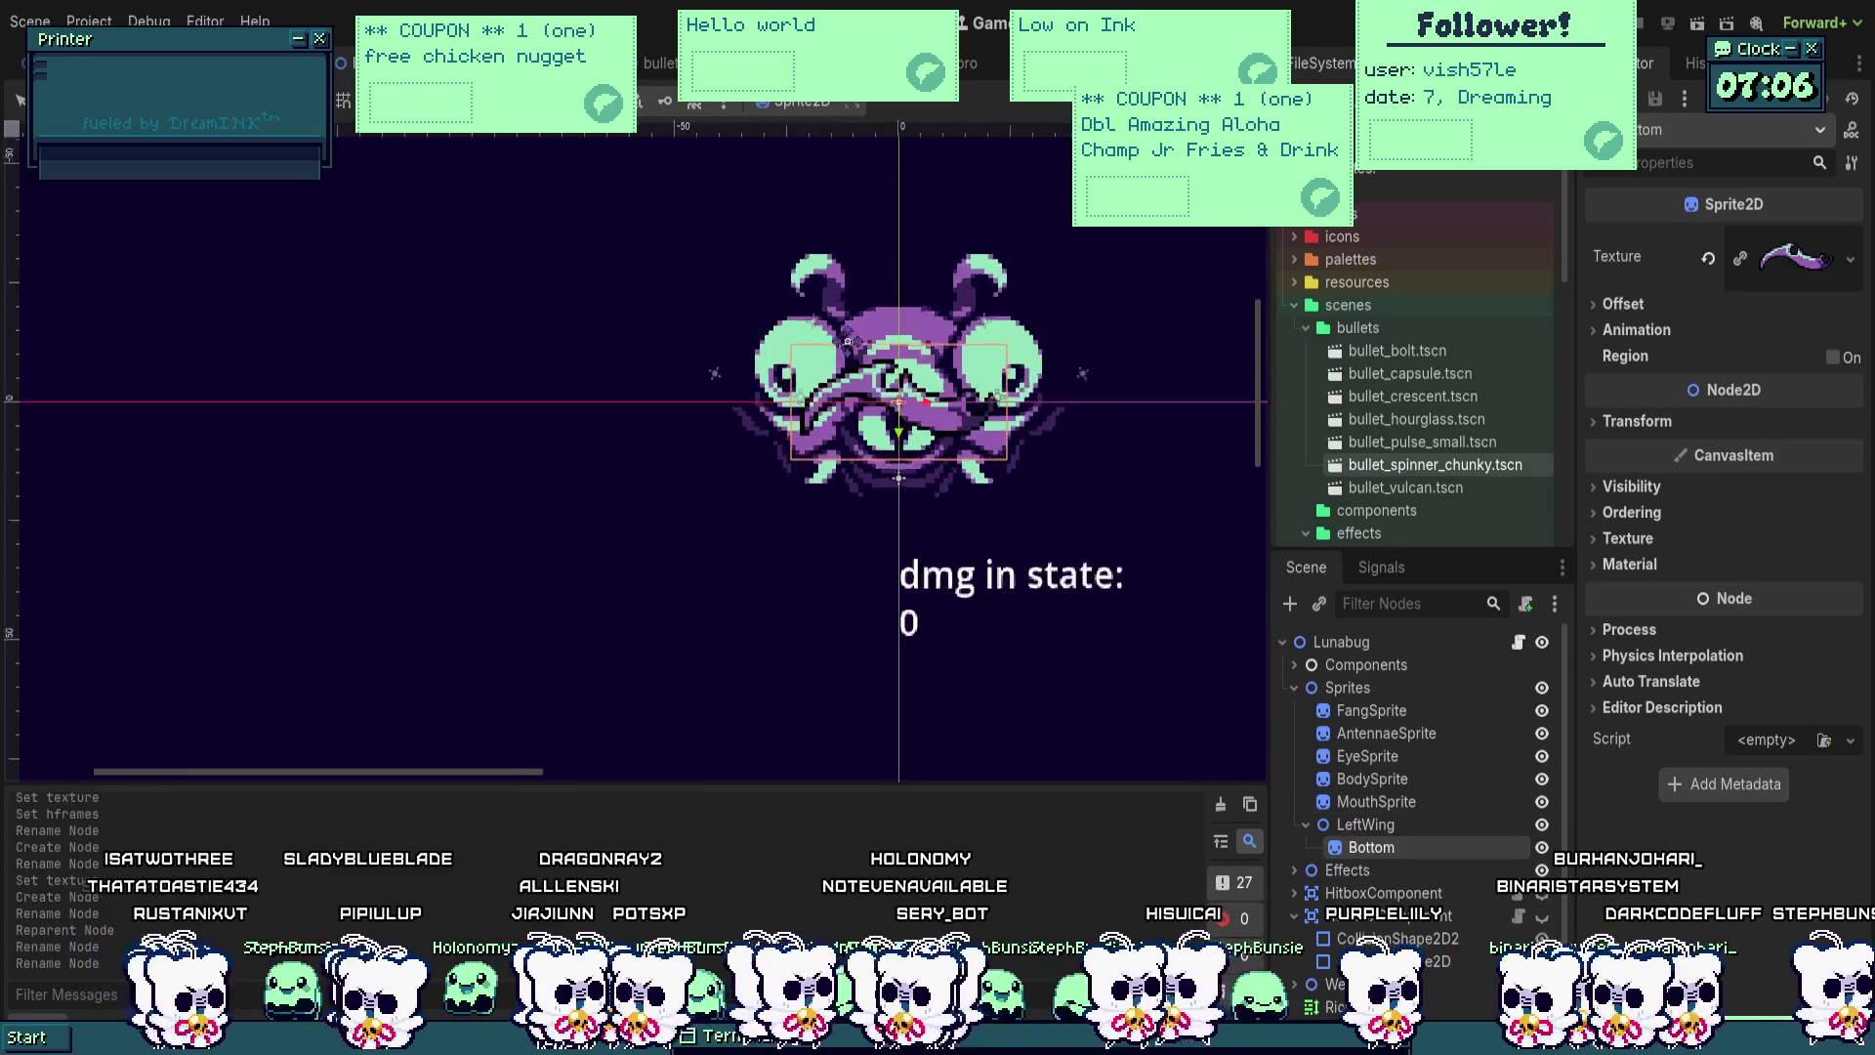
mouse_move(1013, 456)
left_mouse_down()
mouse_move(722, 455)
mouse_move(596, 352)
left_mouse_up()
scroll(789, 496, "up", 2)
key("ctrl+z")
key("ctrl+z")
key("ctrl+s")
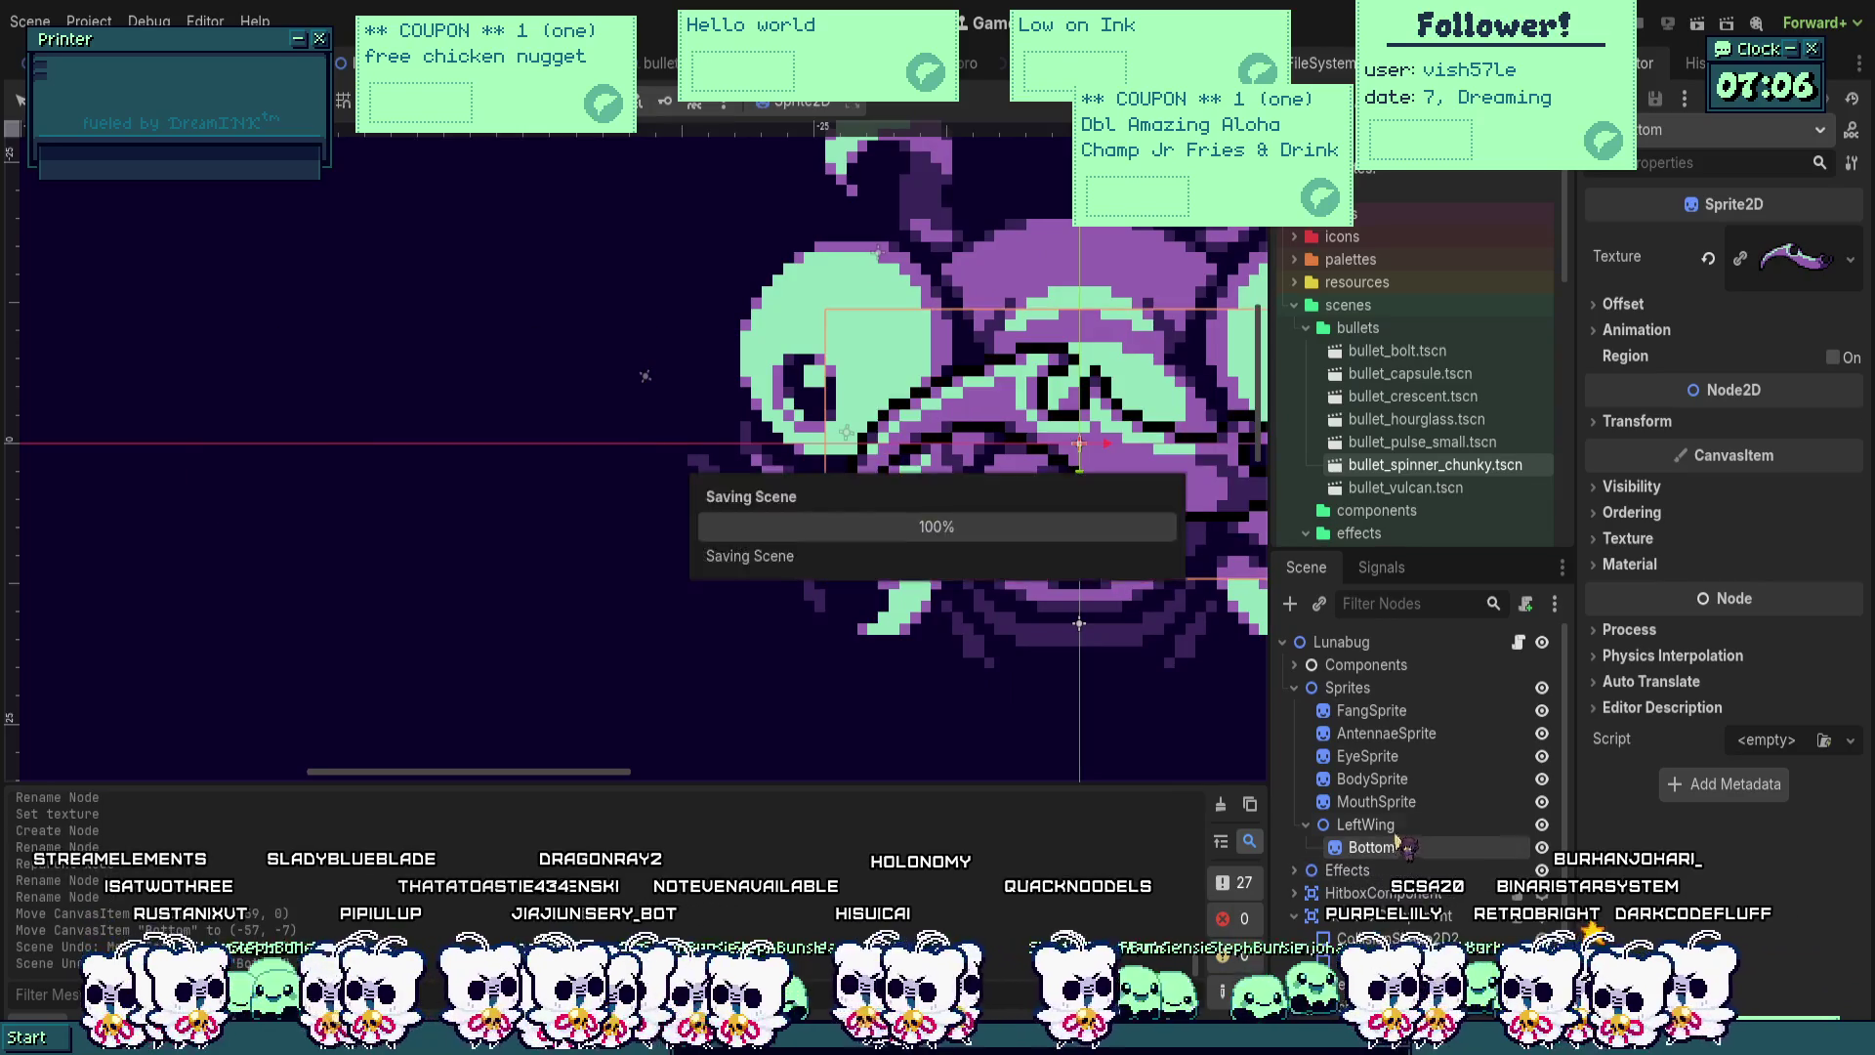
Step: Move the wing group up-left and drag Bottom far left of the head
left_click(1365, 825)
mouse_move(846, 432)
left_mouse_down()
mouse_move(721, 379)
mouse_move(473, 322)
mouse_move(701, 407)
mouse_move(903, 394)
left_mouse_up()
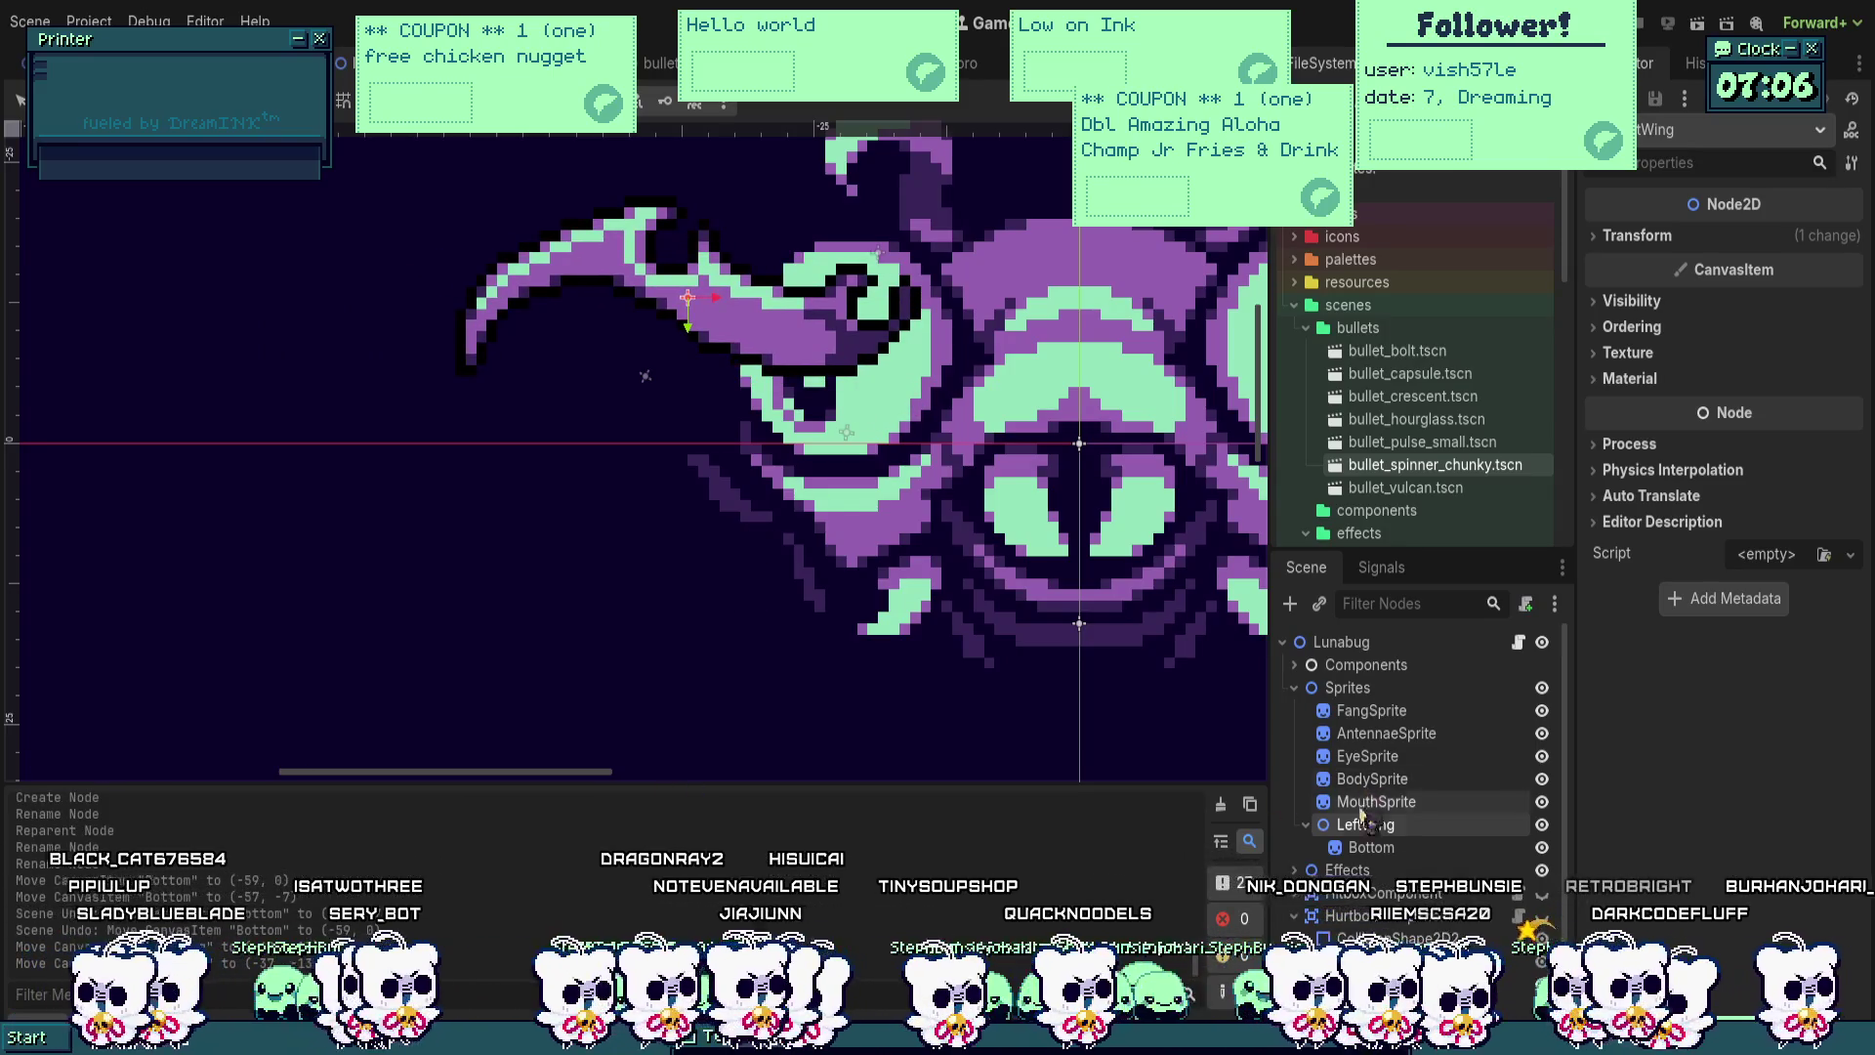
left_click(1372, 847)
mouse_move(901, 399)
left_mouse_down()
mouse_move(615, 391)
mouse_move(684, 398)
left_mouse_up()
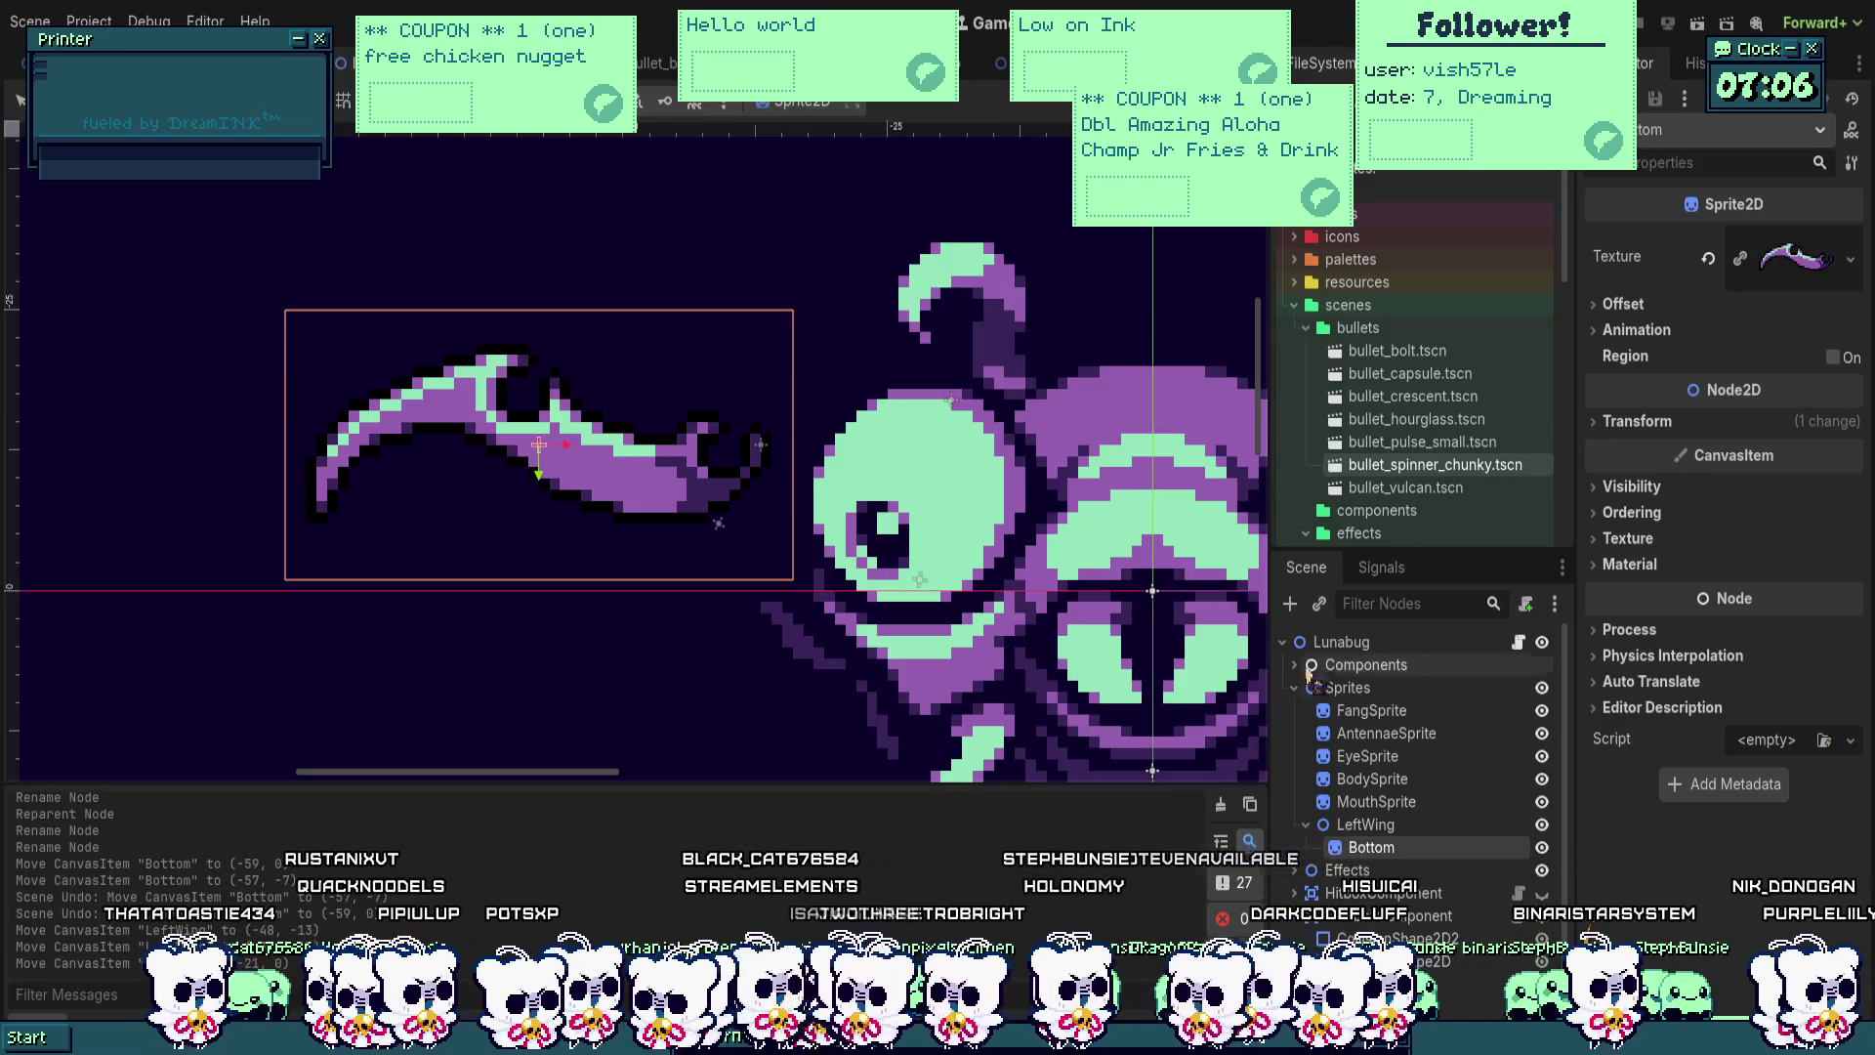
left_click(1378, 825)
Step: Duplicate Bottom as Bottom2, give it the upper wing texture and nudge it up
left_click(1378, 848)
key("ctrl+d")
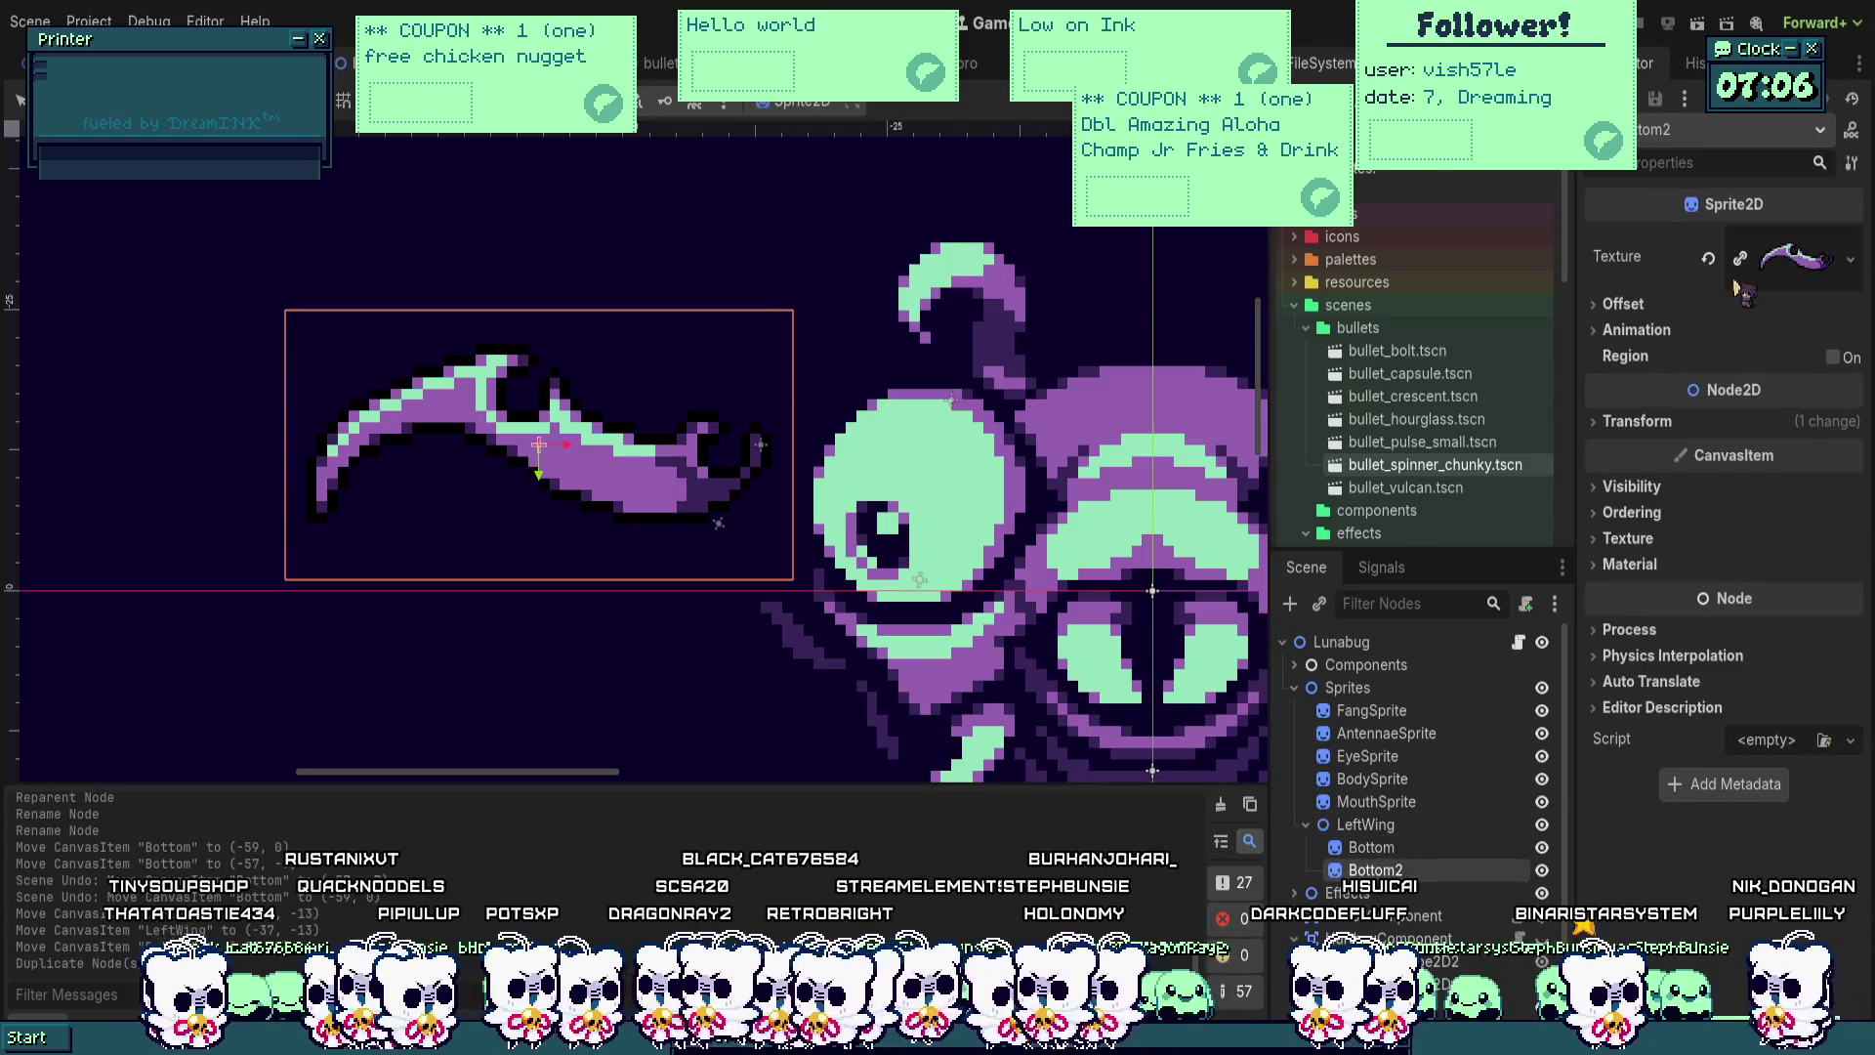
left_click(1749, 258)
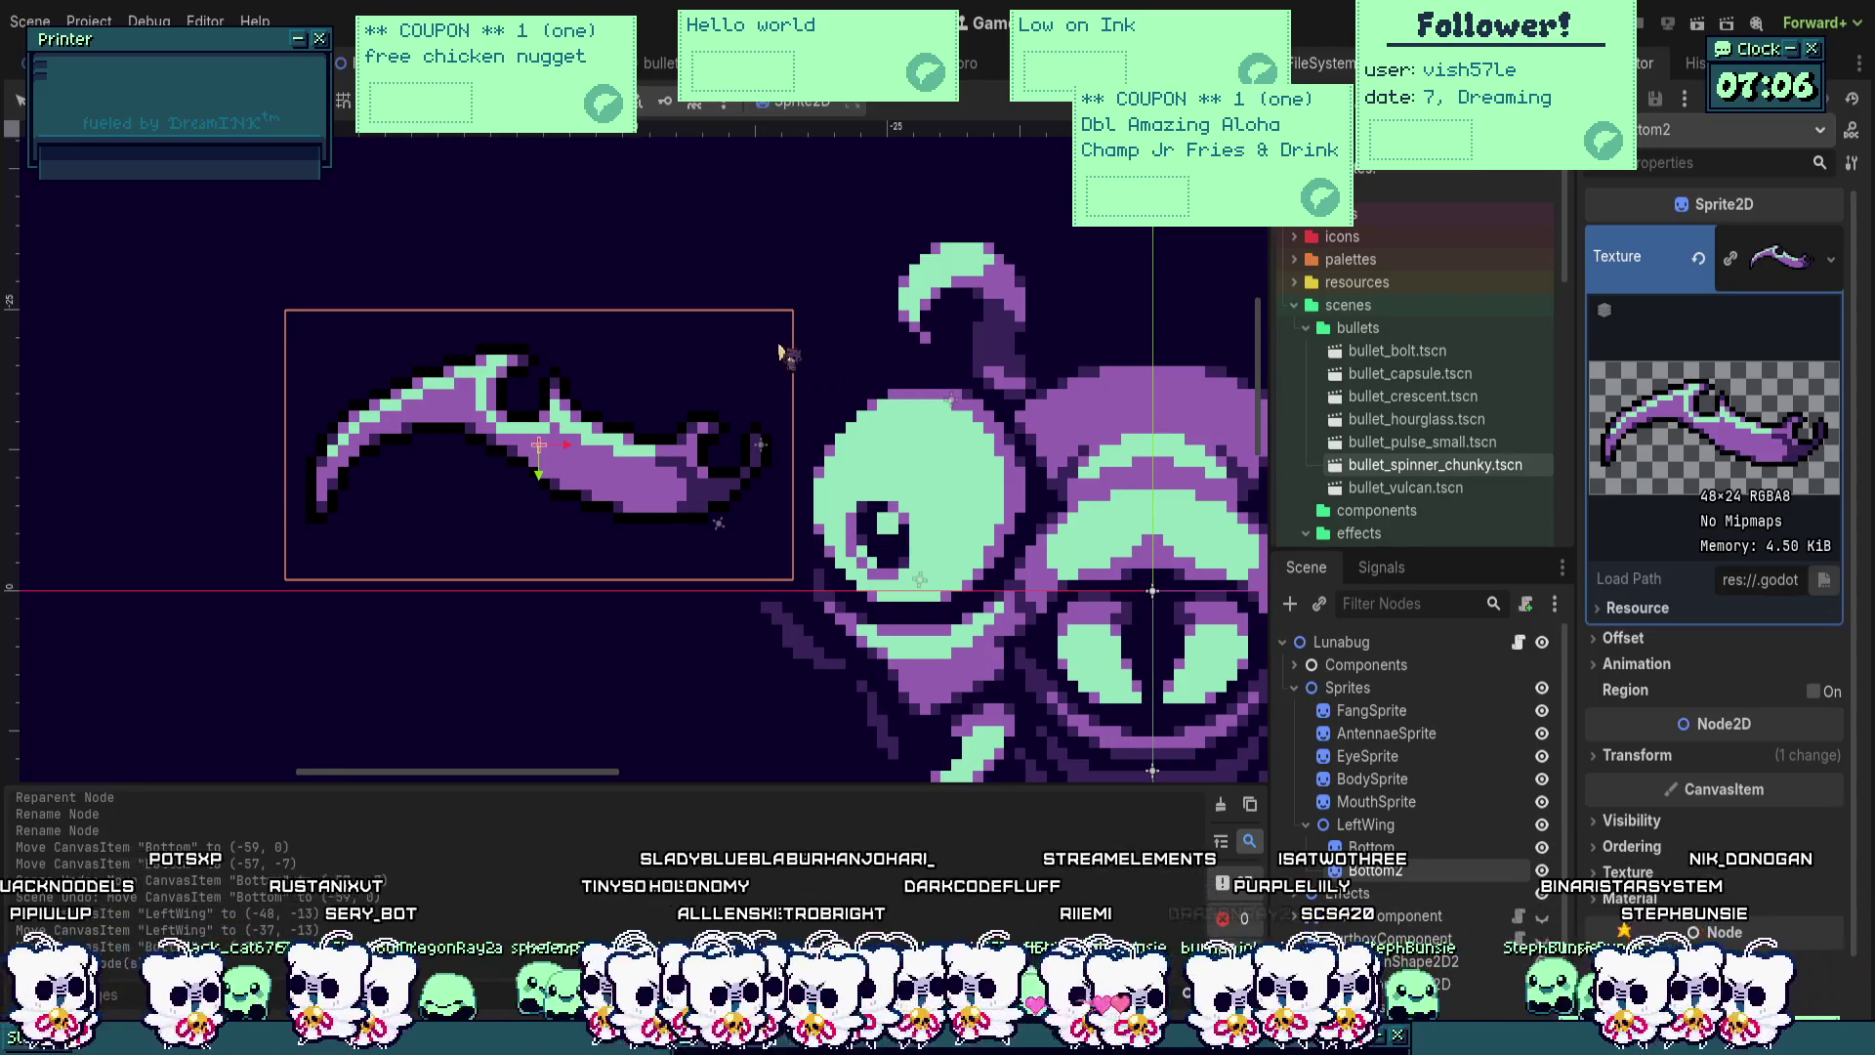
scroll(728, 449, "up", 1)
mouse_move(728, 450)
left_mouse_down()
mouse_move(728, 408)
mouse_move(790, 325)
left_mouse_up()
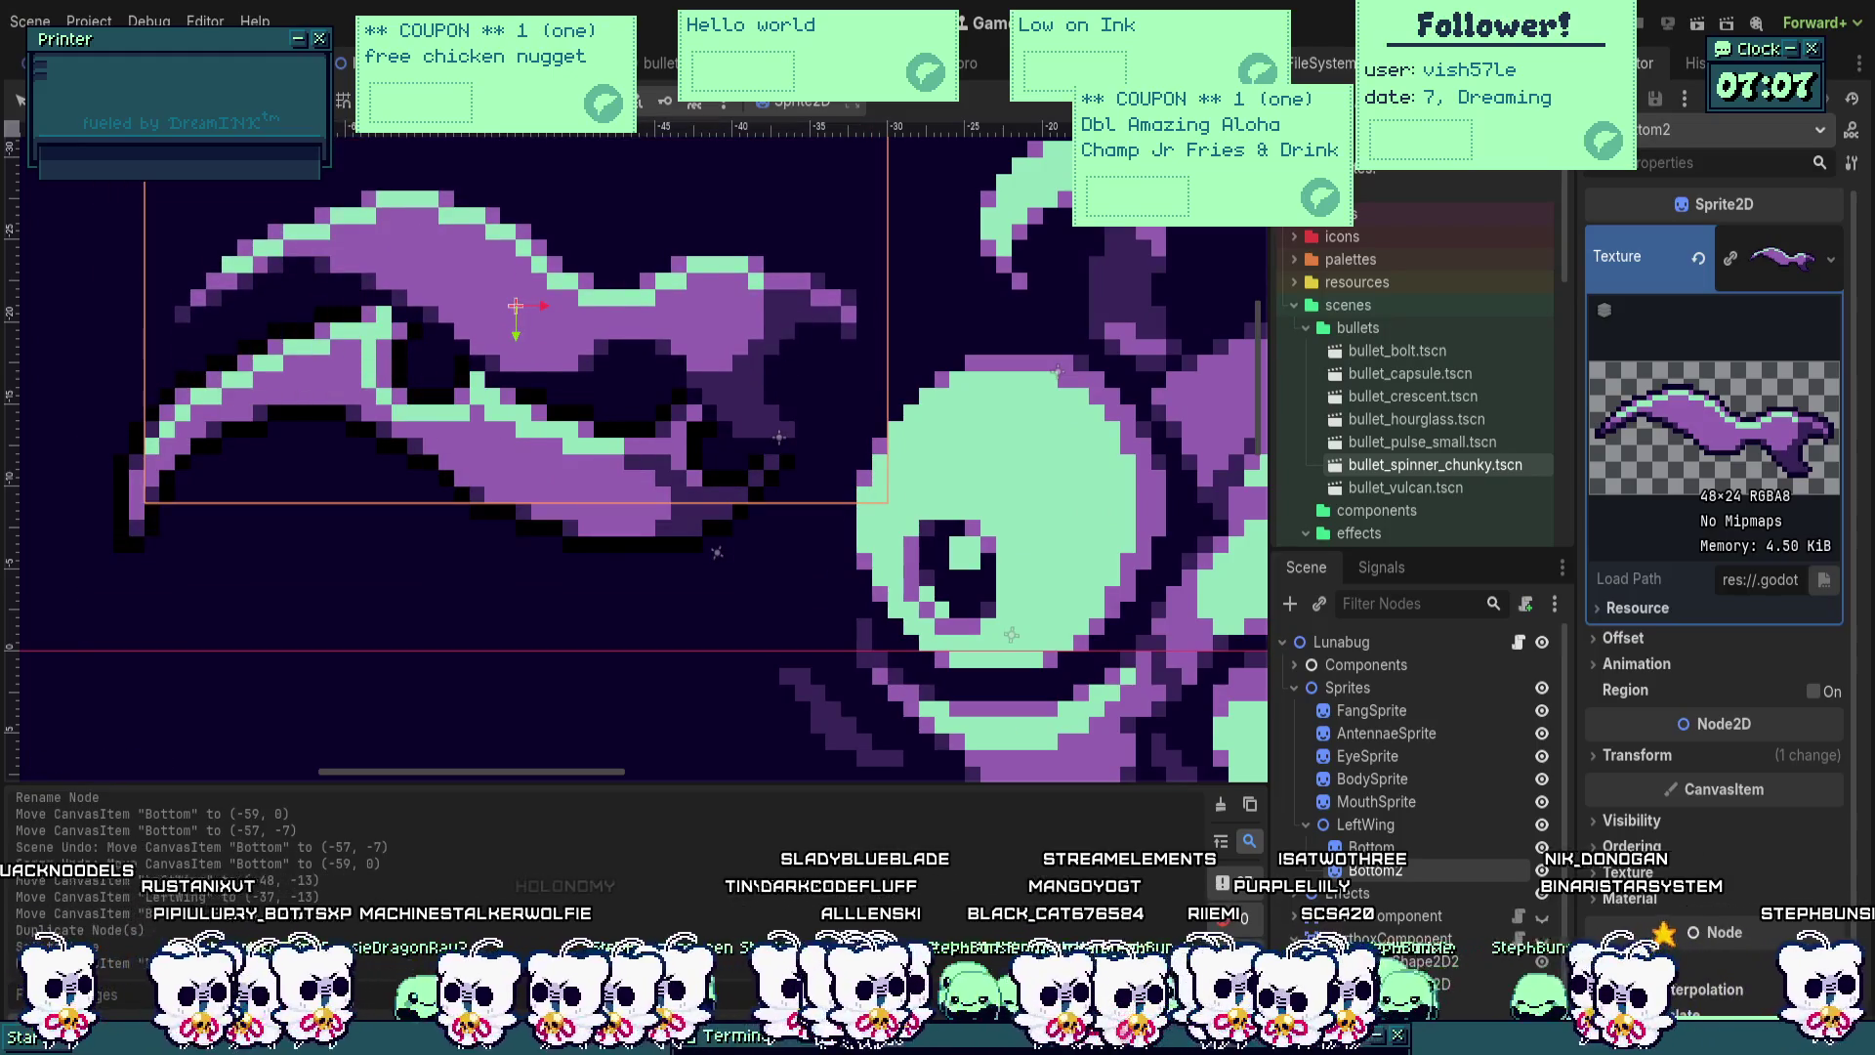
scroll(793, 469, "up", 2)
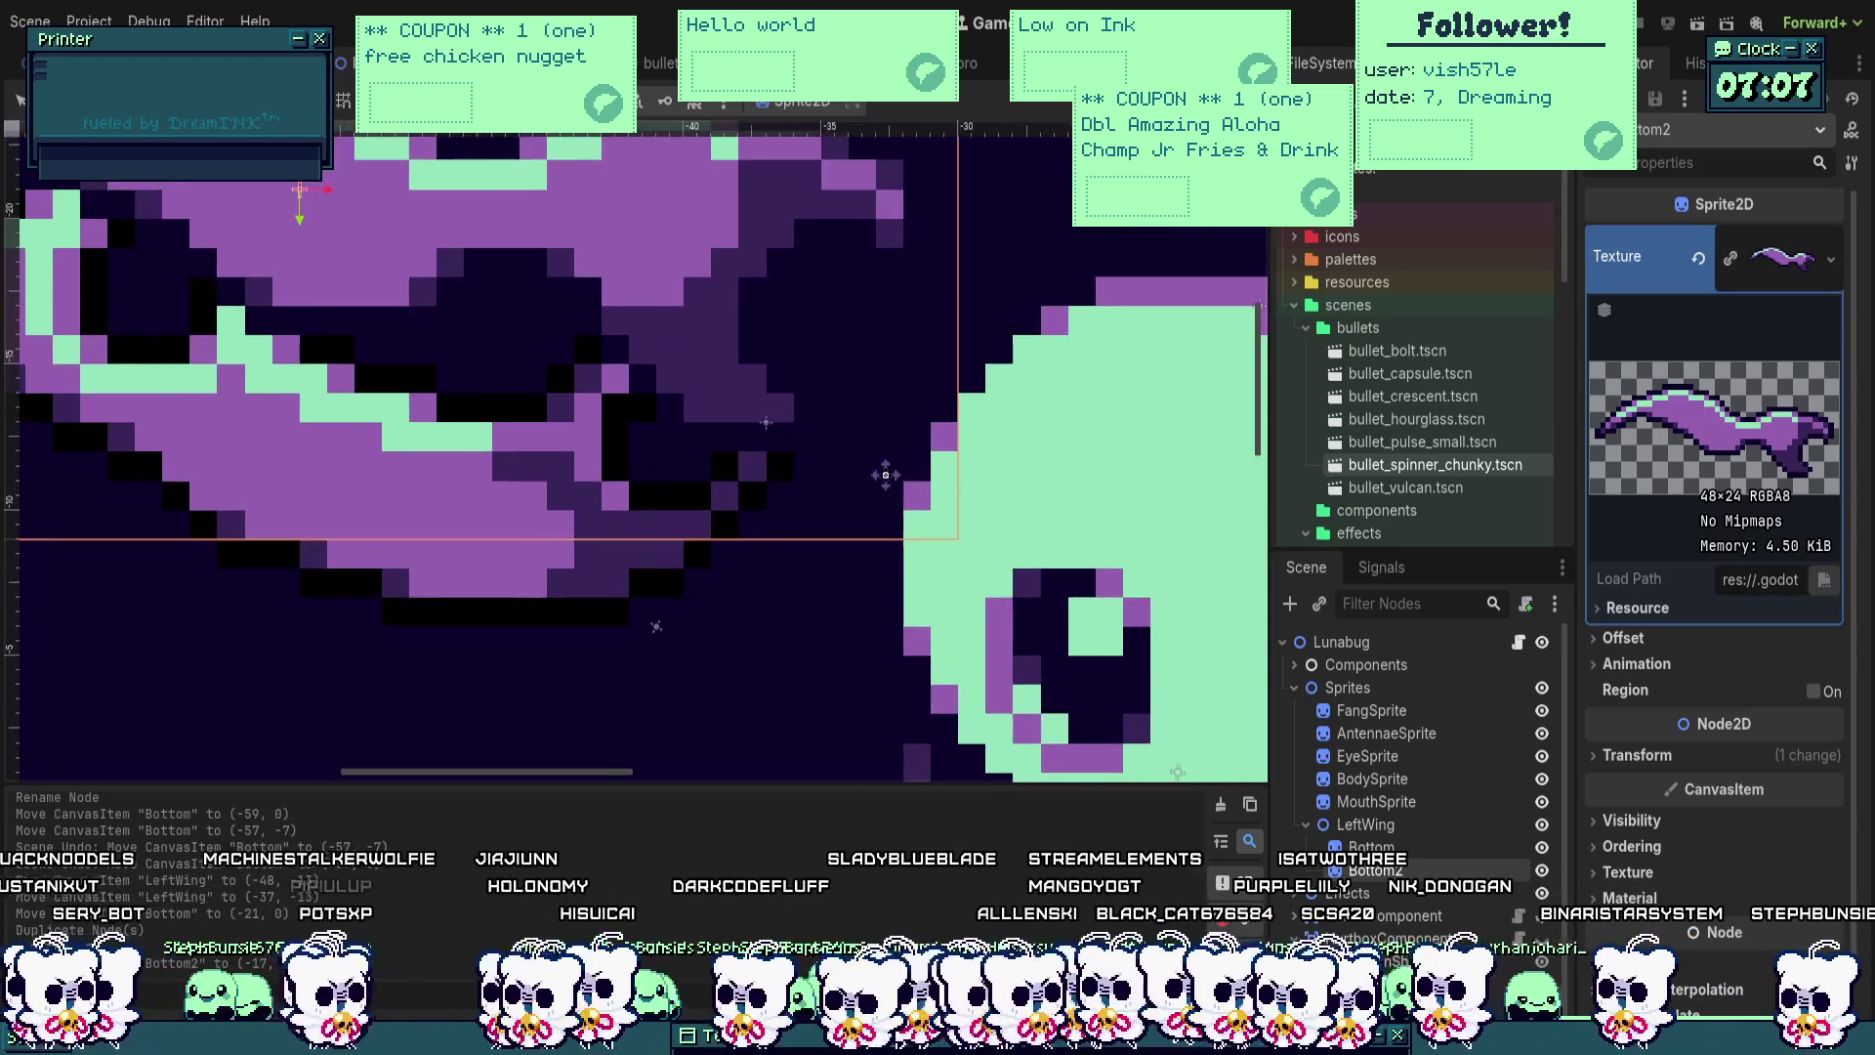
mouse_move(874, 431)
left_mouse_down()
mouse_move(890, 462)
mouse_move(869, 459)
left_mouse_up()
scroll(852, 454, "down", 2)
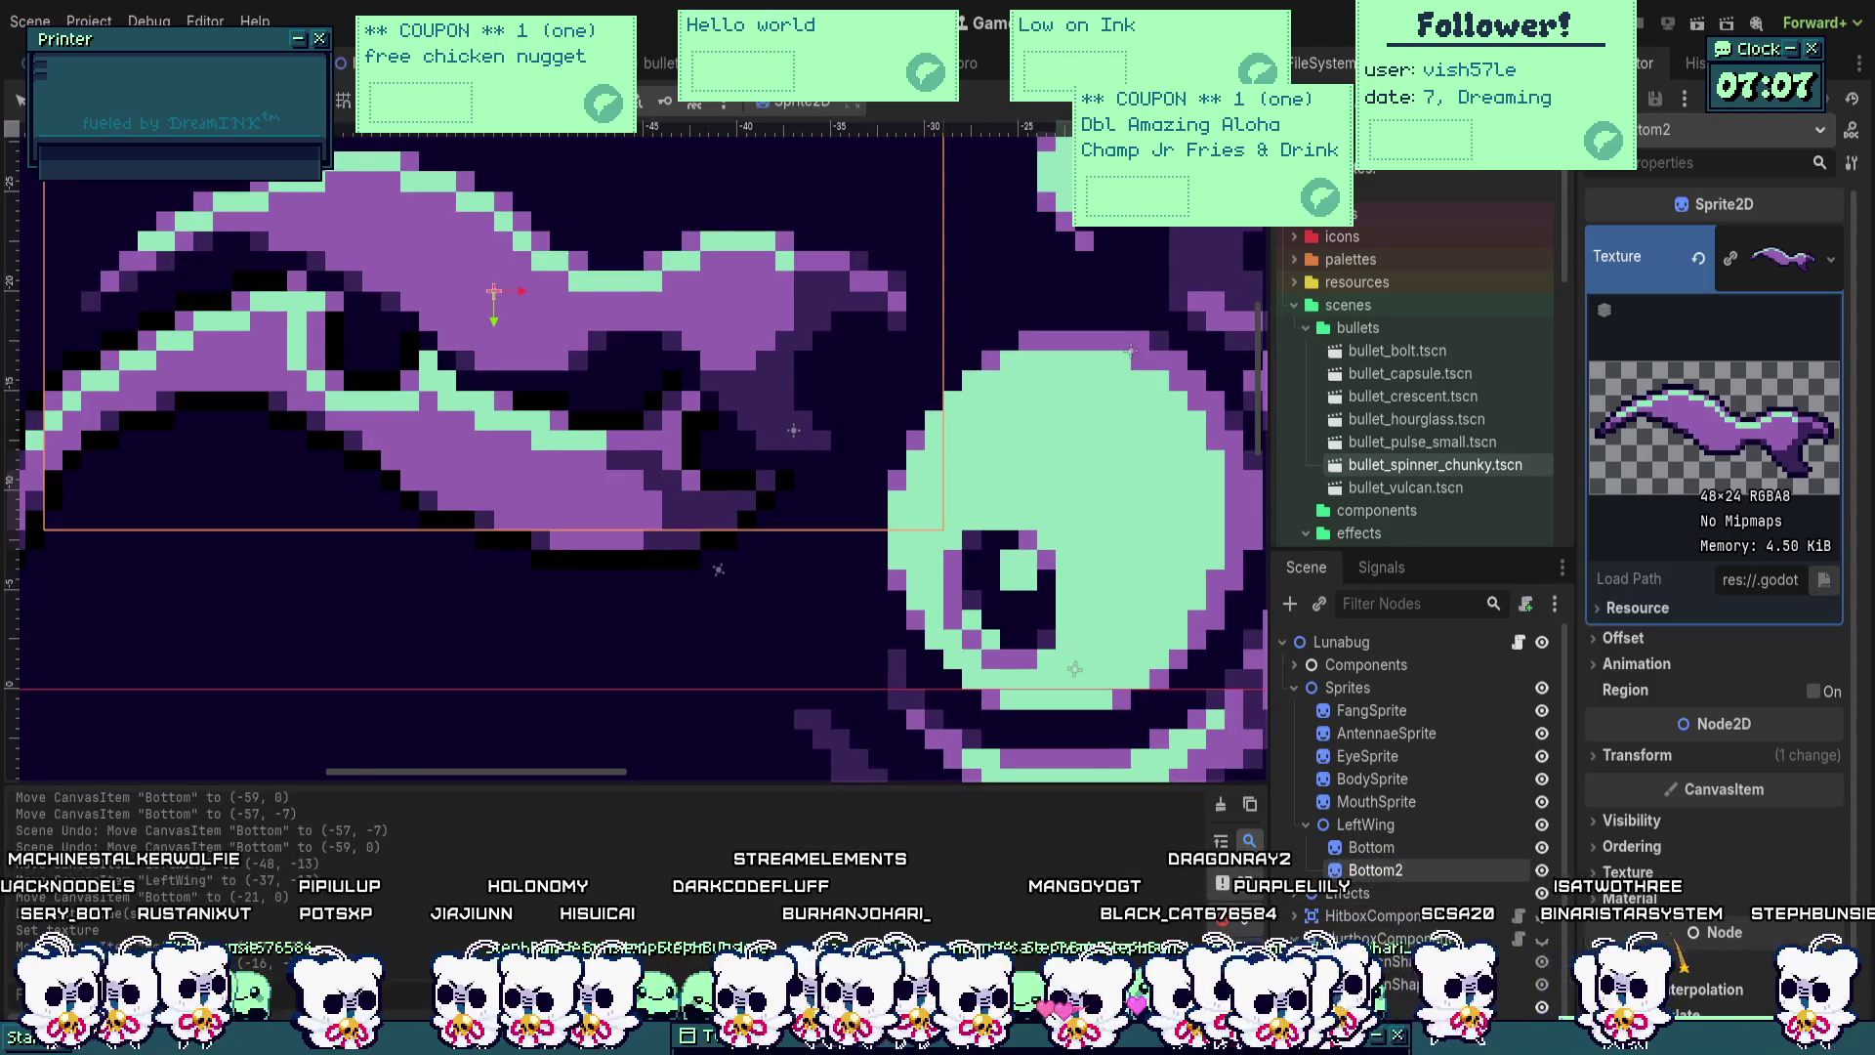
scroll(696, 461, "down", 2)
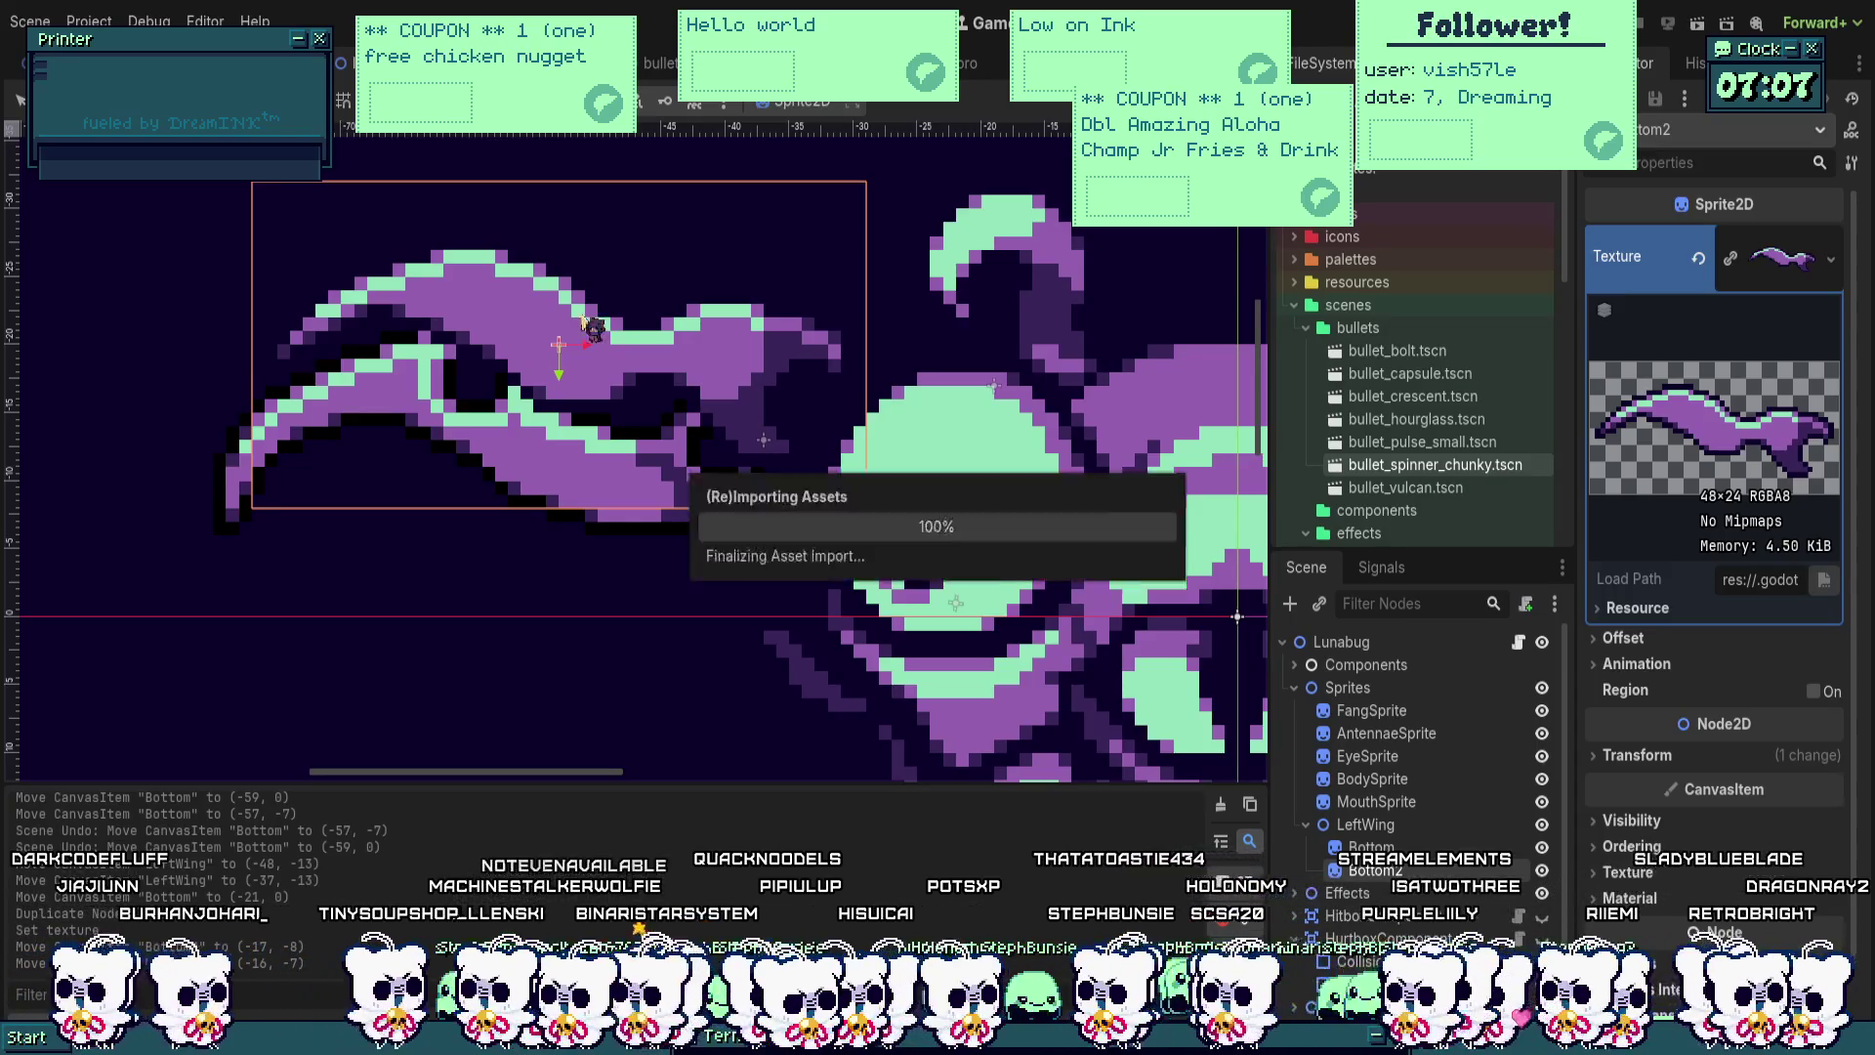
Step: Move the Bottom wing piece down about 111 px below the upper piece
scroll(335, 383, "up", 2)
scroll(500, 426, "right", 3)
scroll(500, 426, "down", 1)
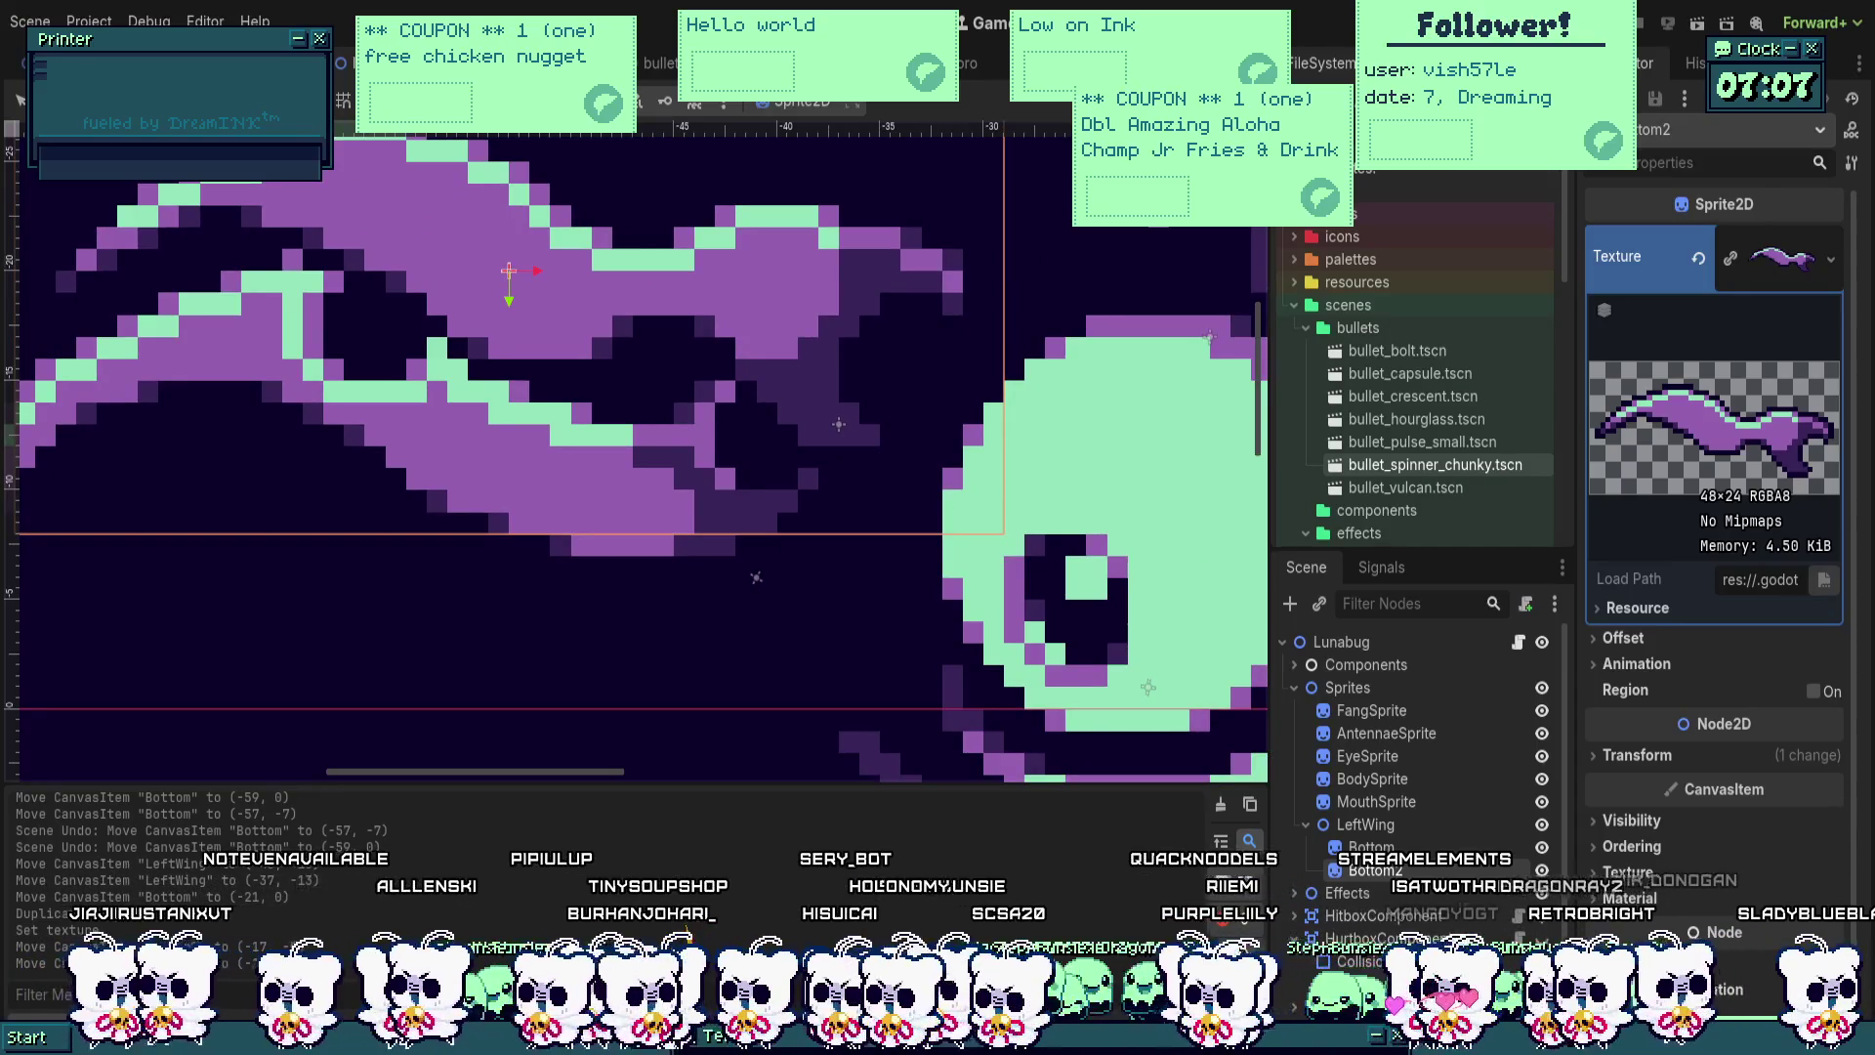
scroll(889, 367, "up", 1)
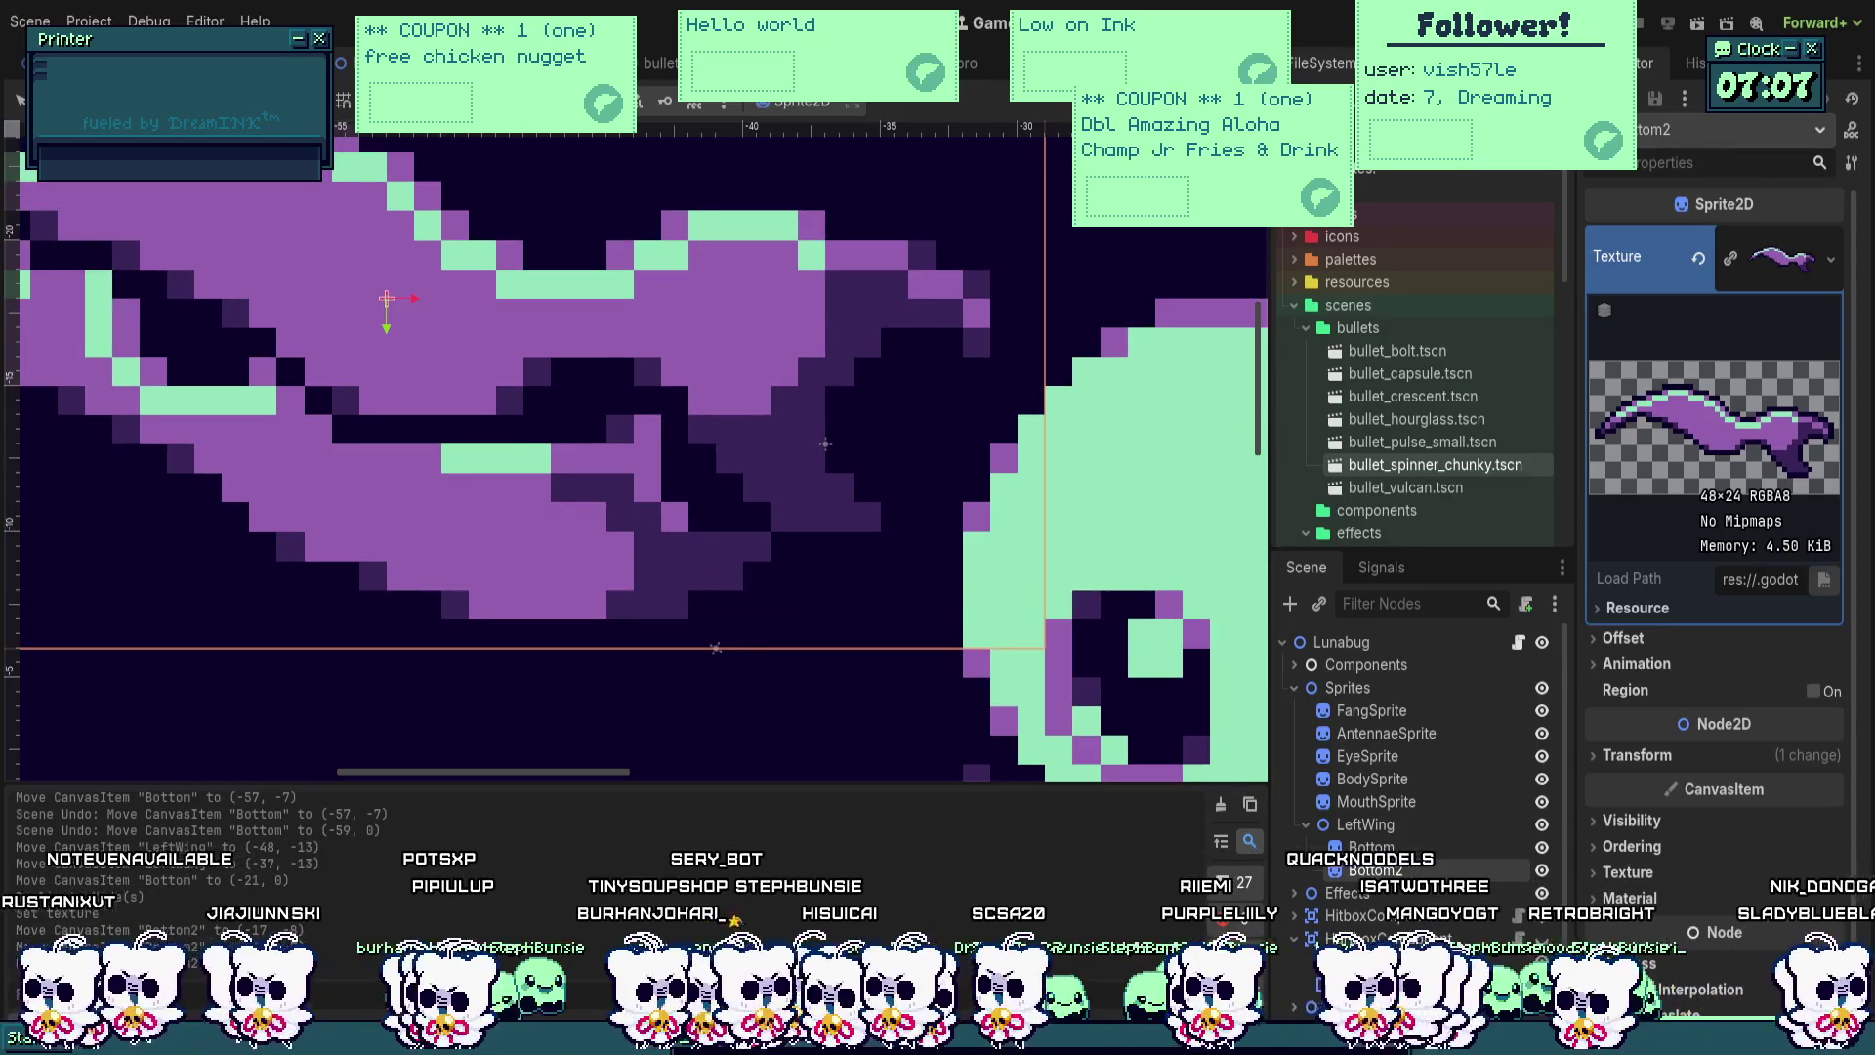
scroll(897, 406, "down", 2)
left_click(879, 411)
left_click_drag(823, 429, 823, 537)
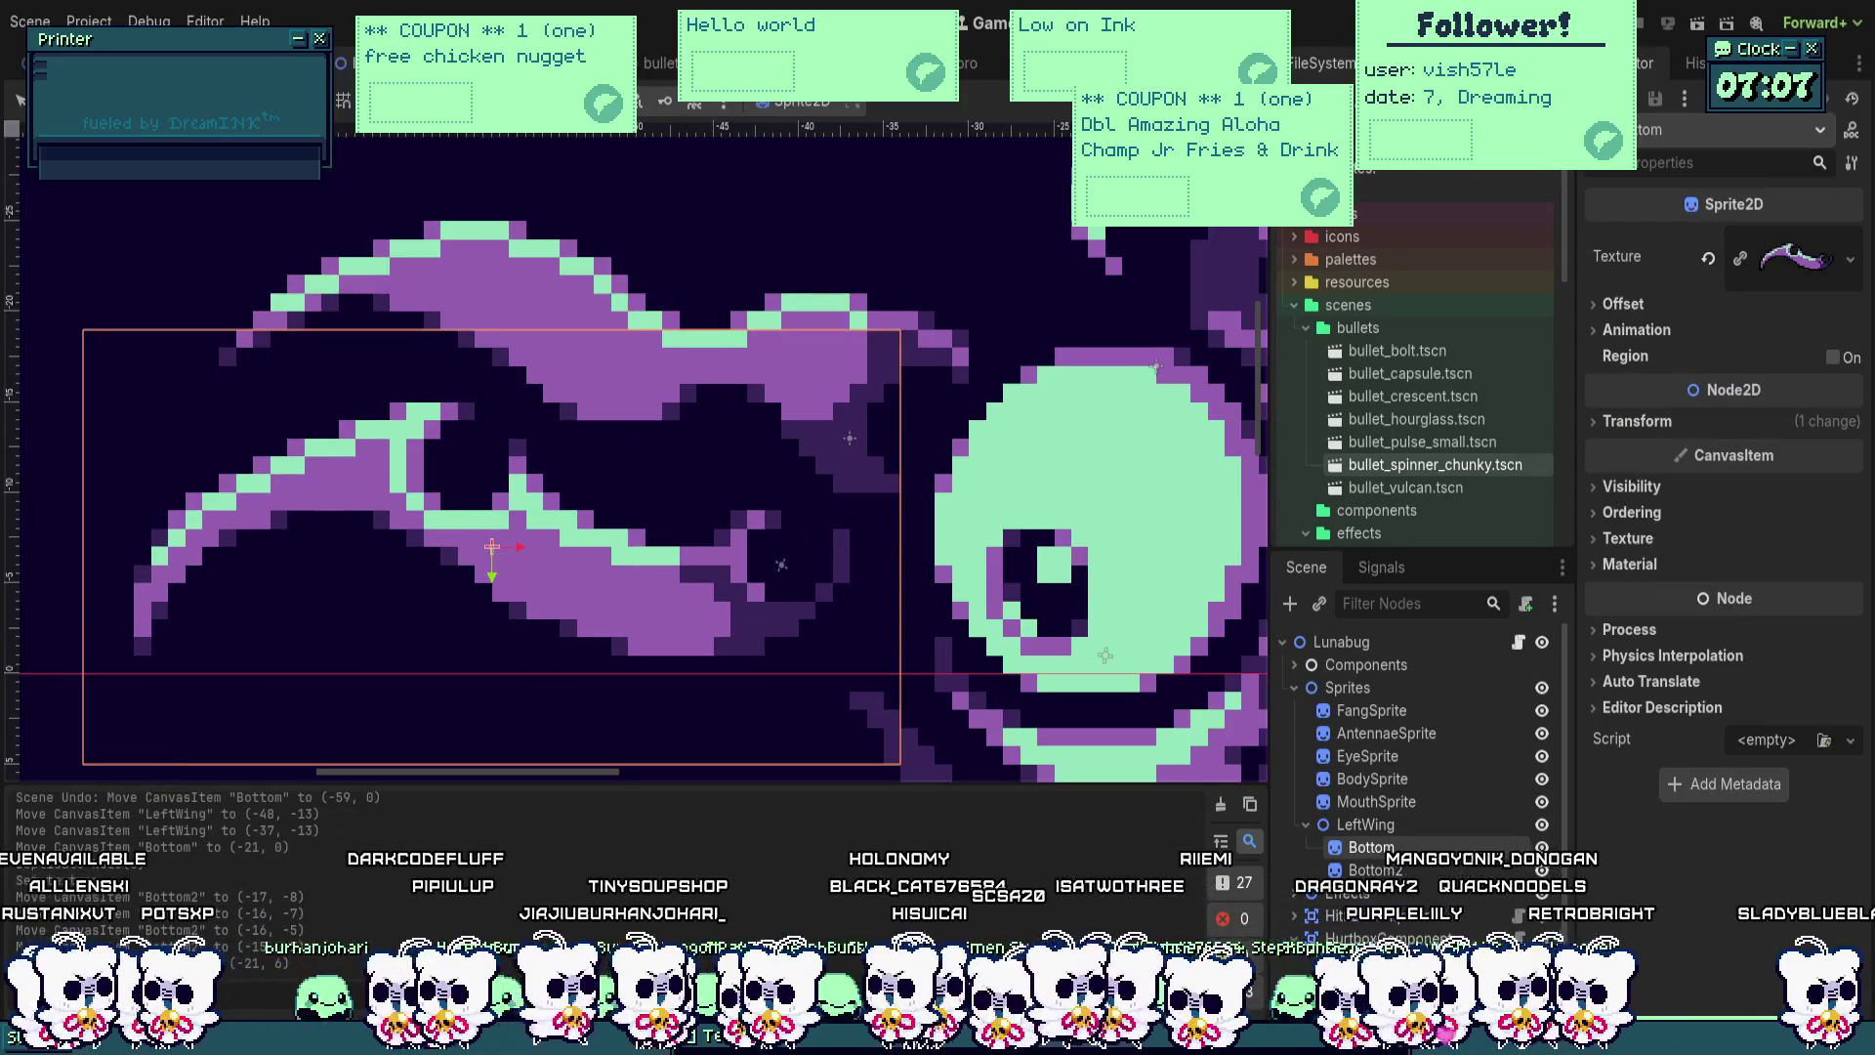
scroll(845, 552, "up", 1)
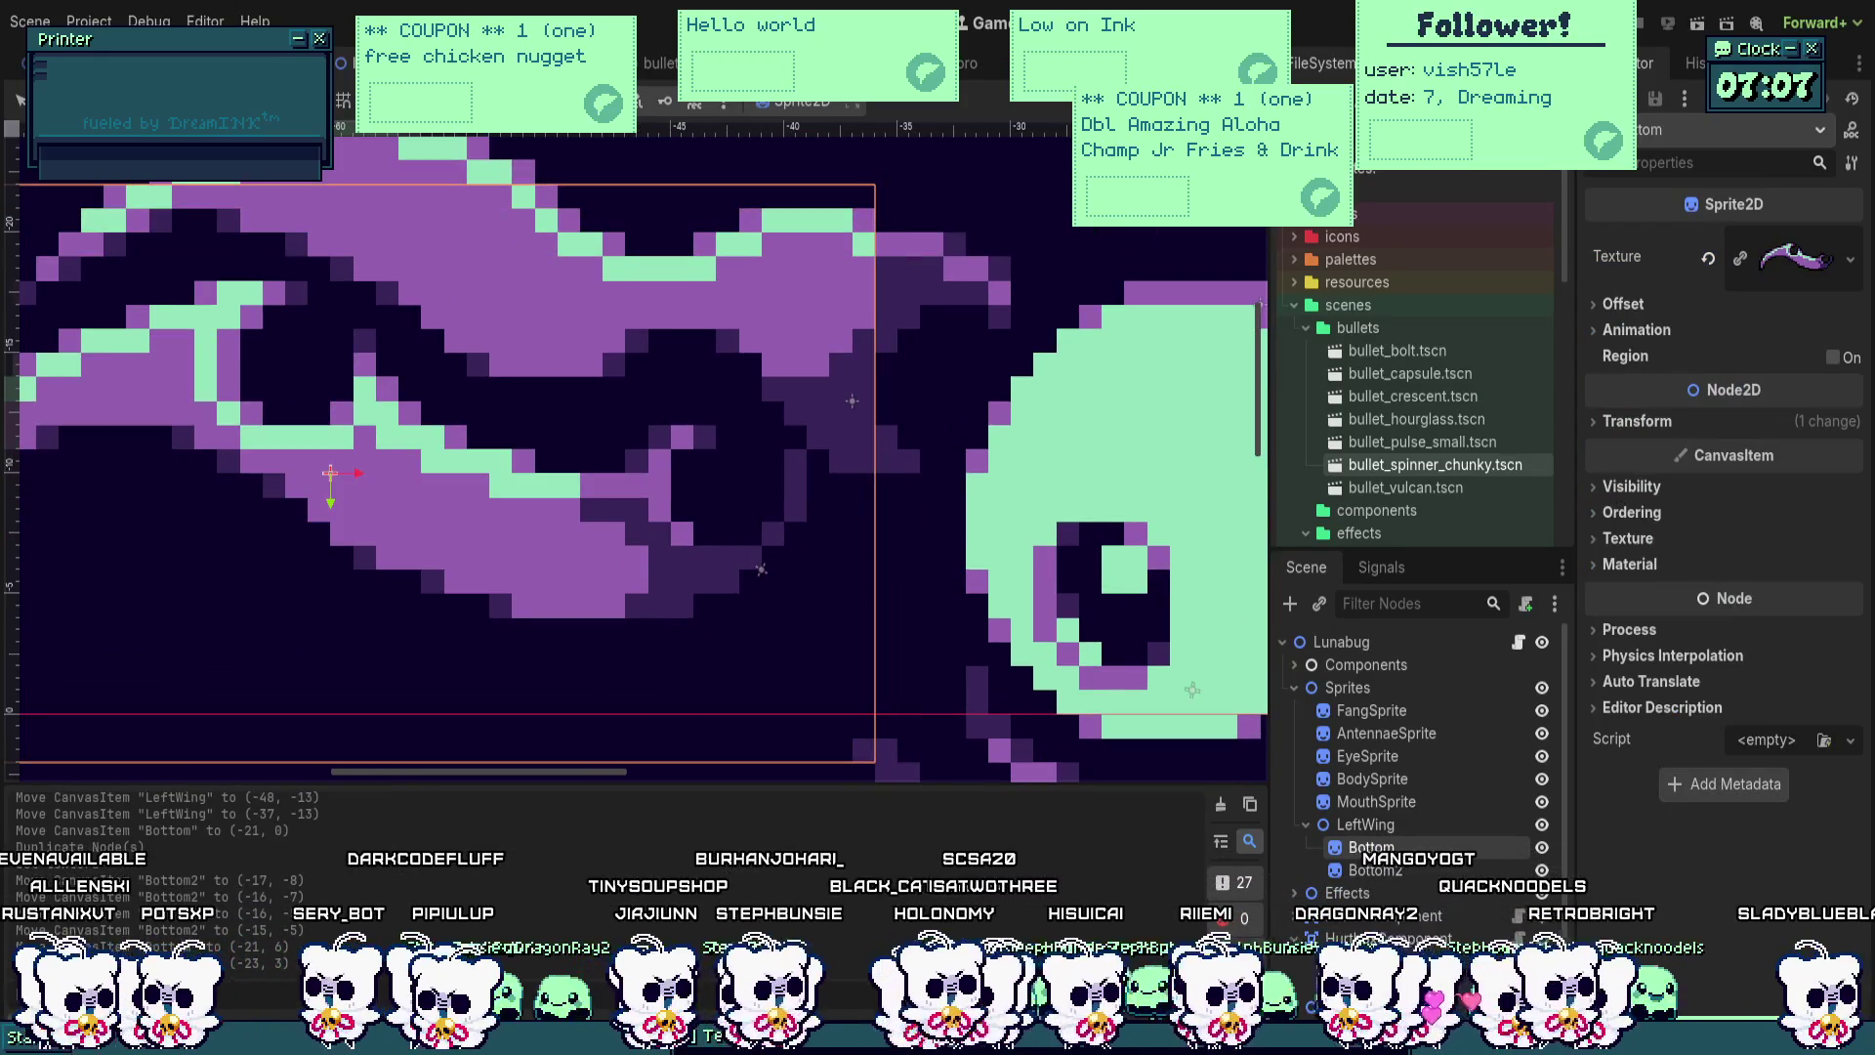
scroll(945, 562, "down", 2)
left_click(945, 562)
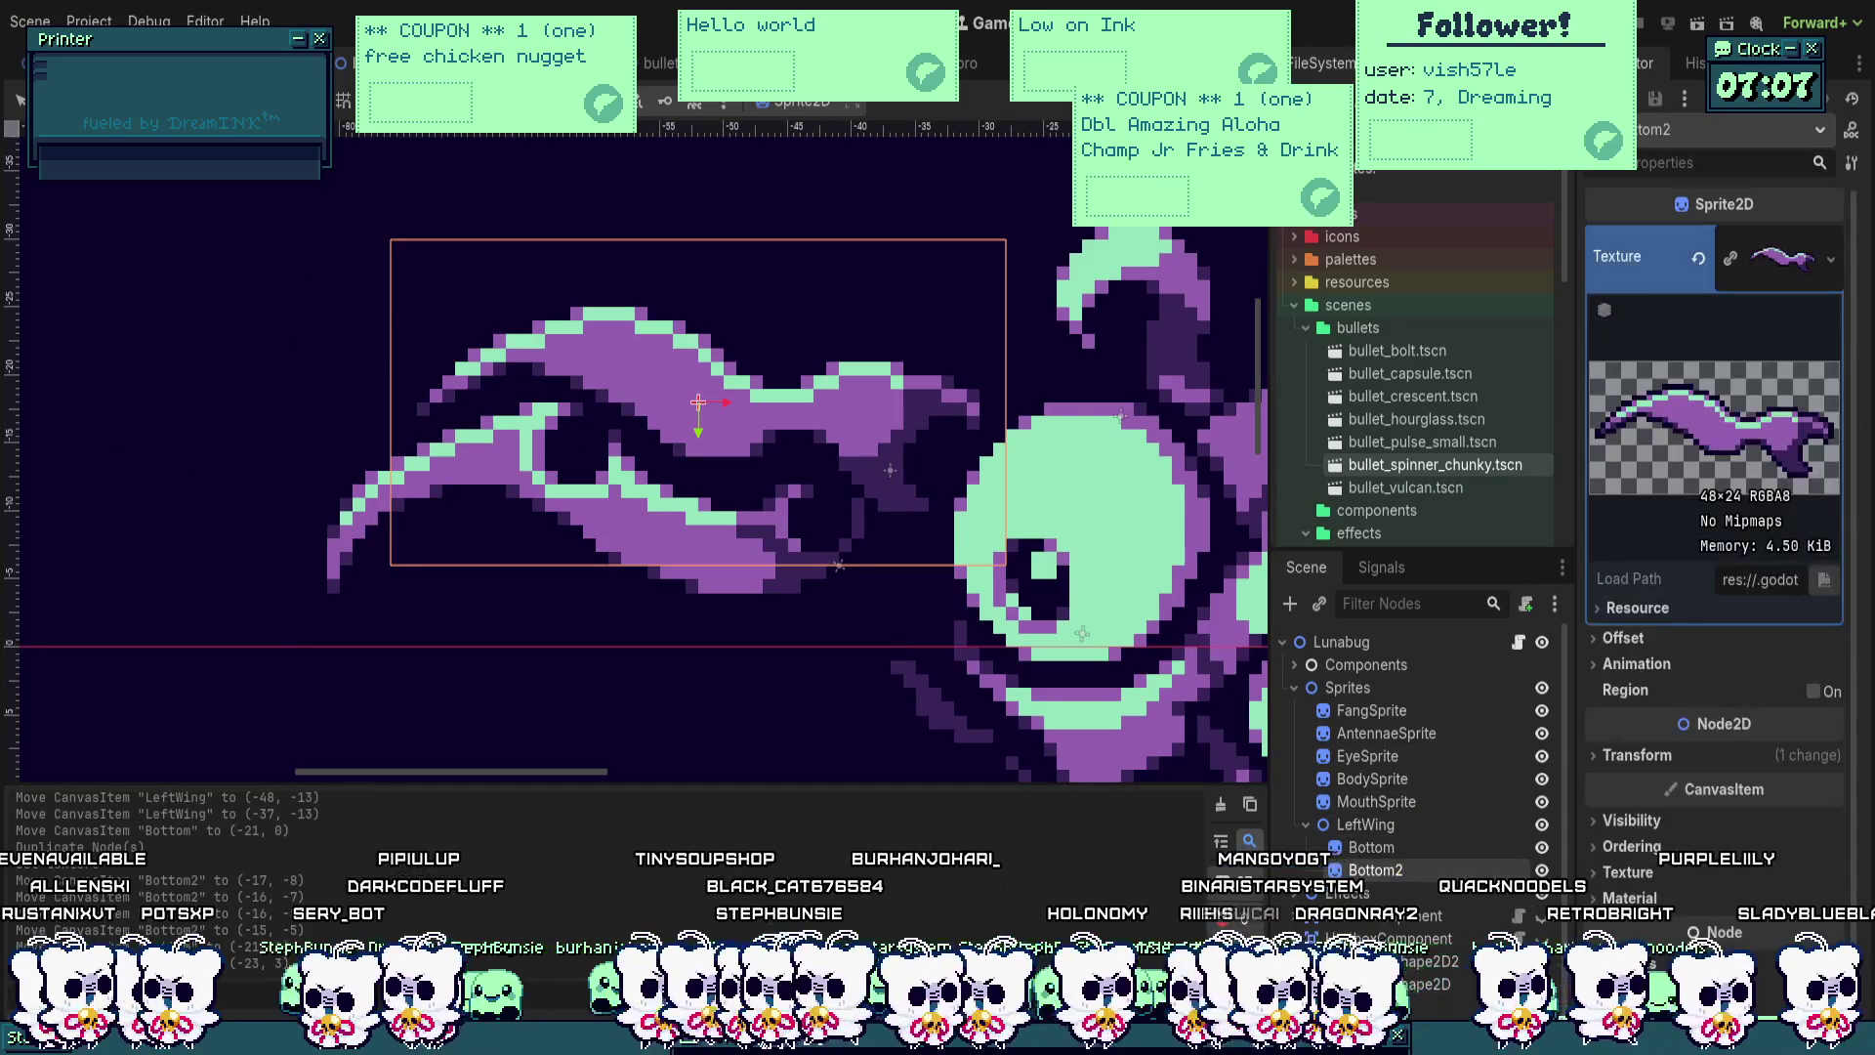
Step: Name the upper sprite Top, keep Bottom as its sibling, and nudge the wing left
type("Top")
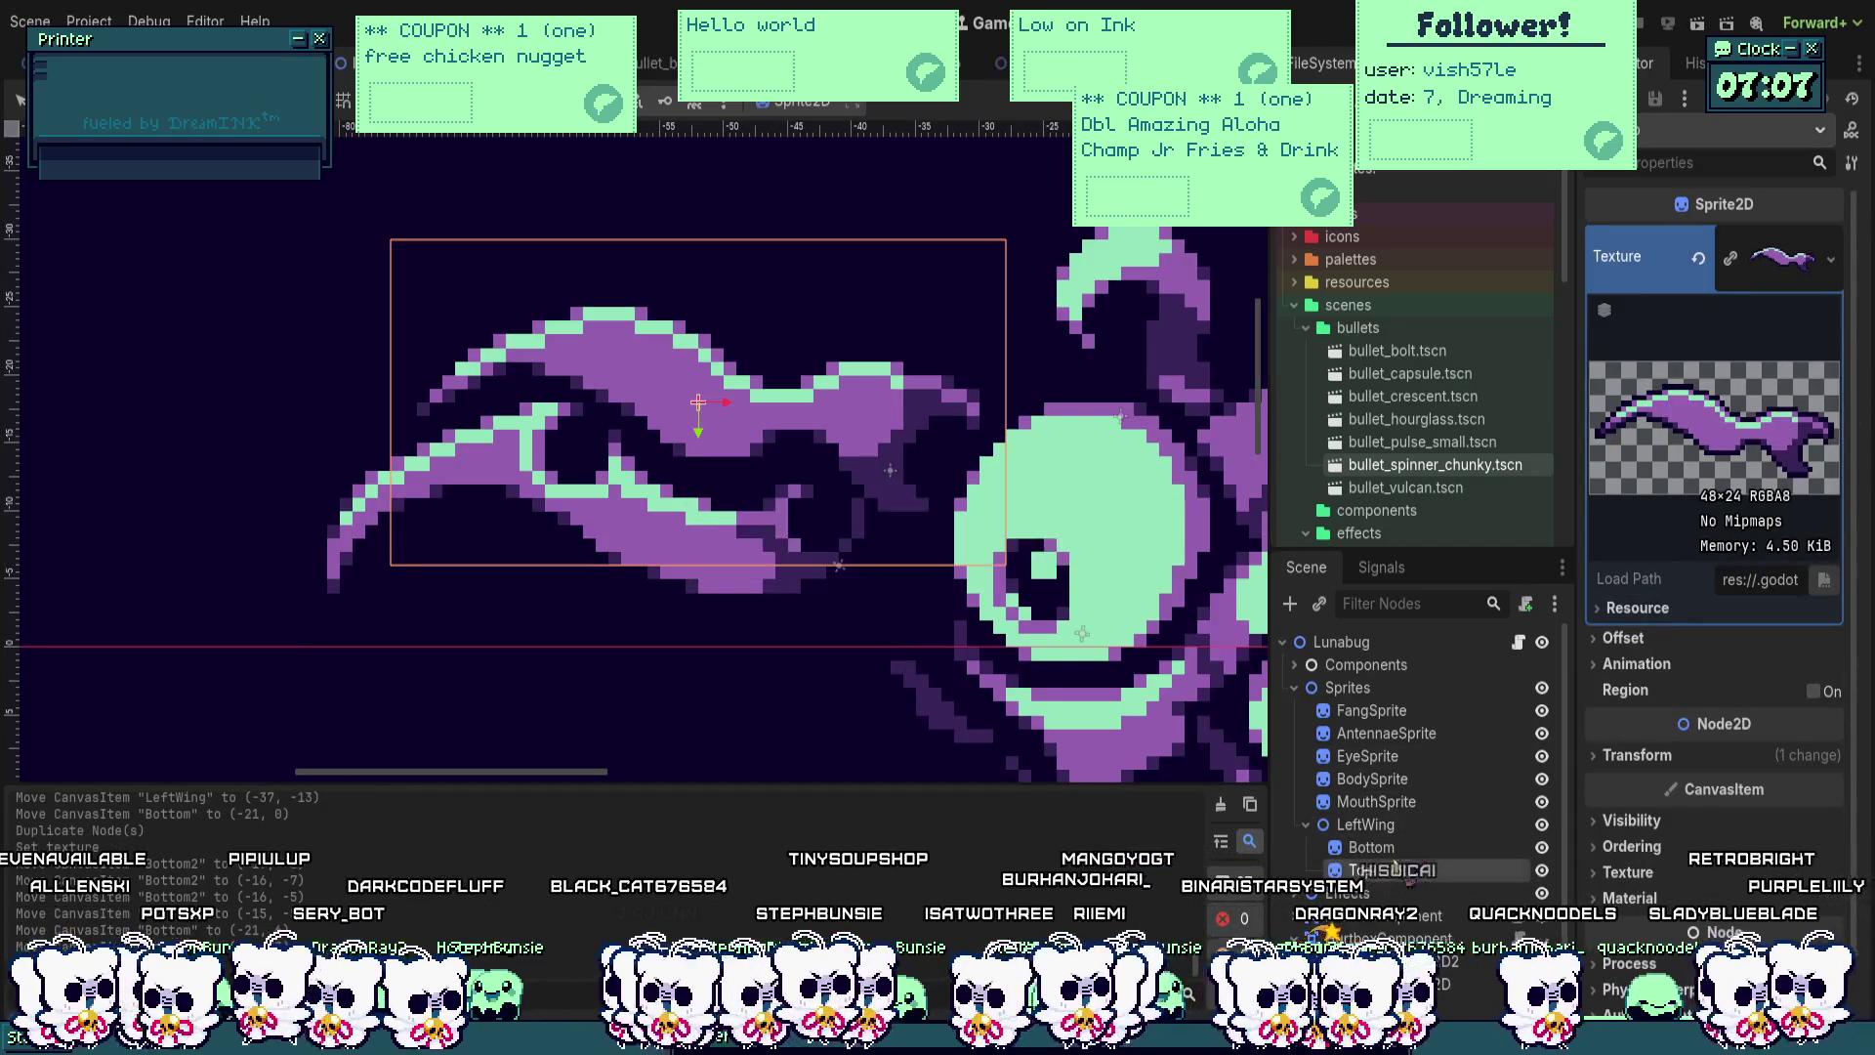
left_click(1378, 825)
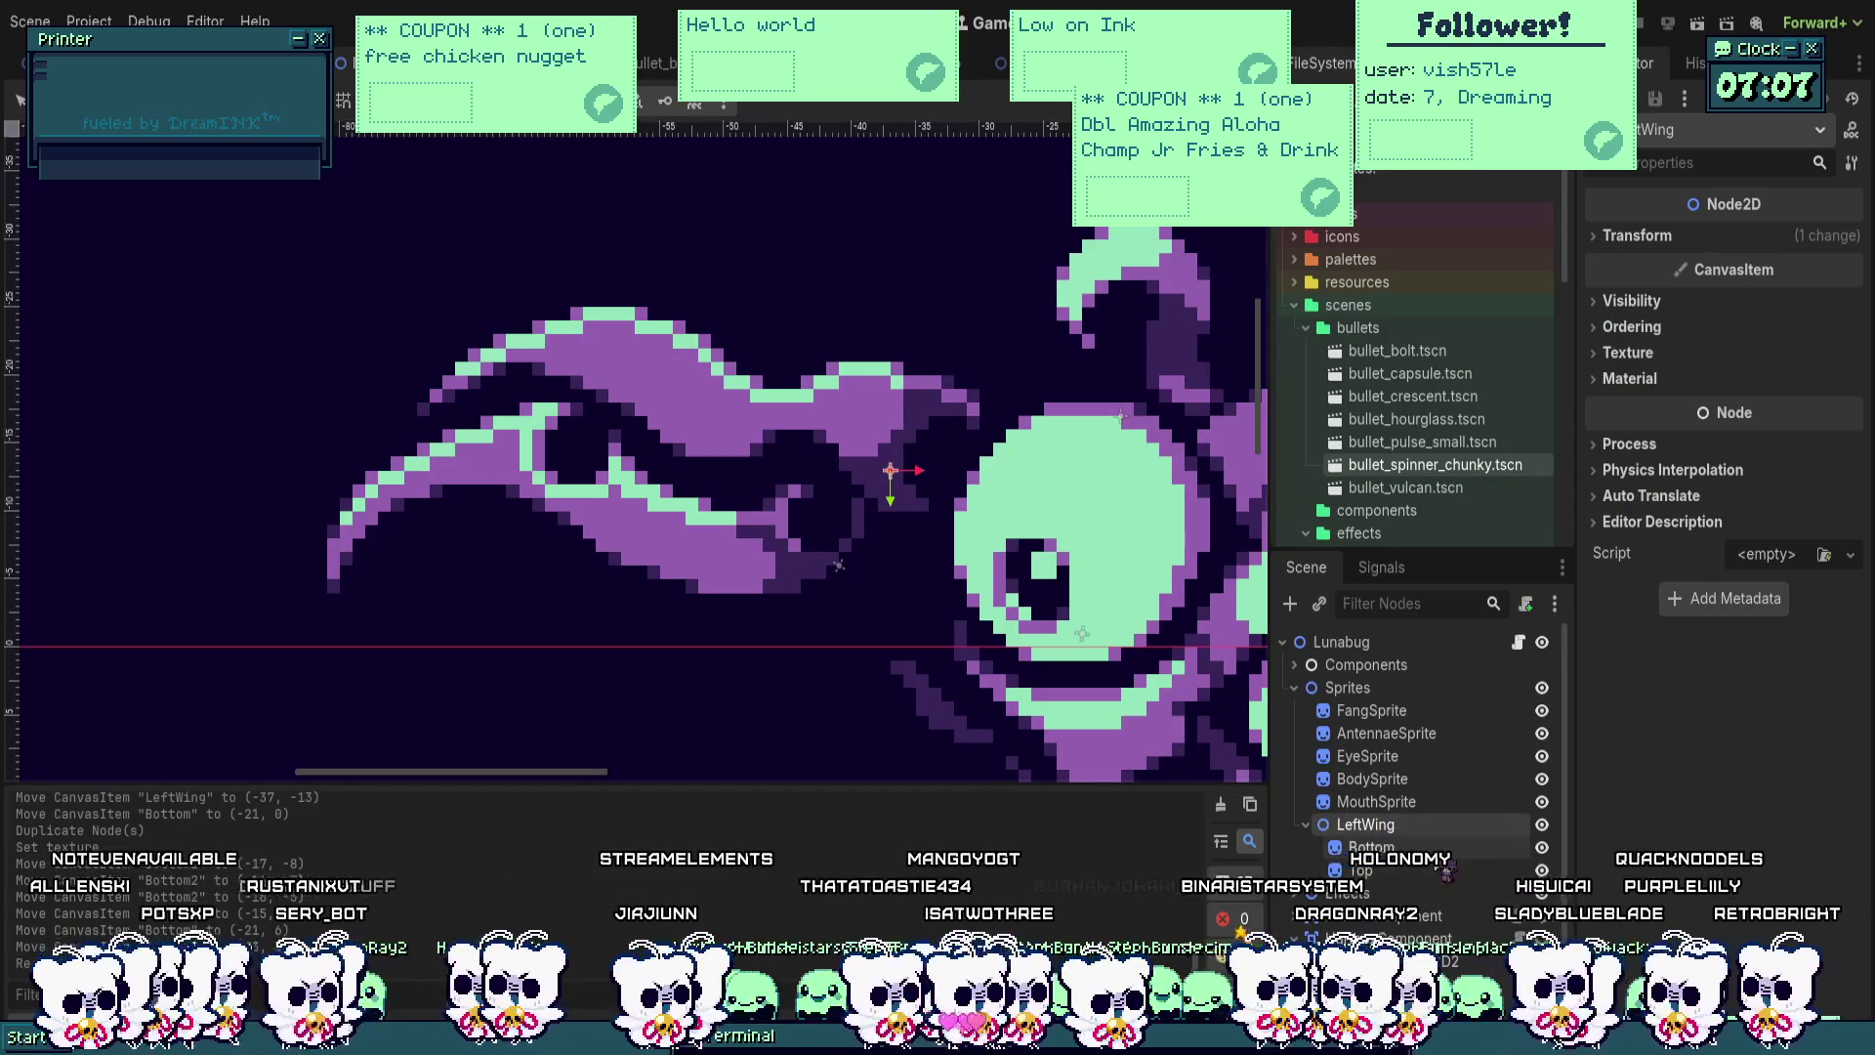
left_click(1406, 848)
left_click_drag(1436, 881, 1444, 883)
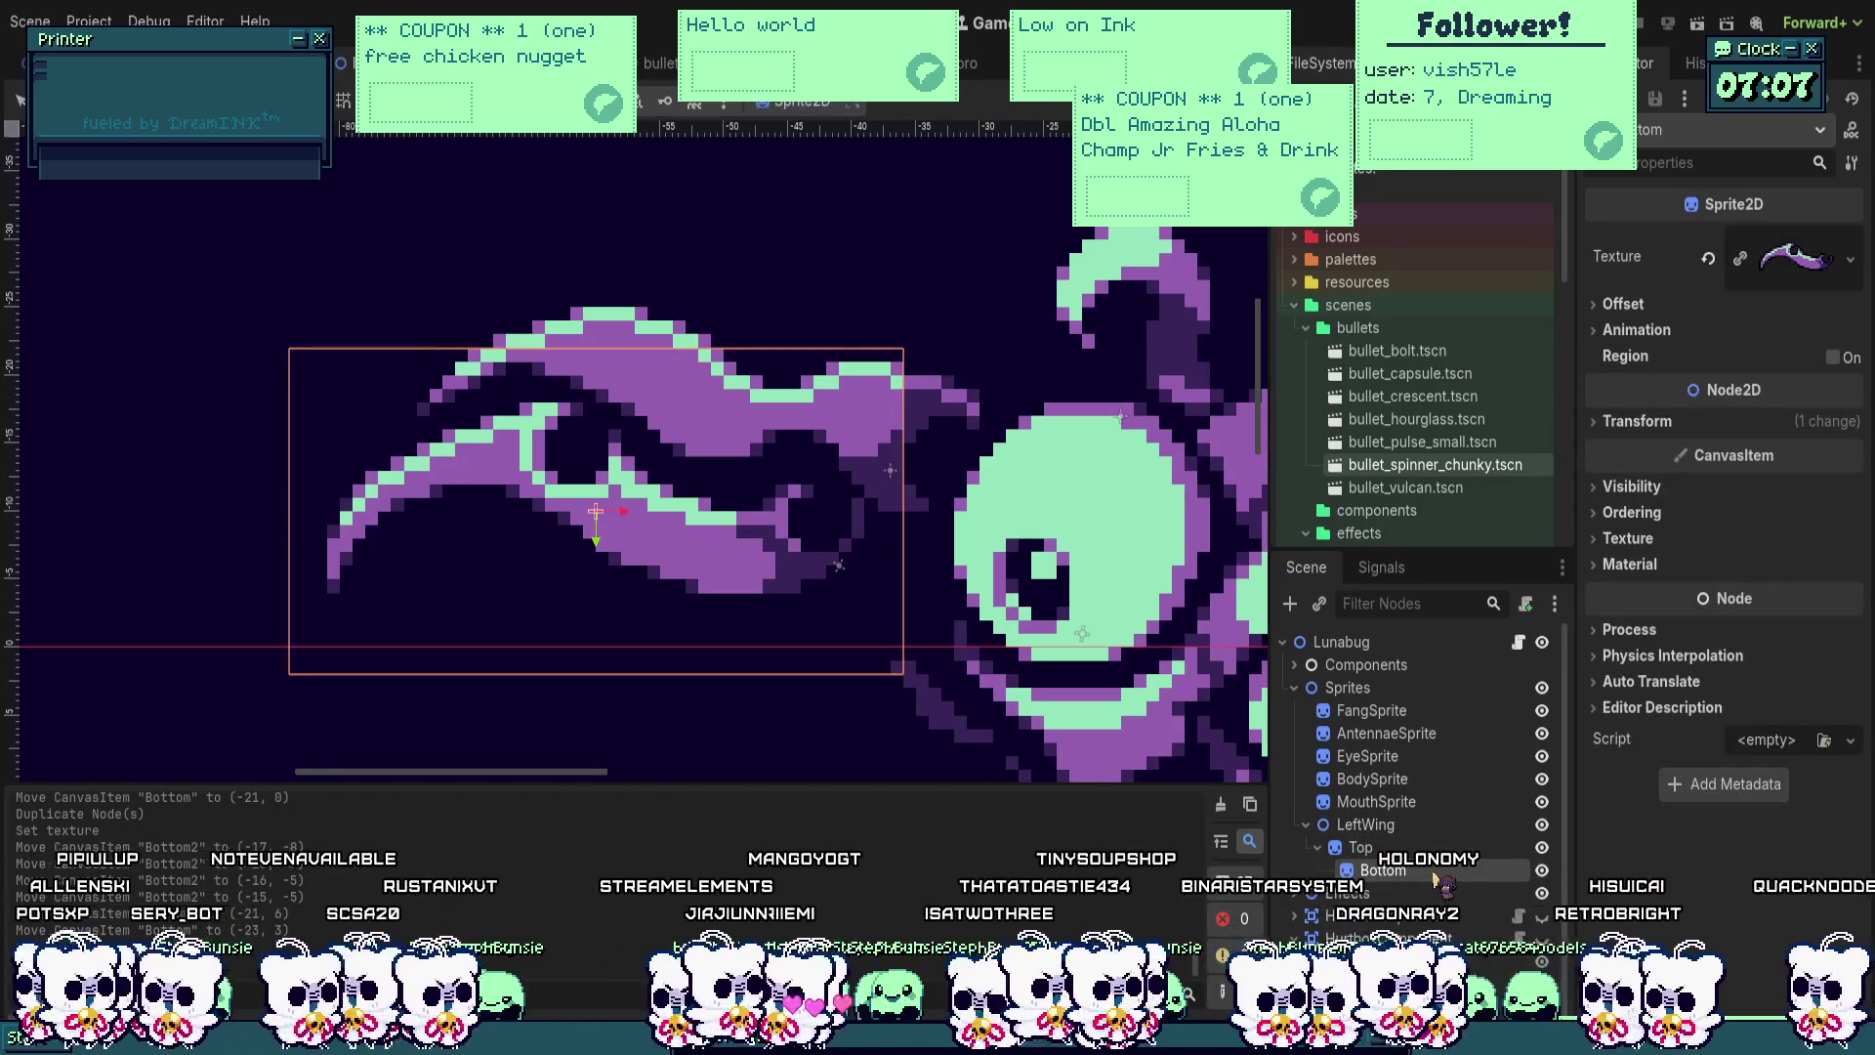
key("ctrl+z")
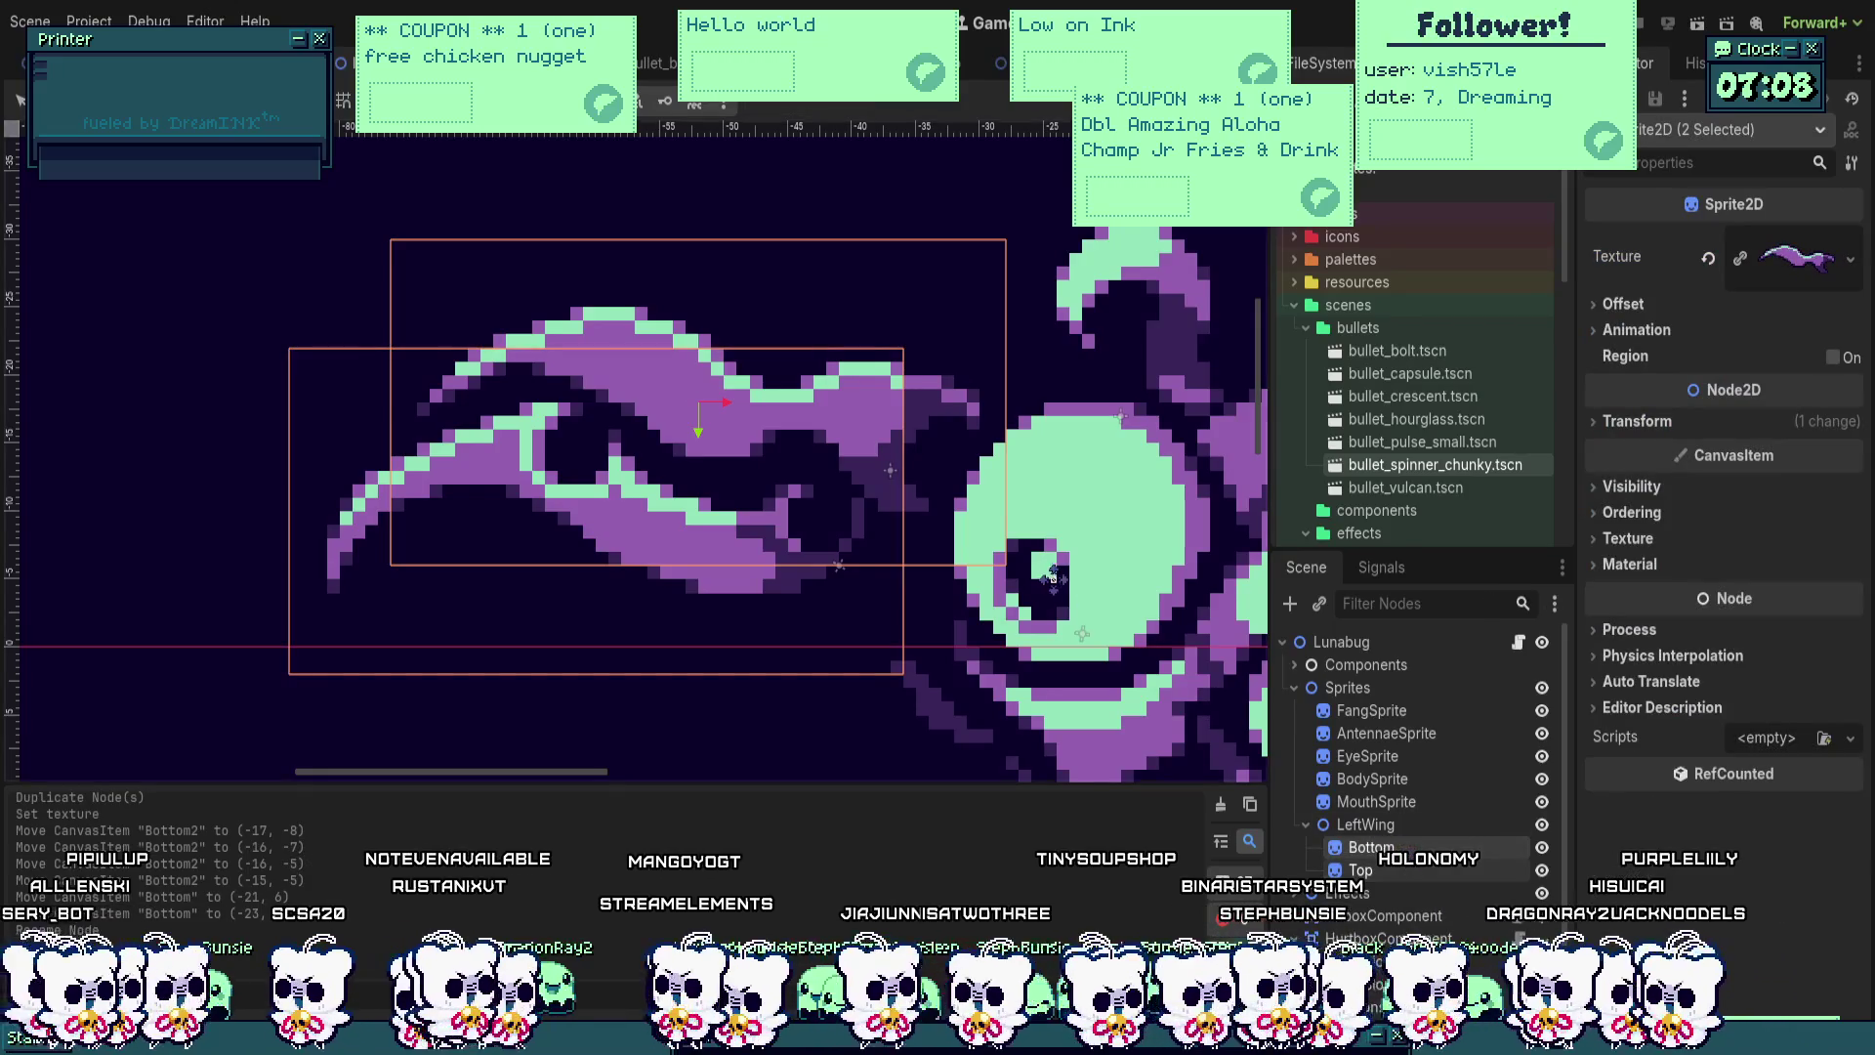
key("Left")
key("Left")
key("Left")
Step: Shift the LeftWing group slightly right and down, then move Bottom and Top 2 px left
left_click(1394, 826)
mouse_move(1053, 620)
left_mouse_down()
mouse_move(1079, 633)
mouse_move(1098, 601)
left_mouse_up()
left_click(1372, 847)
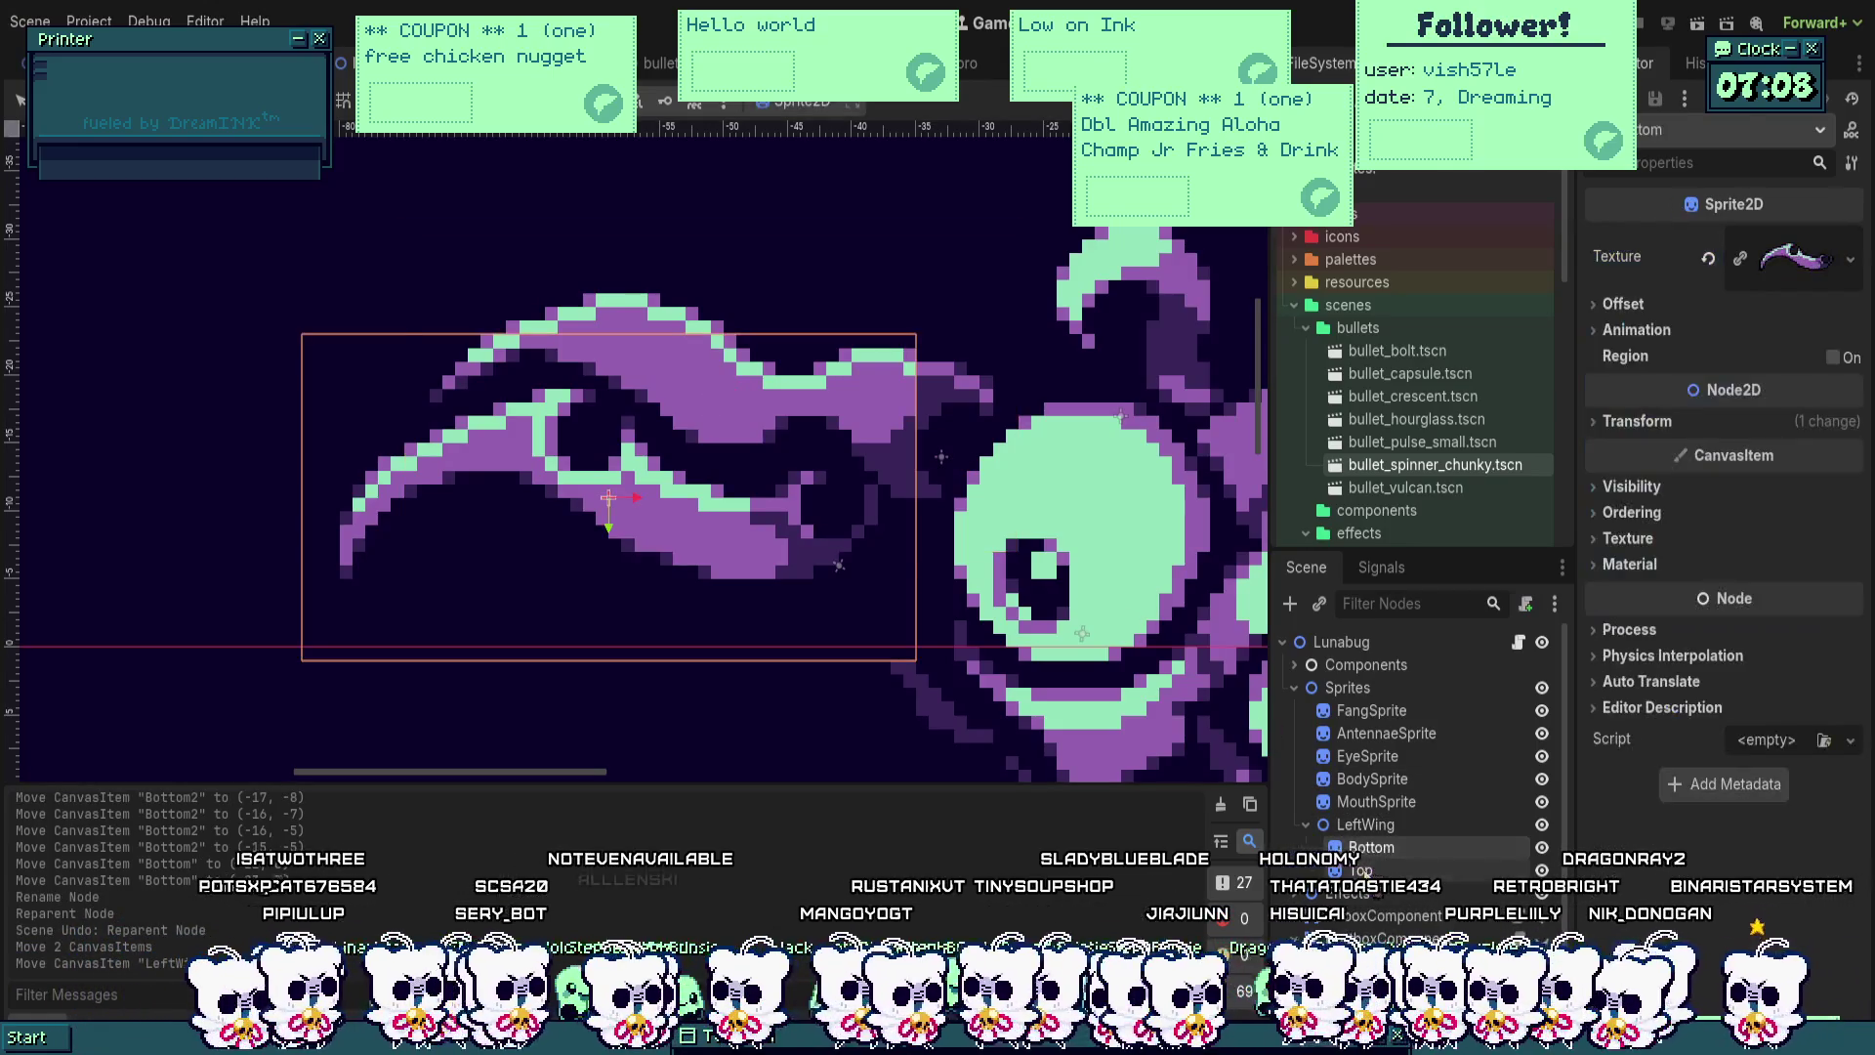
left_click(1361, 869, "shift")
scroll(989, 503, "up", 1)
left_click_drag(1028, 546, 993, 545)
left_click_drag(994, 558, 971, 515)
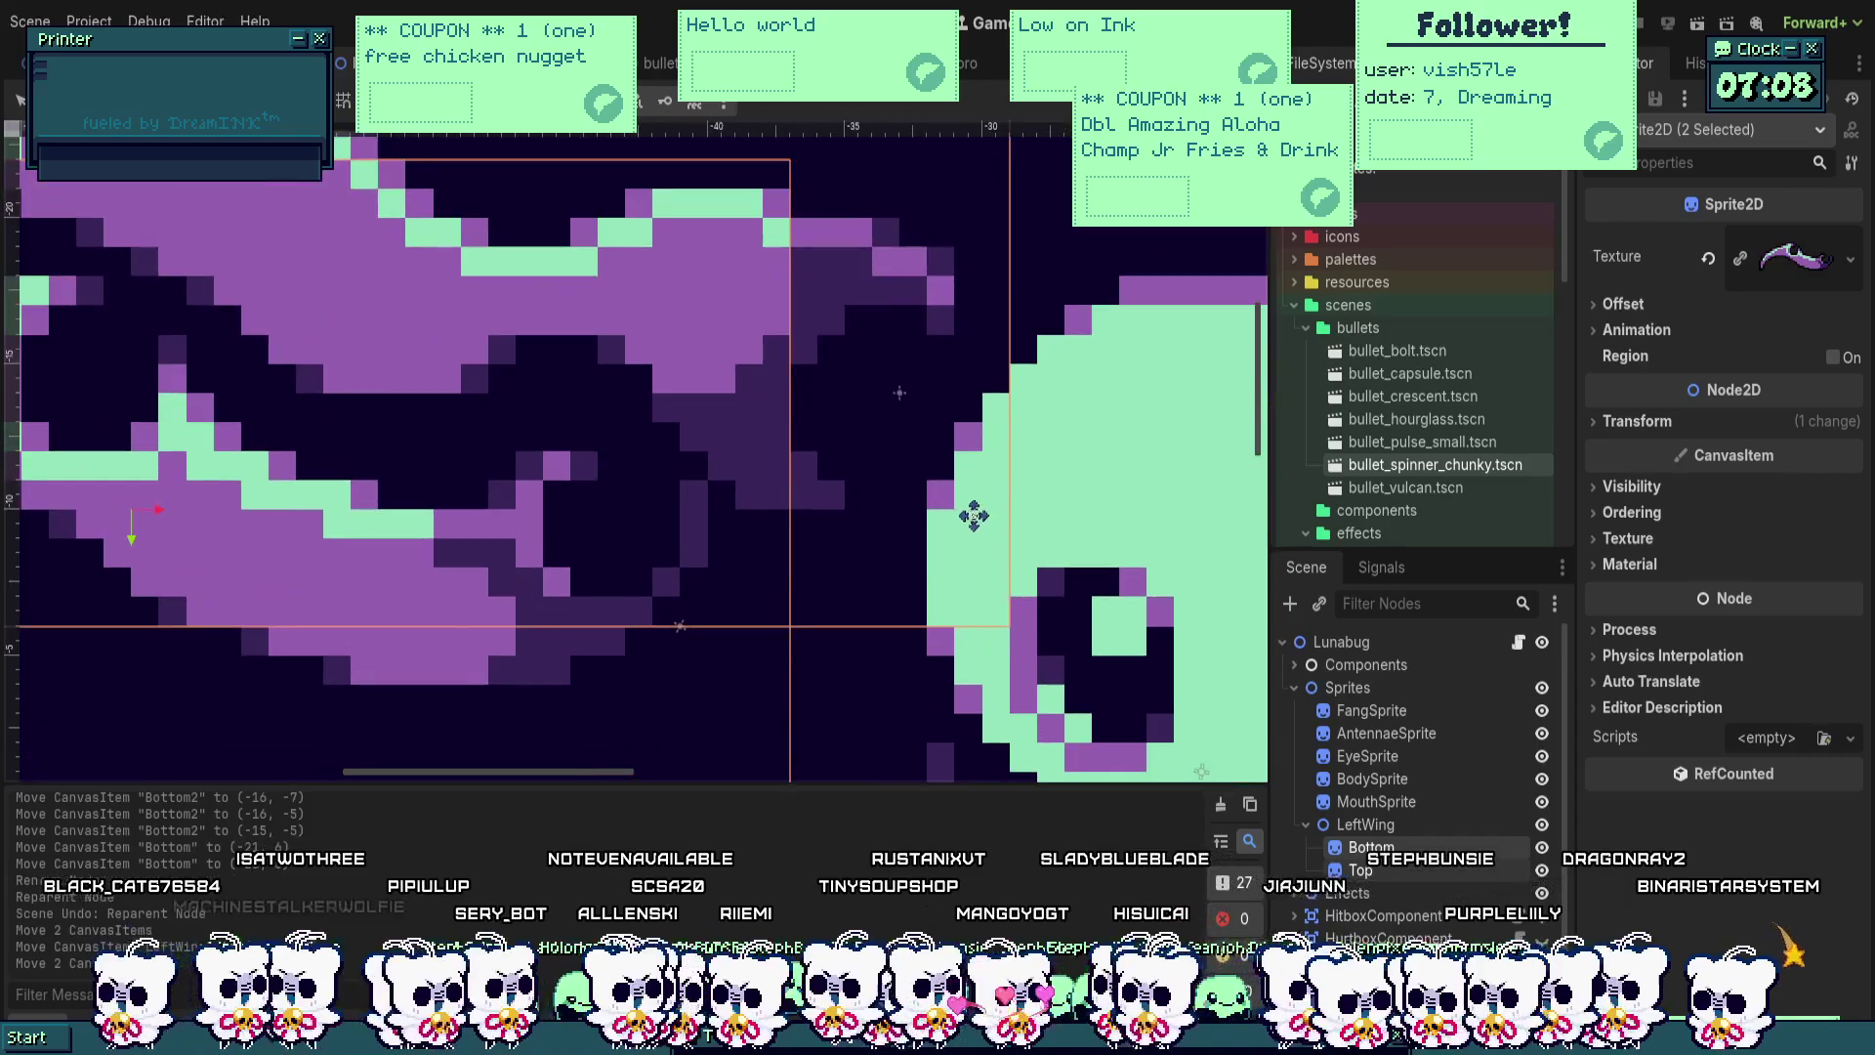
scroll(971, 515, "up", 1)
scroll(977, 527, "left", 1)
scroll(979, 536, "down", 2)
left_click(917, 479)
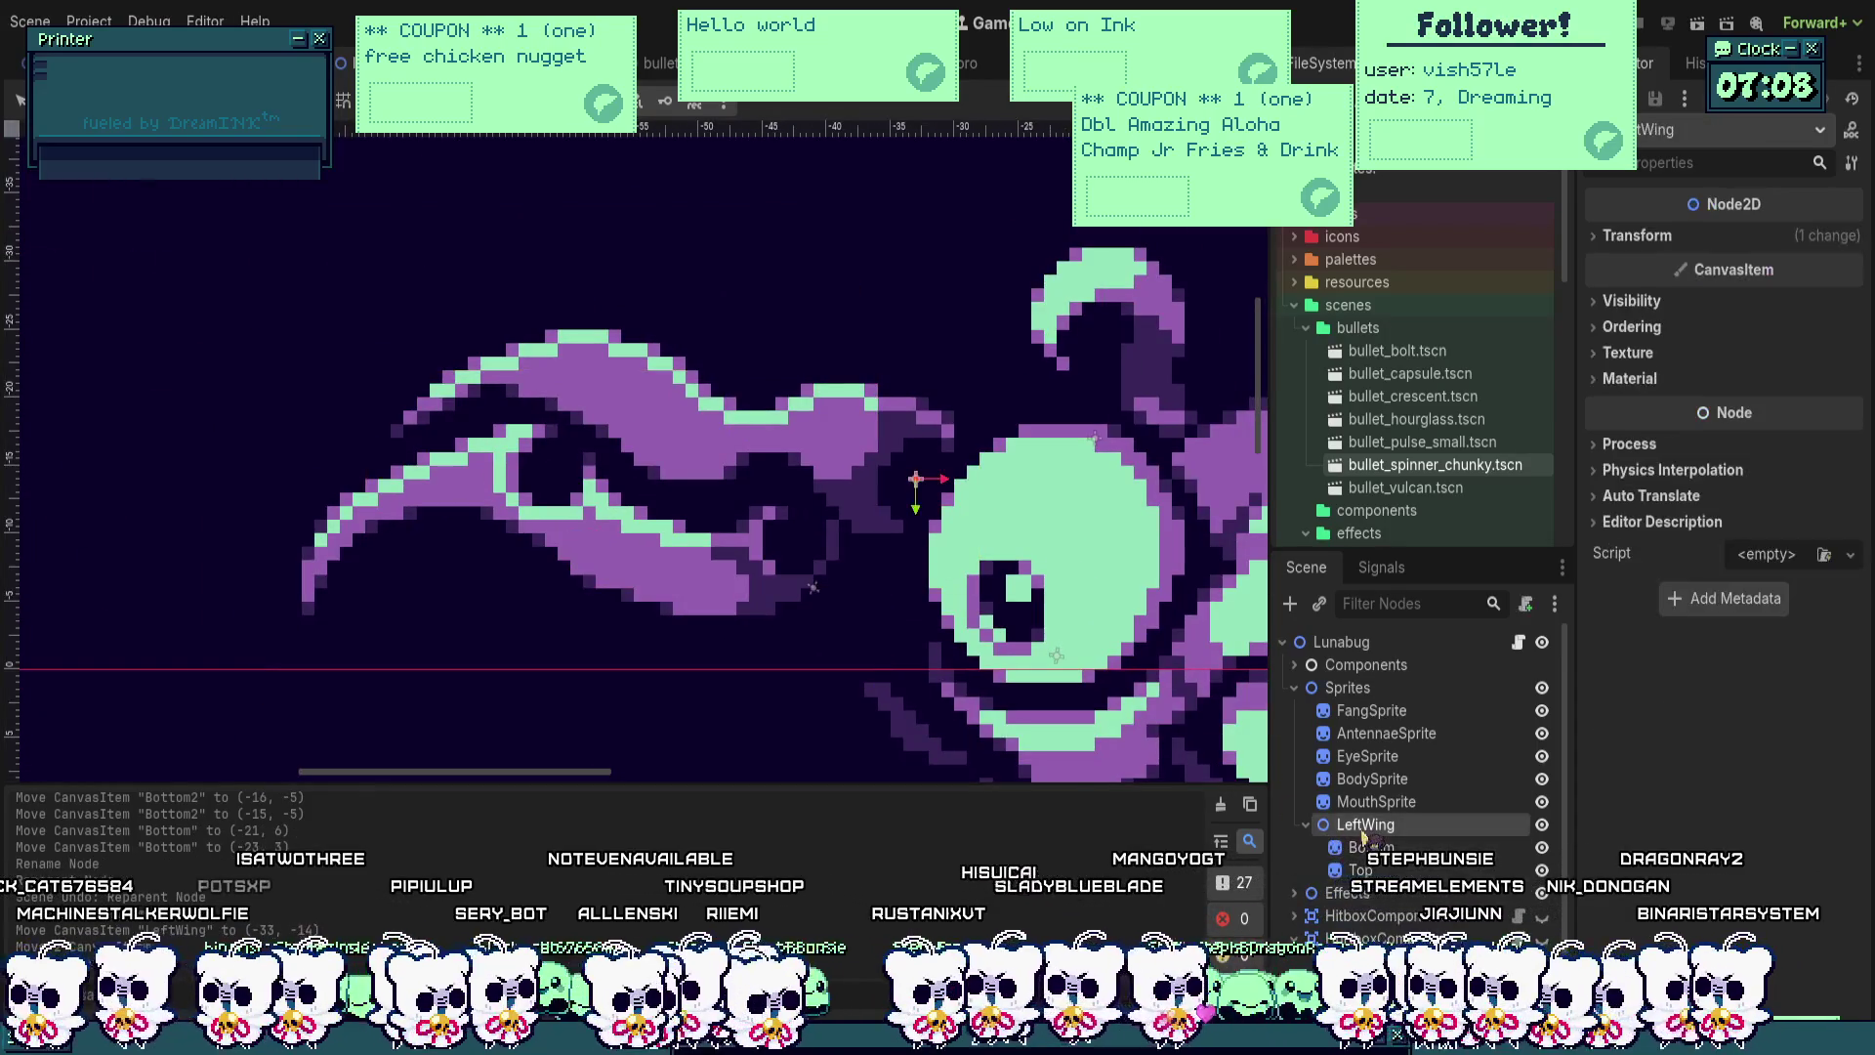
Step: Zoom the viewport to check the wing, then fold the LeftWing group in the Scene dock
scroll(917, 484, "down", 2)
scroll(940, 550, "down", 2)
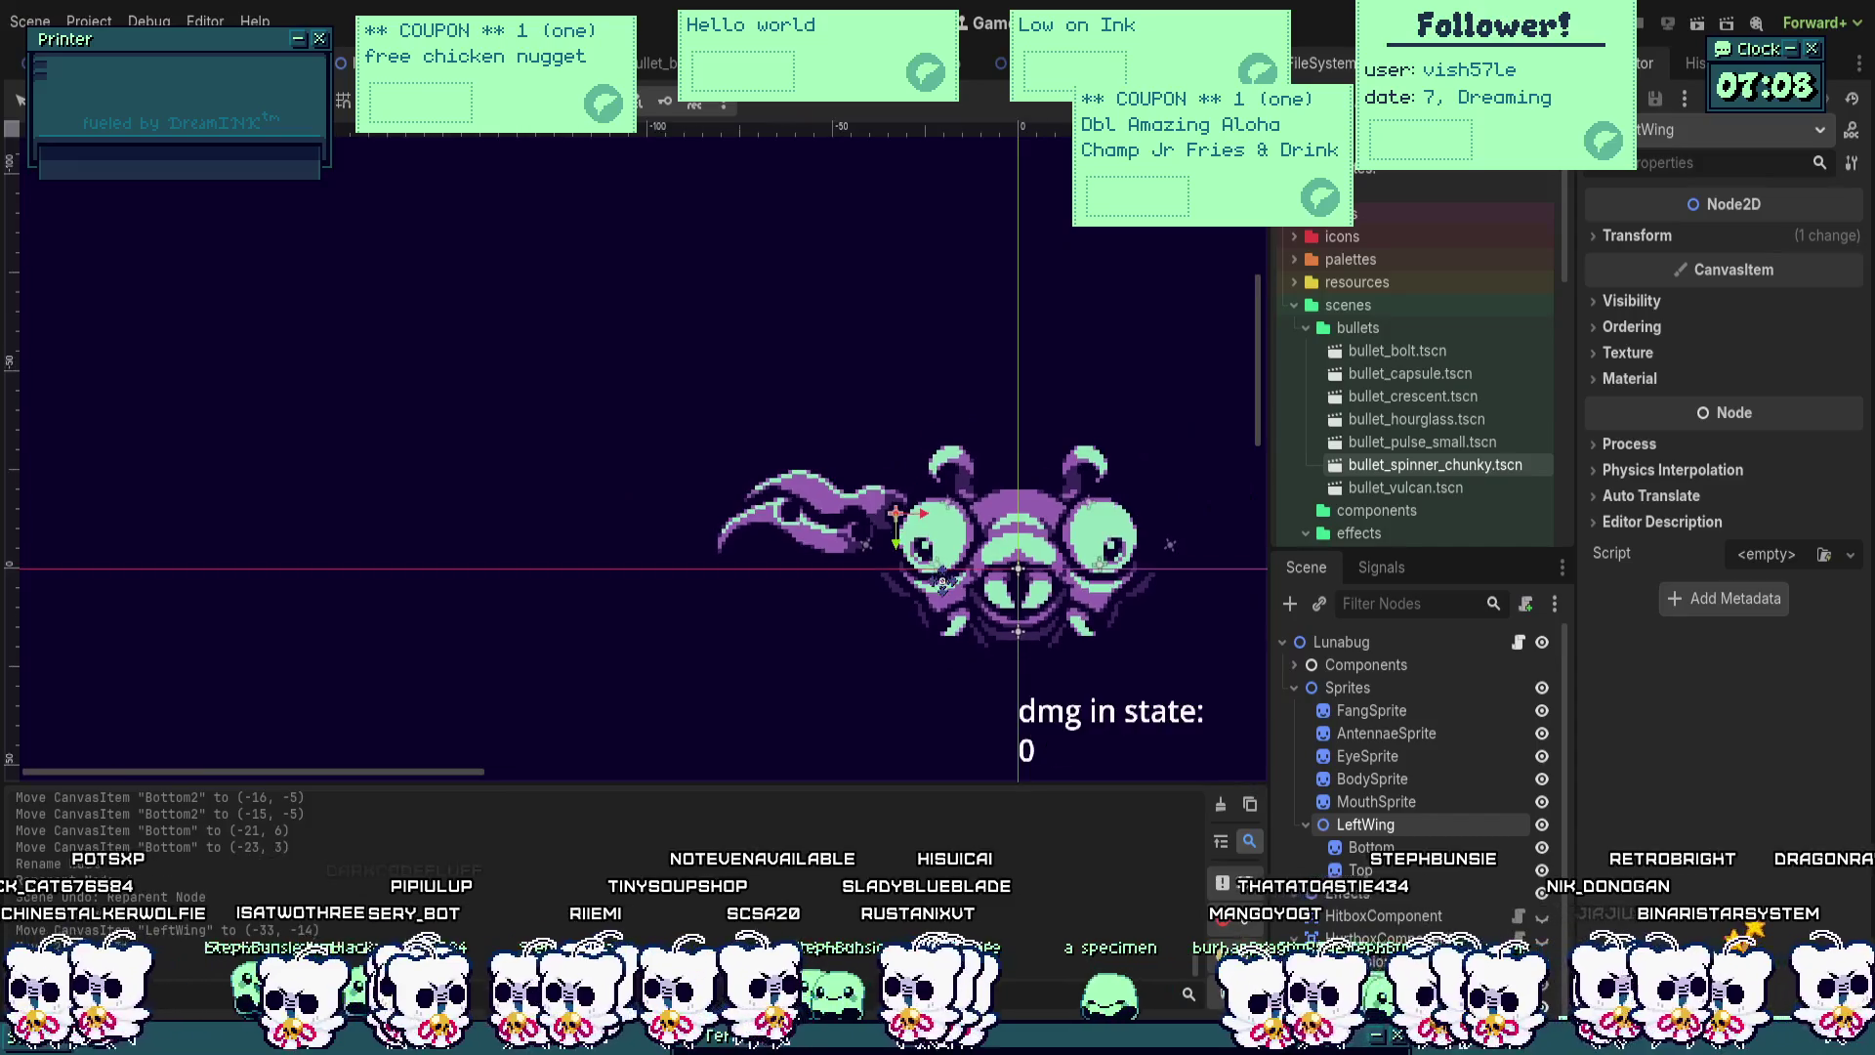
scroll(875, 543, "down", 1)
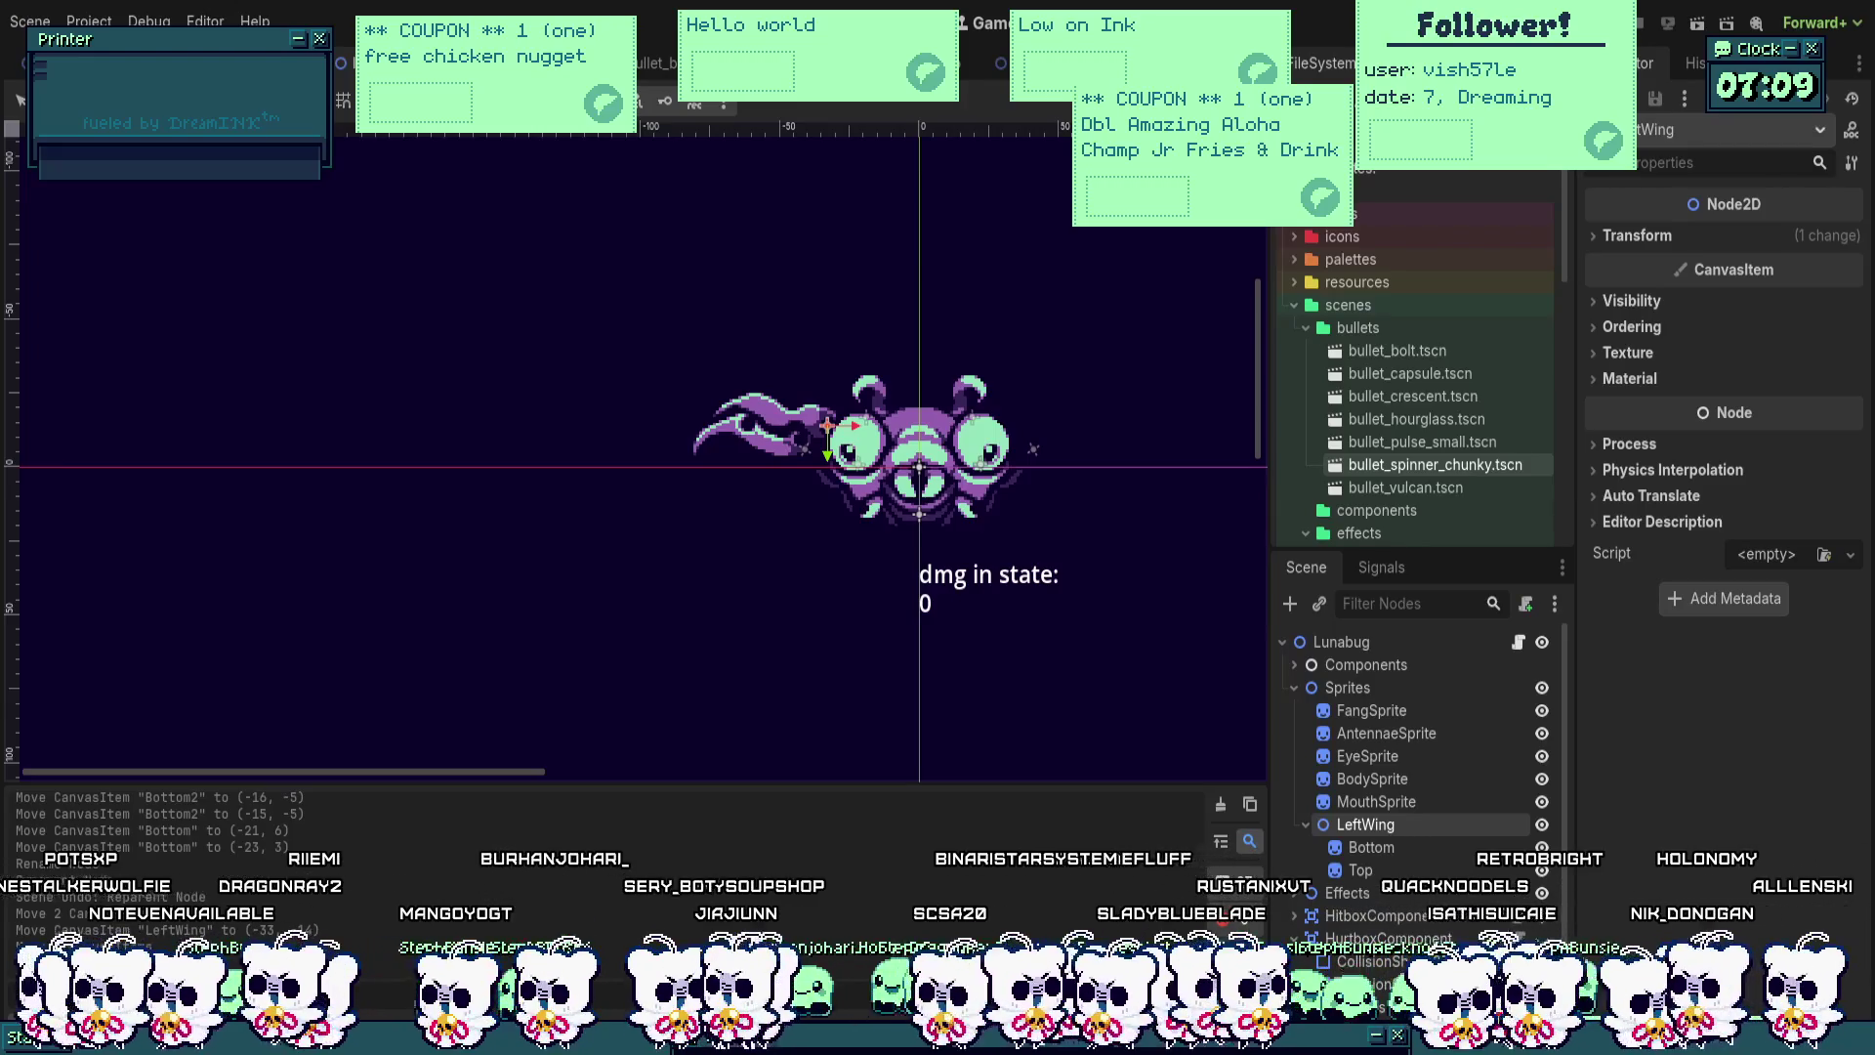
scroll(1002, 418, "up", 2)
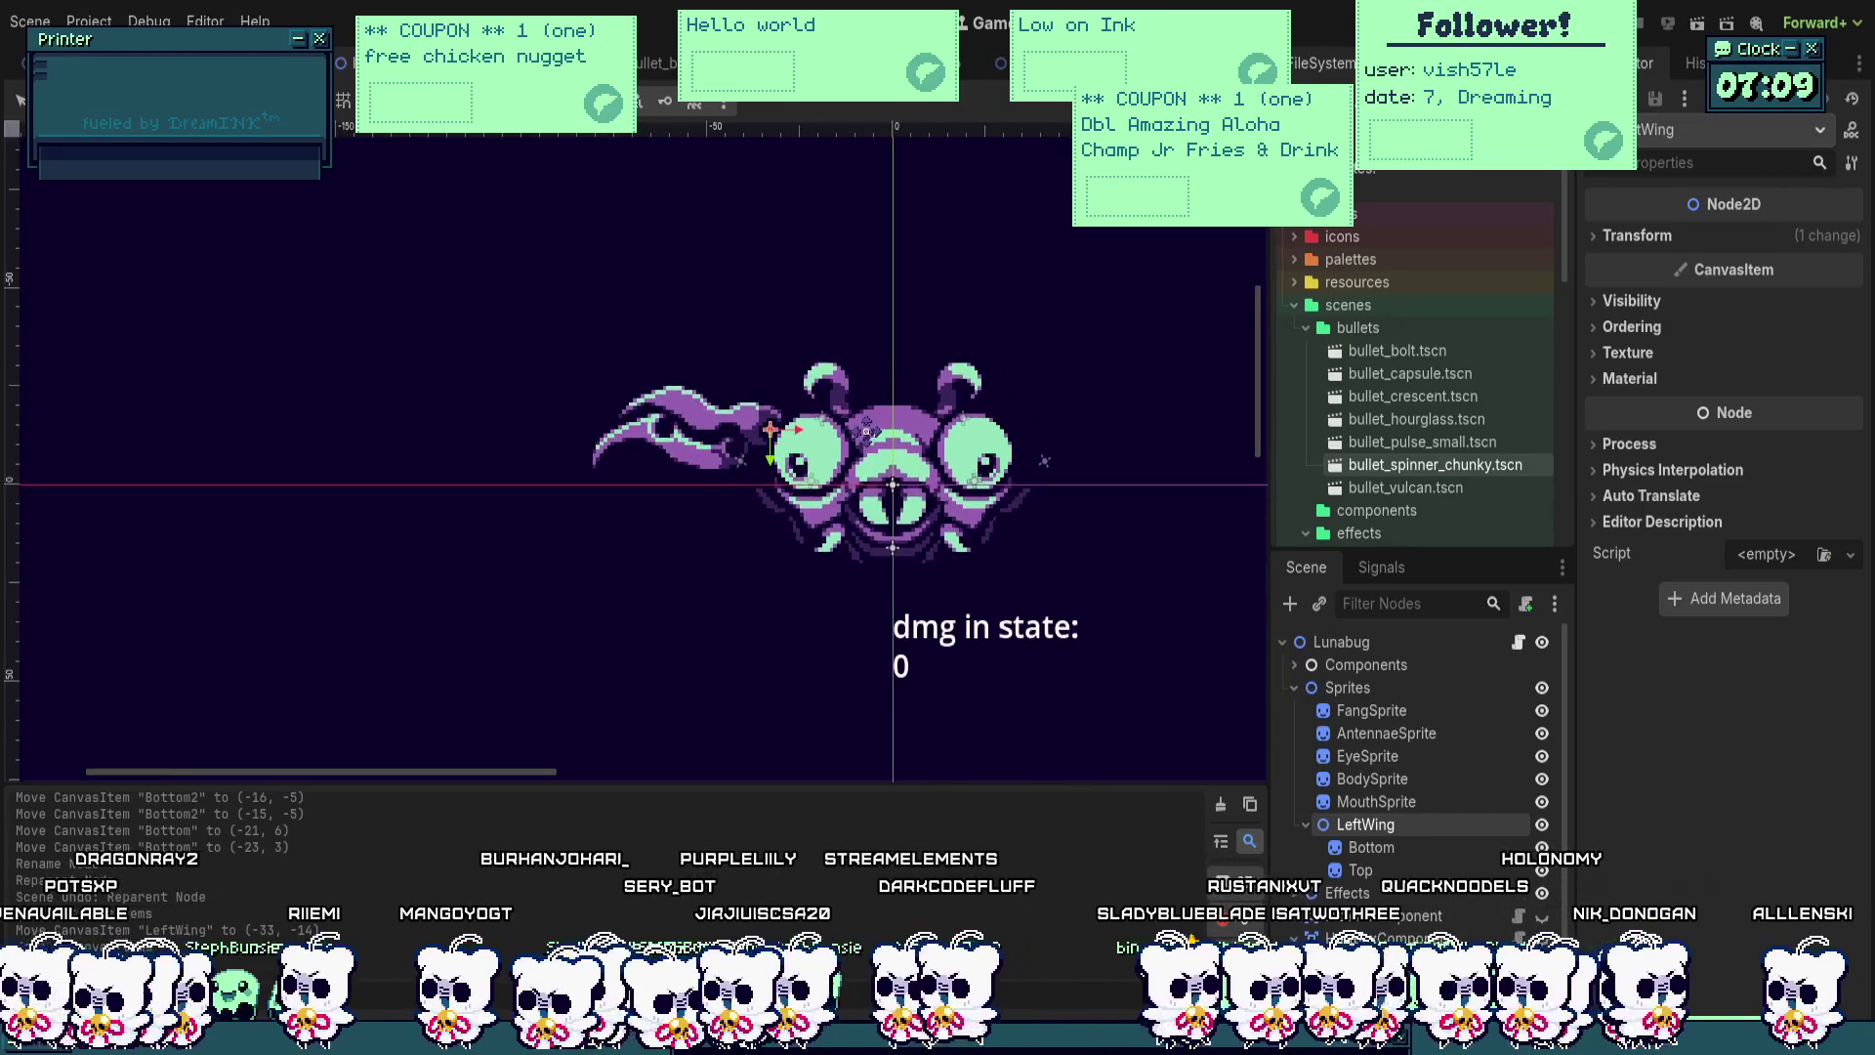
scroll(867, 431, "up", 2)
left_click(1307, 825)
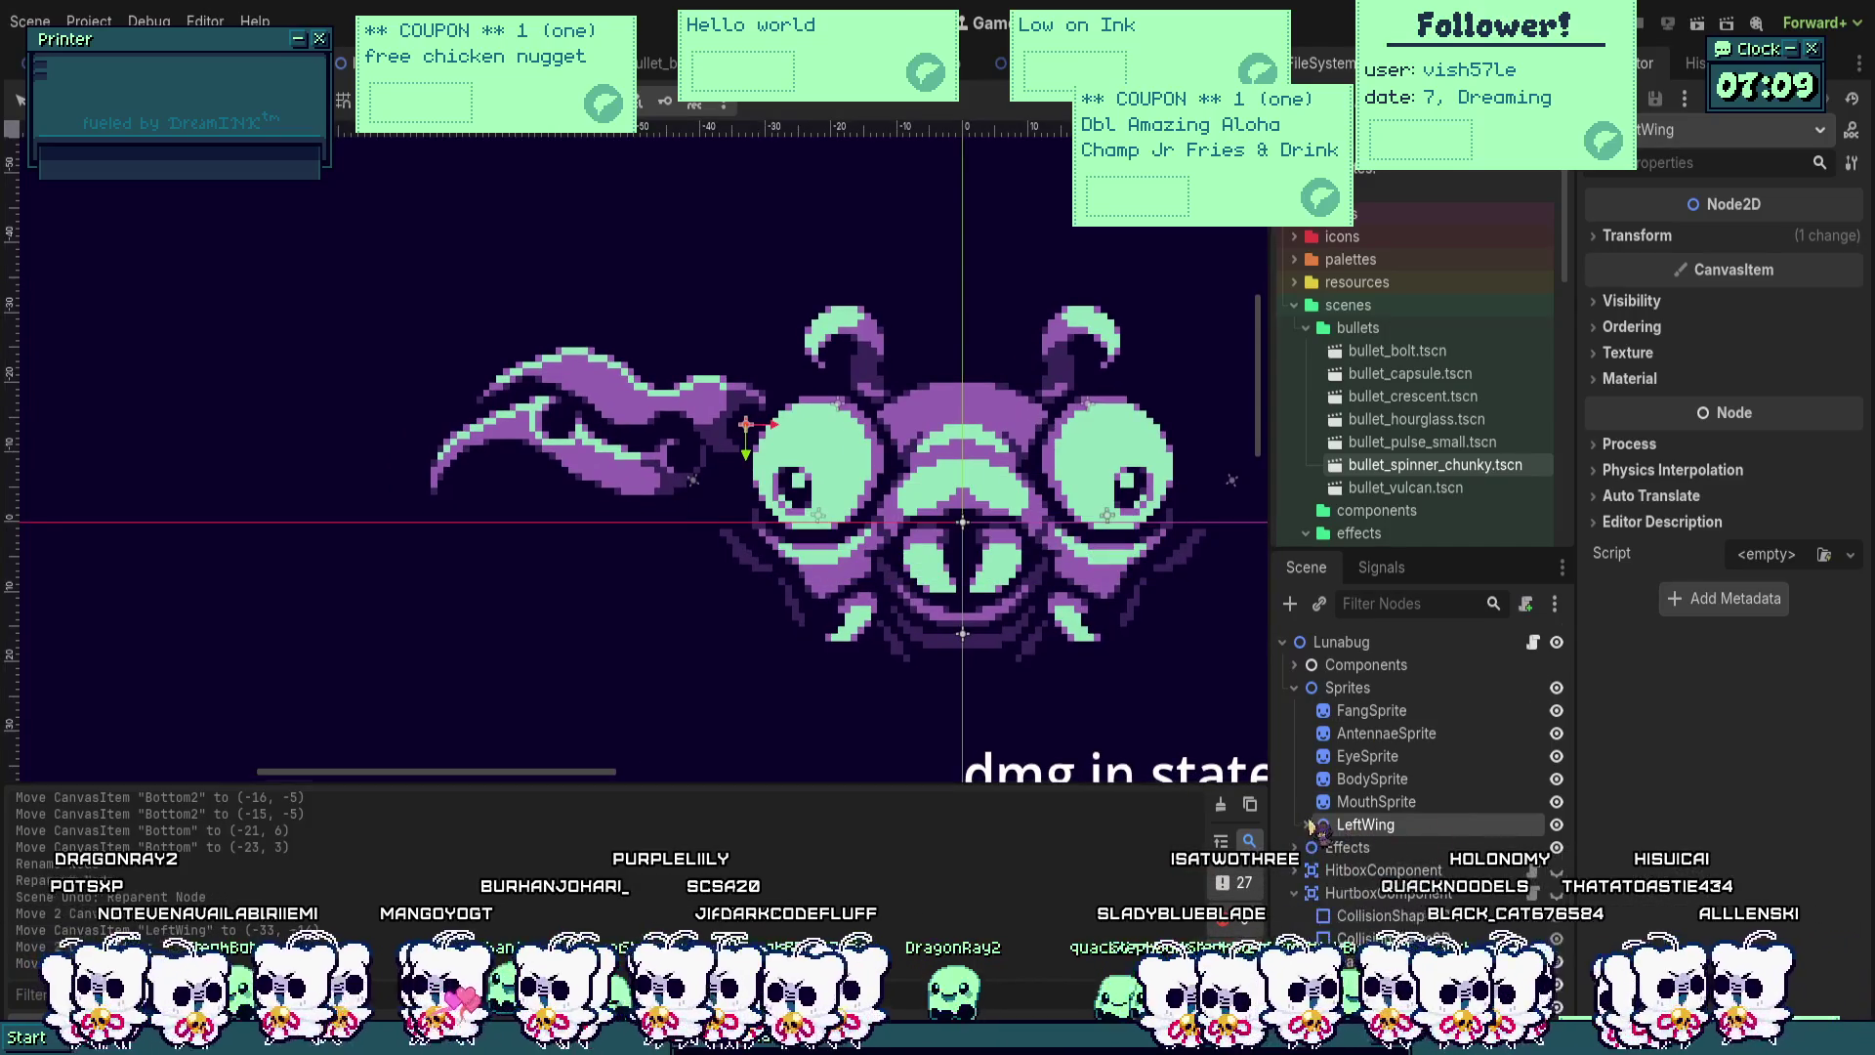
Step: Duplicate the LeftWing group and name the copy Right Wing
left_click(1307, 825)
left_click(1307, 826)
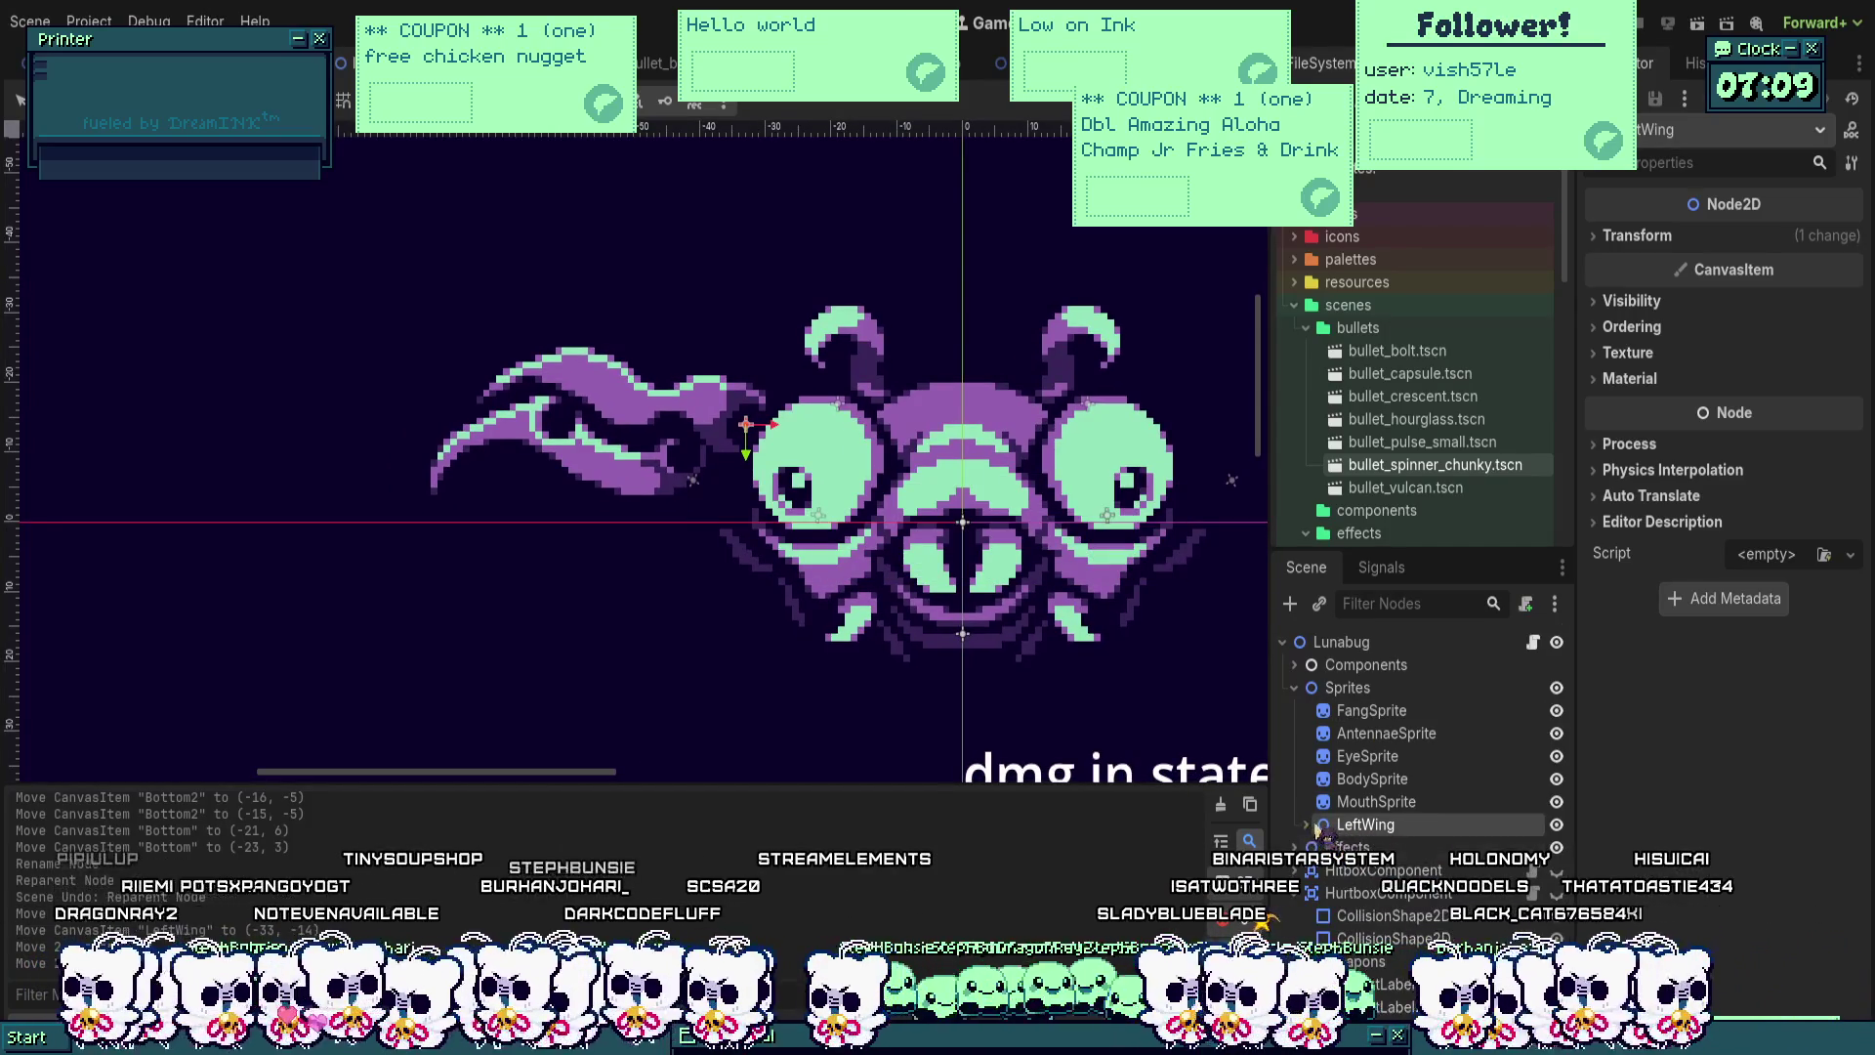
left_click(1307, 825)
key("ctrl+d")
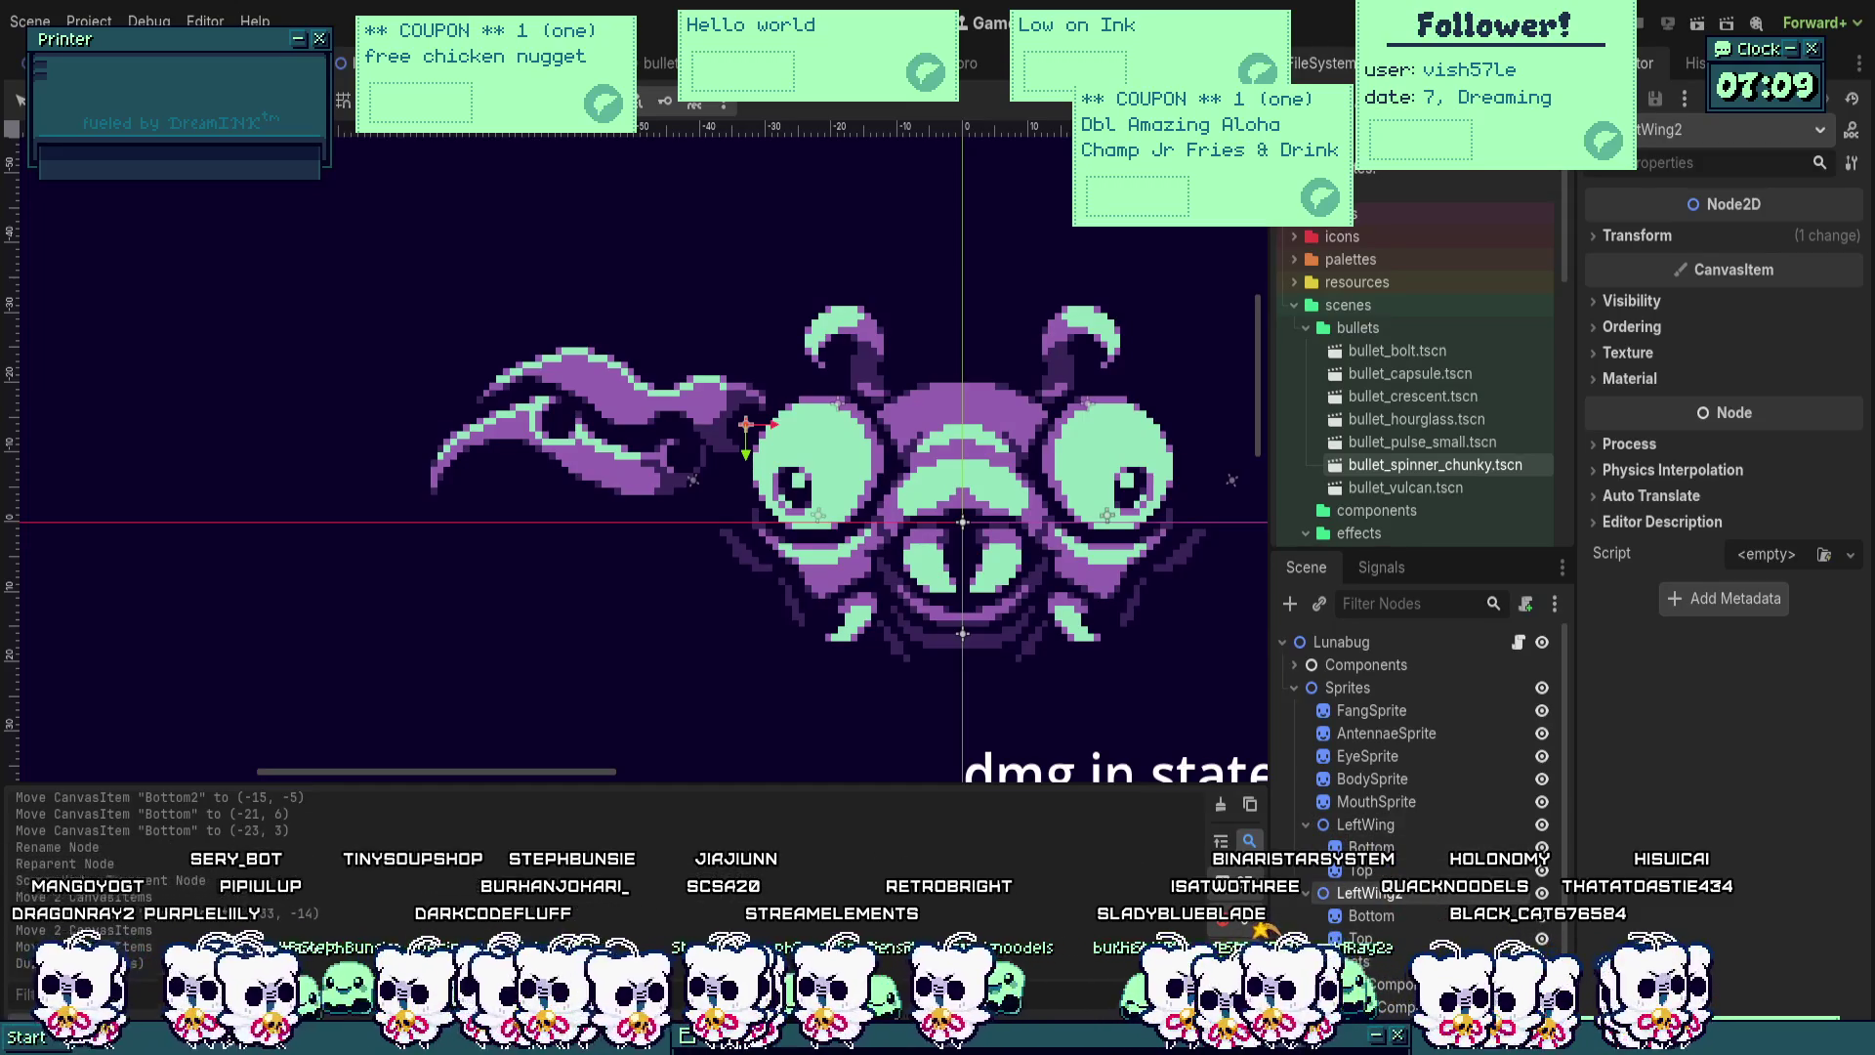
type("Right Wing")
key("Return")
left_click(1359, 870)
left_click(1368, 892)
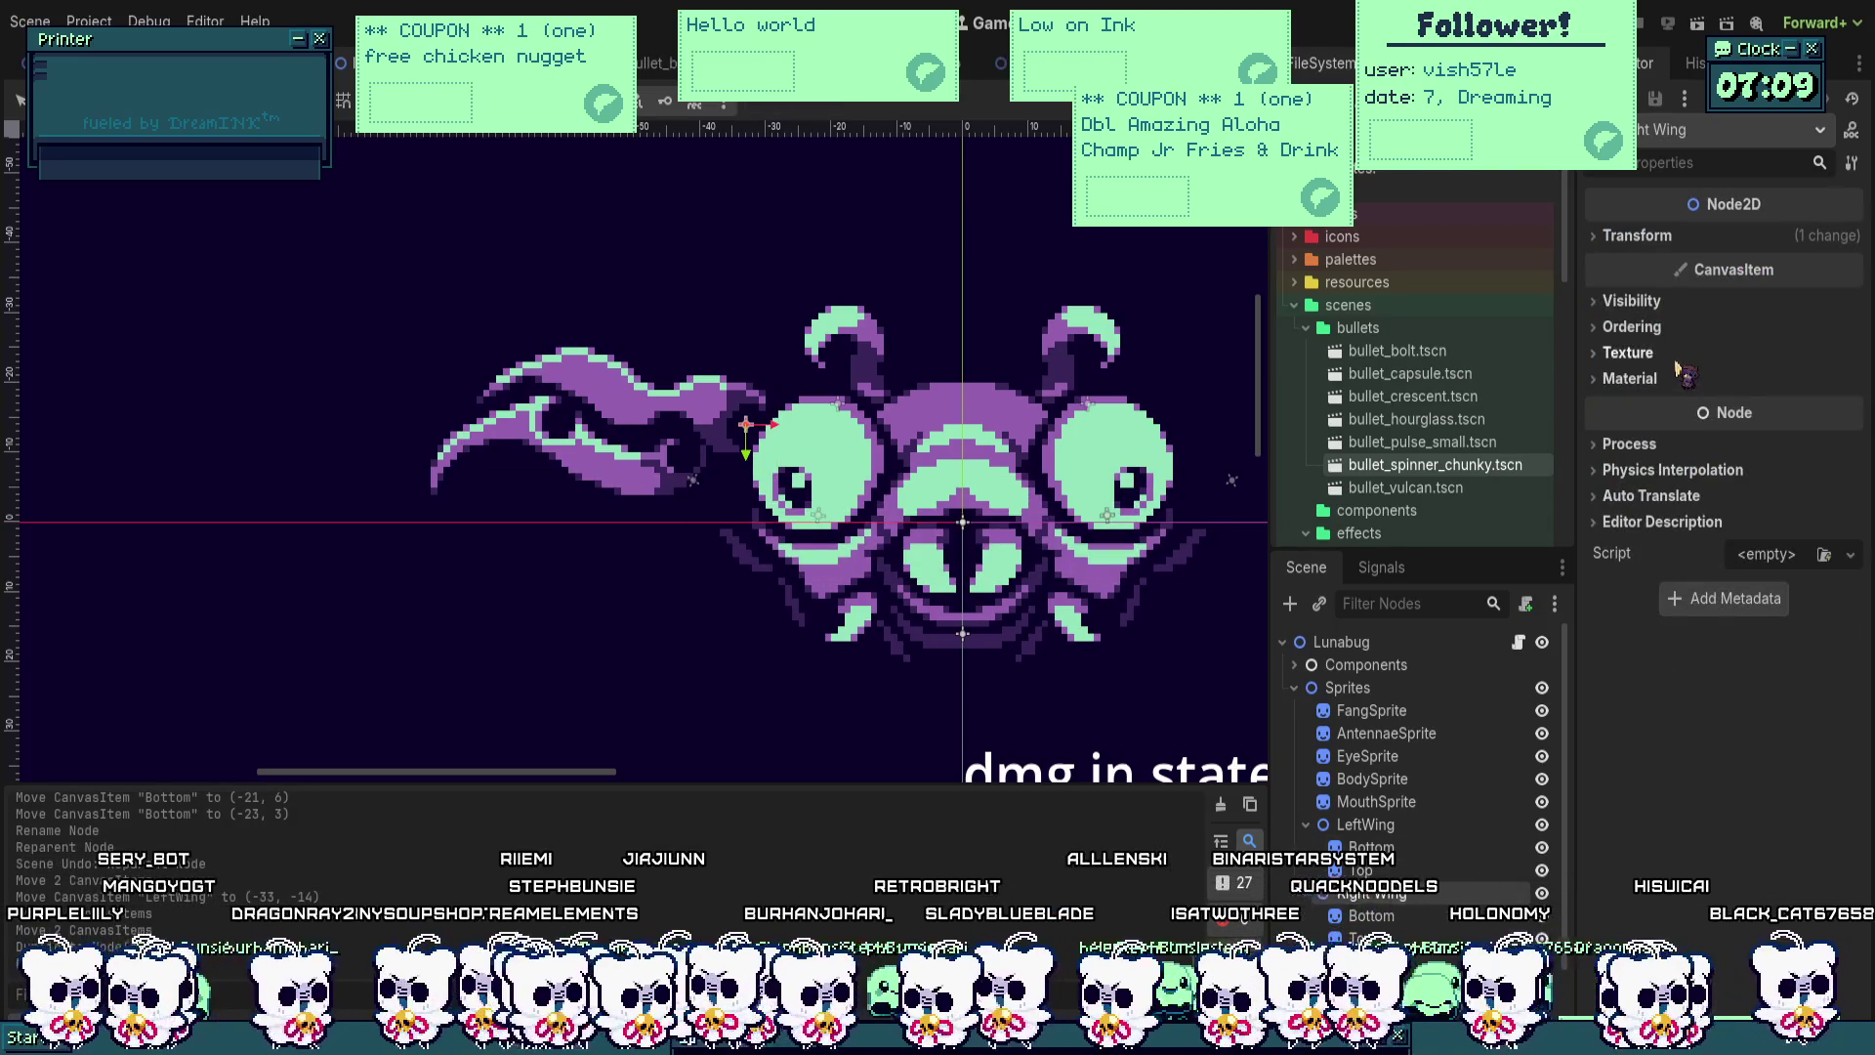
Step: Mirror Right Wing with an unlinked Scale x of -1, save, and drag it rightward
left_click(1637, 235)
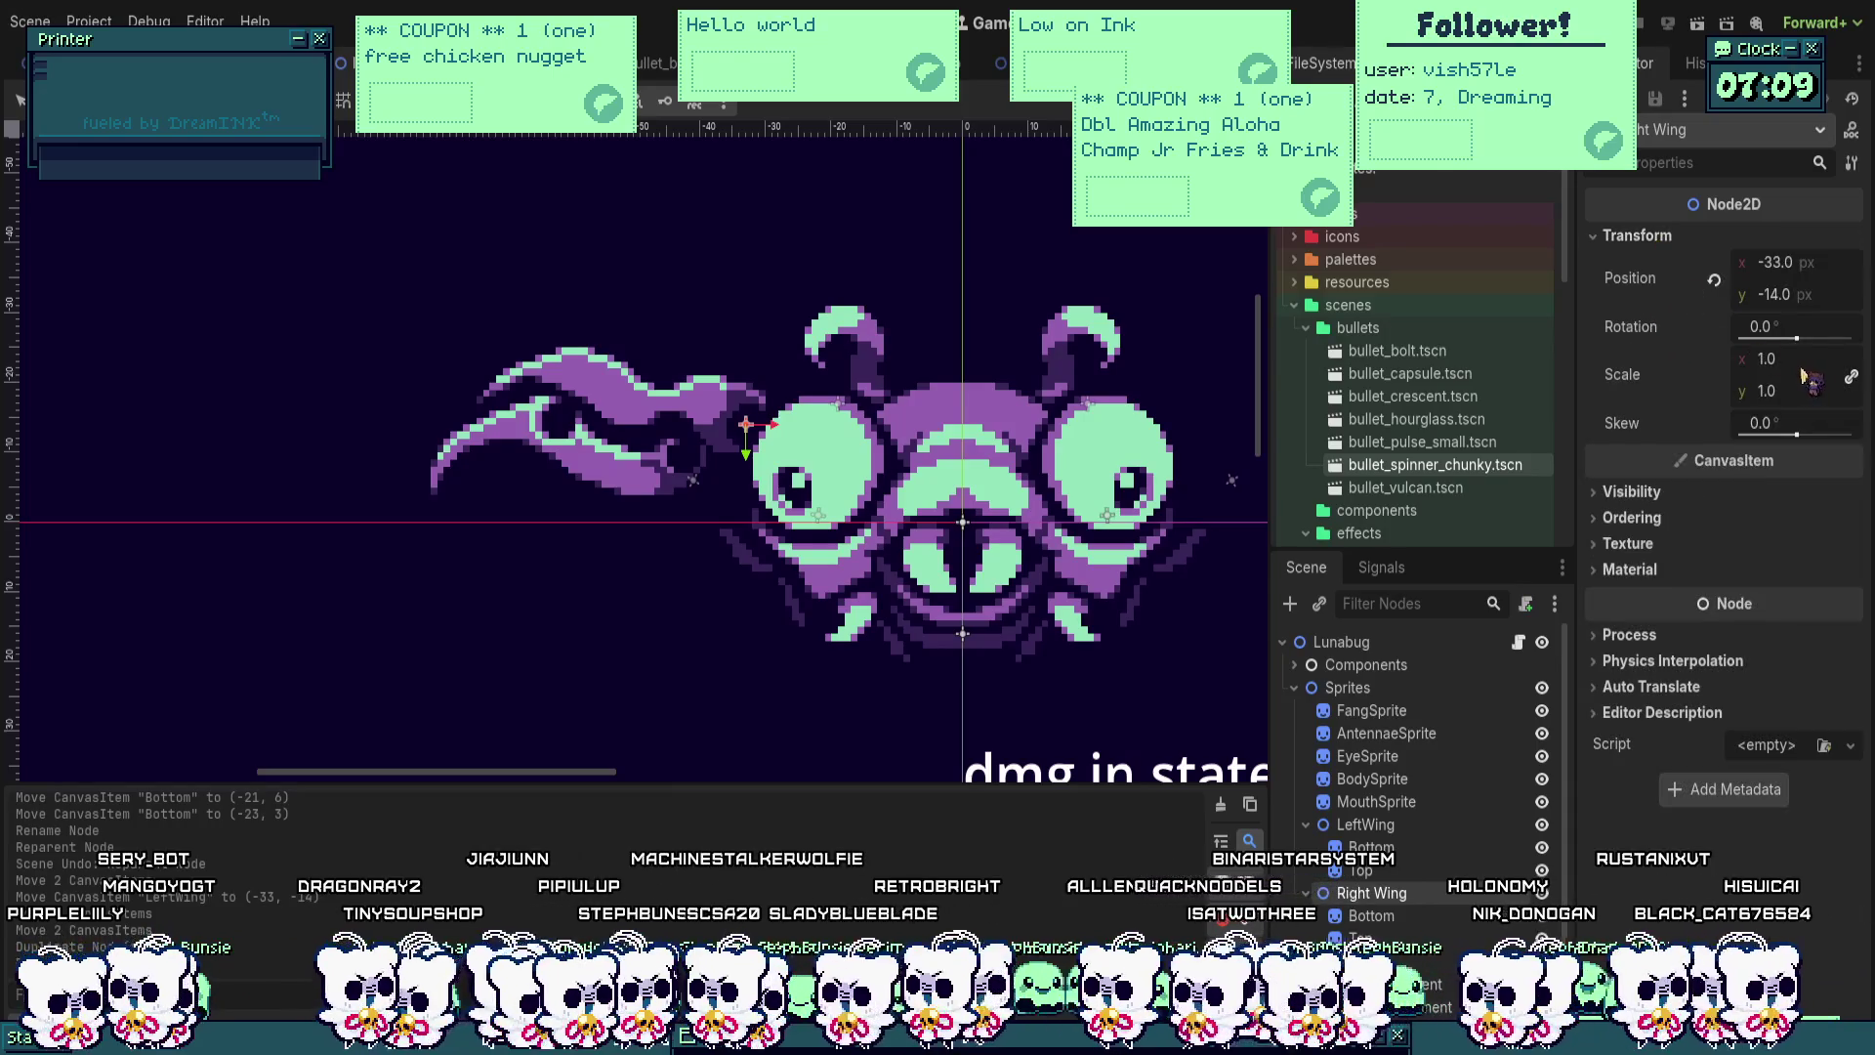
left_click(1851, 376)
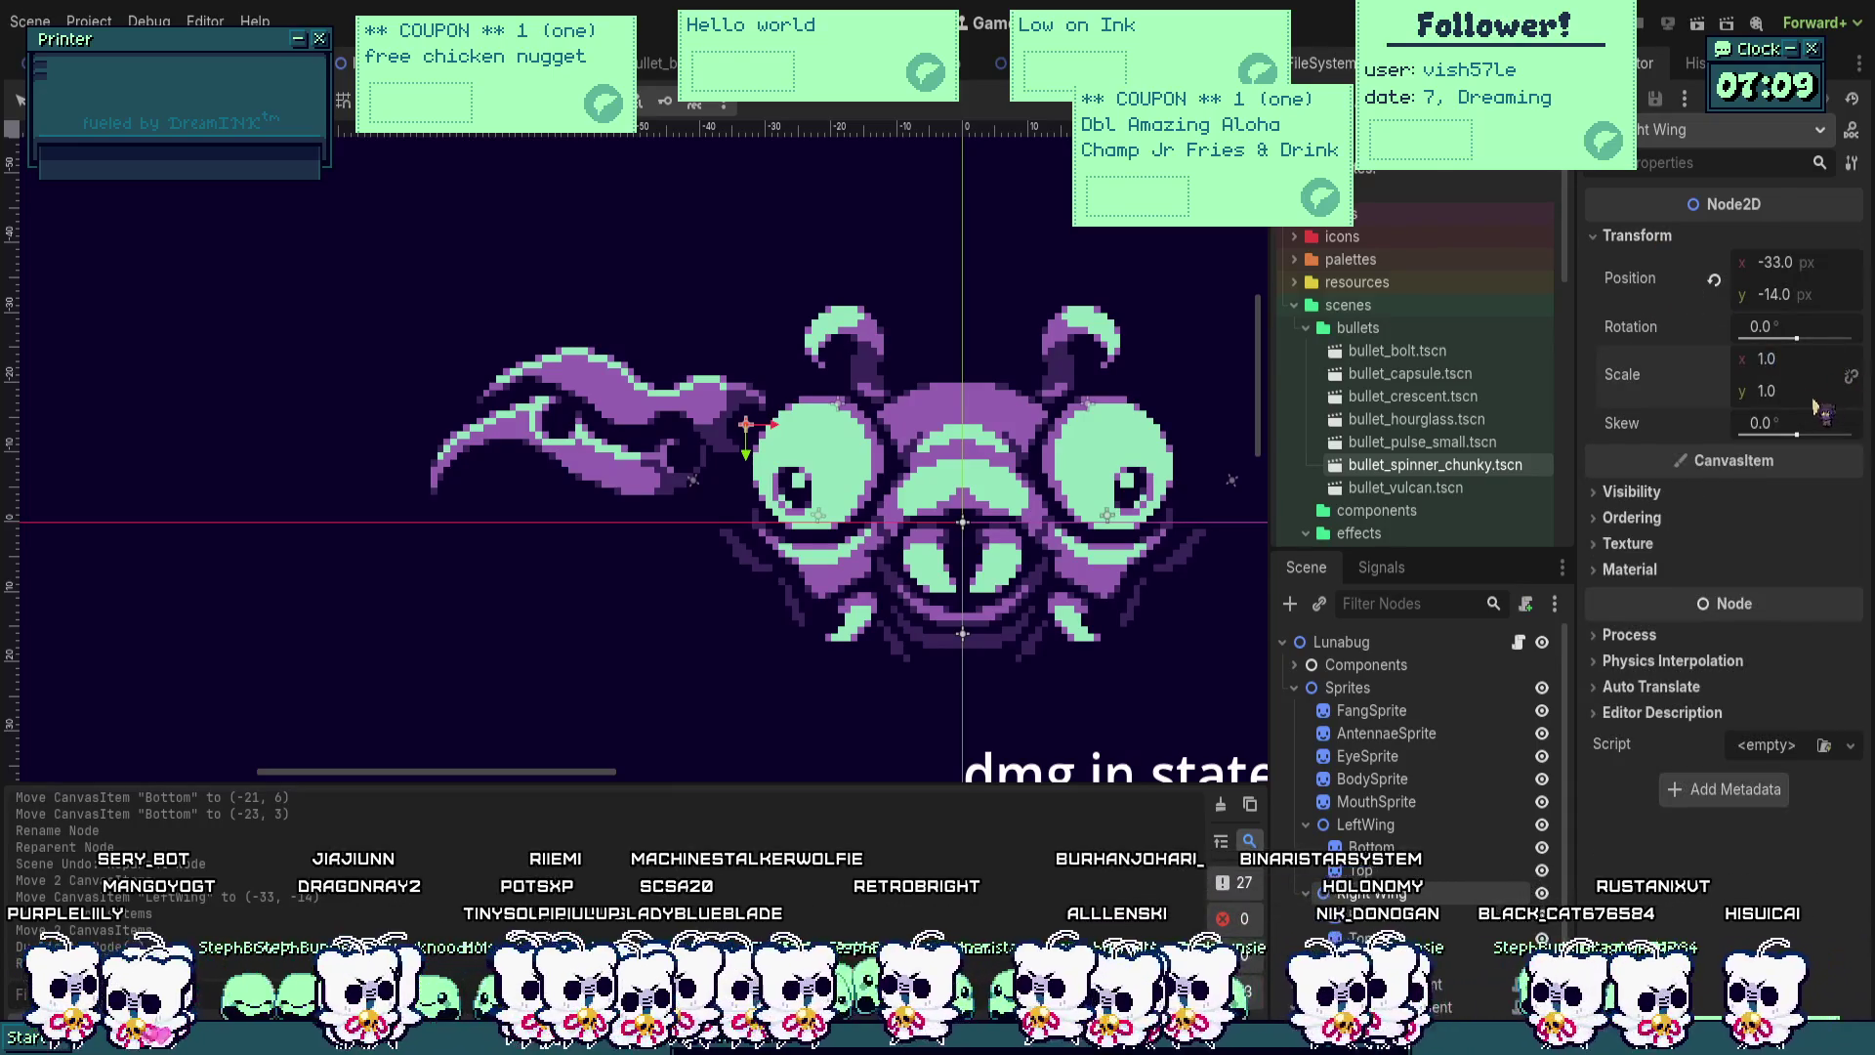
left_click(1768, 358)
type("-1")
key("Return")
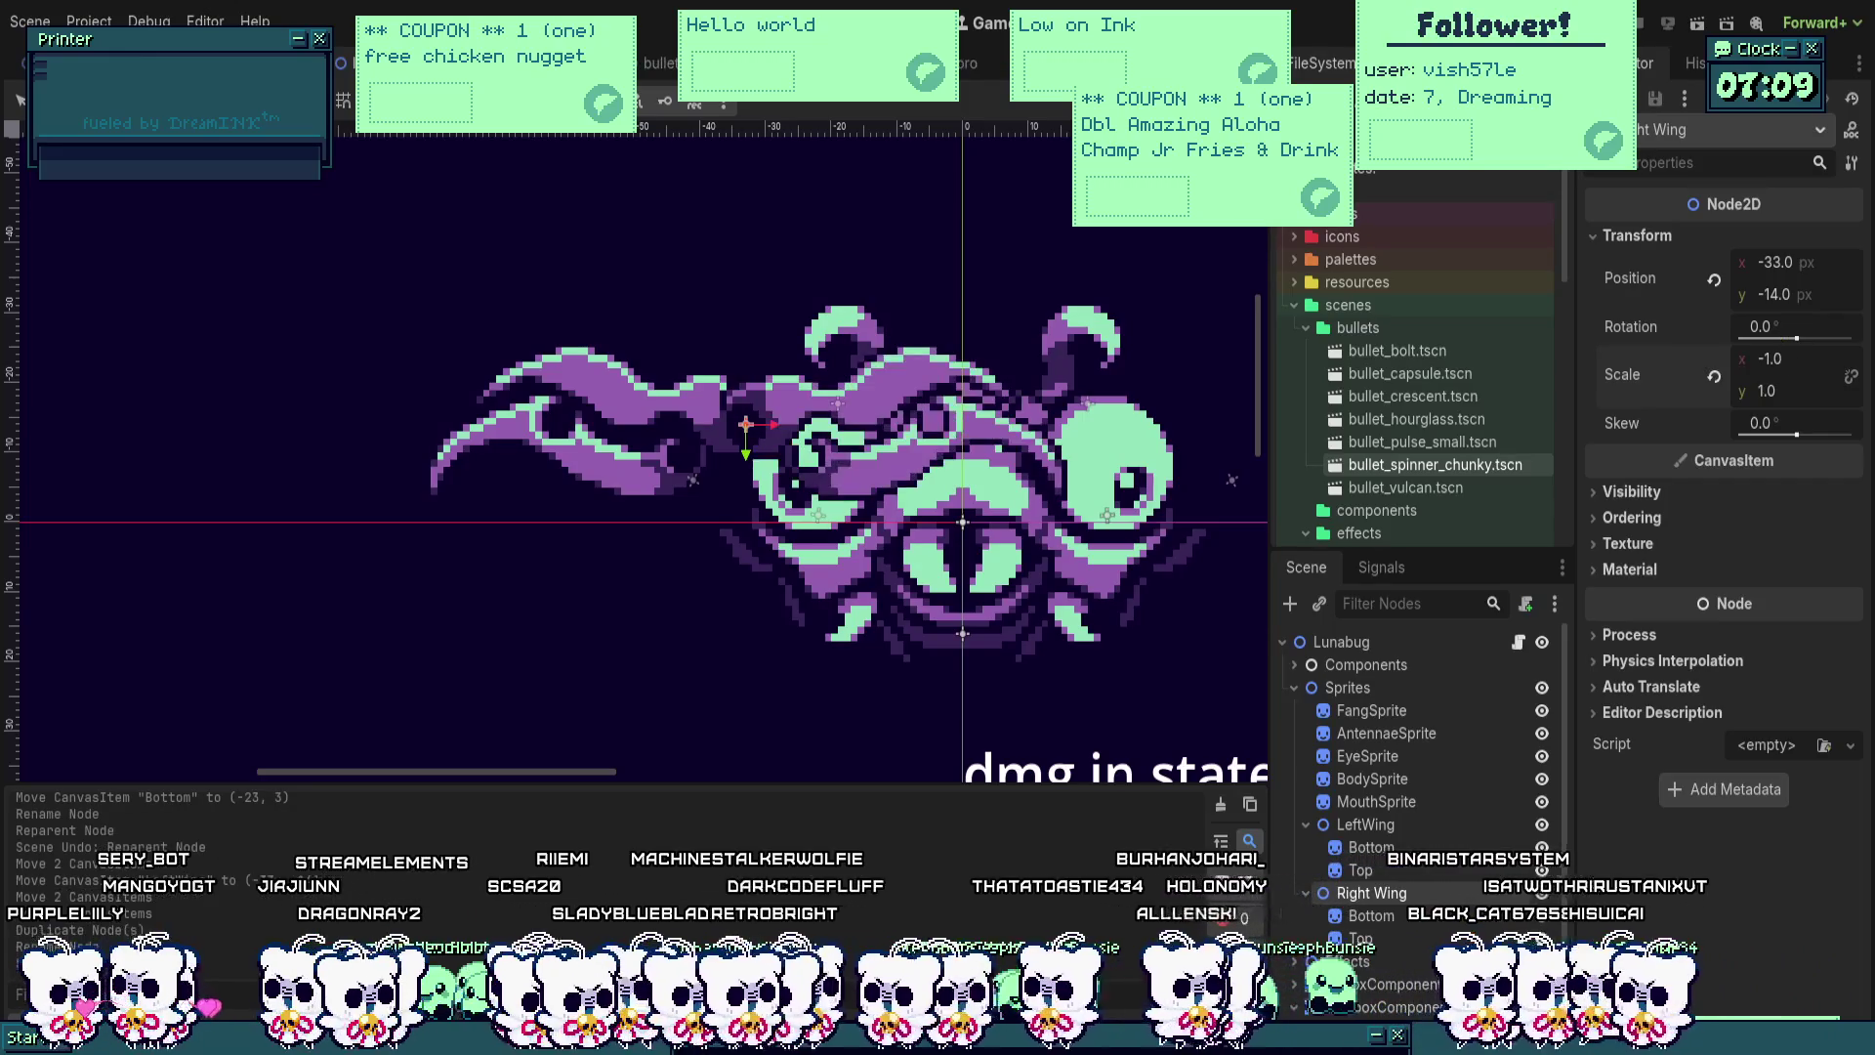
key("ctrl+s")
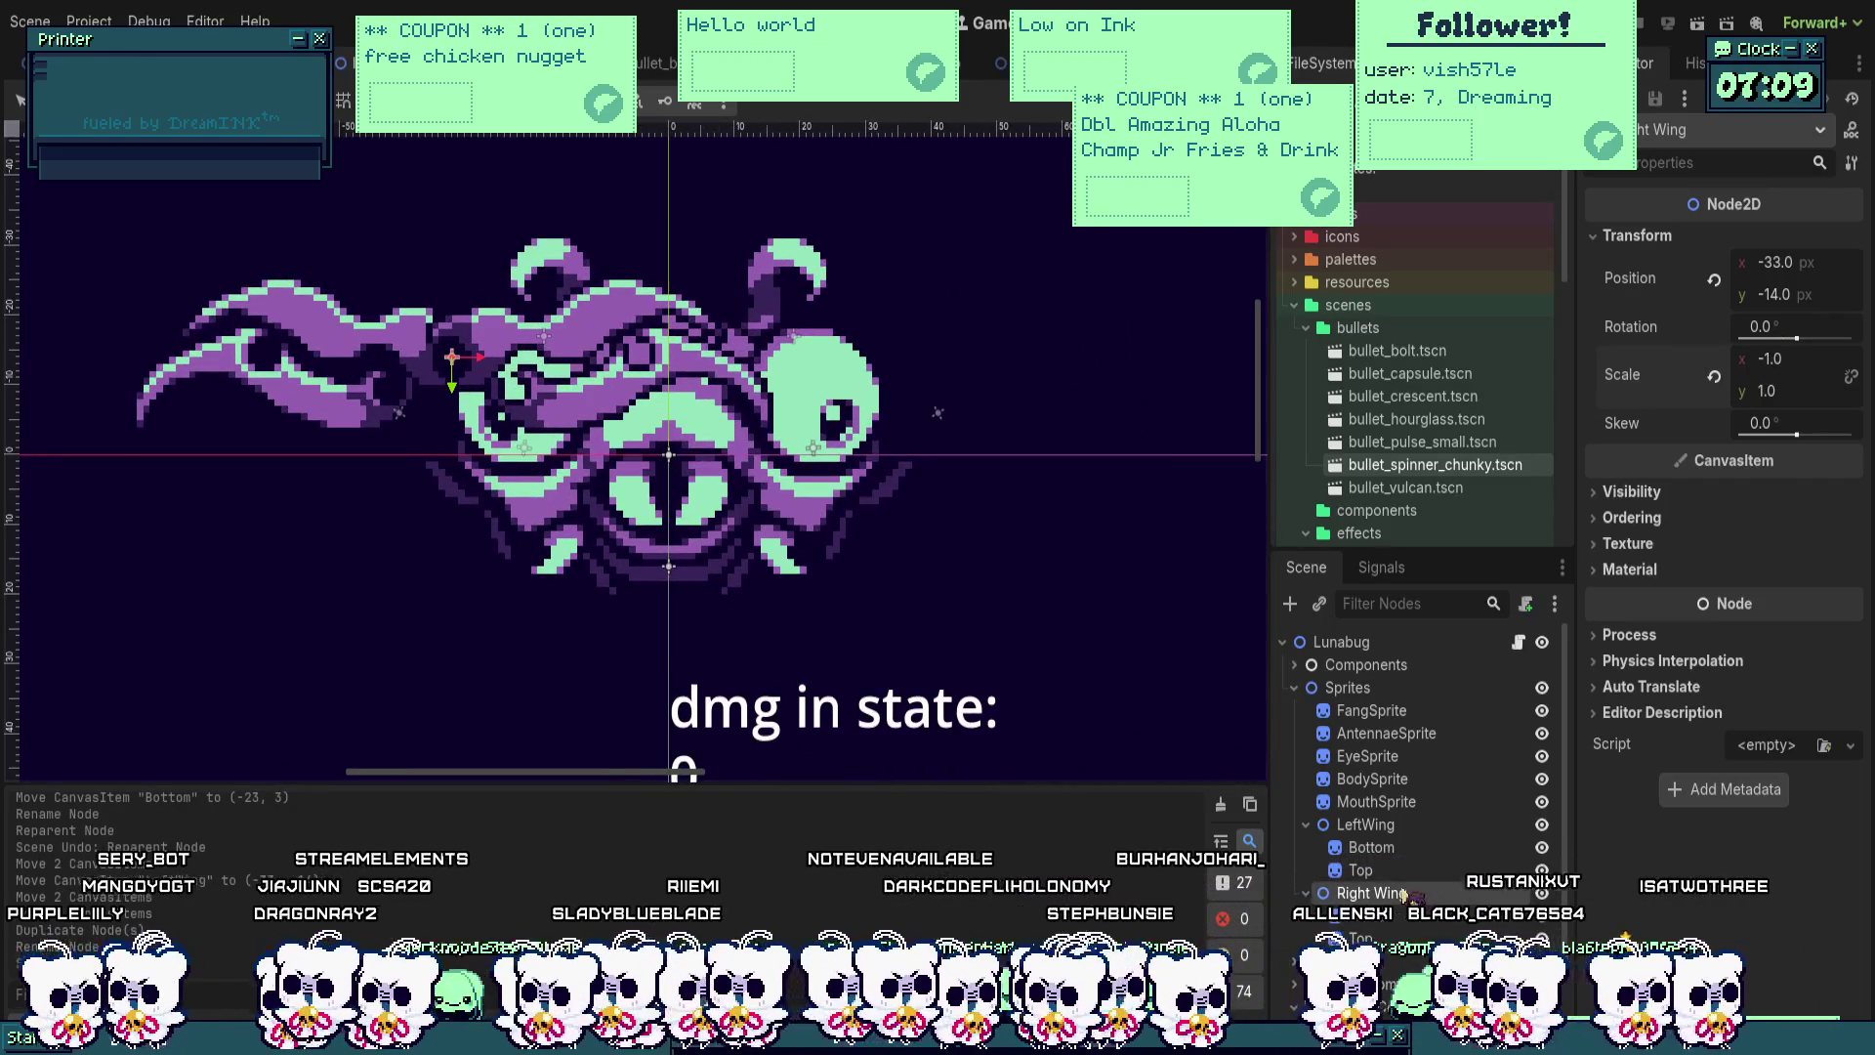
mouse_move(452, 356)
left_mouse_down()
mouse_move(905, 359)
mouse_move(860, 467)
mouse_move(810, 464)
left_mouse_up()
Step: Fine-tune Right Wing to position (33, -14) and fold the LeftWing group
scroll(904, 357, "up", 4)
scroll(807, 457, "up", 2)
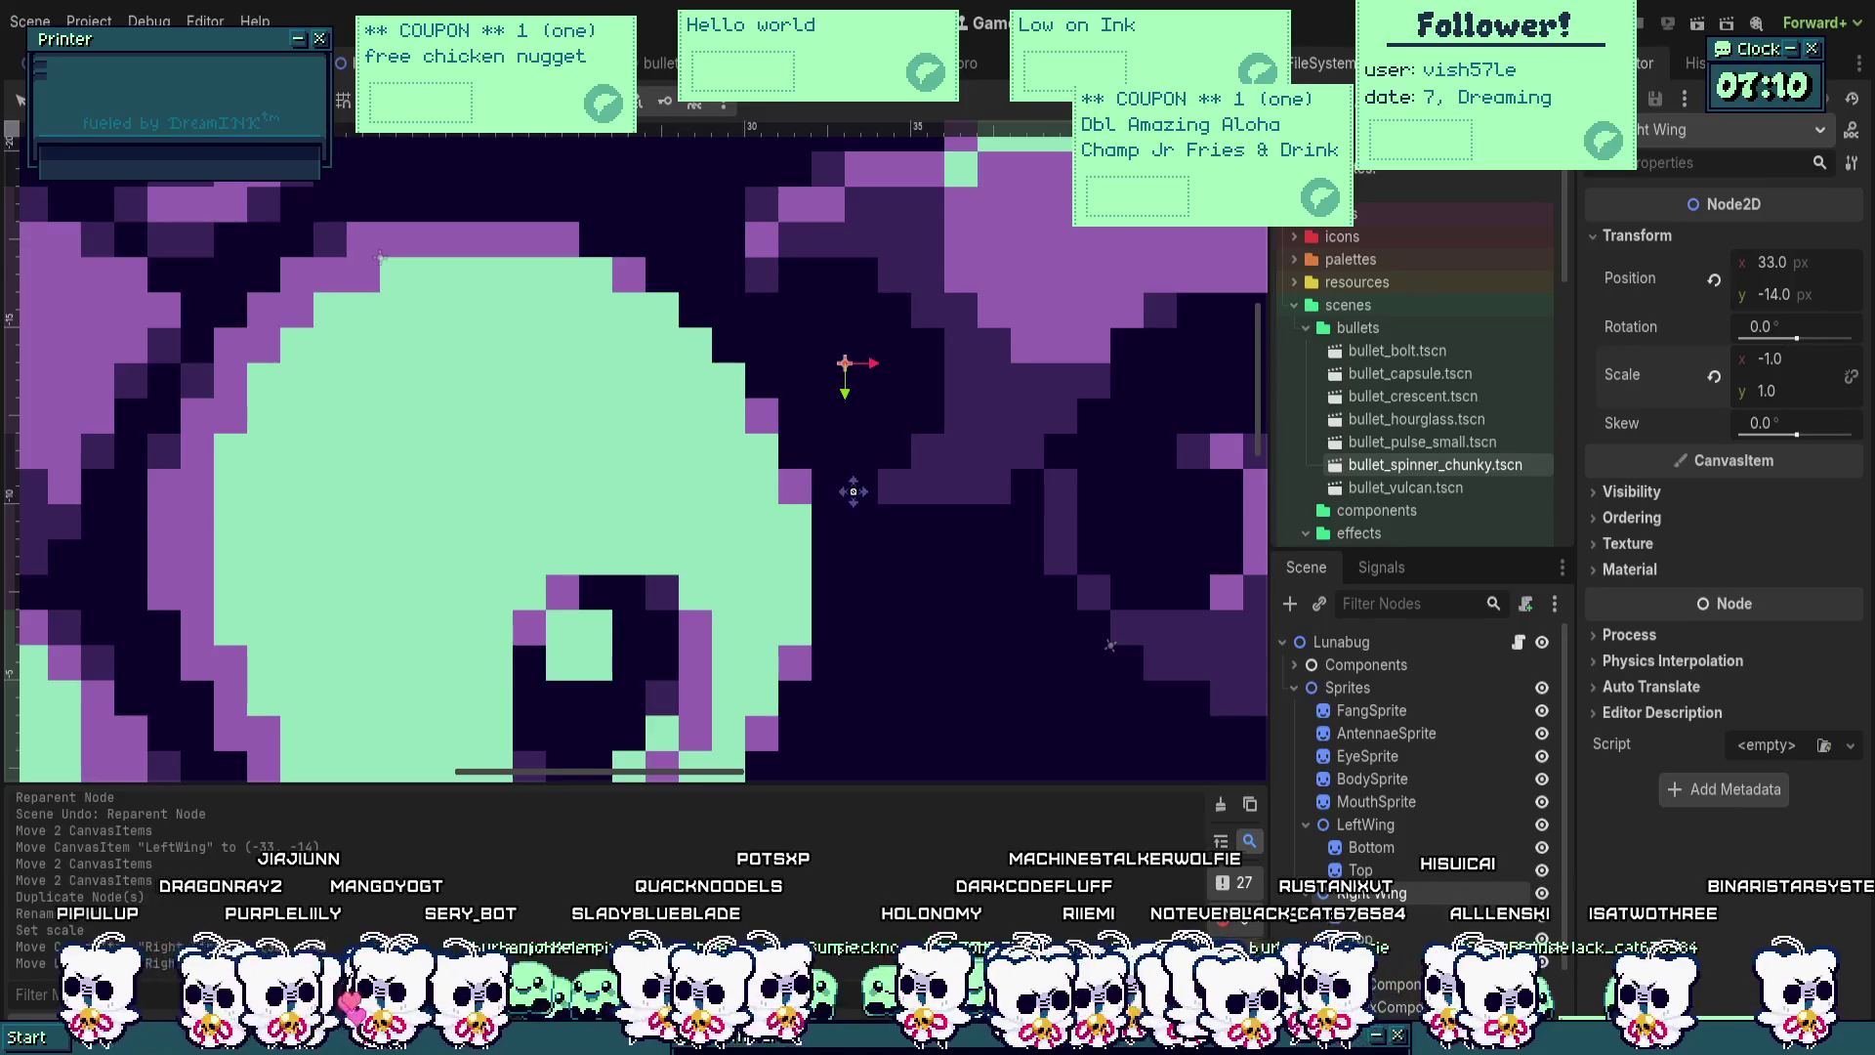
scroll(854, 498, "down", 6)
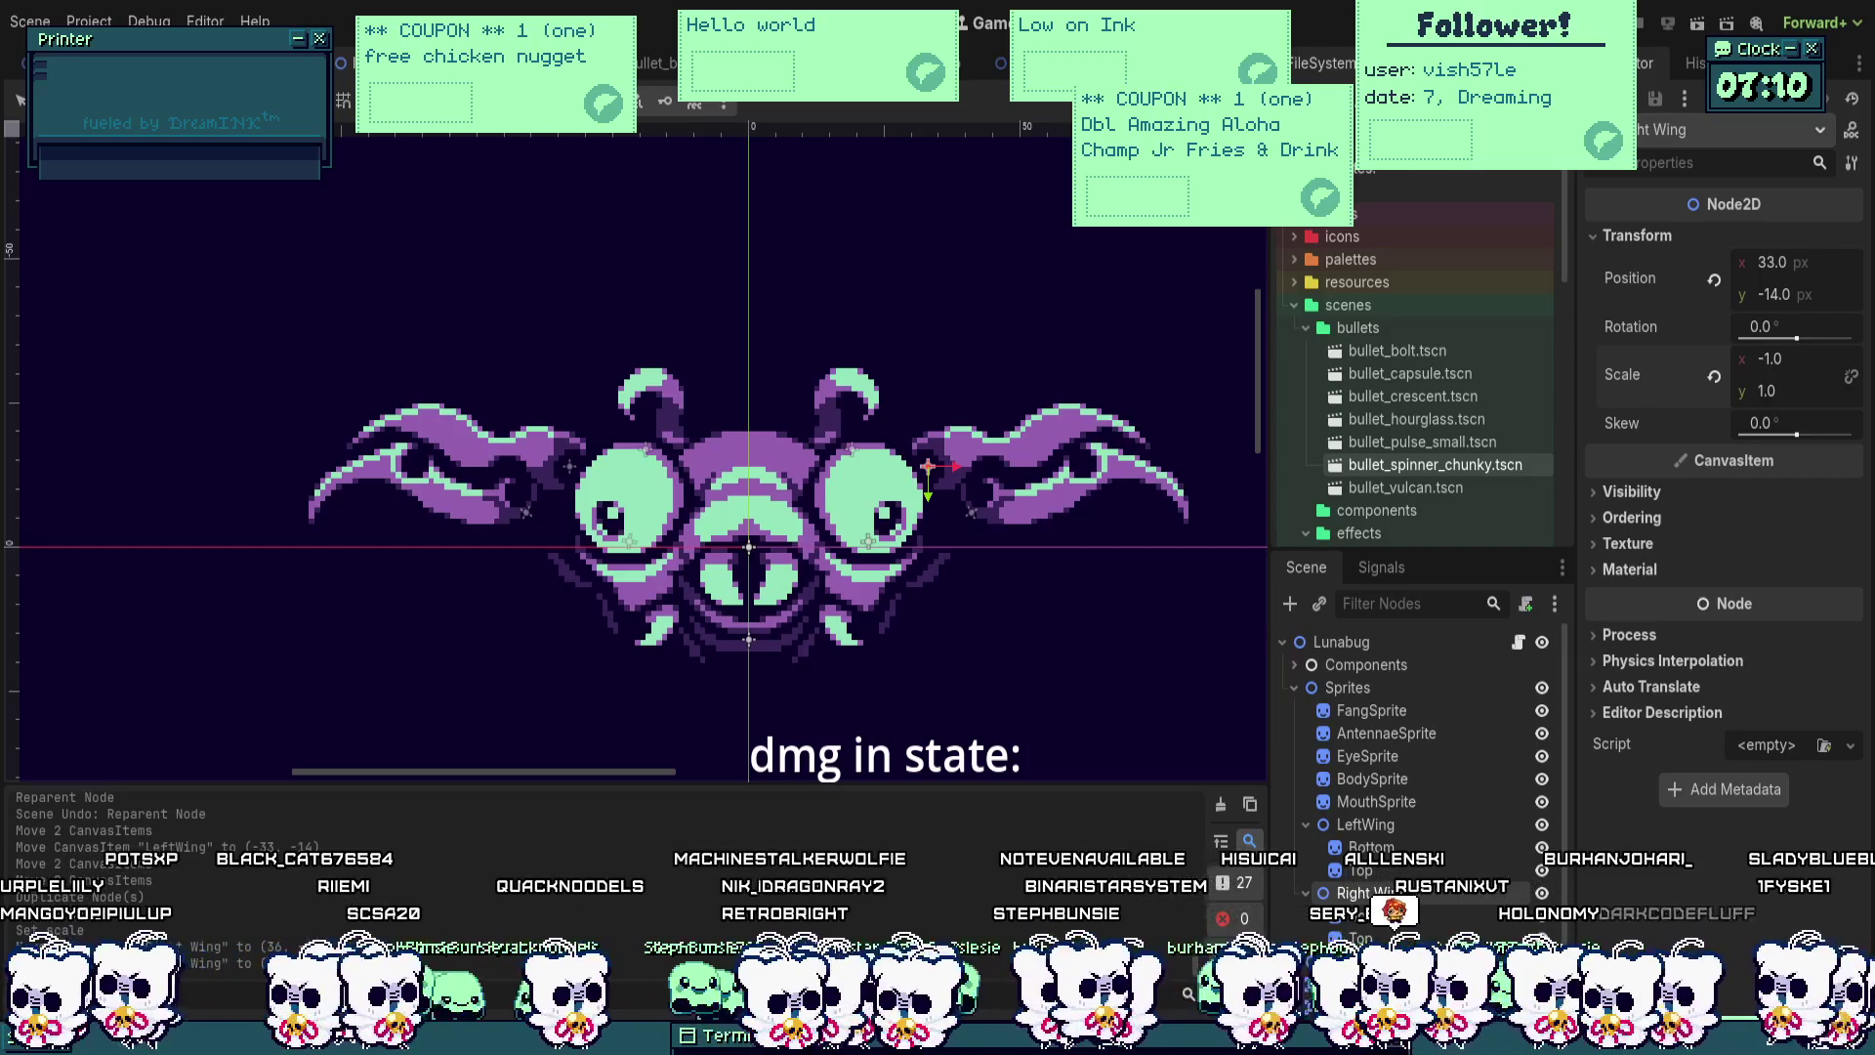
scroll(898, 479, "down", 2)
scroll(899, 474, "up", 1)
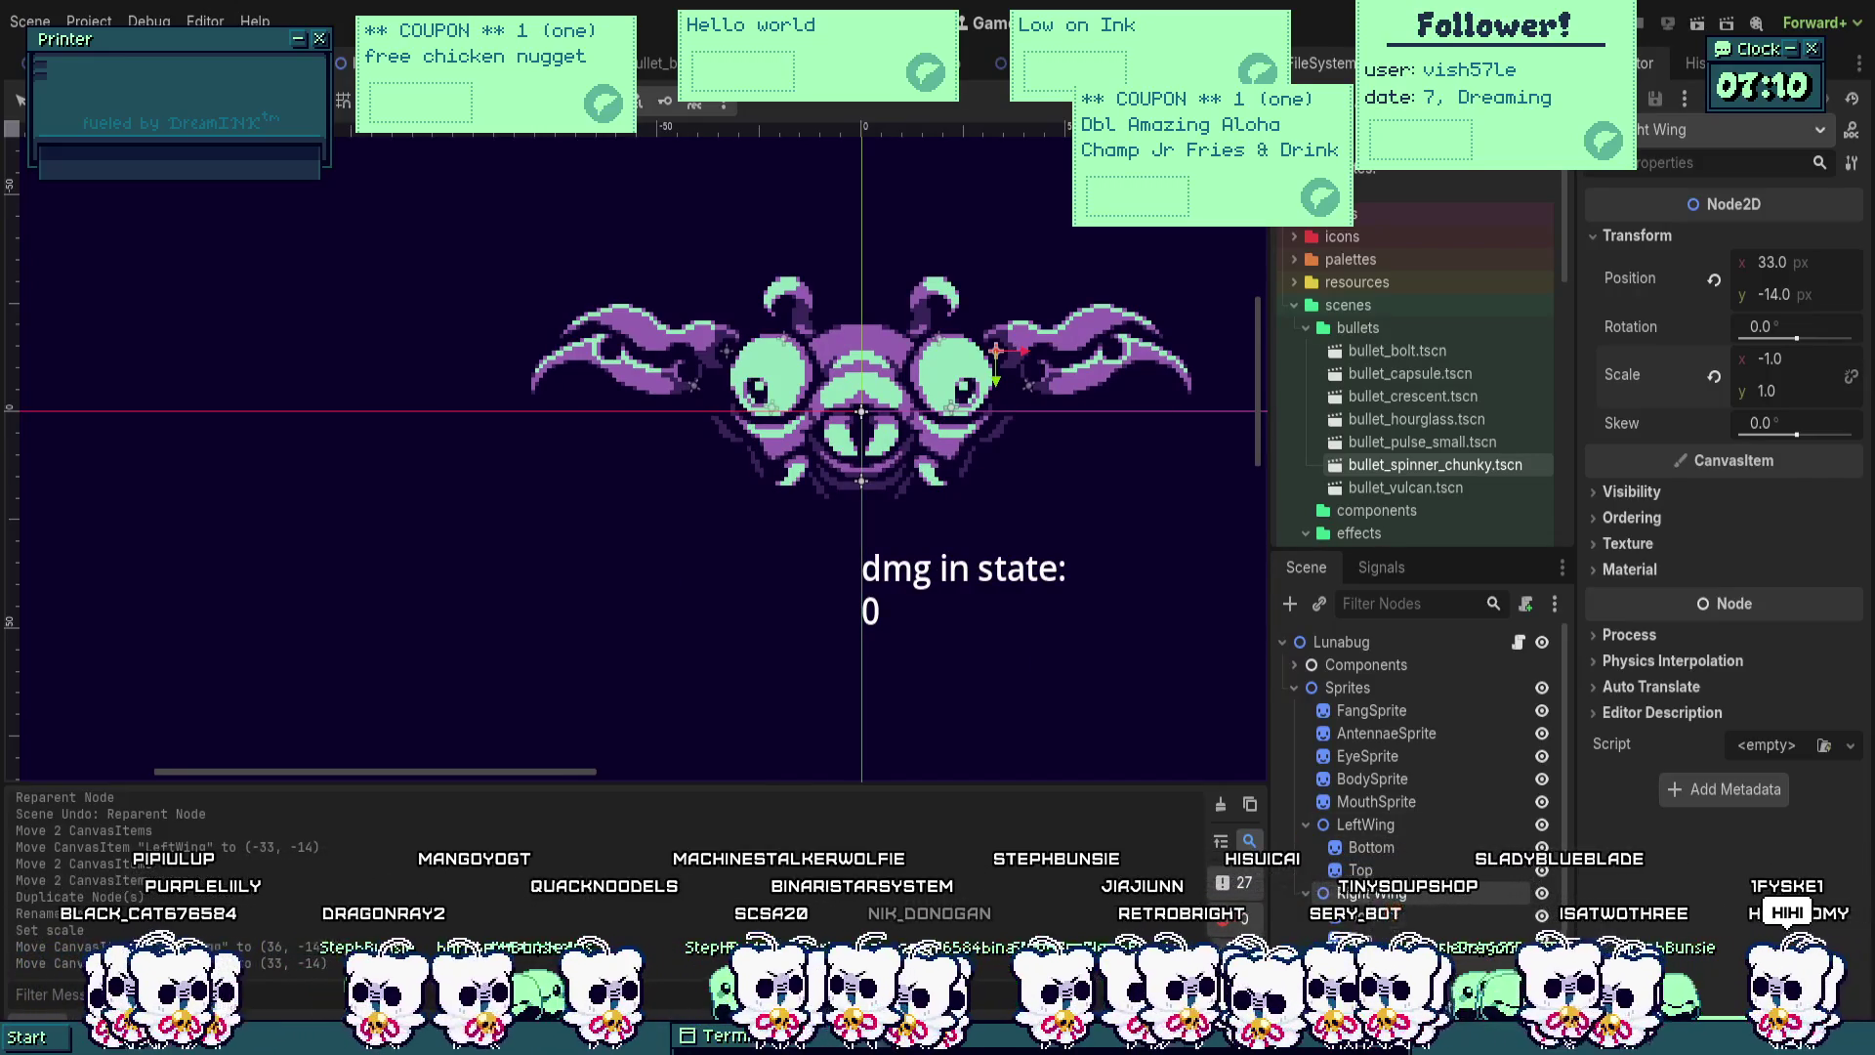
scroll(767, 327, "up", 2)
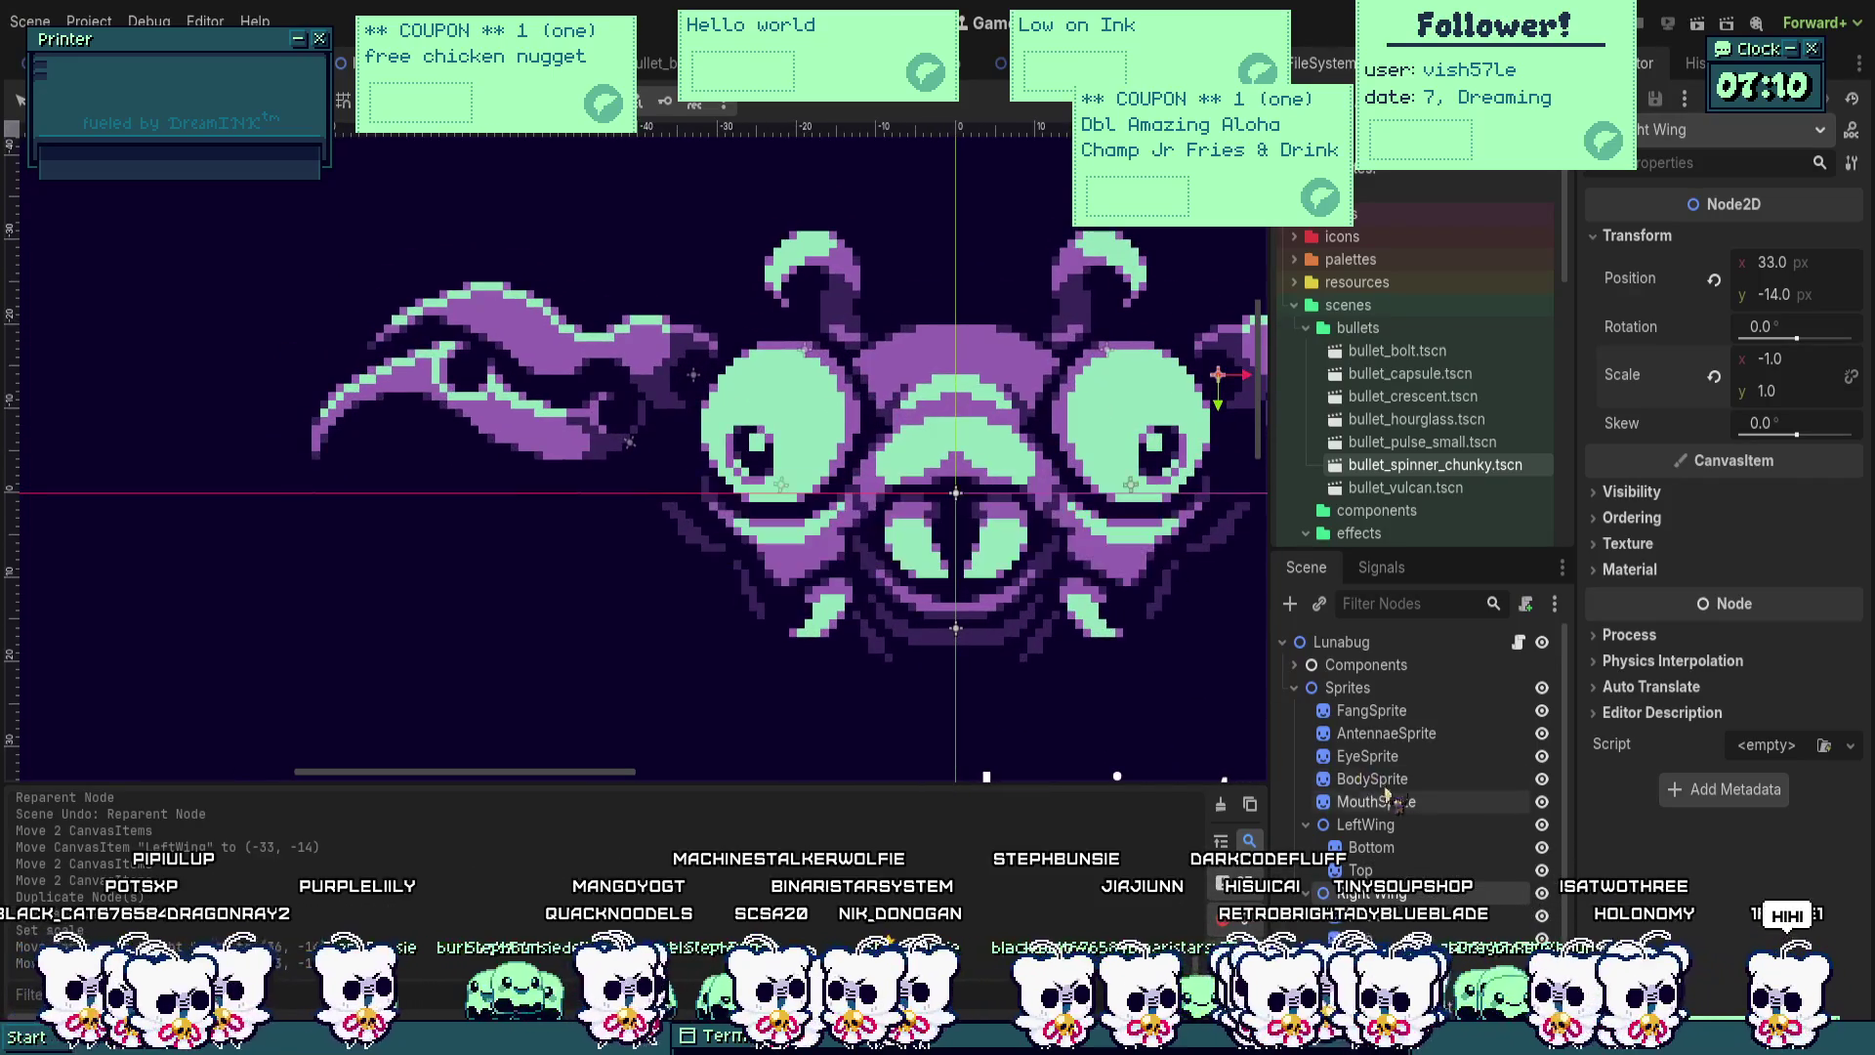
scroll(1421, 840, "down", 2)
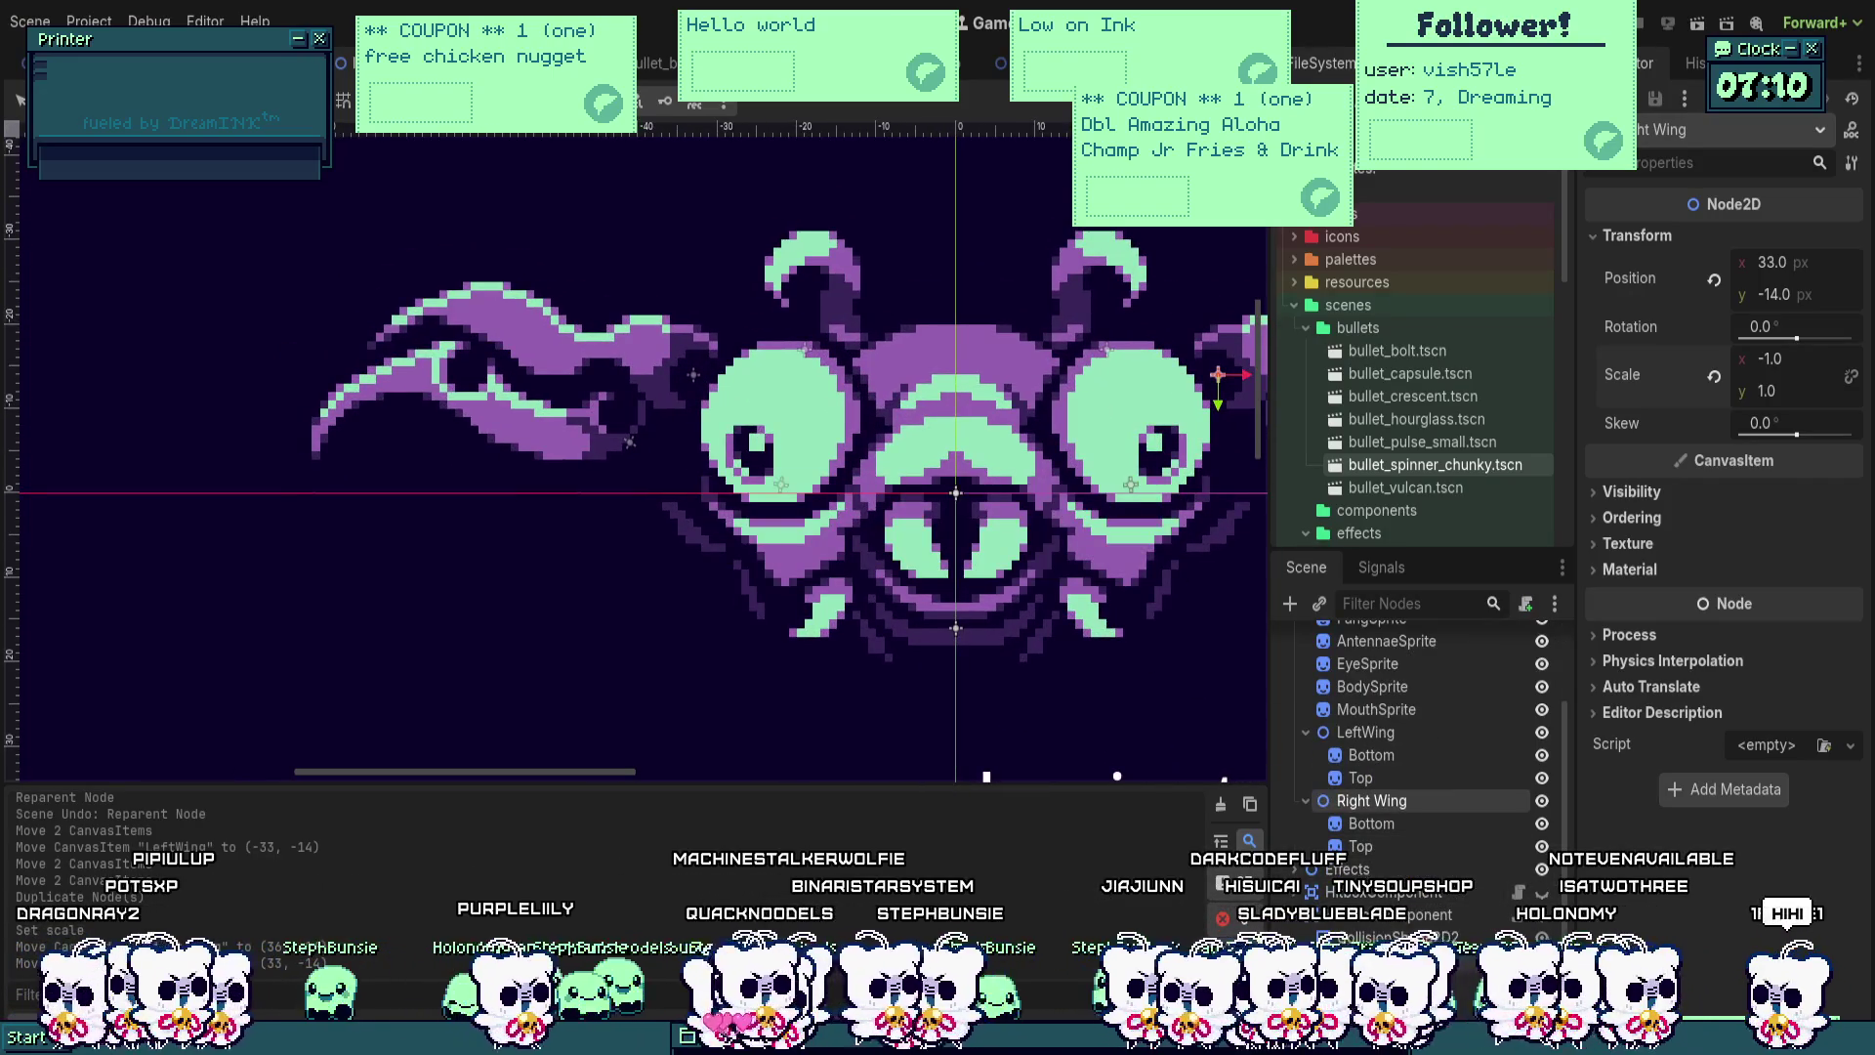
left_click(1306, 732)
Step: Fold the Right Wing group, leaving both wings spread symmetrically beside the head
left_click(1306, 755)
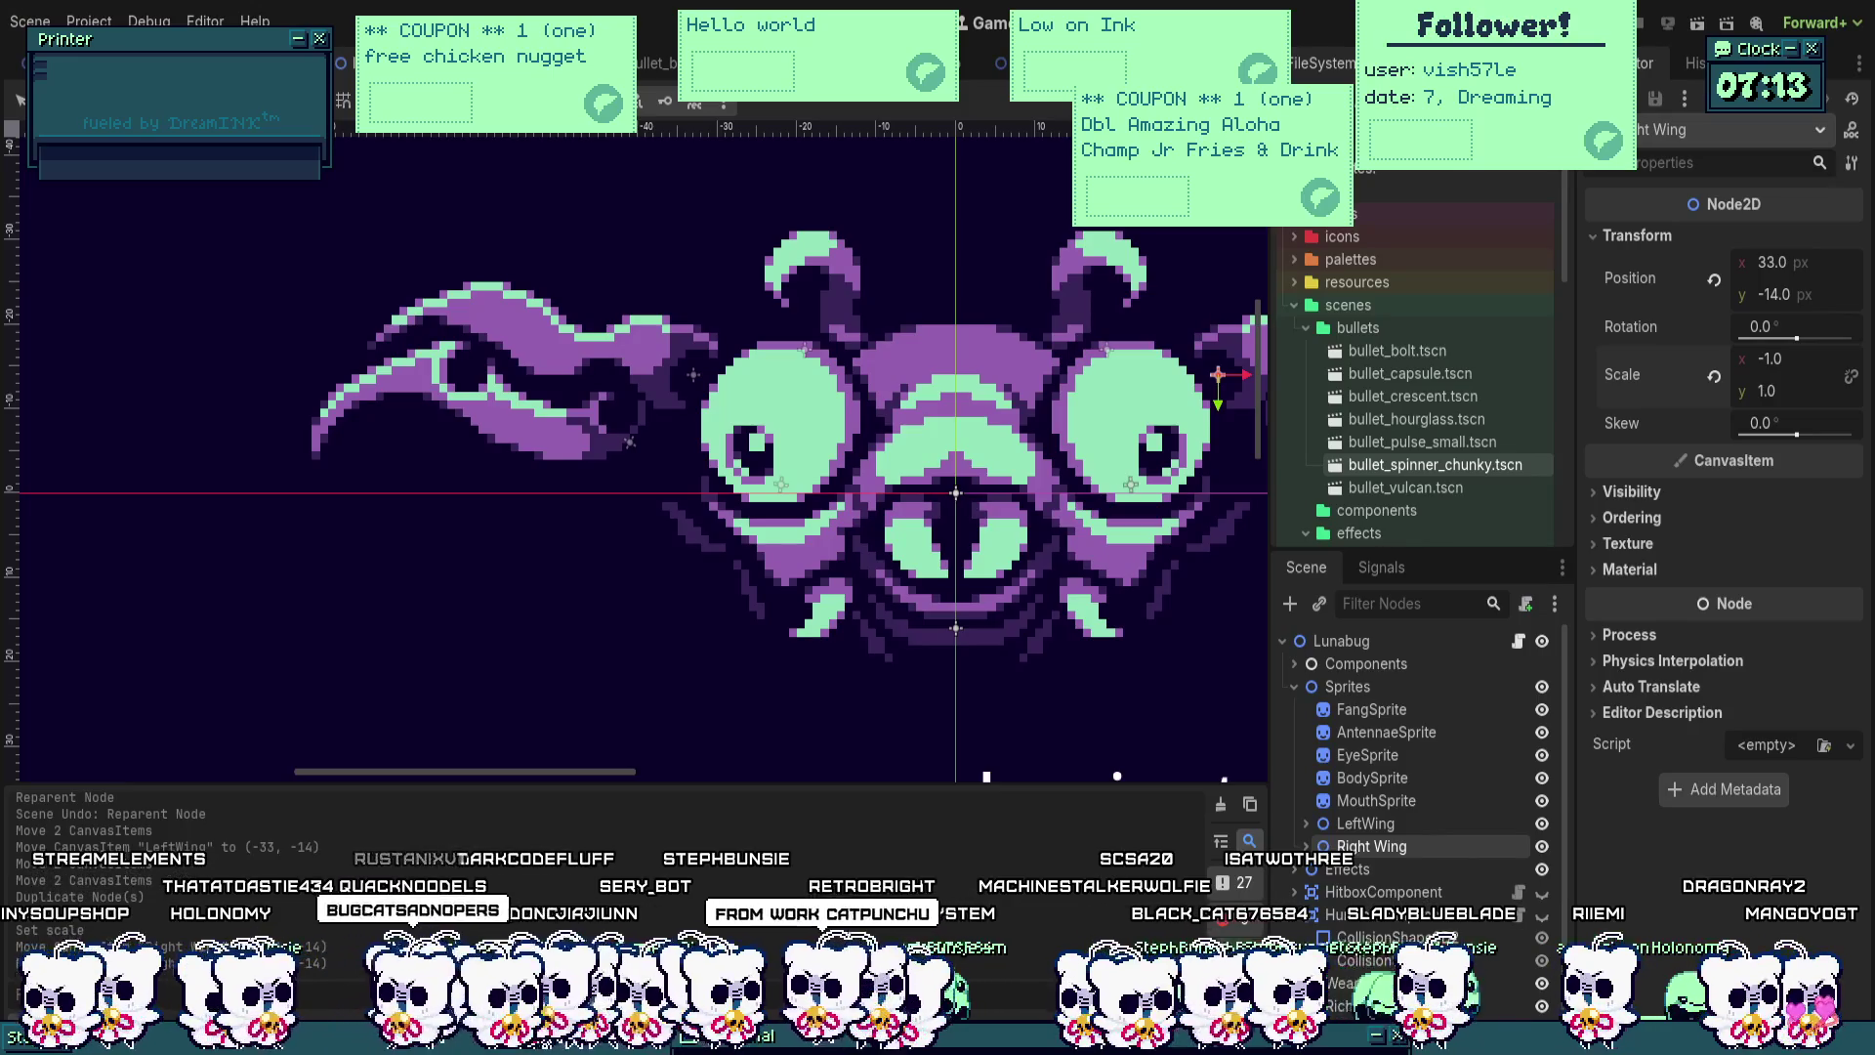
scroll(872, 430, "down", 3)
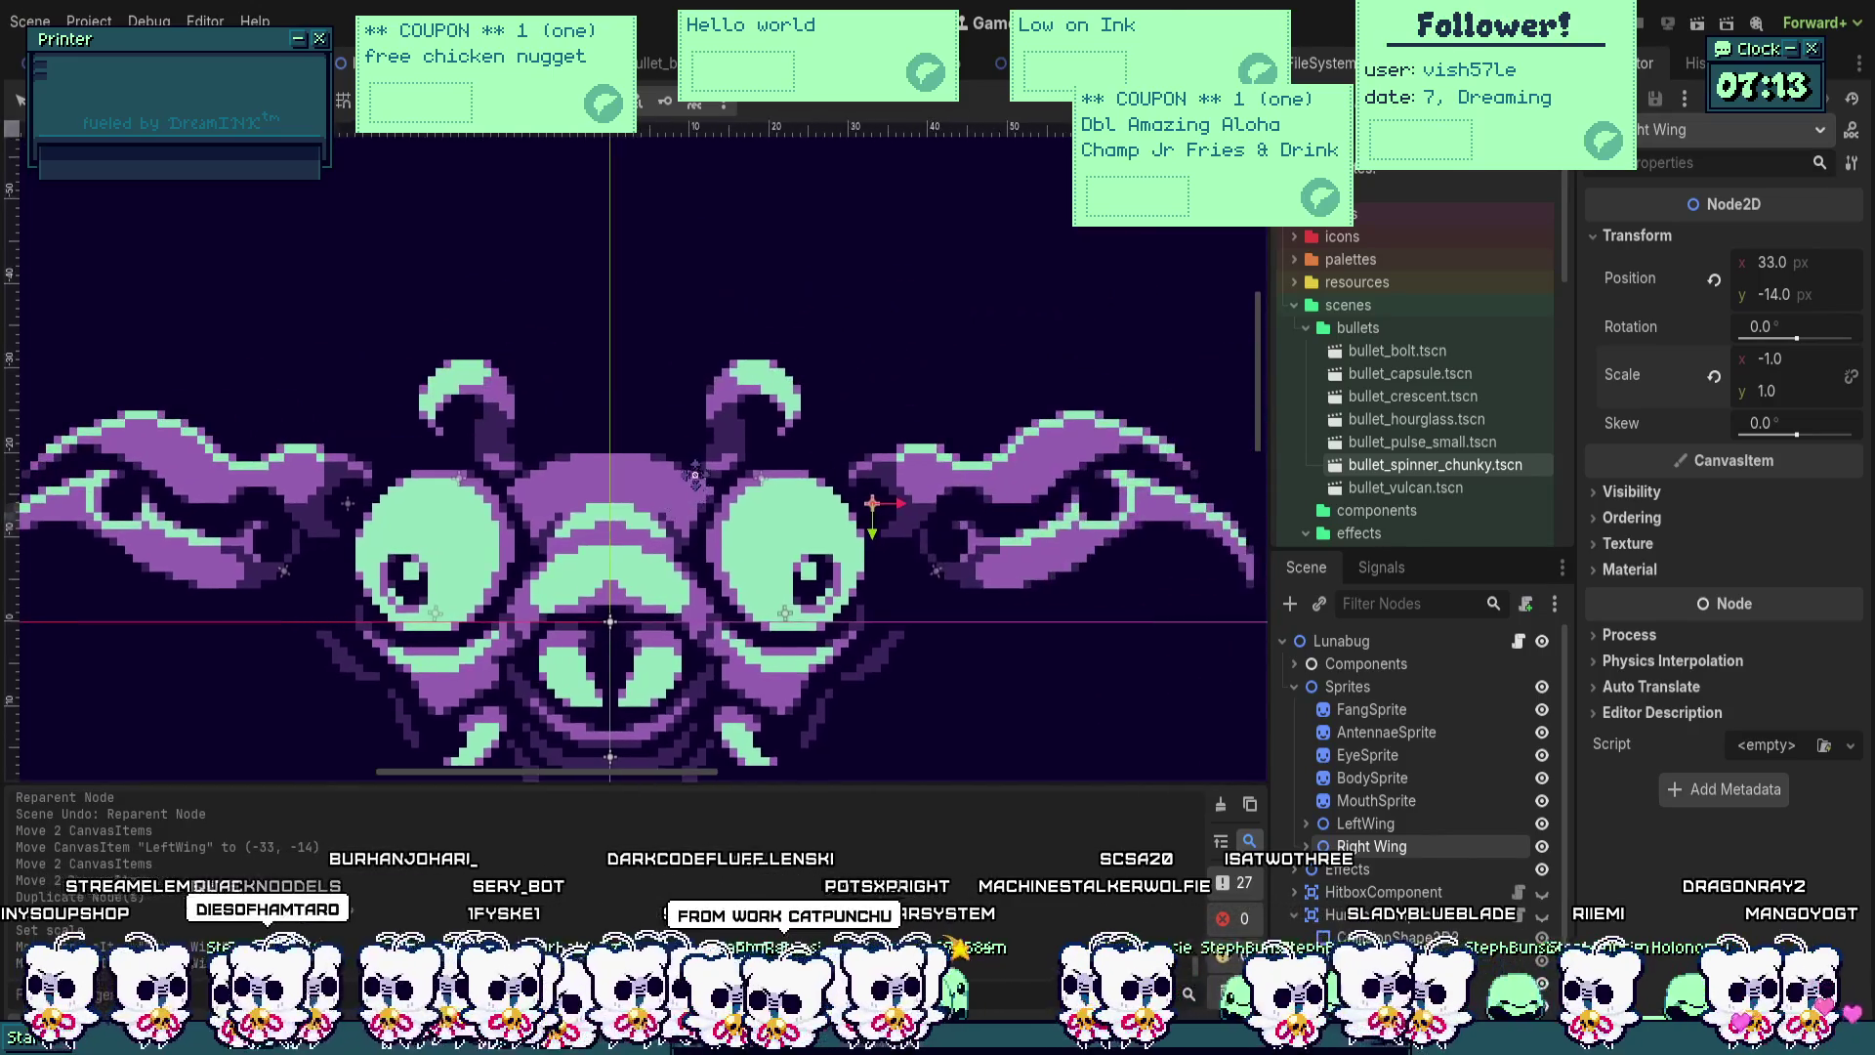
Step: Move ShotgunWeapon out of WingAttack's children and under the LeftWing node
scroll(873, 429, "up", 4)
left_click_drag(872, 429, 959, 446)
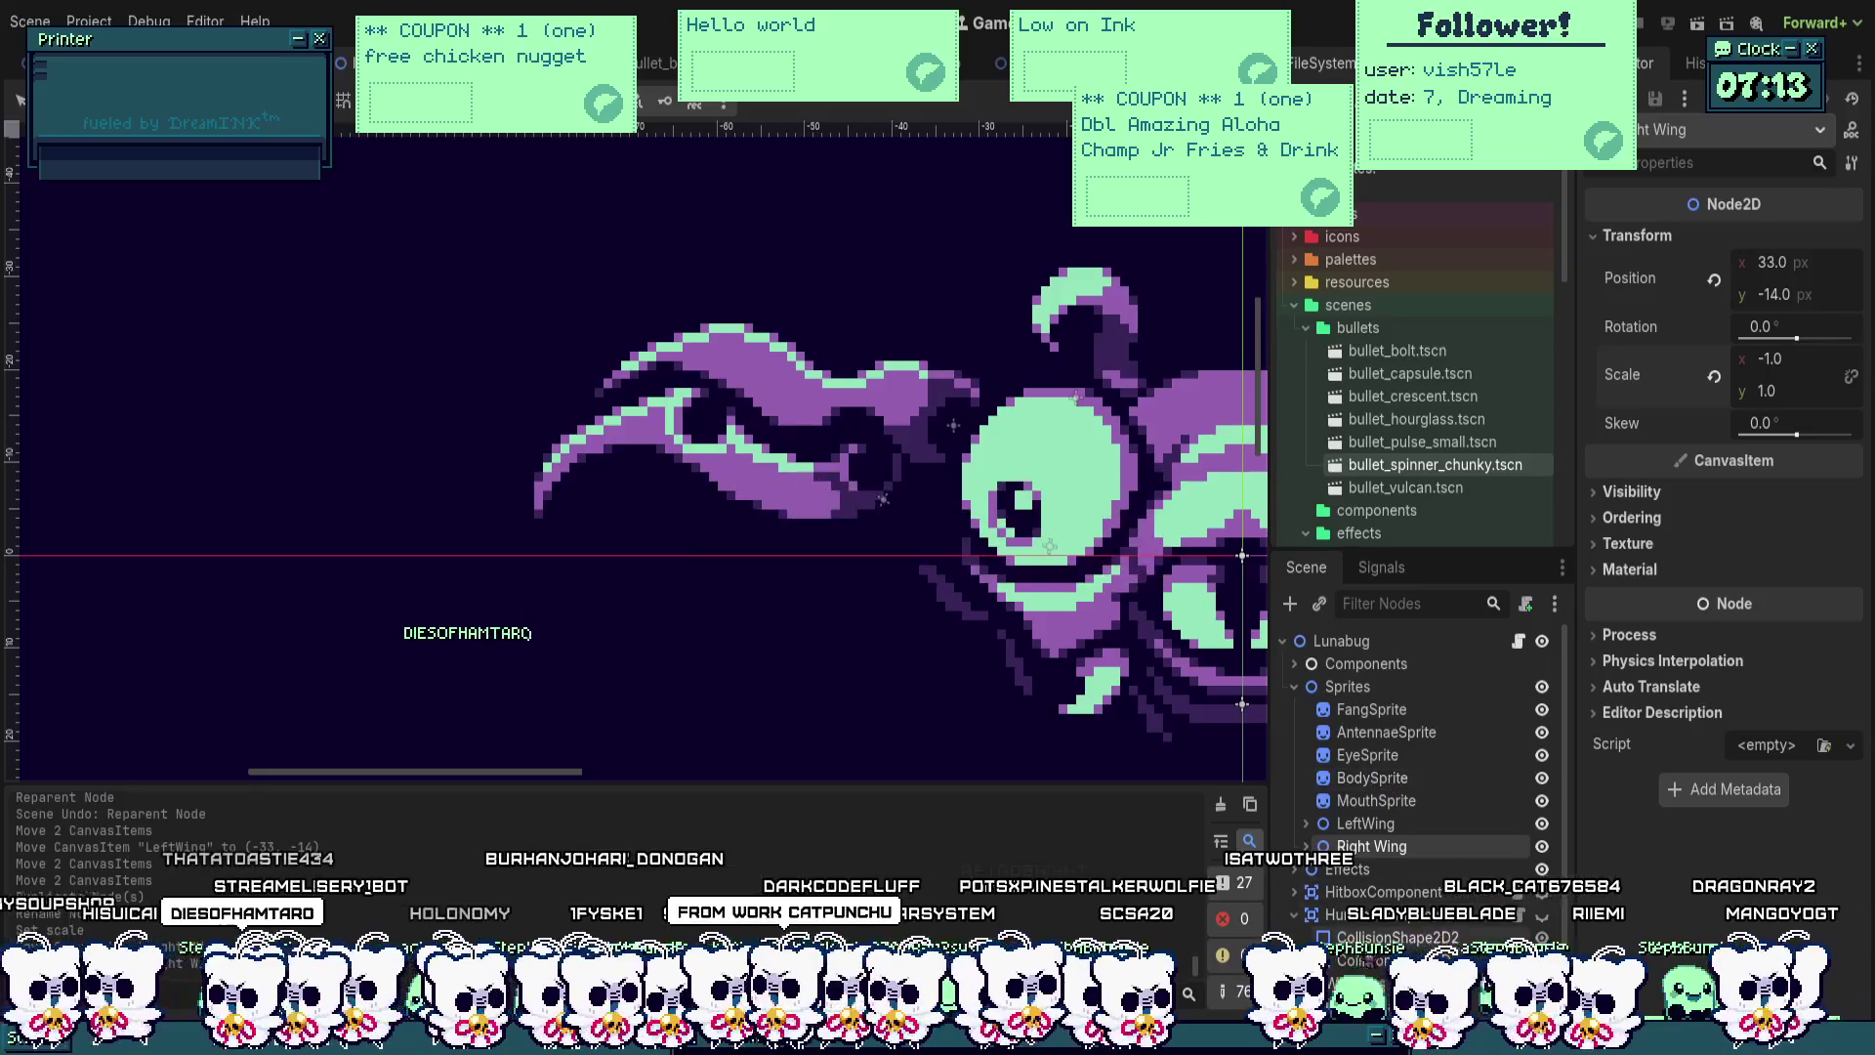
scroll(1387, 813, "down", 4)
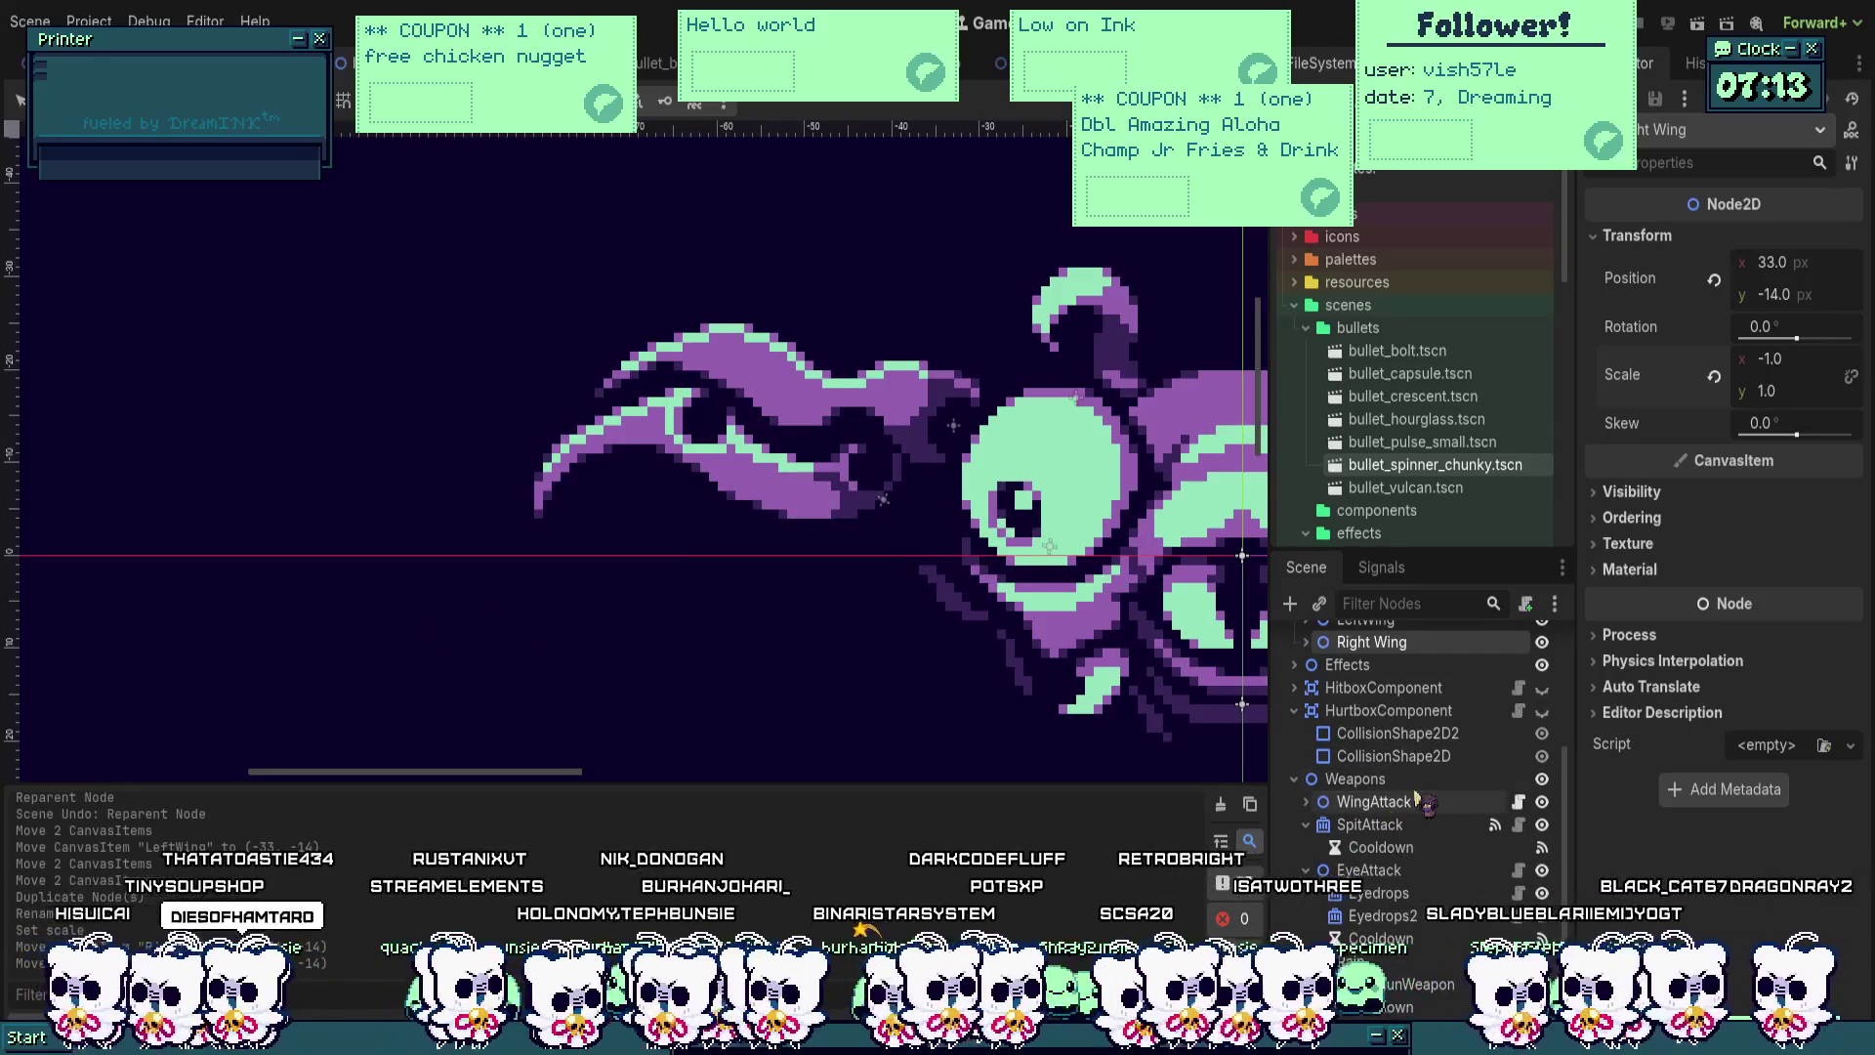
left_click(1307, 802)
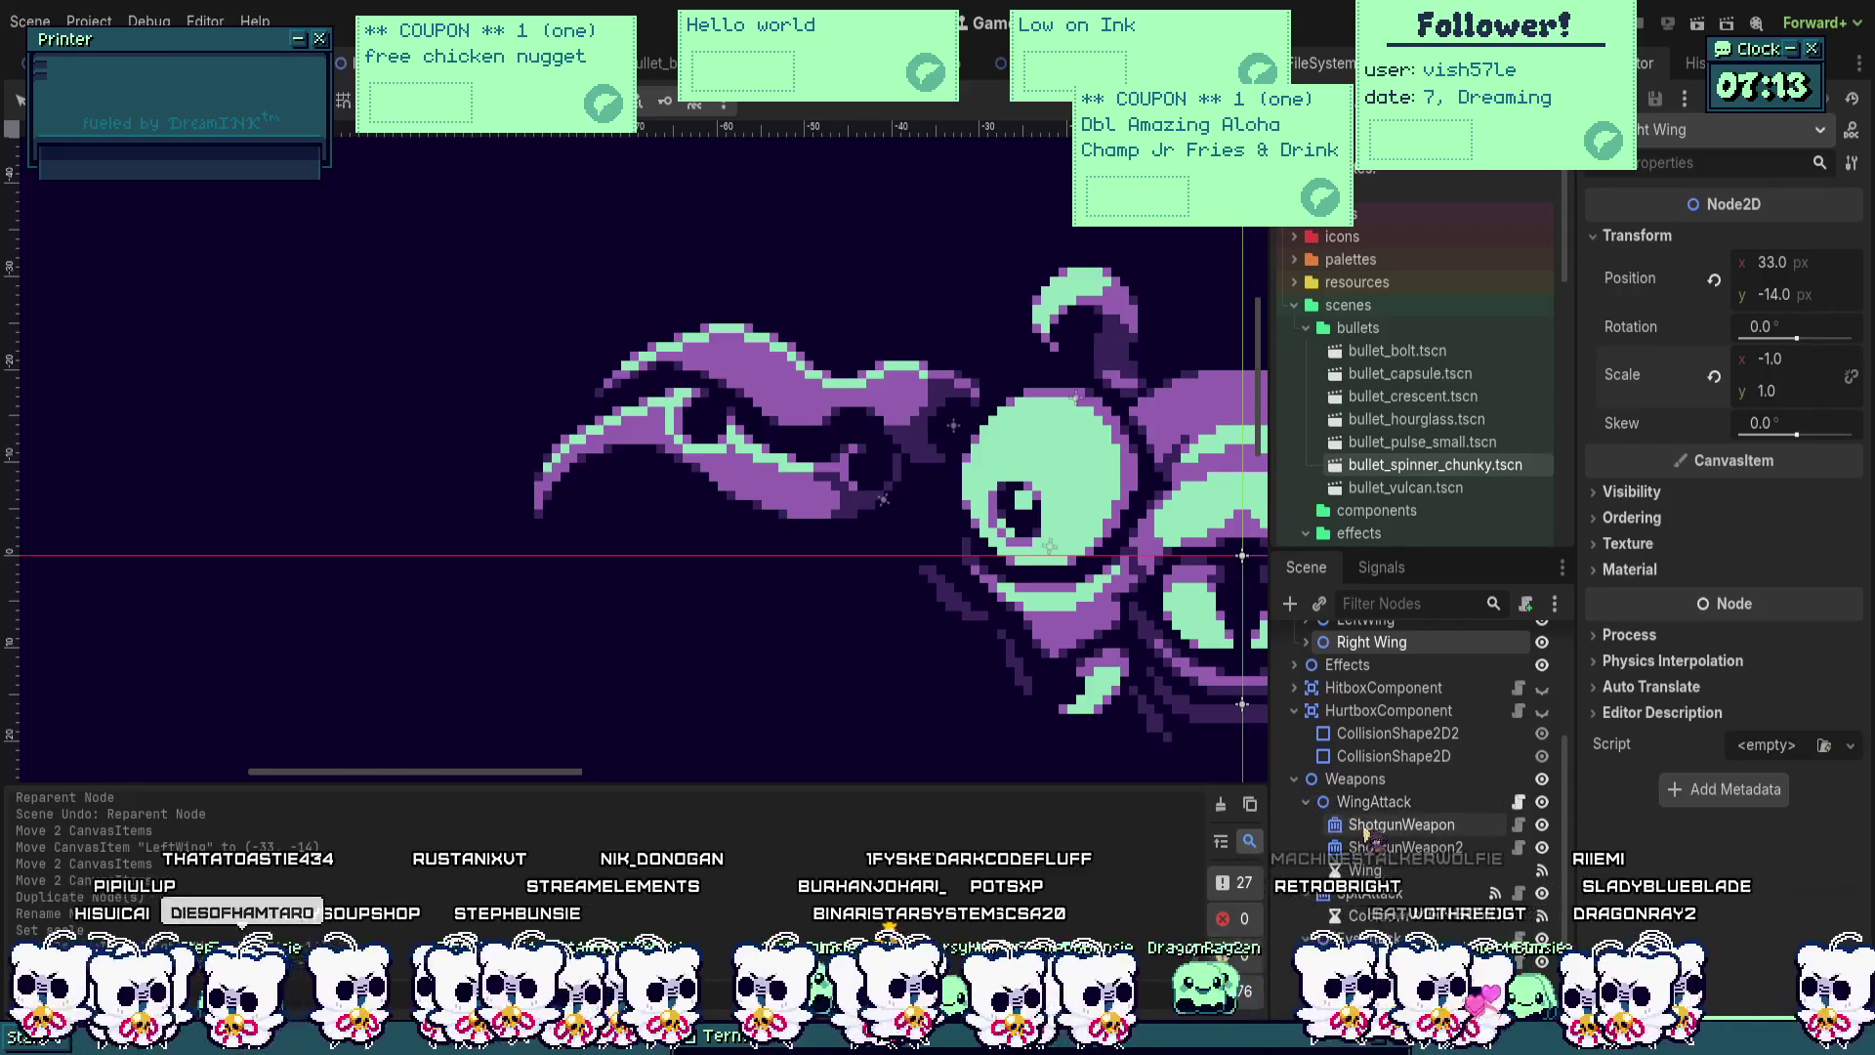
left_click(1373, 827)
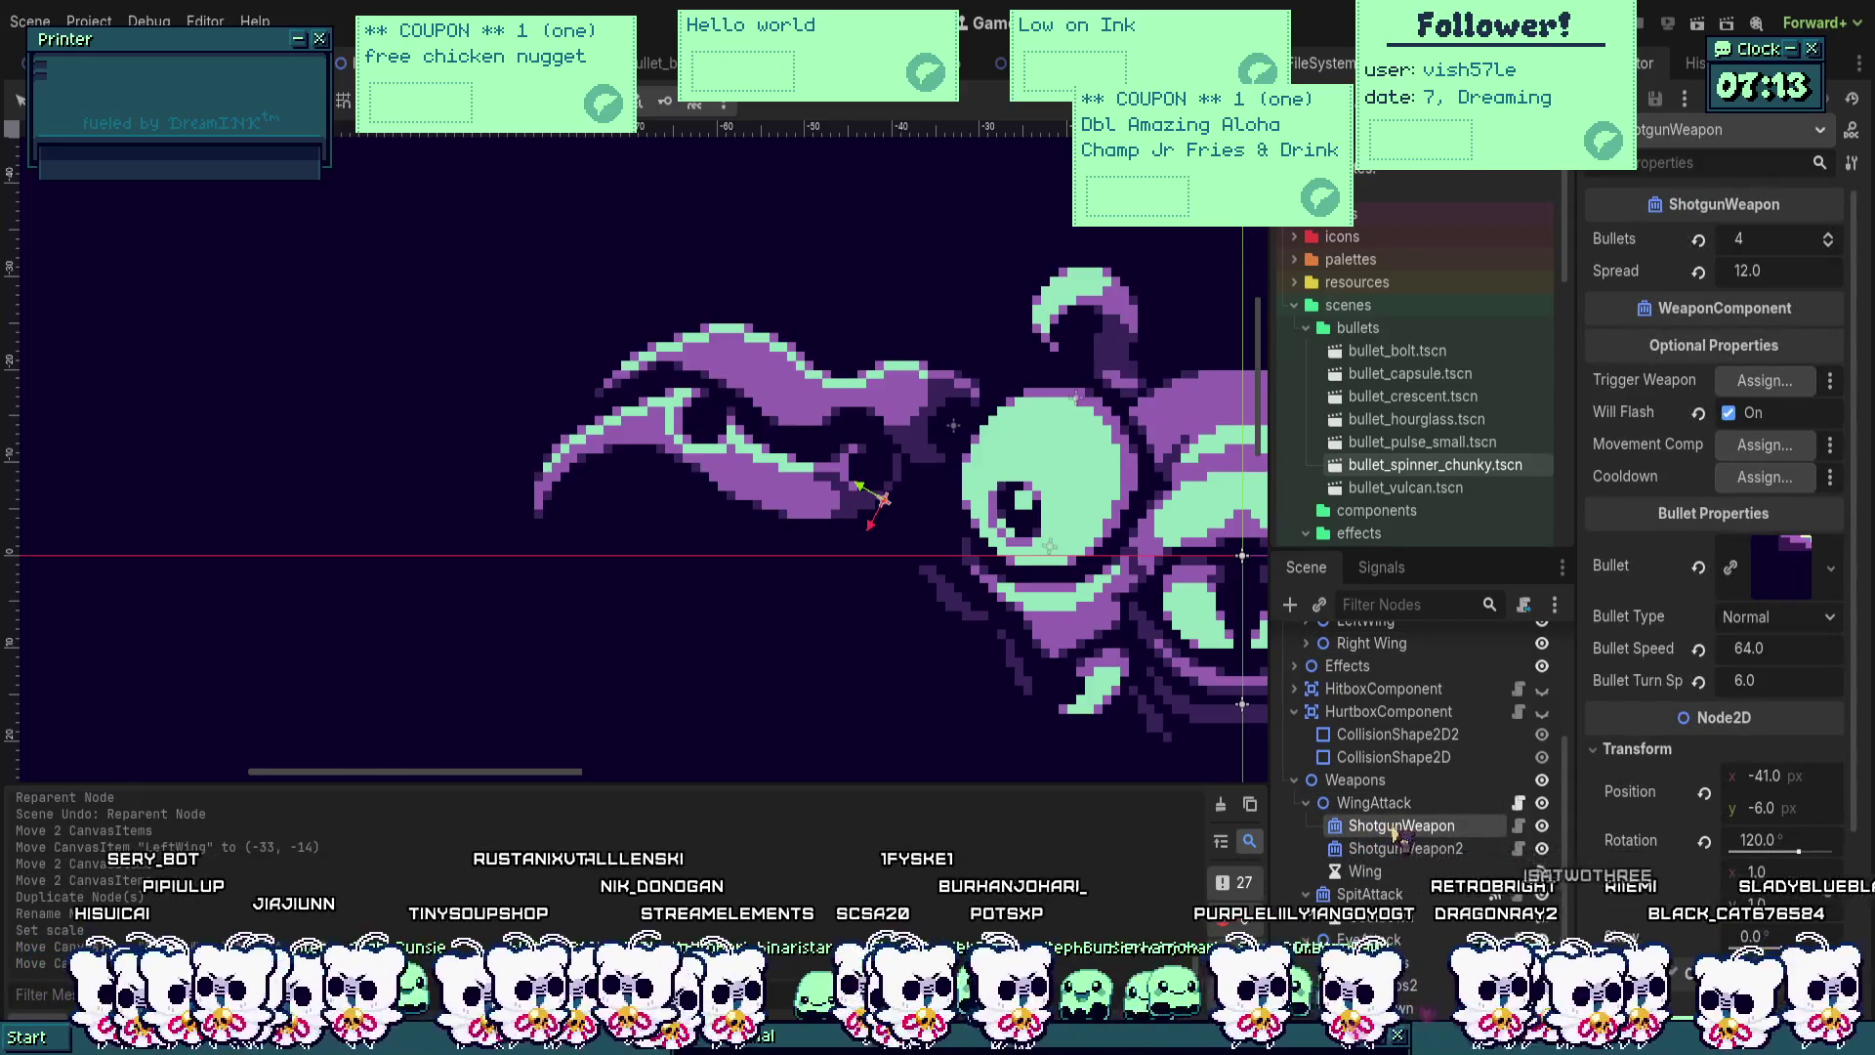
mouse_move(1387, 831)
left_mouse_down()
mouse_move(1368, 616)
mouse_move(1360, 778)
left_mouse_up()
Step: Drag the weapon onto the left wing tip and set its position to (-9, 5)
scroll(977, 576, "up", 2)
mouse_move(1010, 576)
left_mouse_down()
mouse_move(839, 436)
mouse_move(821, 394)
mouse_move(845, 423)
mouse_move(829, 393)
mouse_move(837, 557)
mouse_move(887, 561)
mouse_move(895, 597)
left_mouse_up()
scroll(839, 435, "up", 2)
scroll(895, 597, "down", 5)
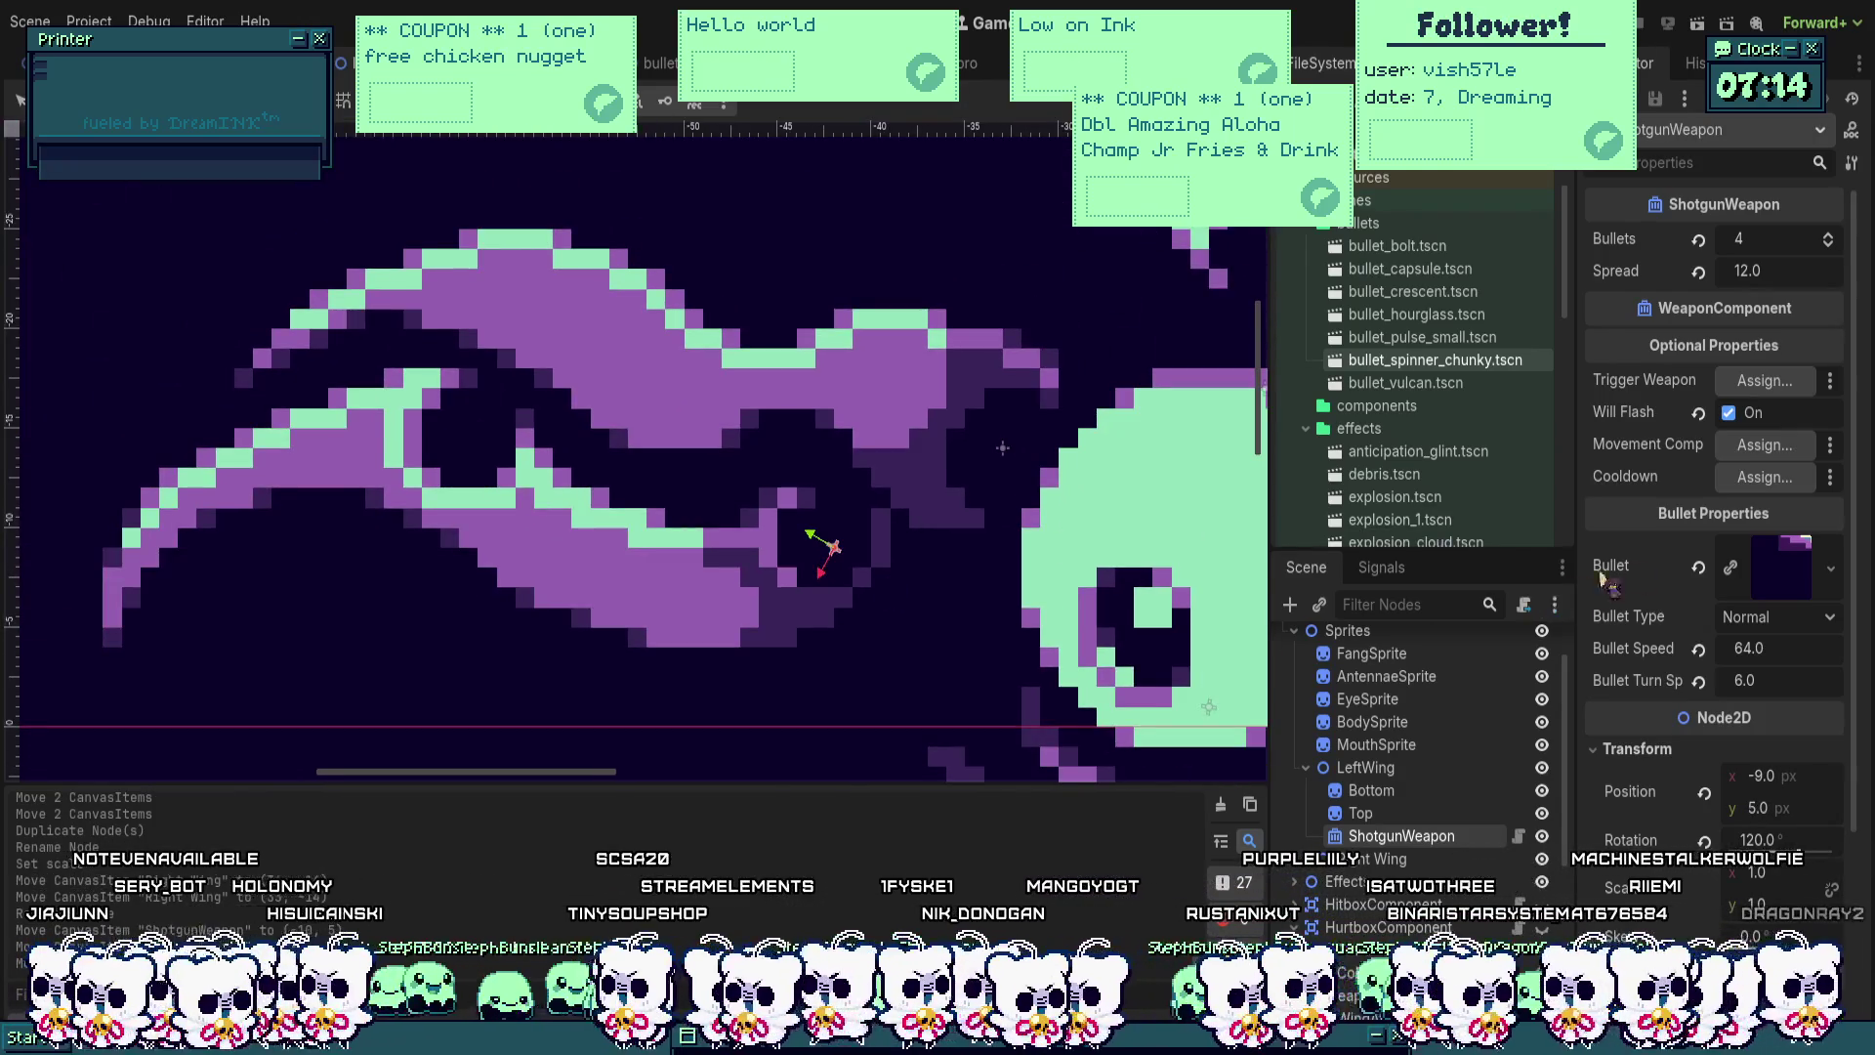
scroll(1644, 640, "down", 3)
left_click(1788, 672)
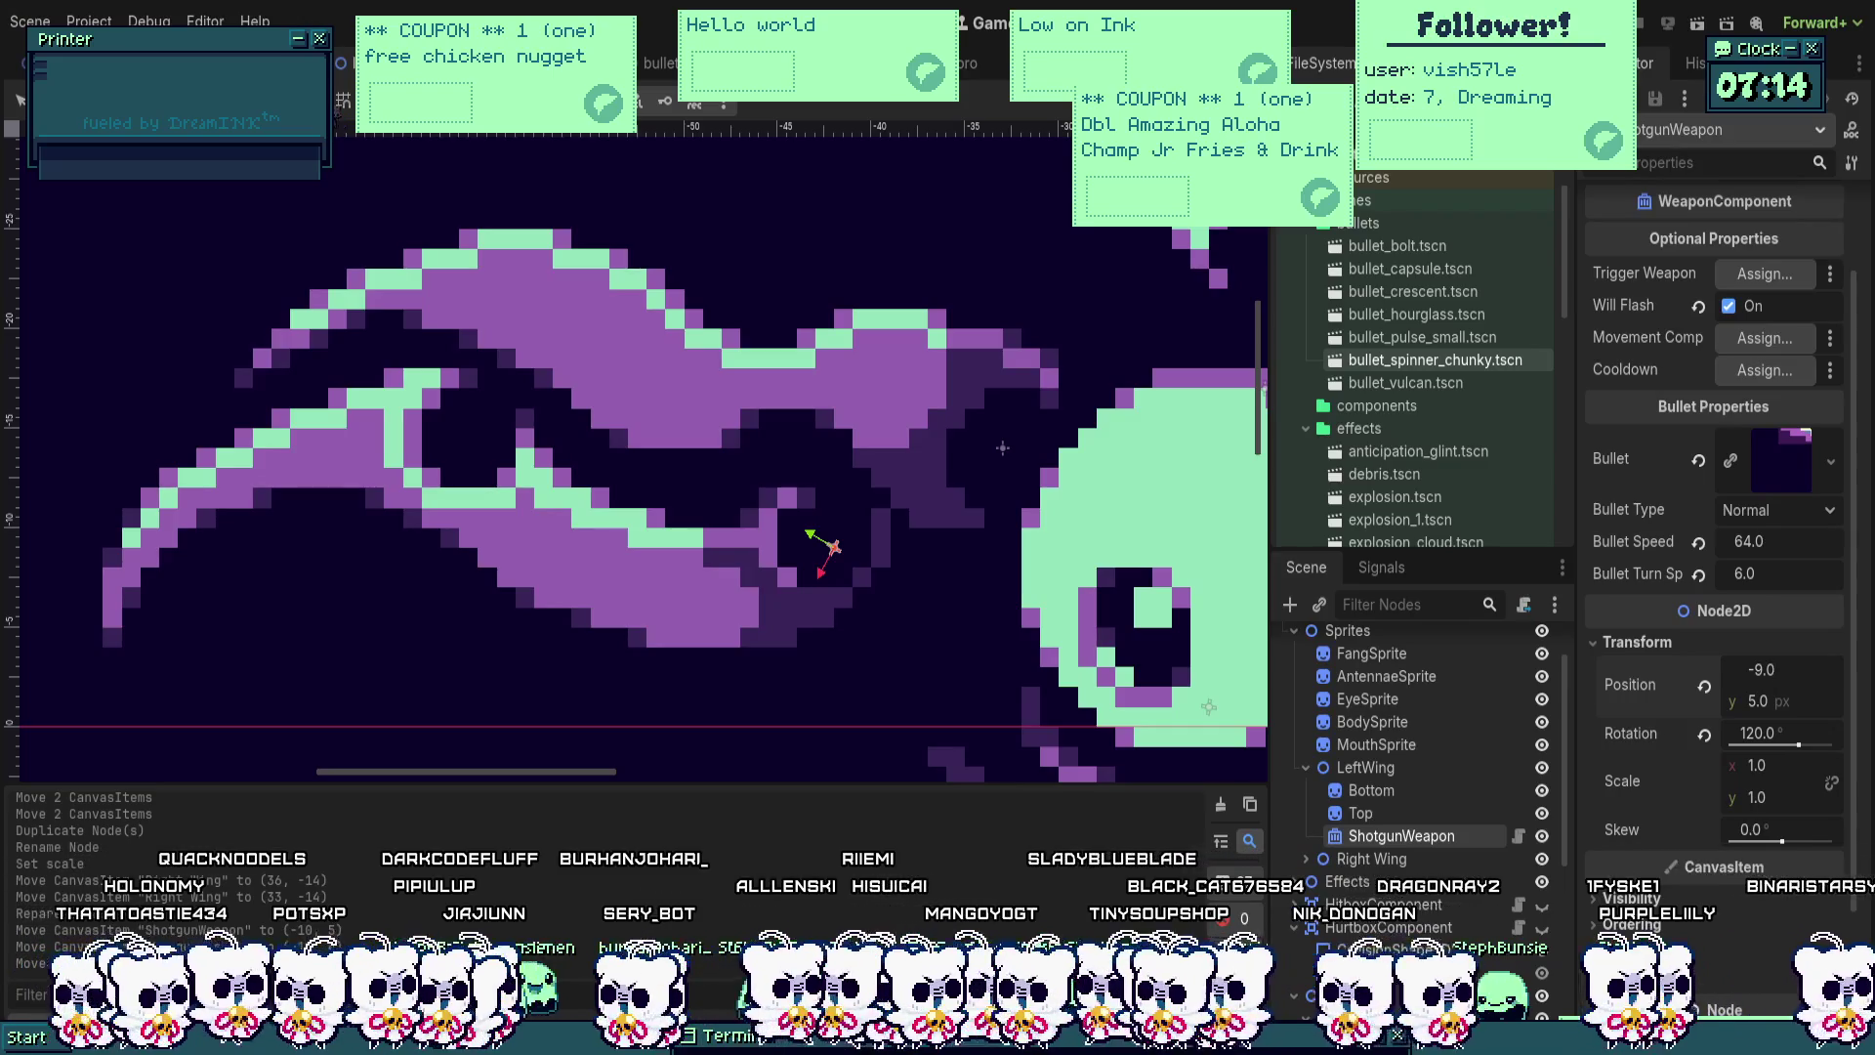
scroll(726, 500, "up", 3)
mouse_move(830, 547)
left_mouse_down()
mouse_move(859, 573)
mouse_move(863, 553)
mouse_move(859, 571)
left_mouse_up()
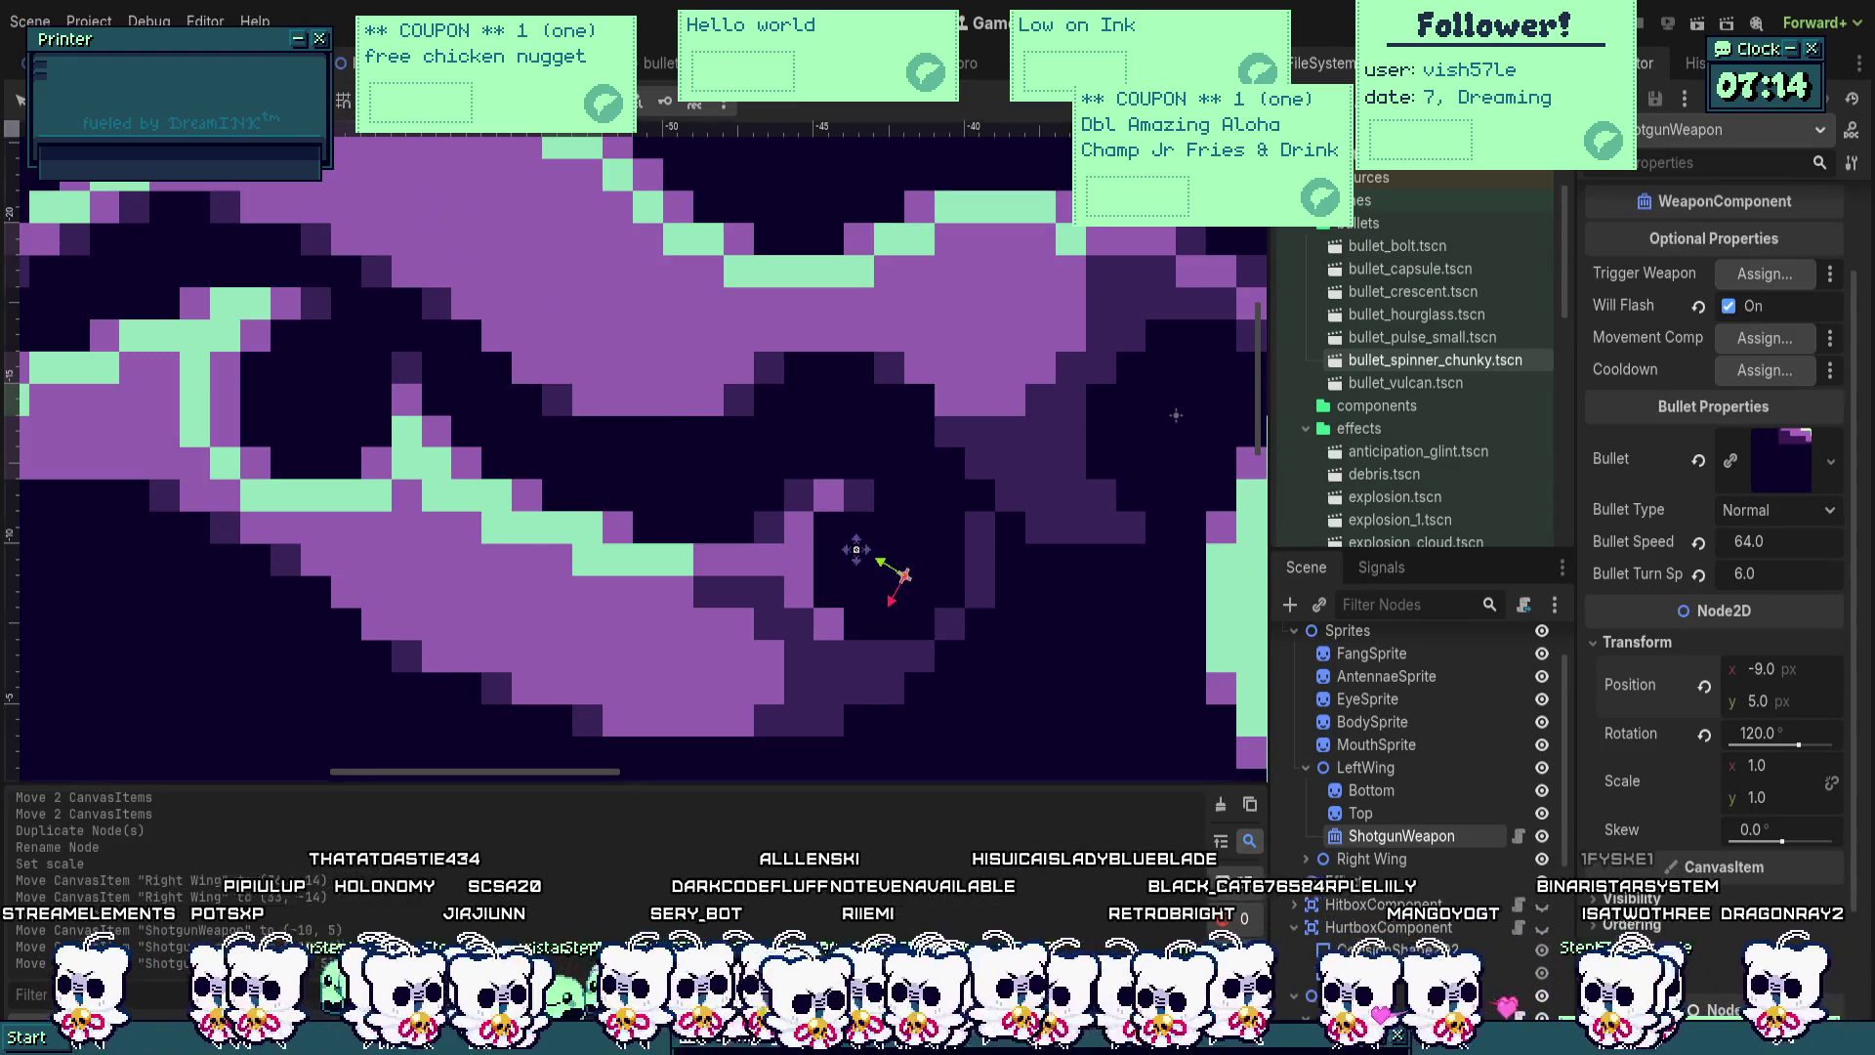
Step: Nudge the weapon up and left on the canvas, then enter x position -8.5
mouse_move(891, 510)
left_mouse_down()
mouse_move(884, 555)
mouse_move(908, 553)
mouse_move(852, 557)
mouse_move(900, 574)
left_mouse_up()
scroll(887, 544, "down", 3)
scroll(907, 553, "up", 4)
scroll(907, 553, "up", 3)
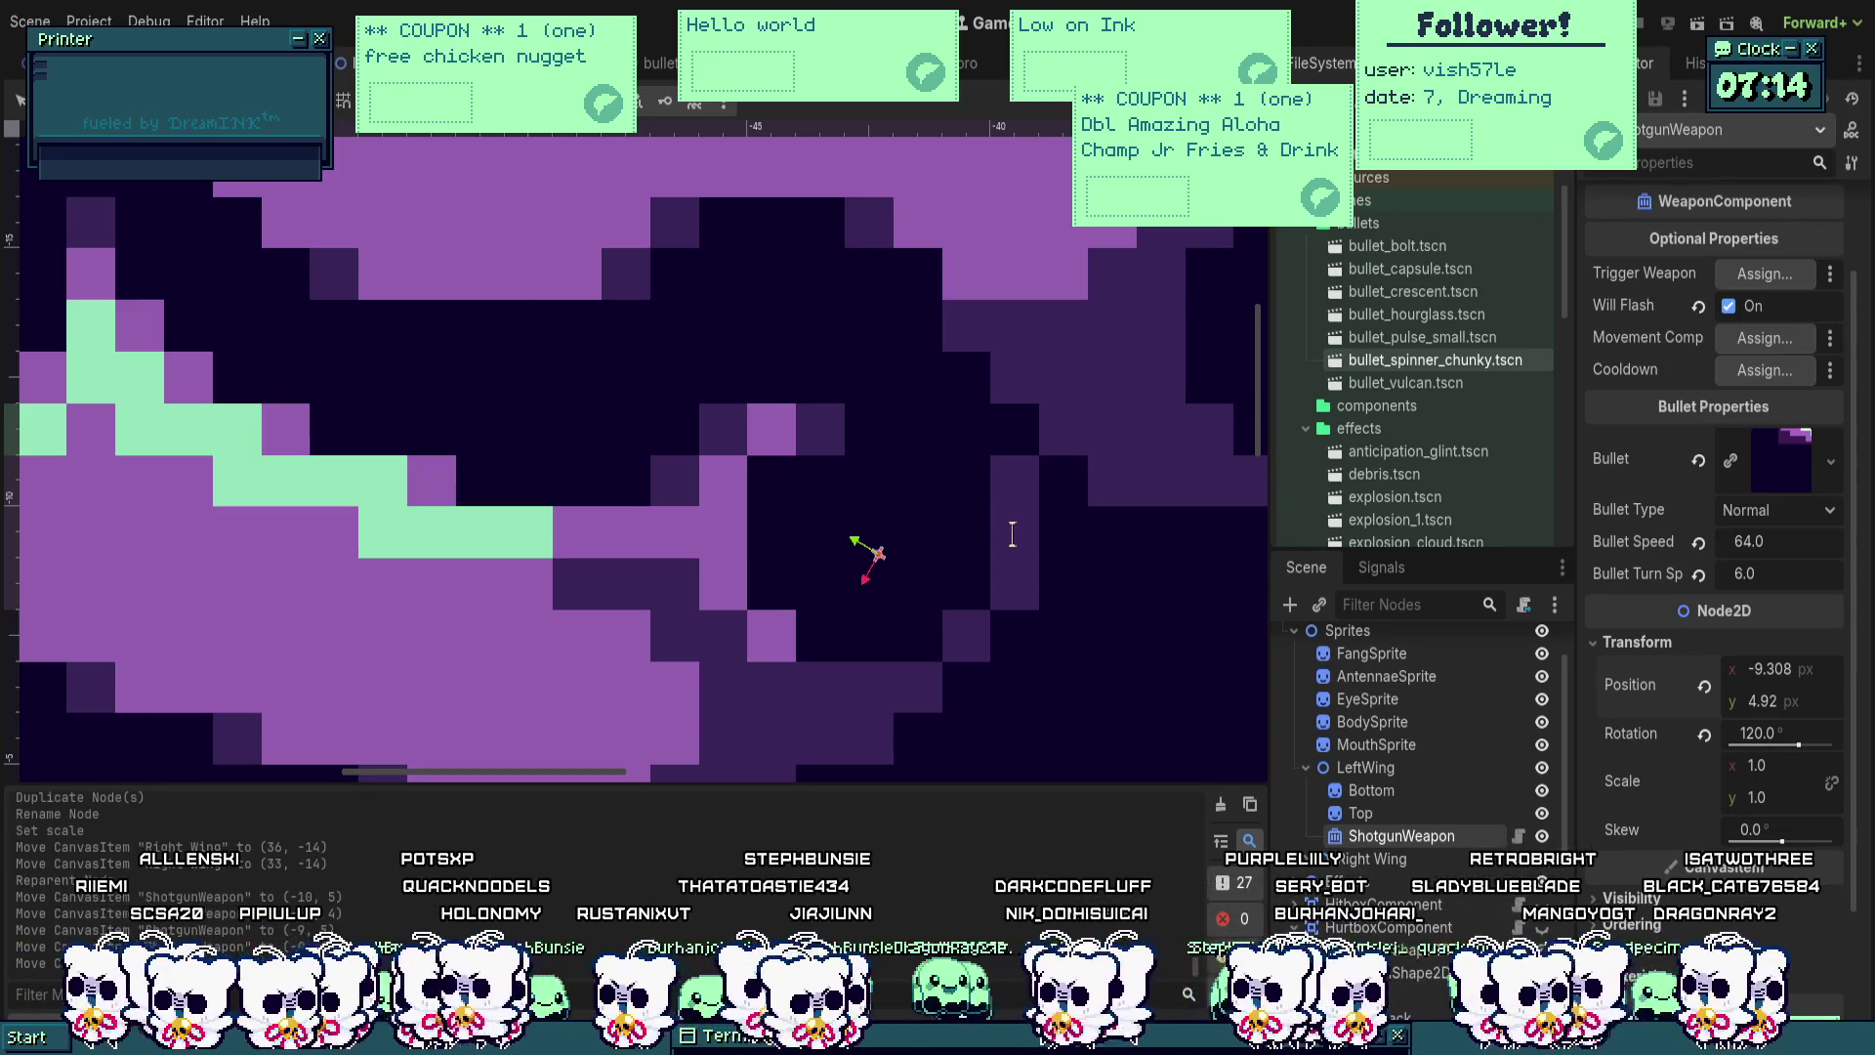
mouse_move(1029, 657)
left_mouse_down()
mouse_move(953, 586)
mouse_move(995, 575)
mouse_move(989, 625)
left_mouse_up()
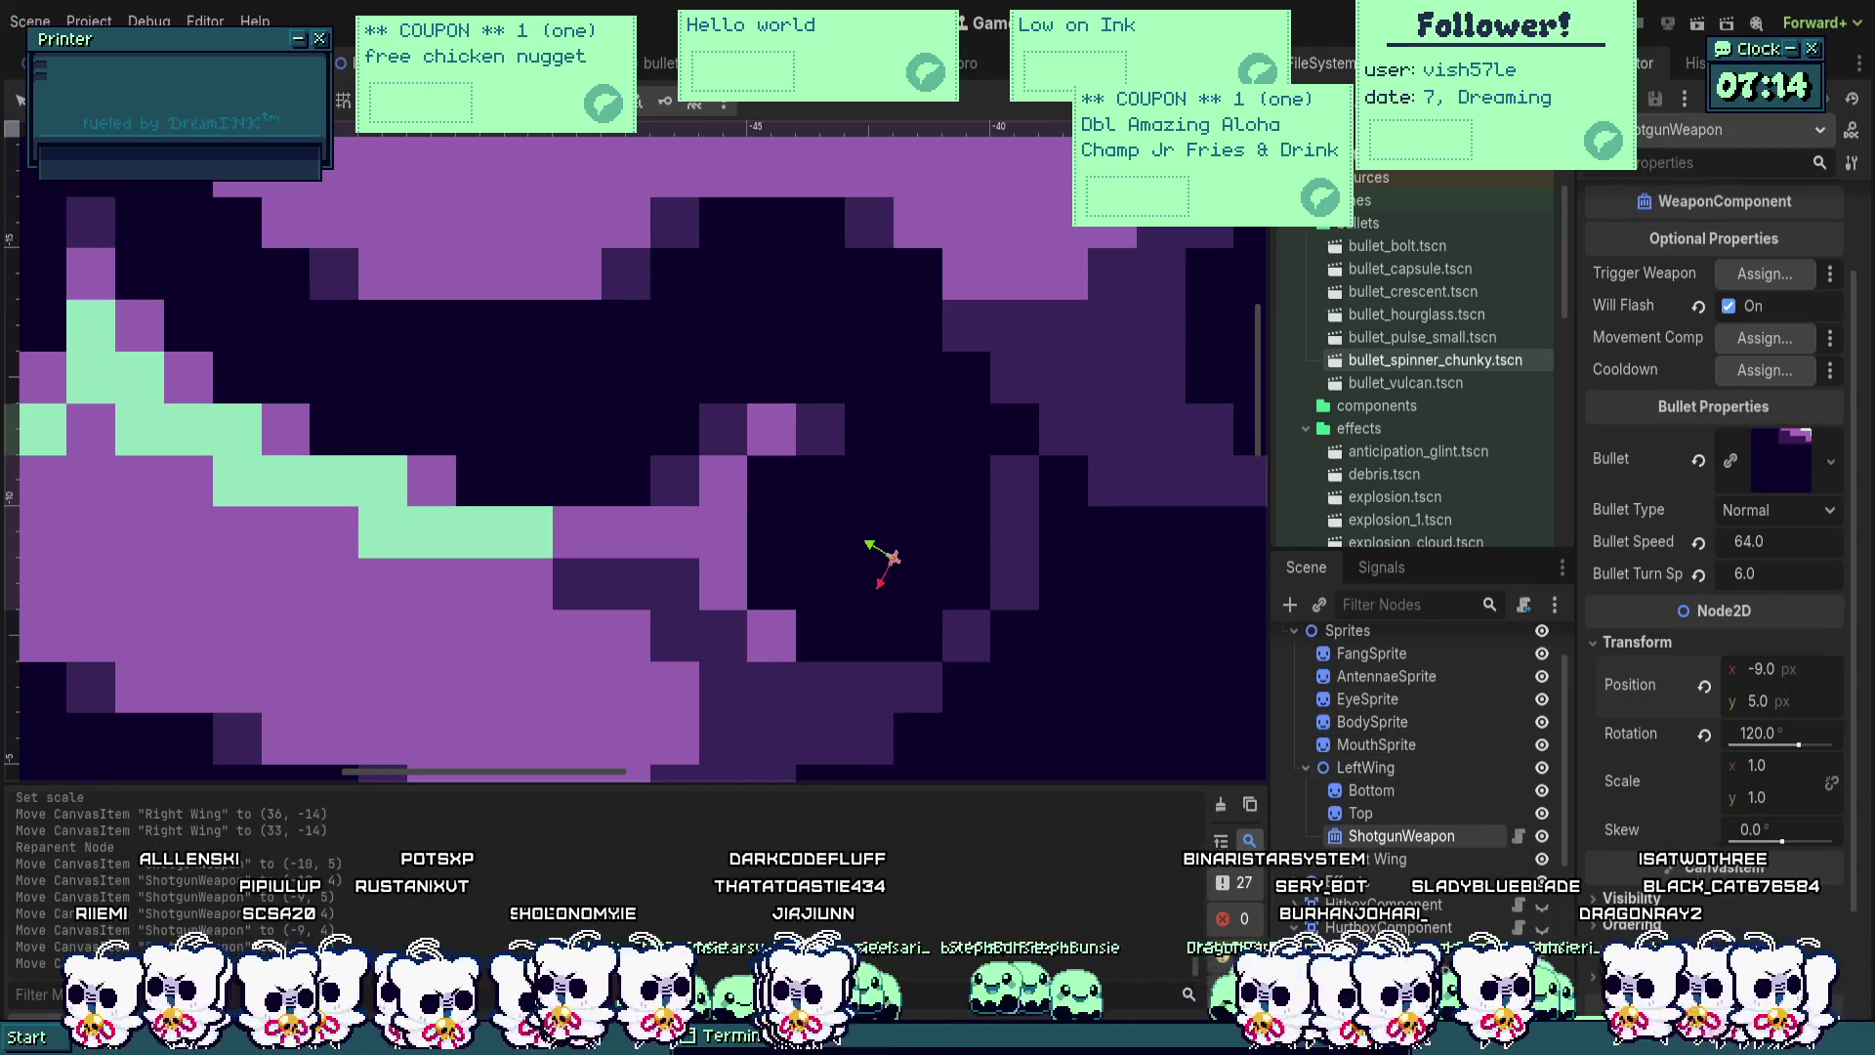
left_click(1807, 670)
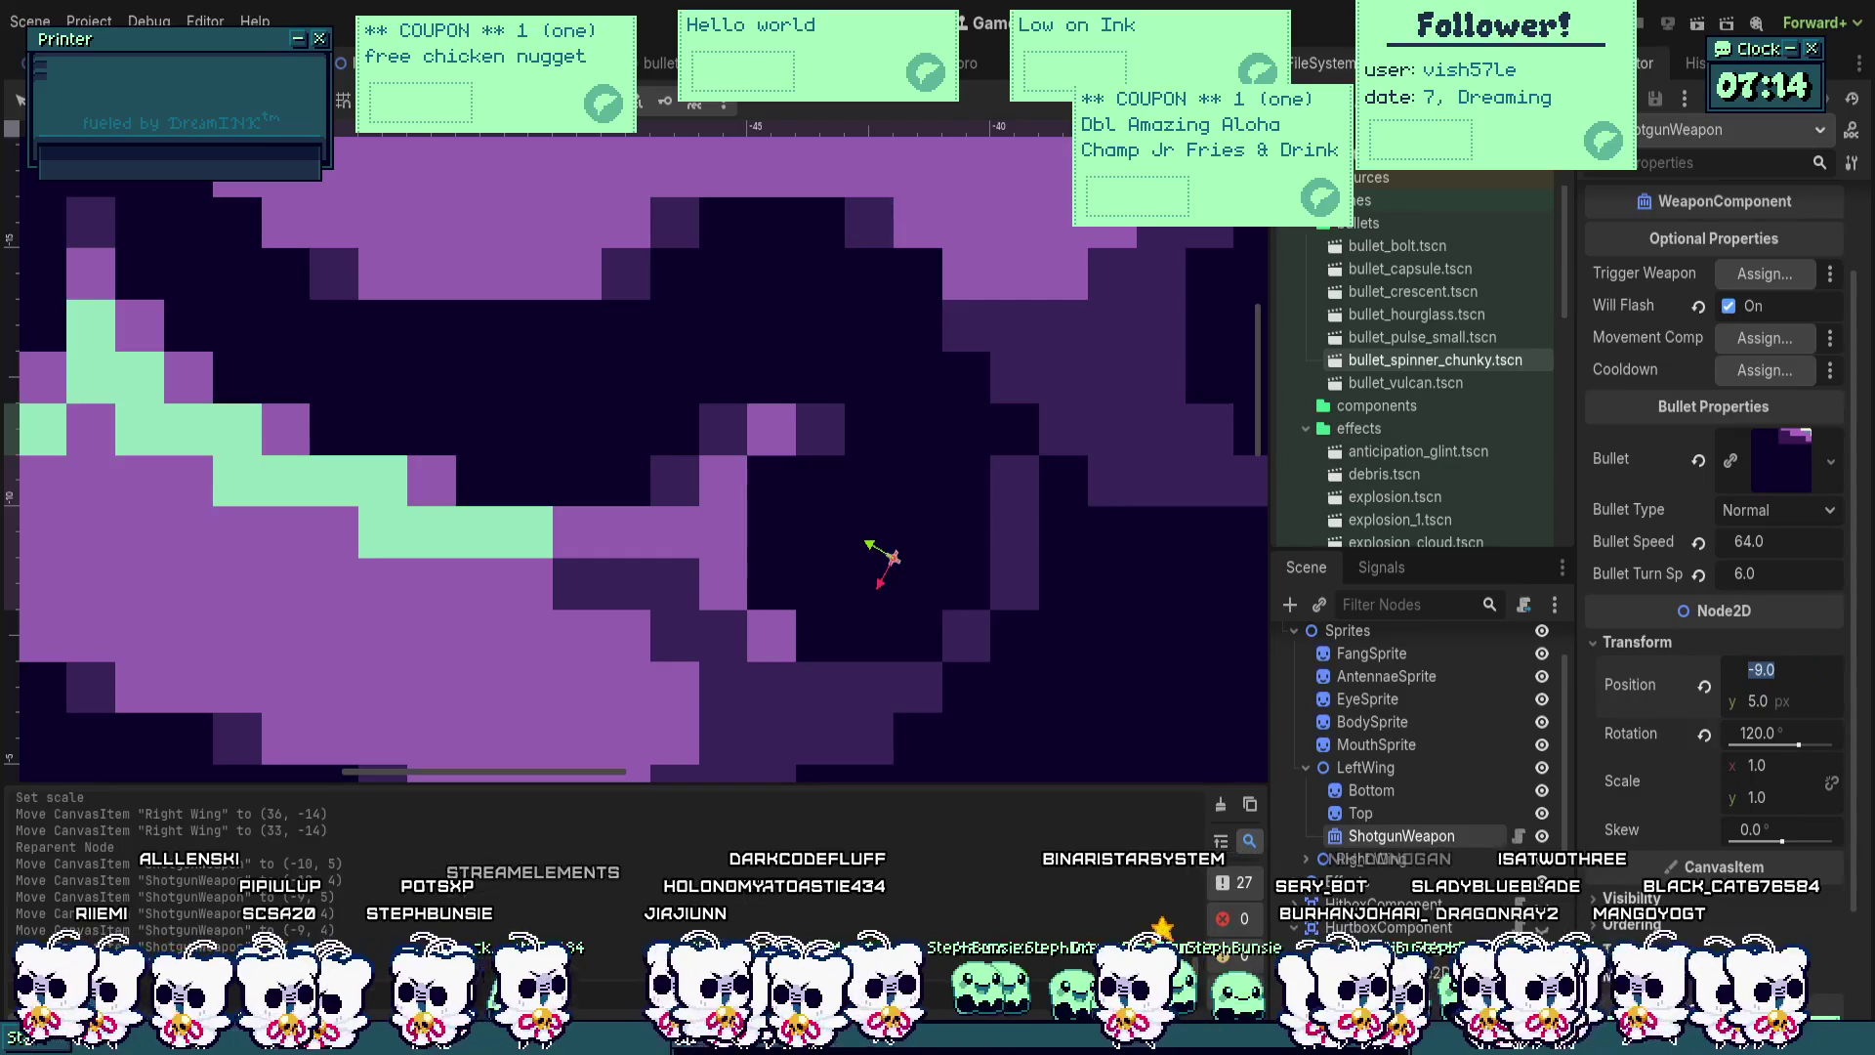
type("-76")
key("BackSpace")
key("BackSpace")
type("8.5")
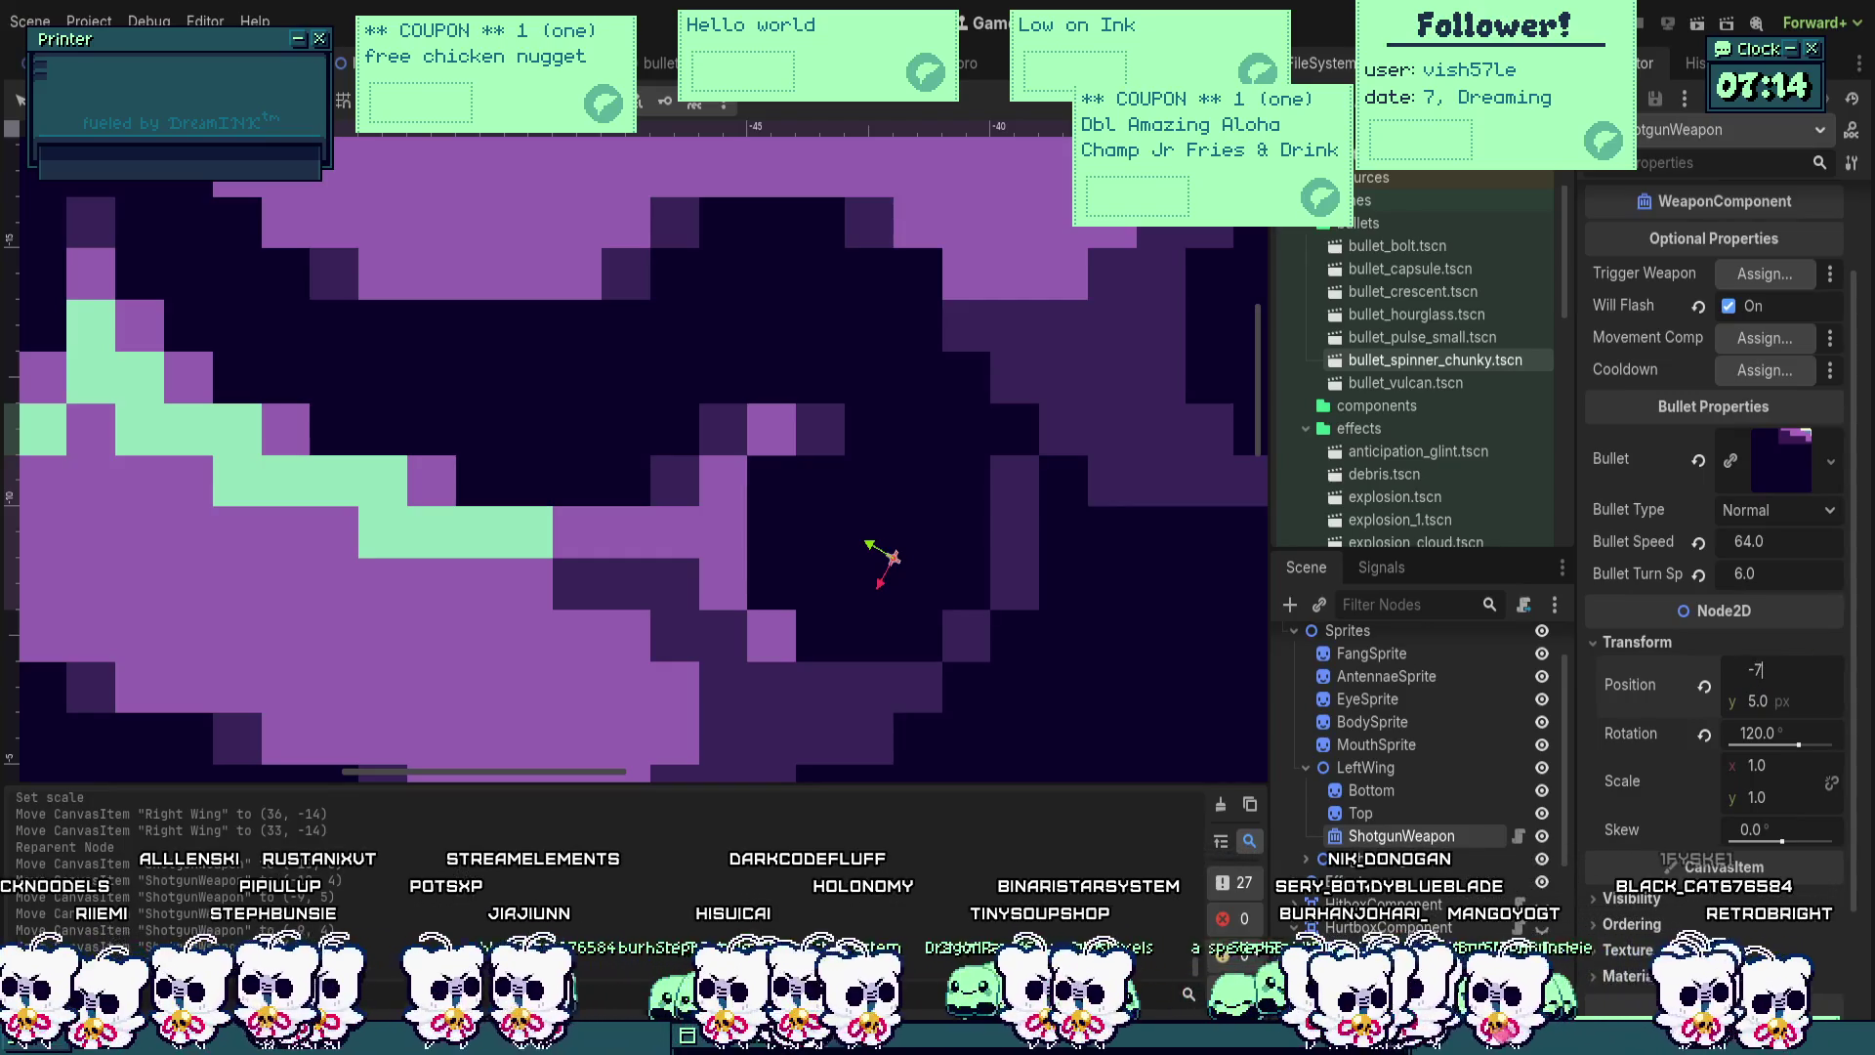
key("Return")
Step: Correct the weapon's x position to -9.5 and set y to 4.5
left_click(1768, 670)
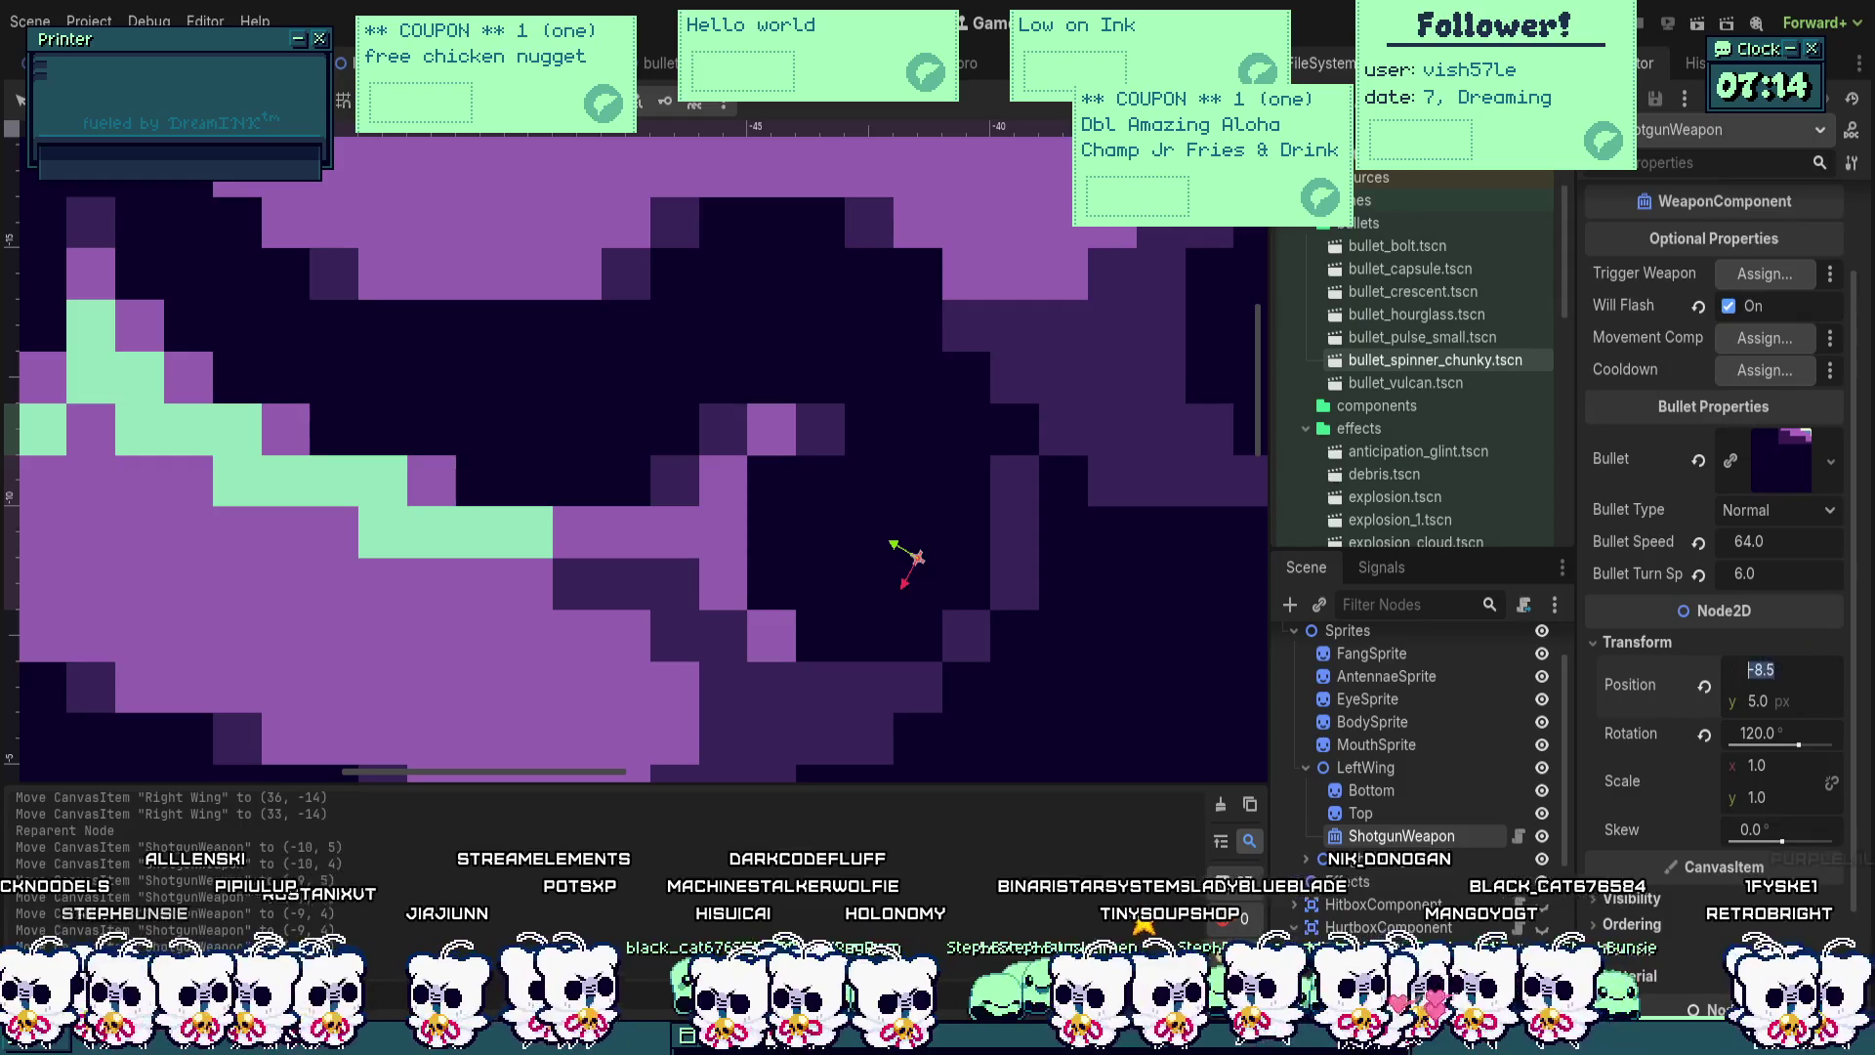
type("-80")
key("BackSpace")
key("BackSpace")
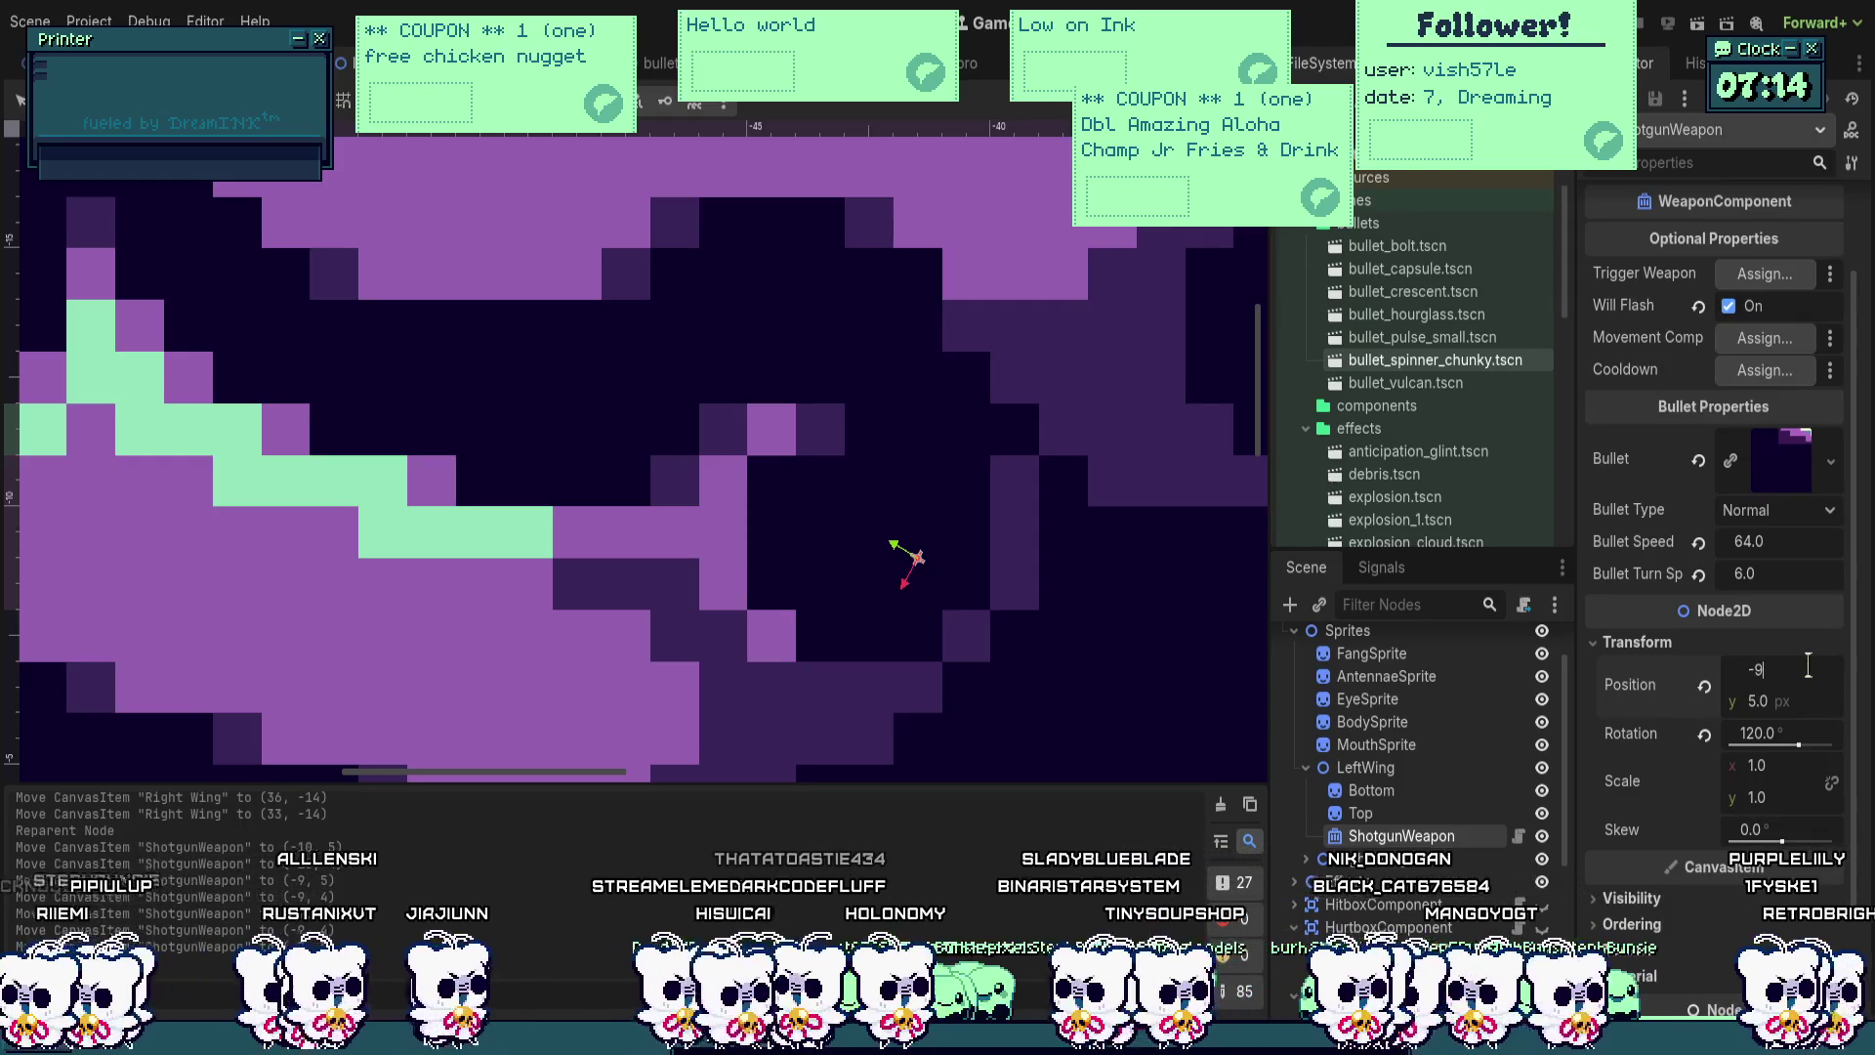
type("9.5")
key("Return")
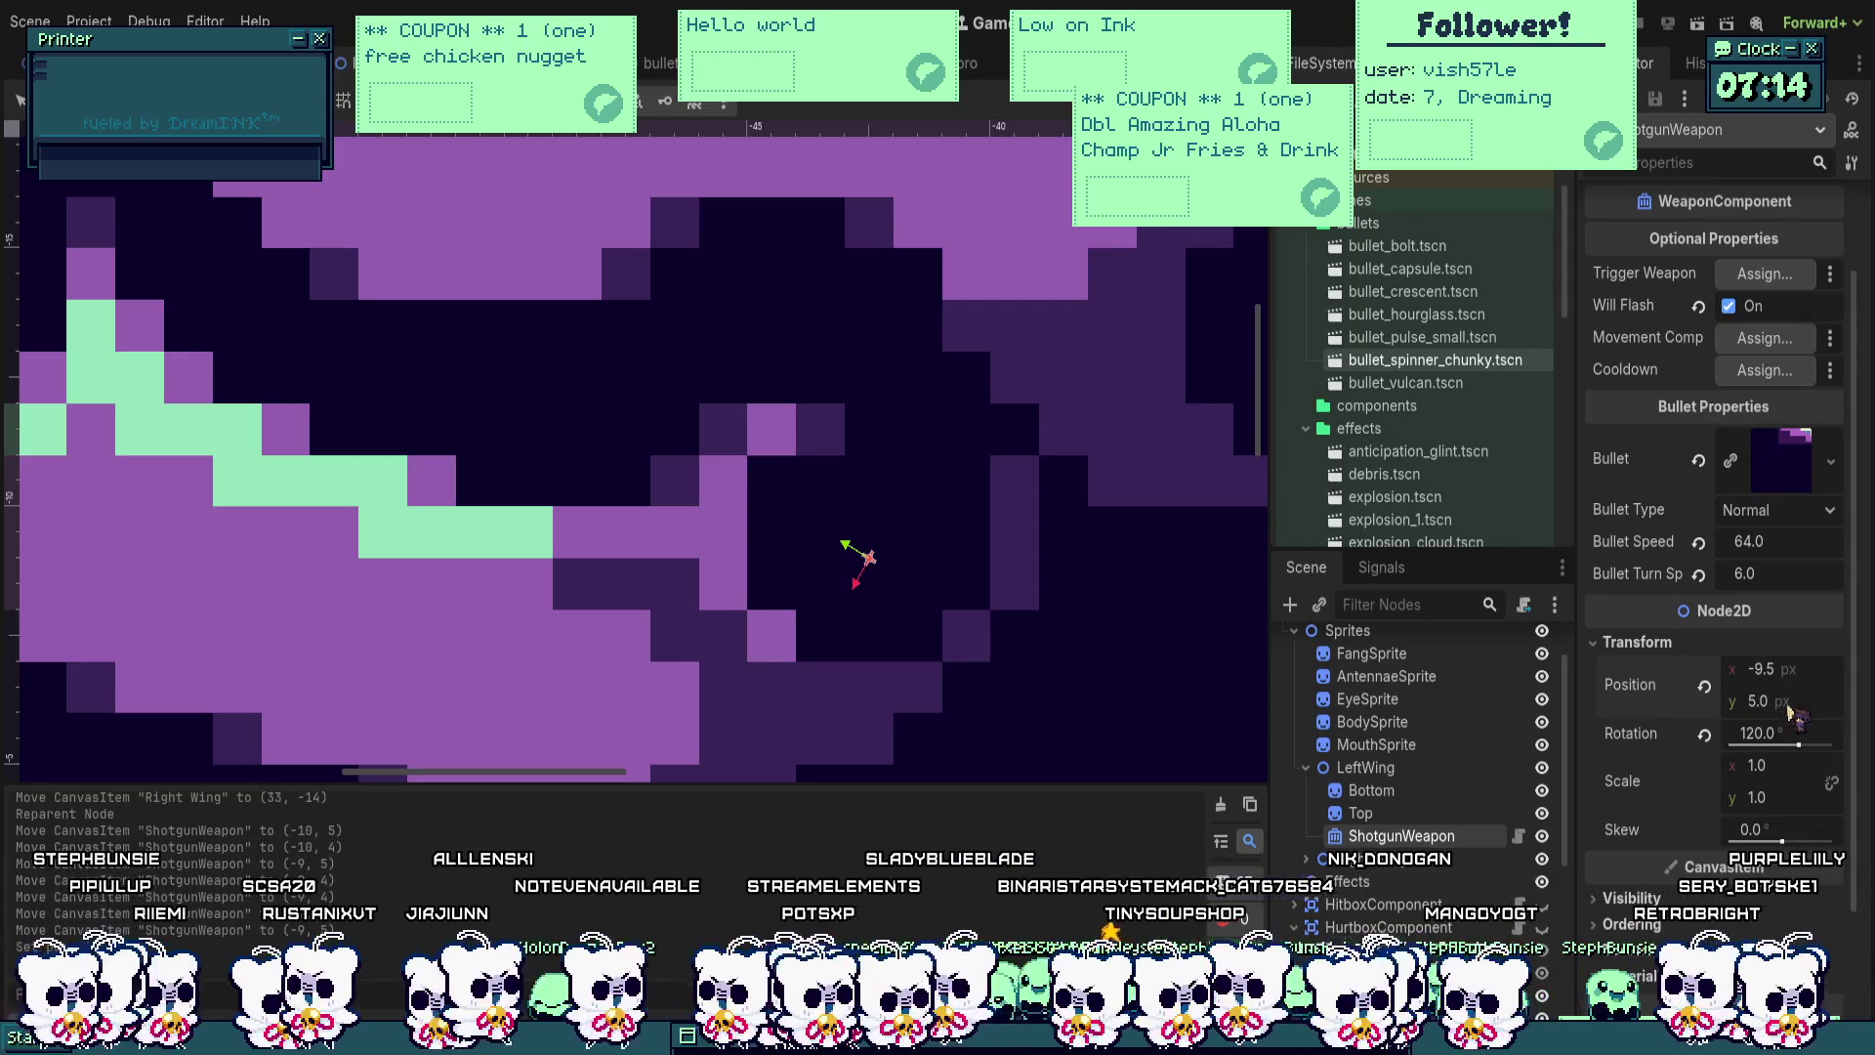
left_click(1789, 702)
type("4.5")
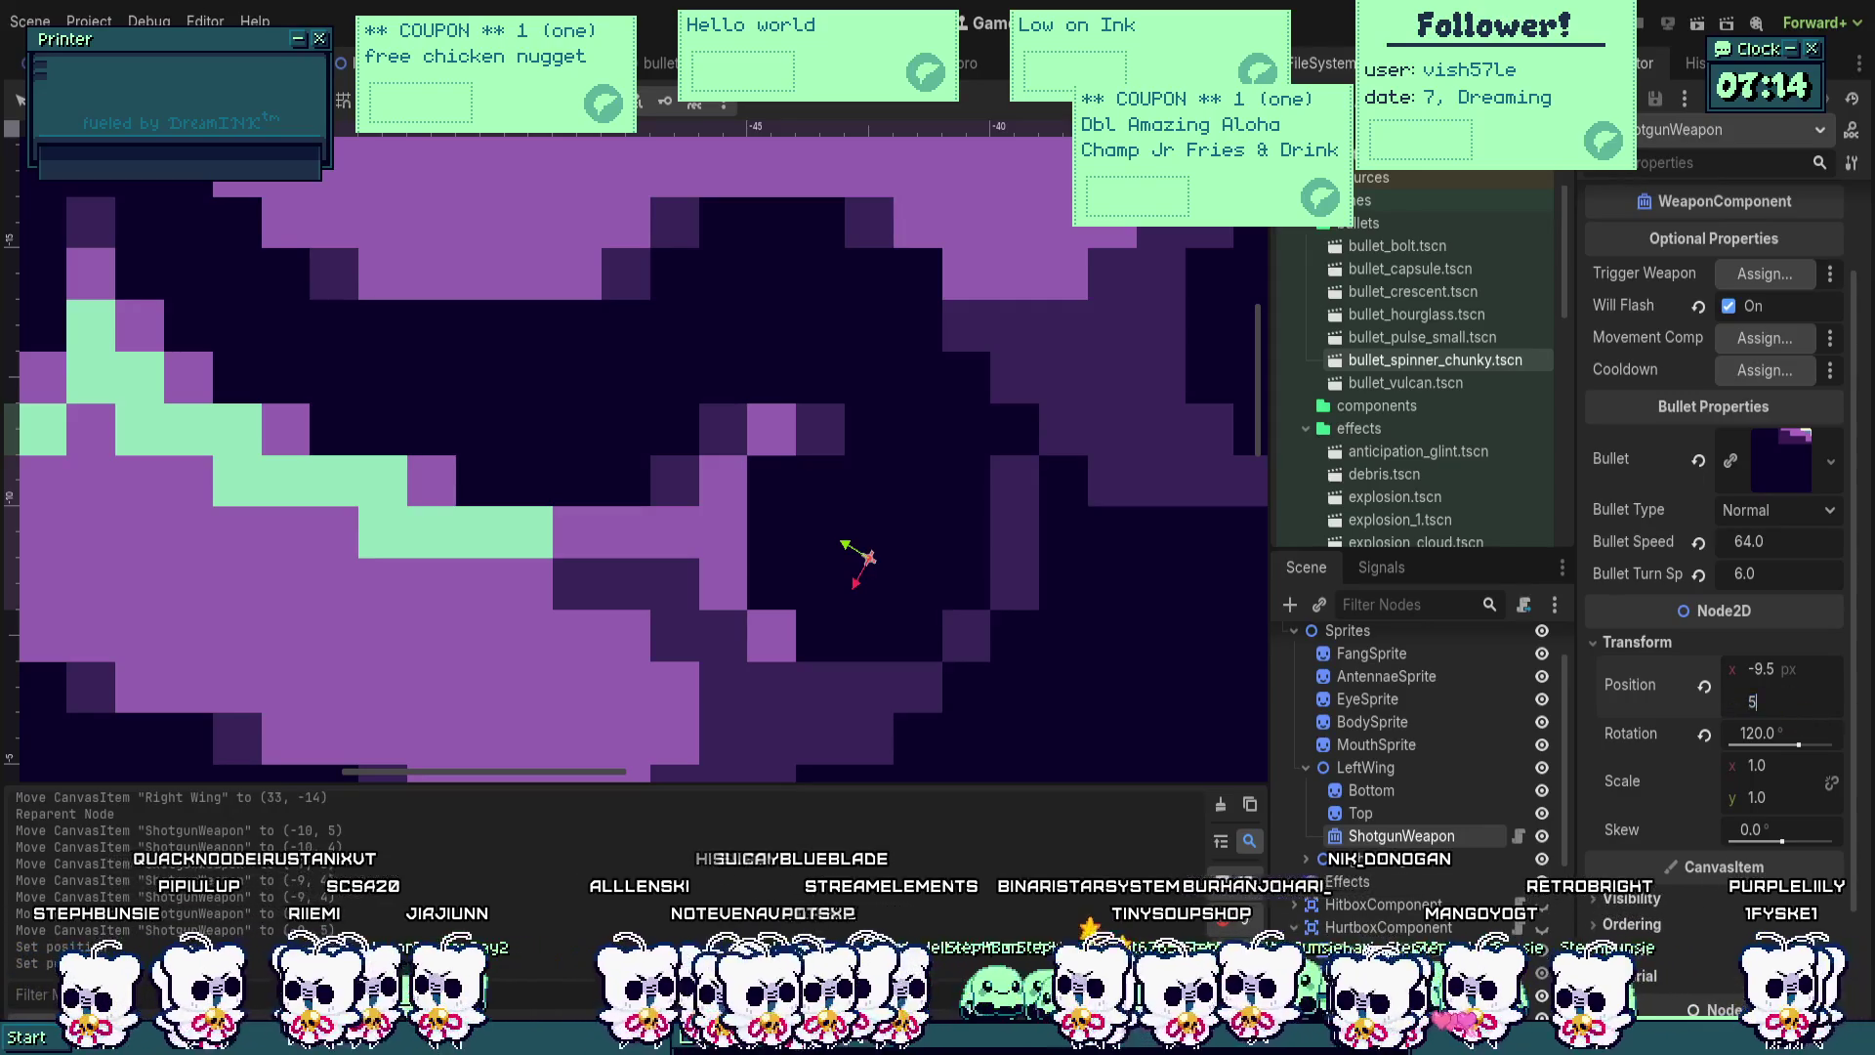
key("Return")
Step: Save the scene with Ctrl+S
scroll(519, 503, "down", 8)
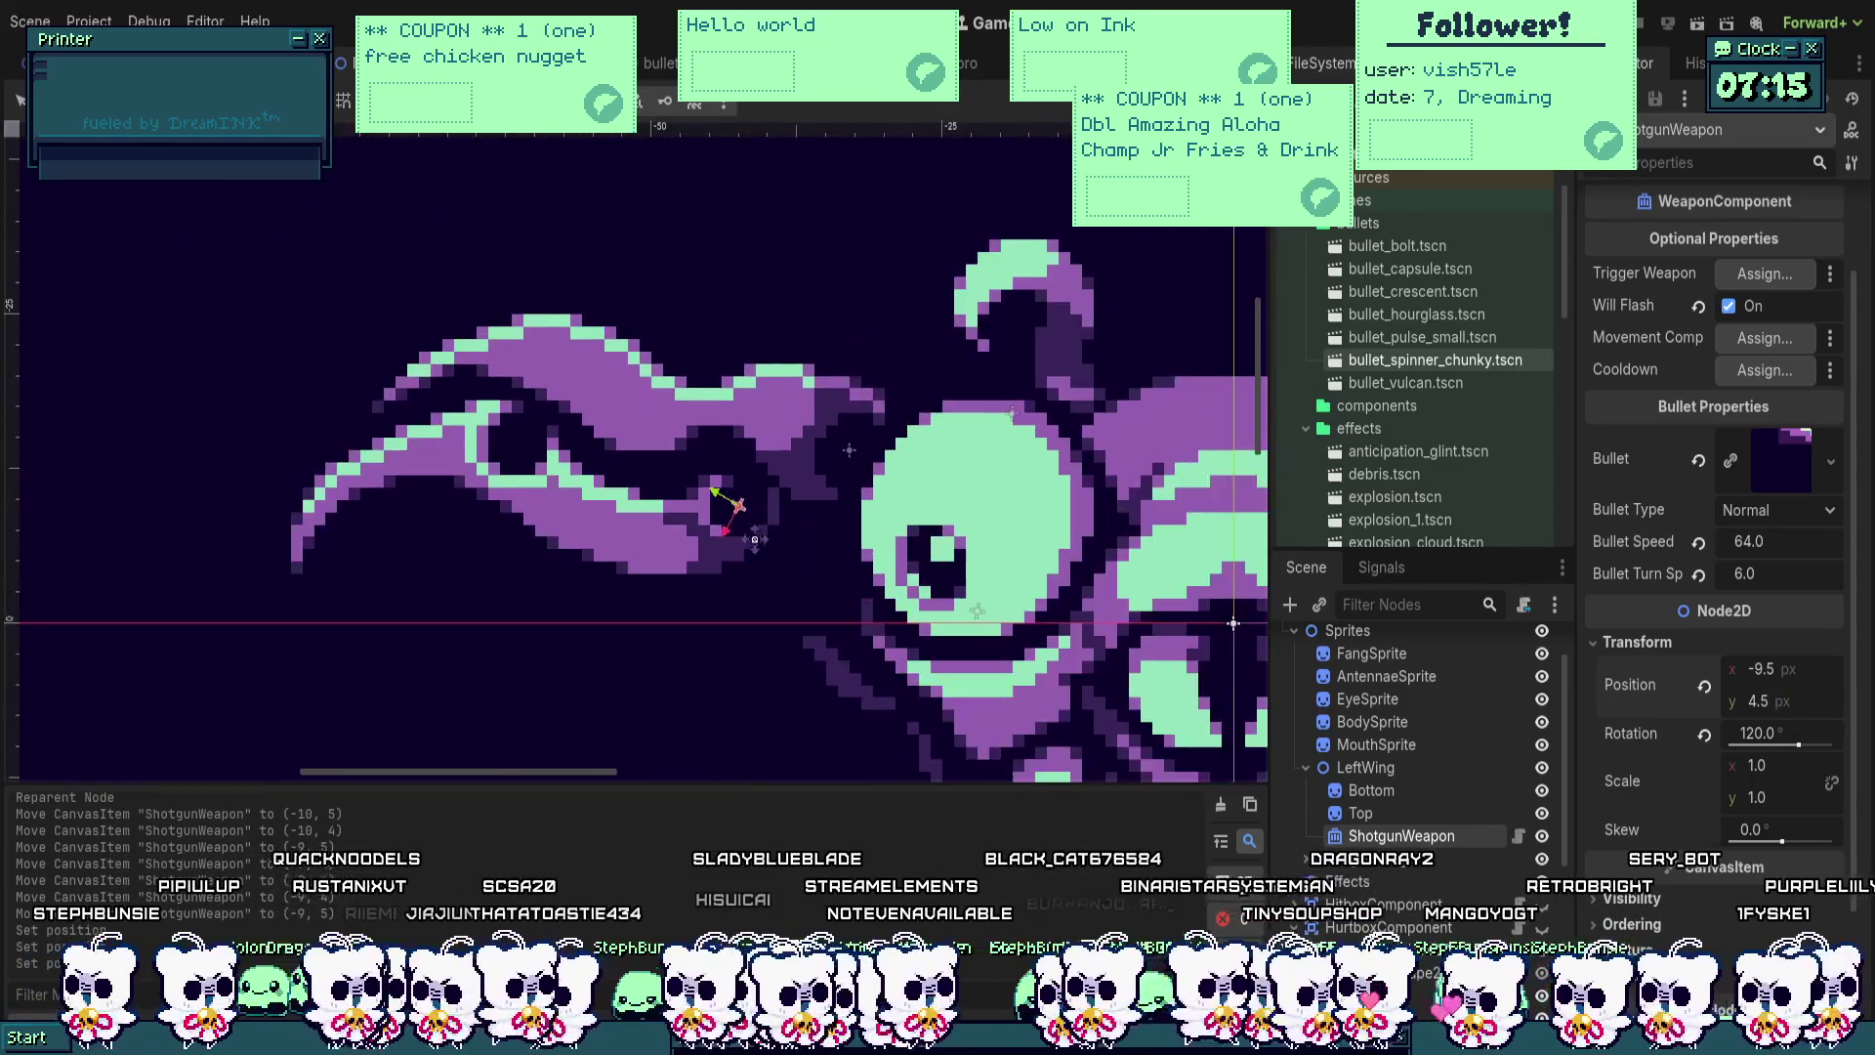
key("ctrl+s")
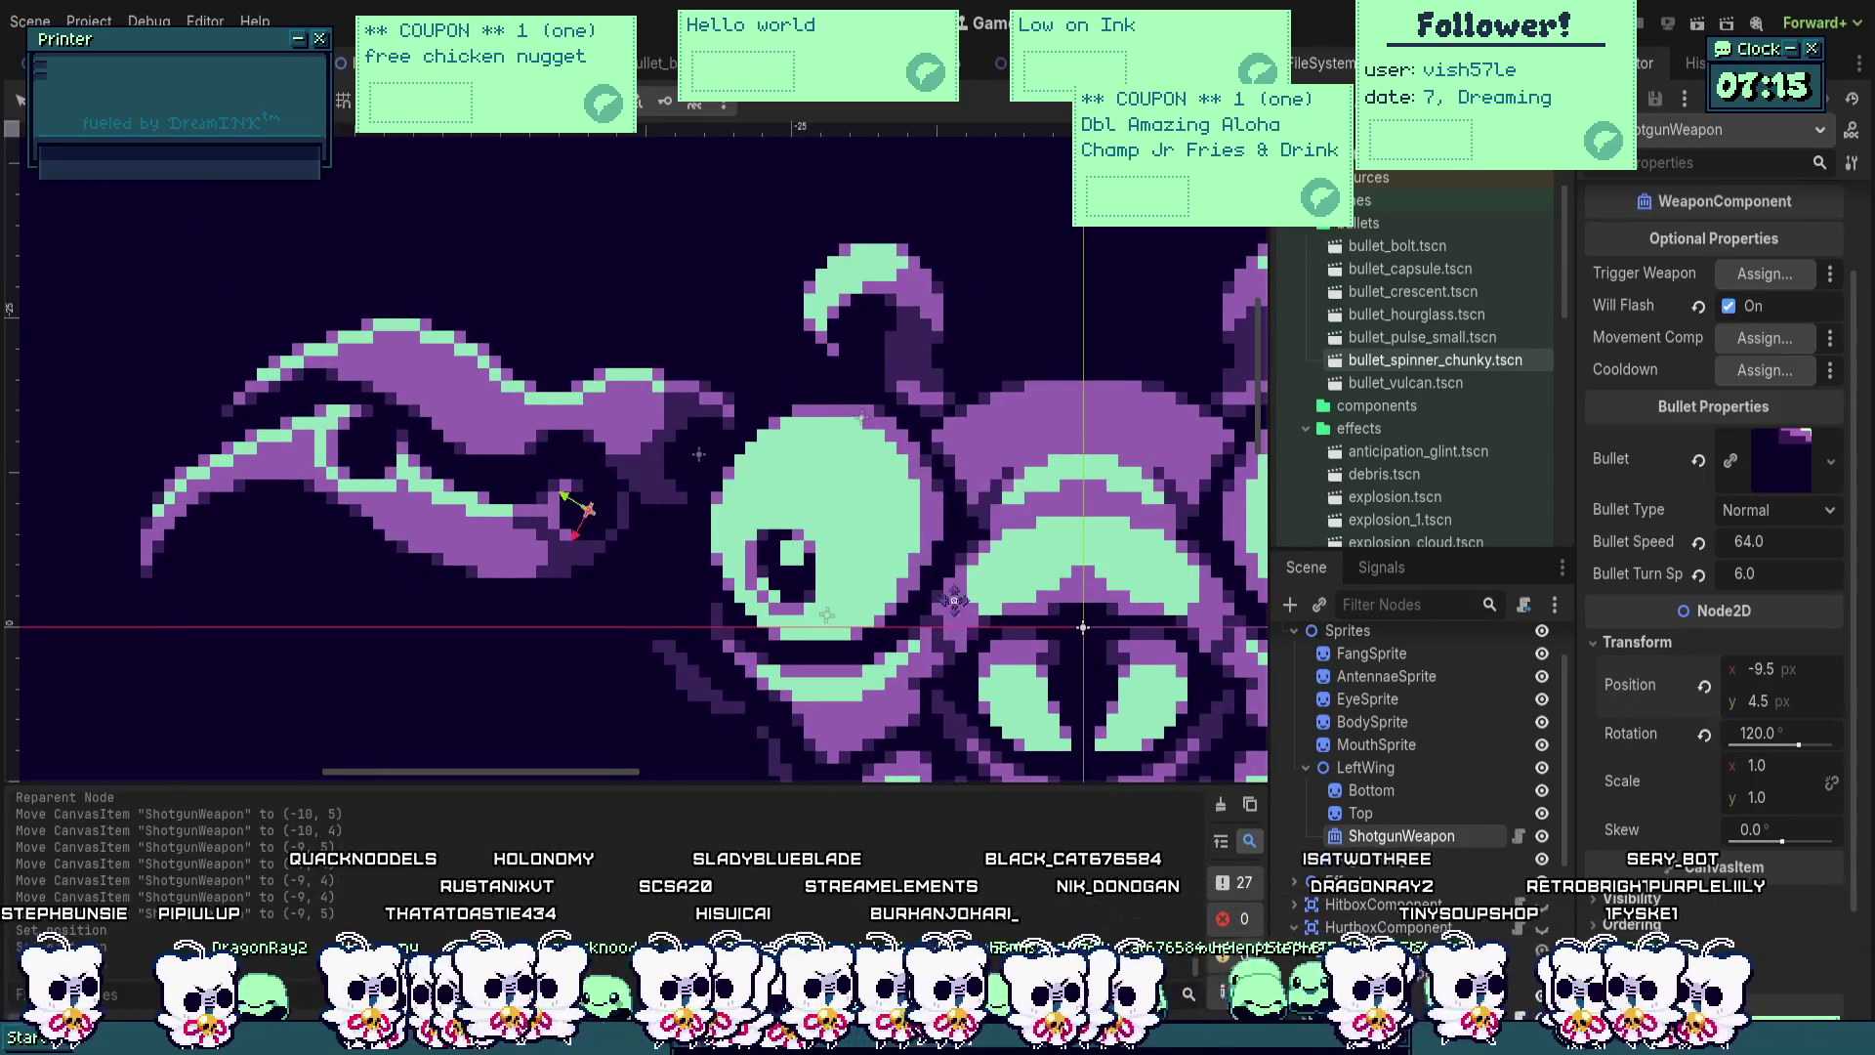
scroll(969, 647, "down", 2)
scroll(969, 646, "right", 3)
scroll(905, 591, "down", 2)
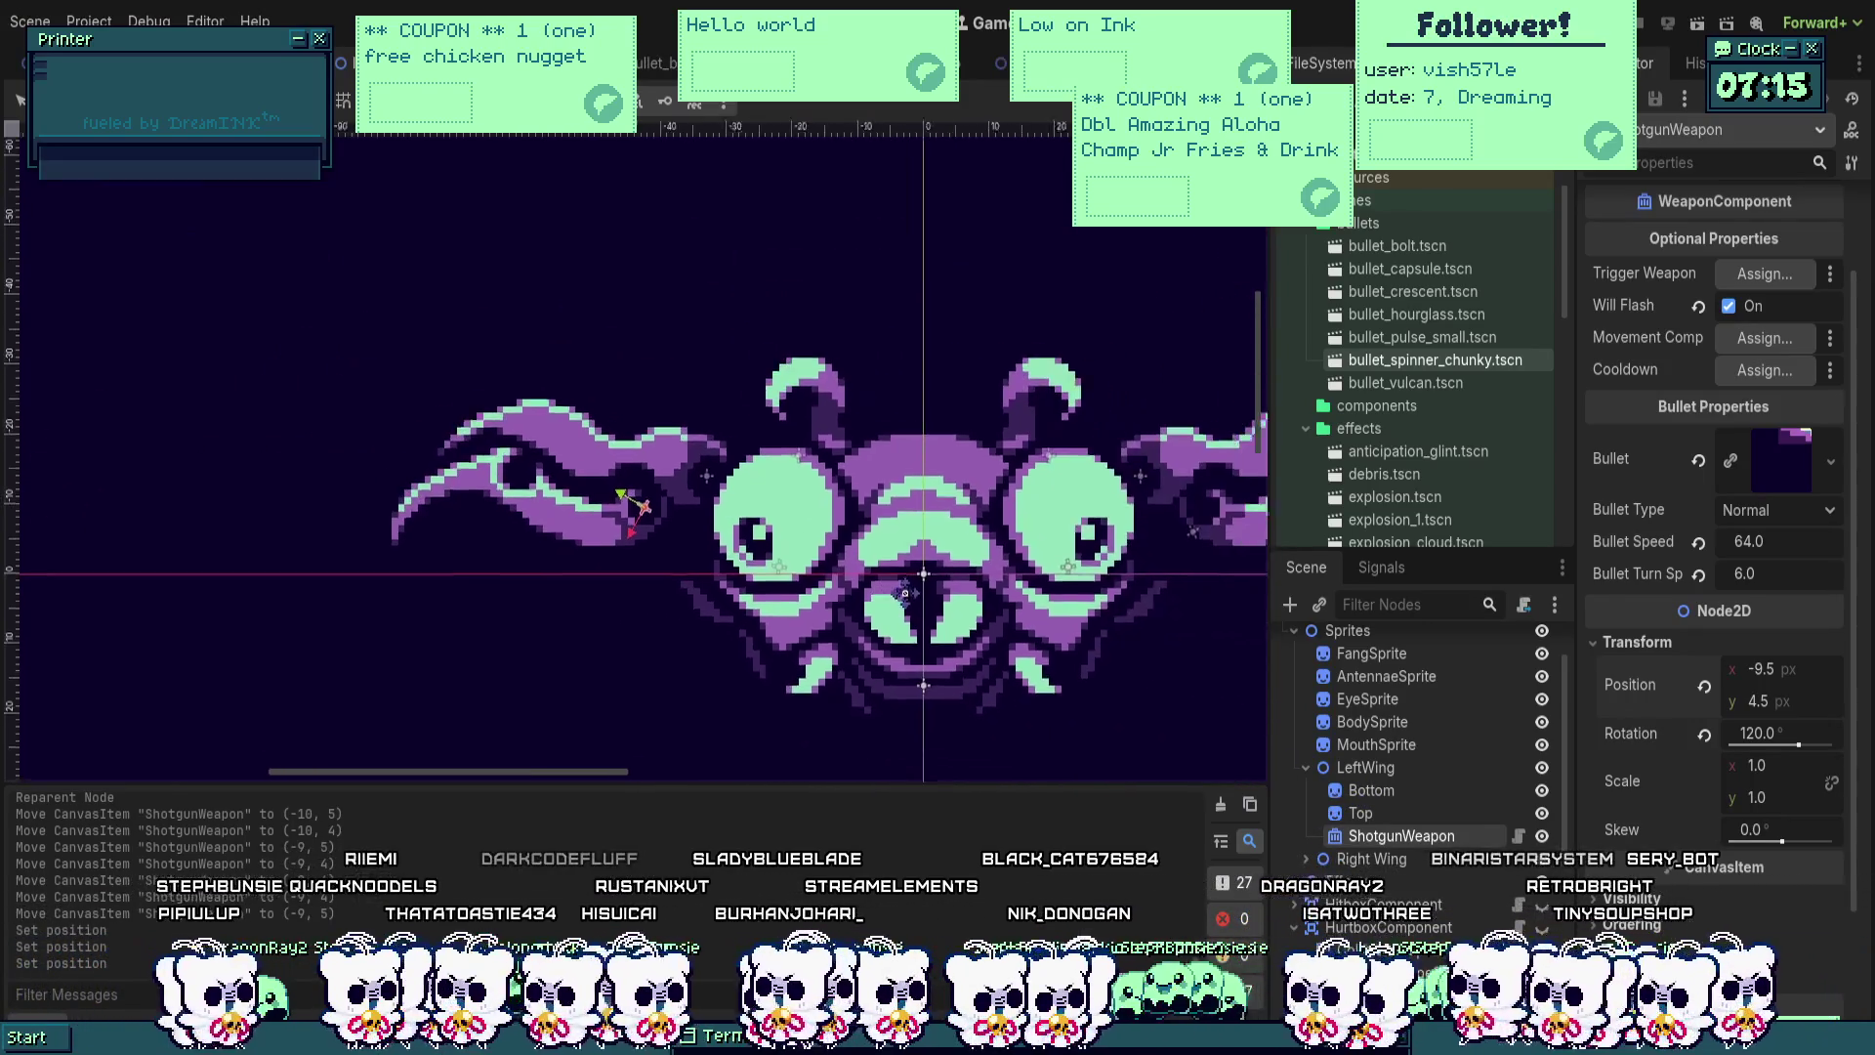
Step: Inspect the antenna's beam weapon node and its Cooldown timer
scroll(1431, 930, "down", 5)
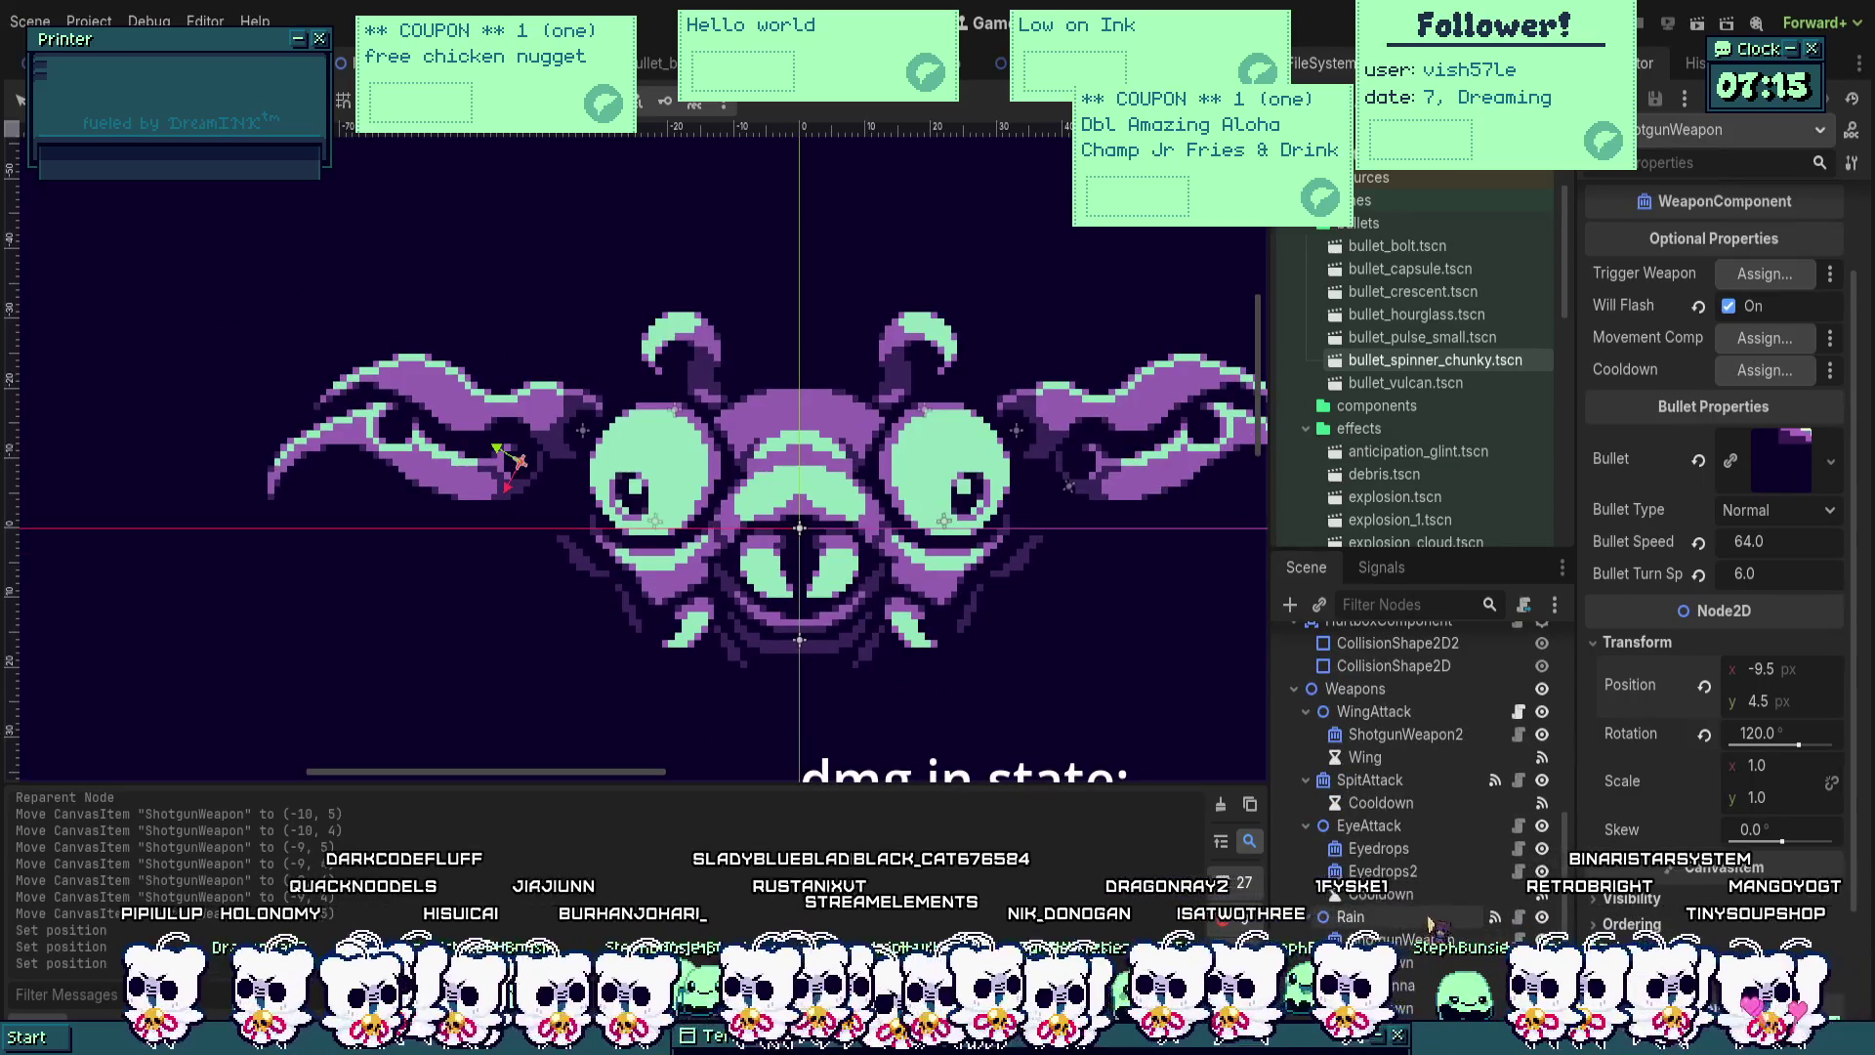
scroll(1432, 923, "down", 2)
left_click(1410, 984)
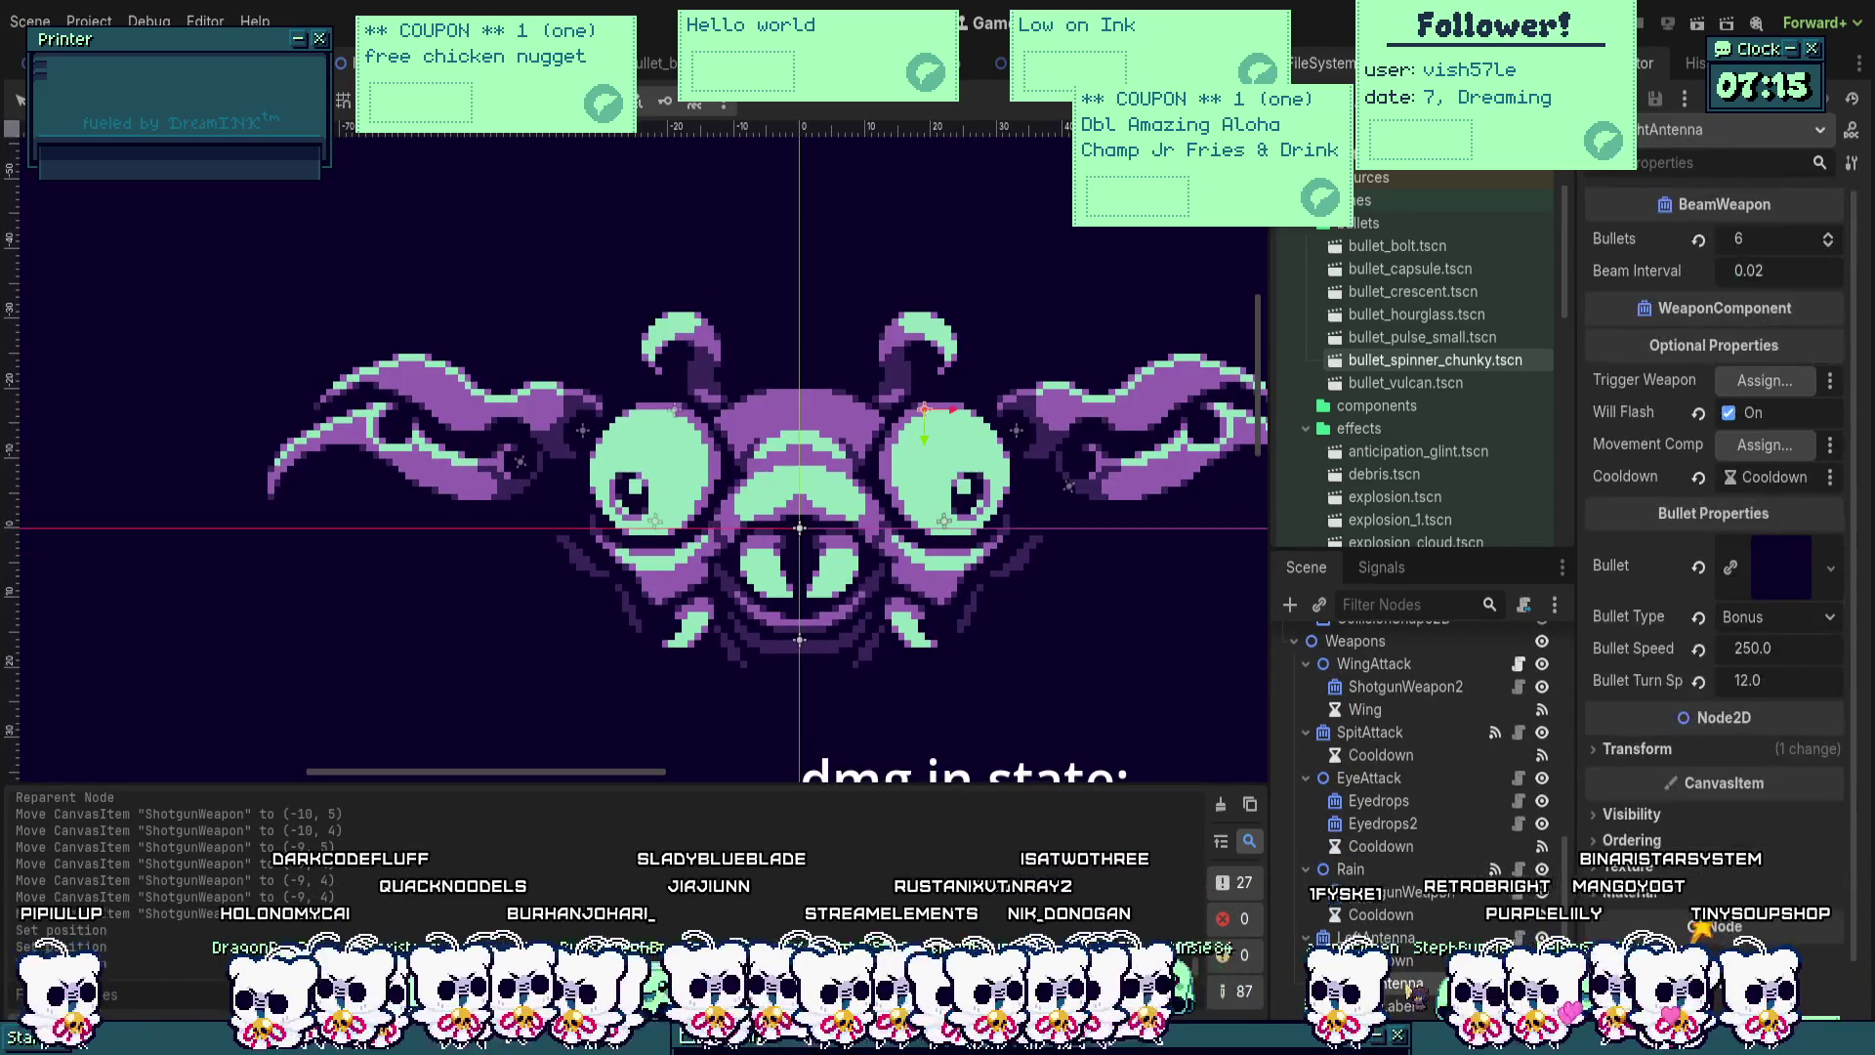
left_click(1387, 959)
scroll(1321, 812, "up", 5)
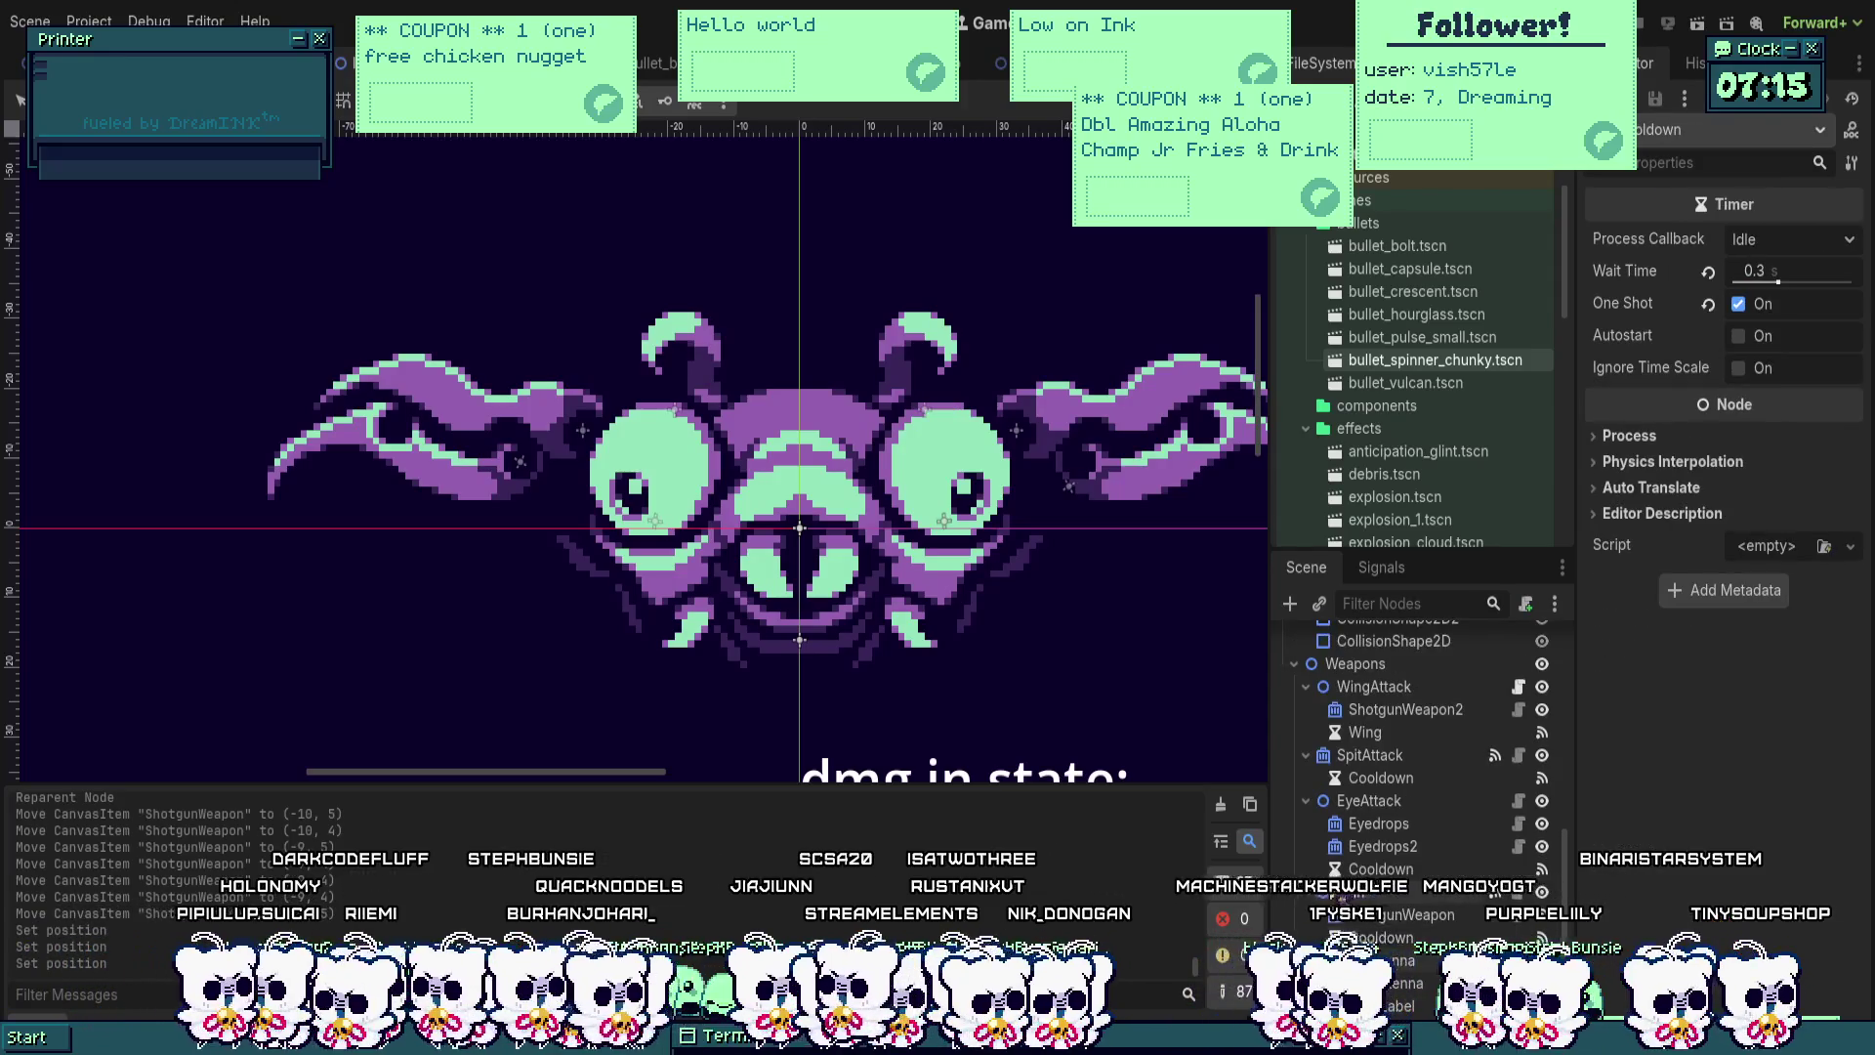
Step: Move ShotgunWeapon2 under Right Wing and rename it ShotgunWeapon
left_click(1402, 814)
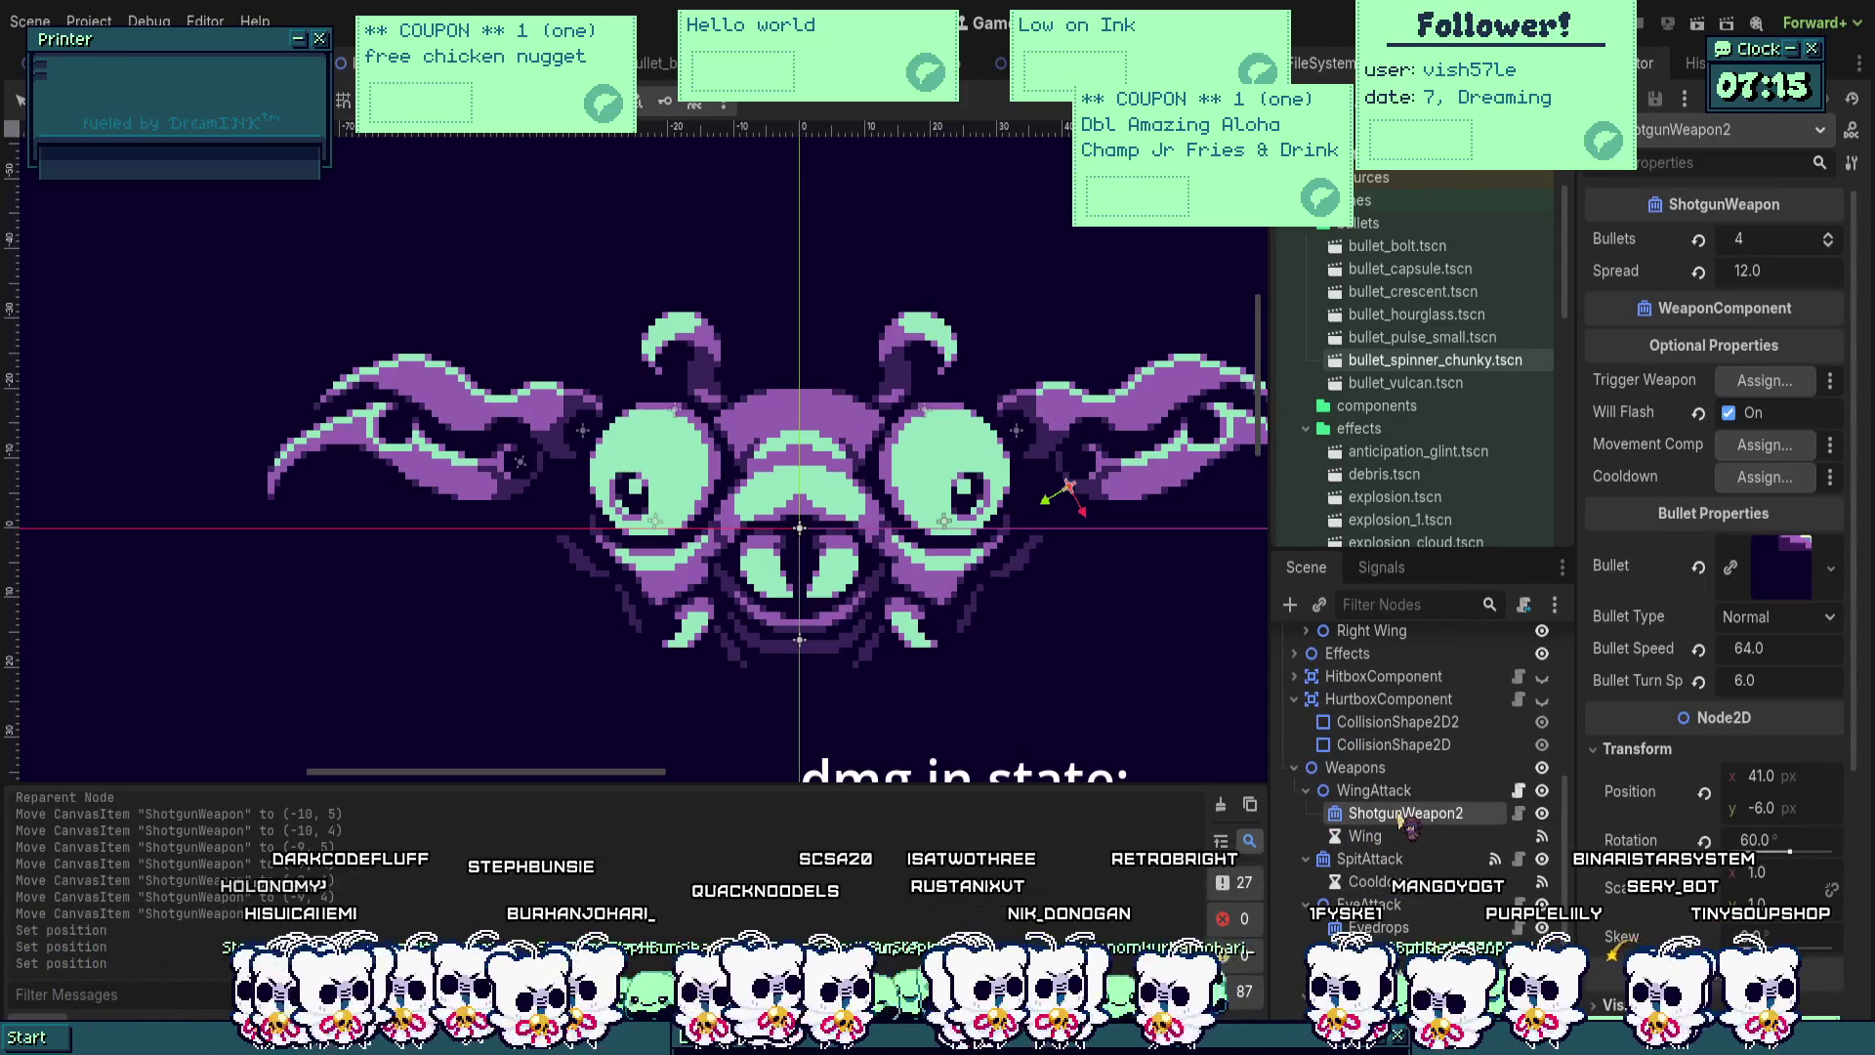
scroll(1404, 823, "up", 6)
left_click_drag(1358, 807, 1400, 796)
key("BackSpace")
key("Return")
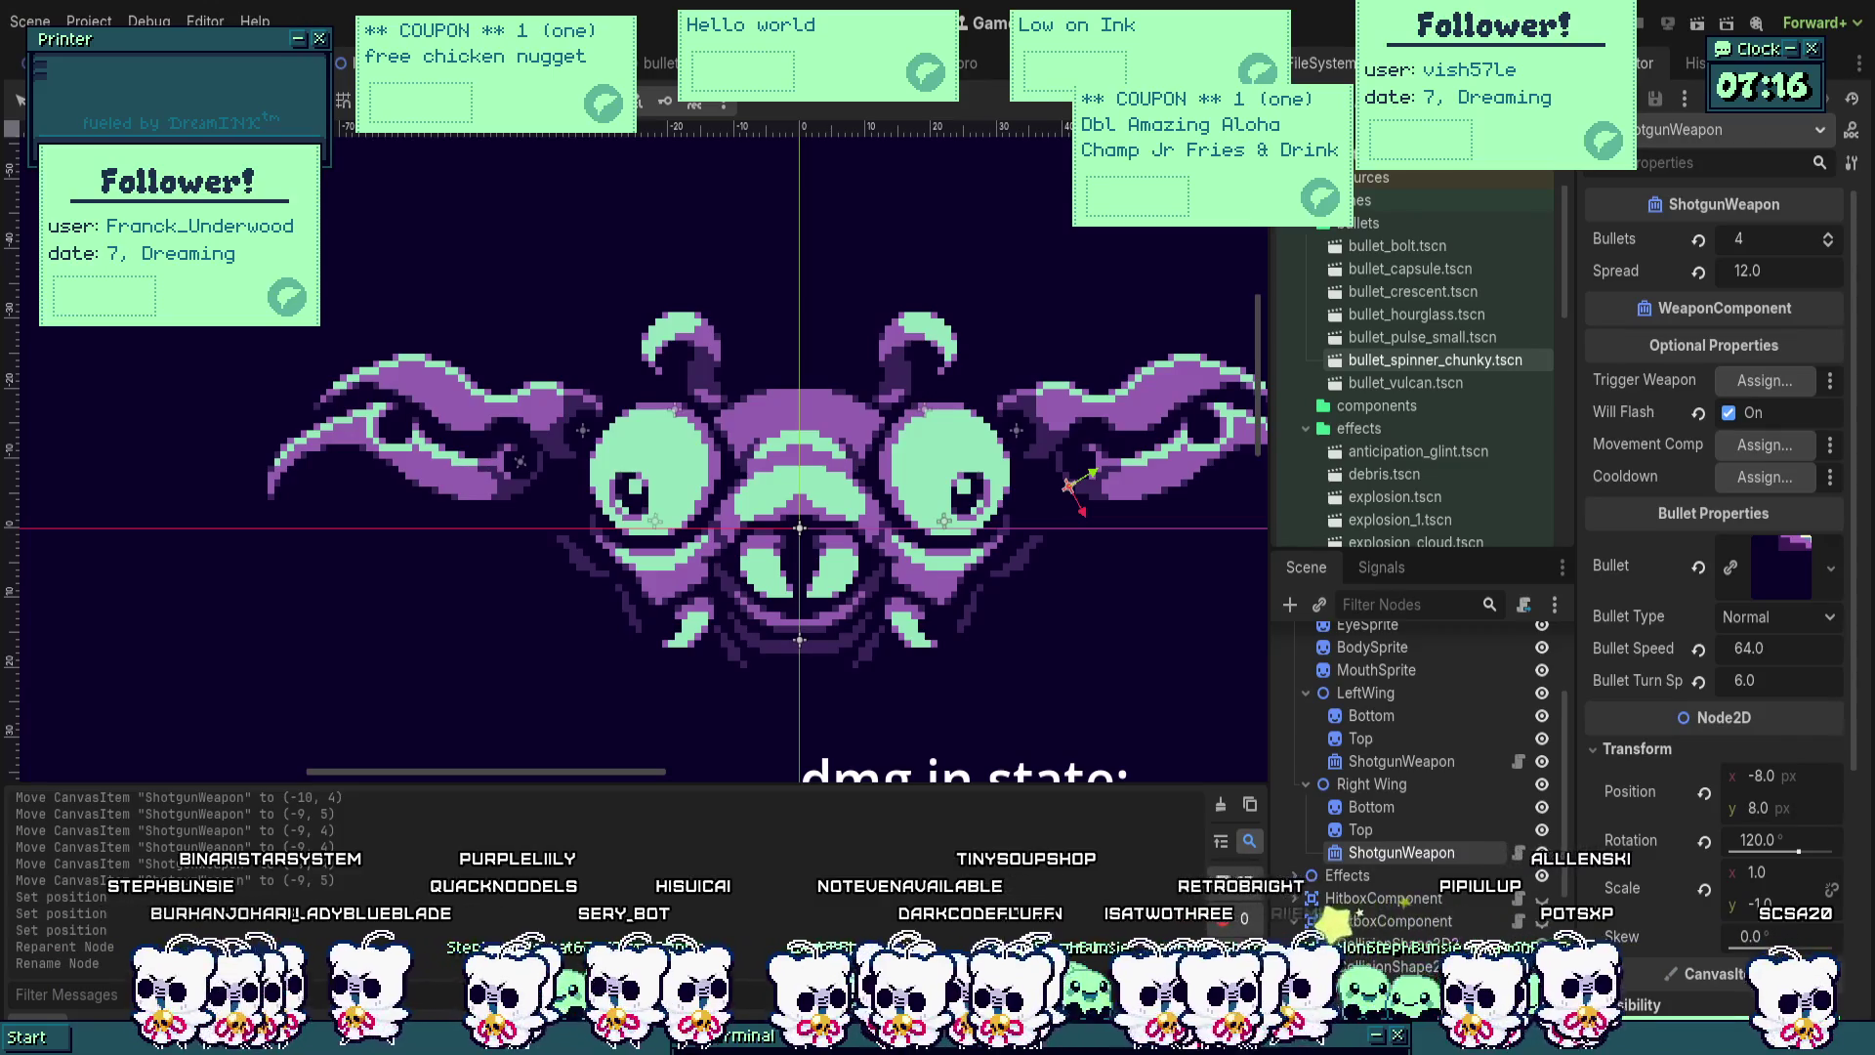
mouse_move(156, 268)
left_mouse_down()
mouse_move(576, 333)
mouse_move(1465, 358)
mouse_move(1753, 217)
mouse_move(1717, 177)
left_mouse_up()
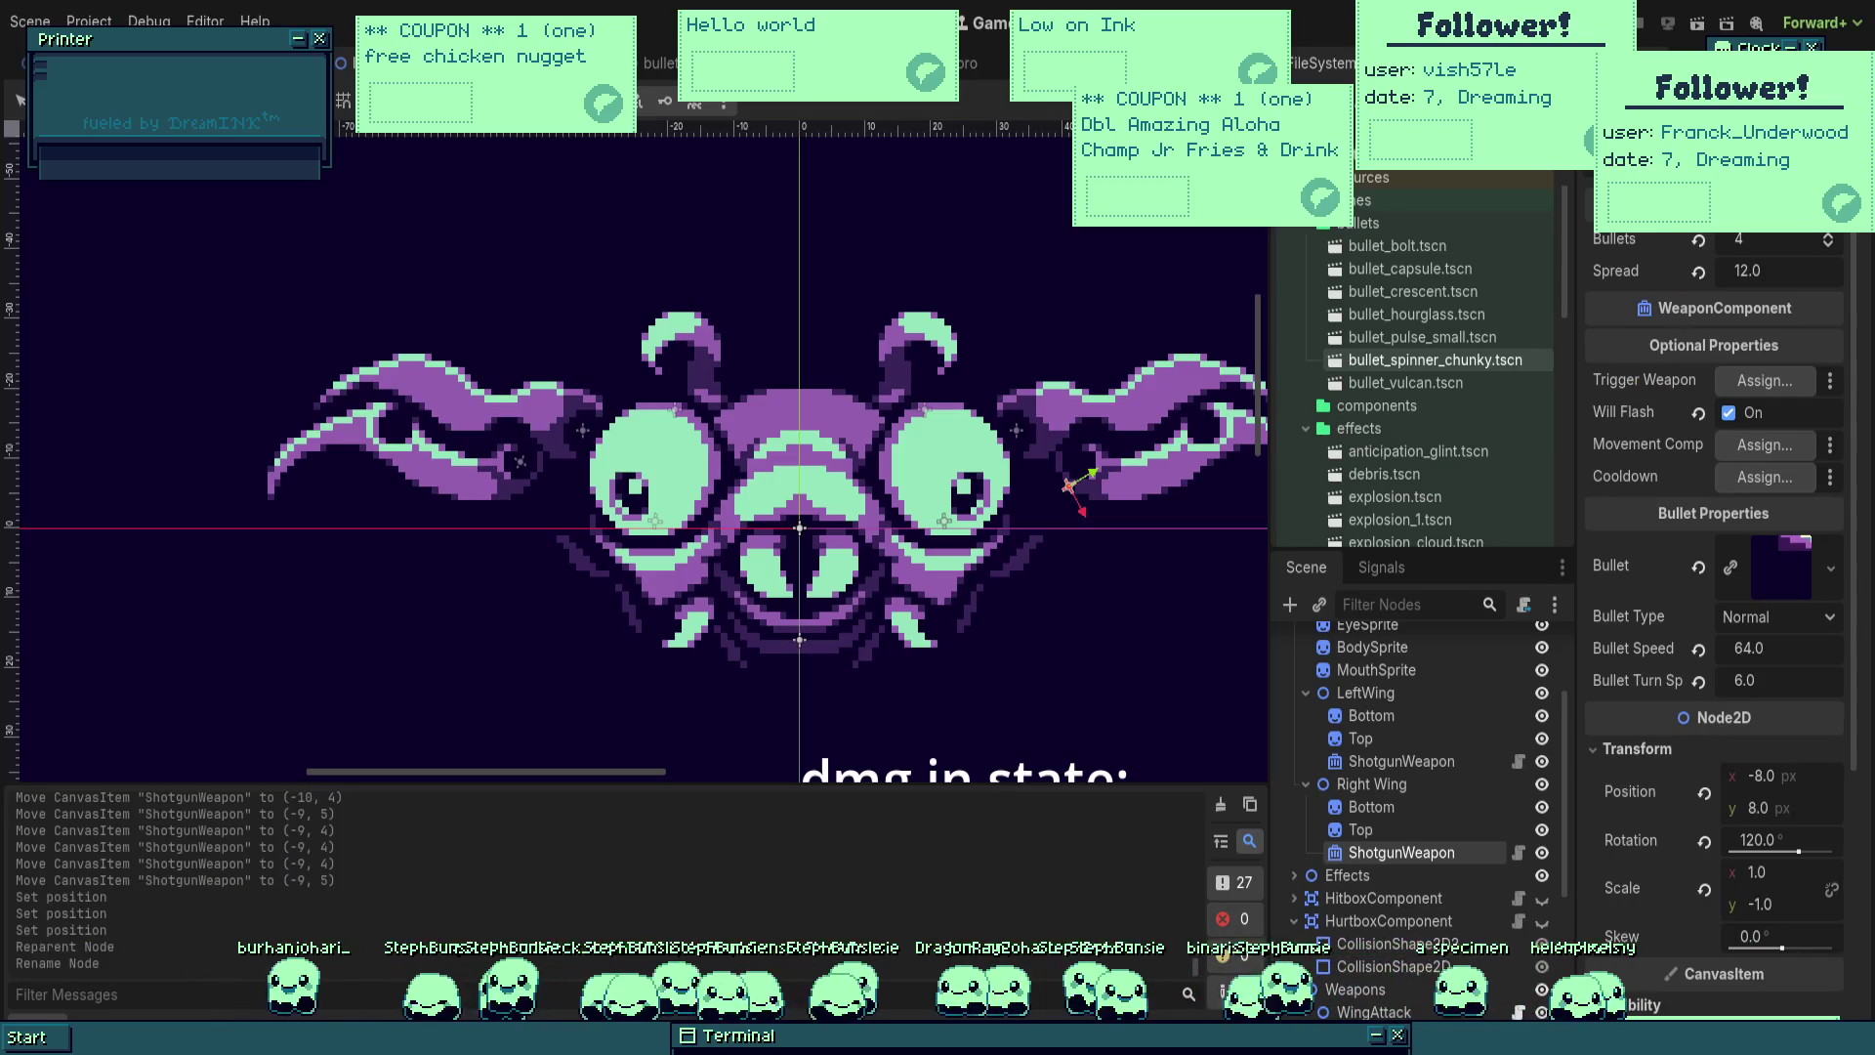
left_click_drag(1006, 439, 946, 415)
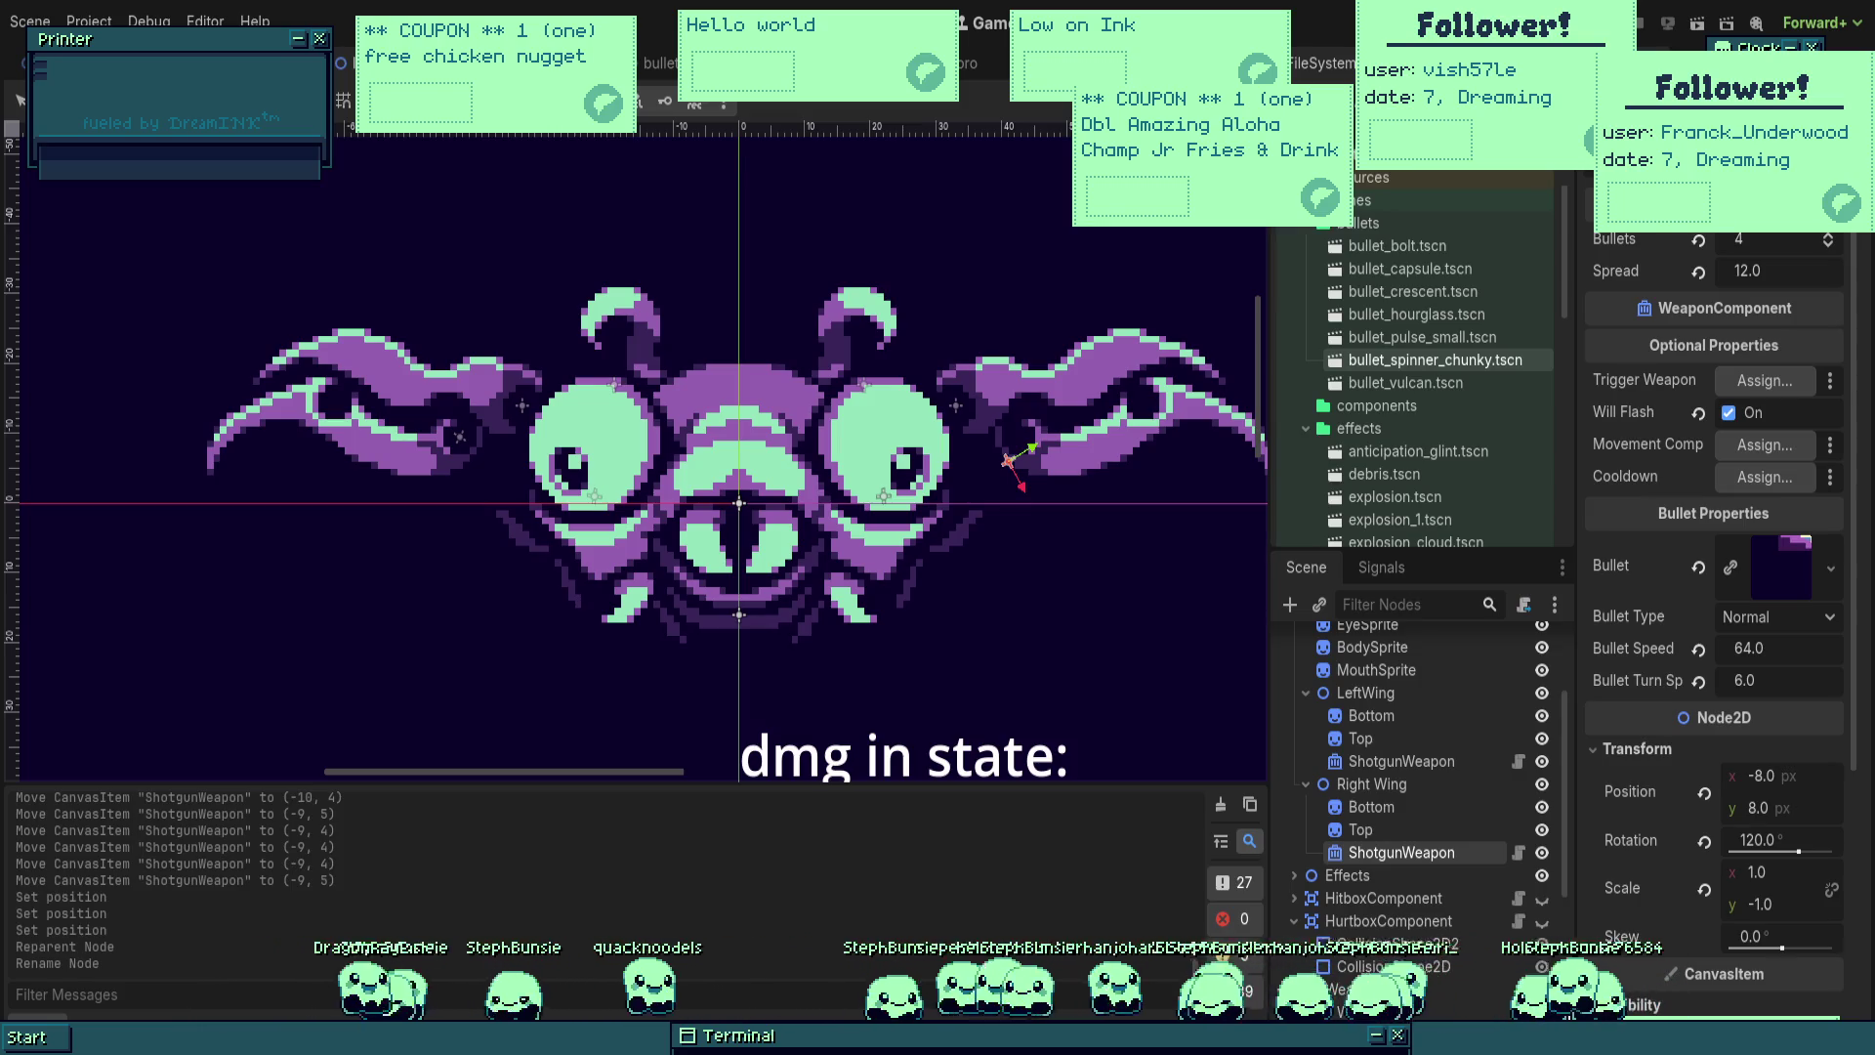
Step: Drag the right wing's ShotgunWeapon toward the tip and set its x position to -9.5
scroll(916, 509, "up", 2)
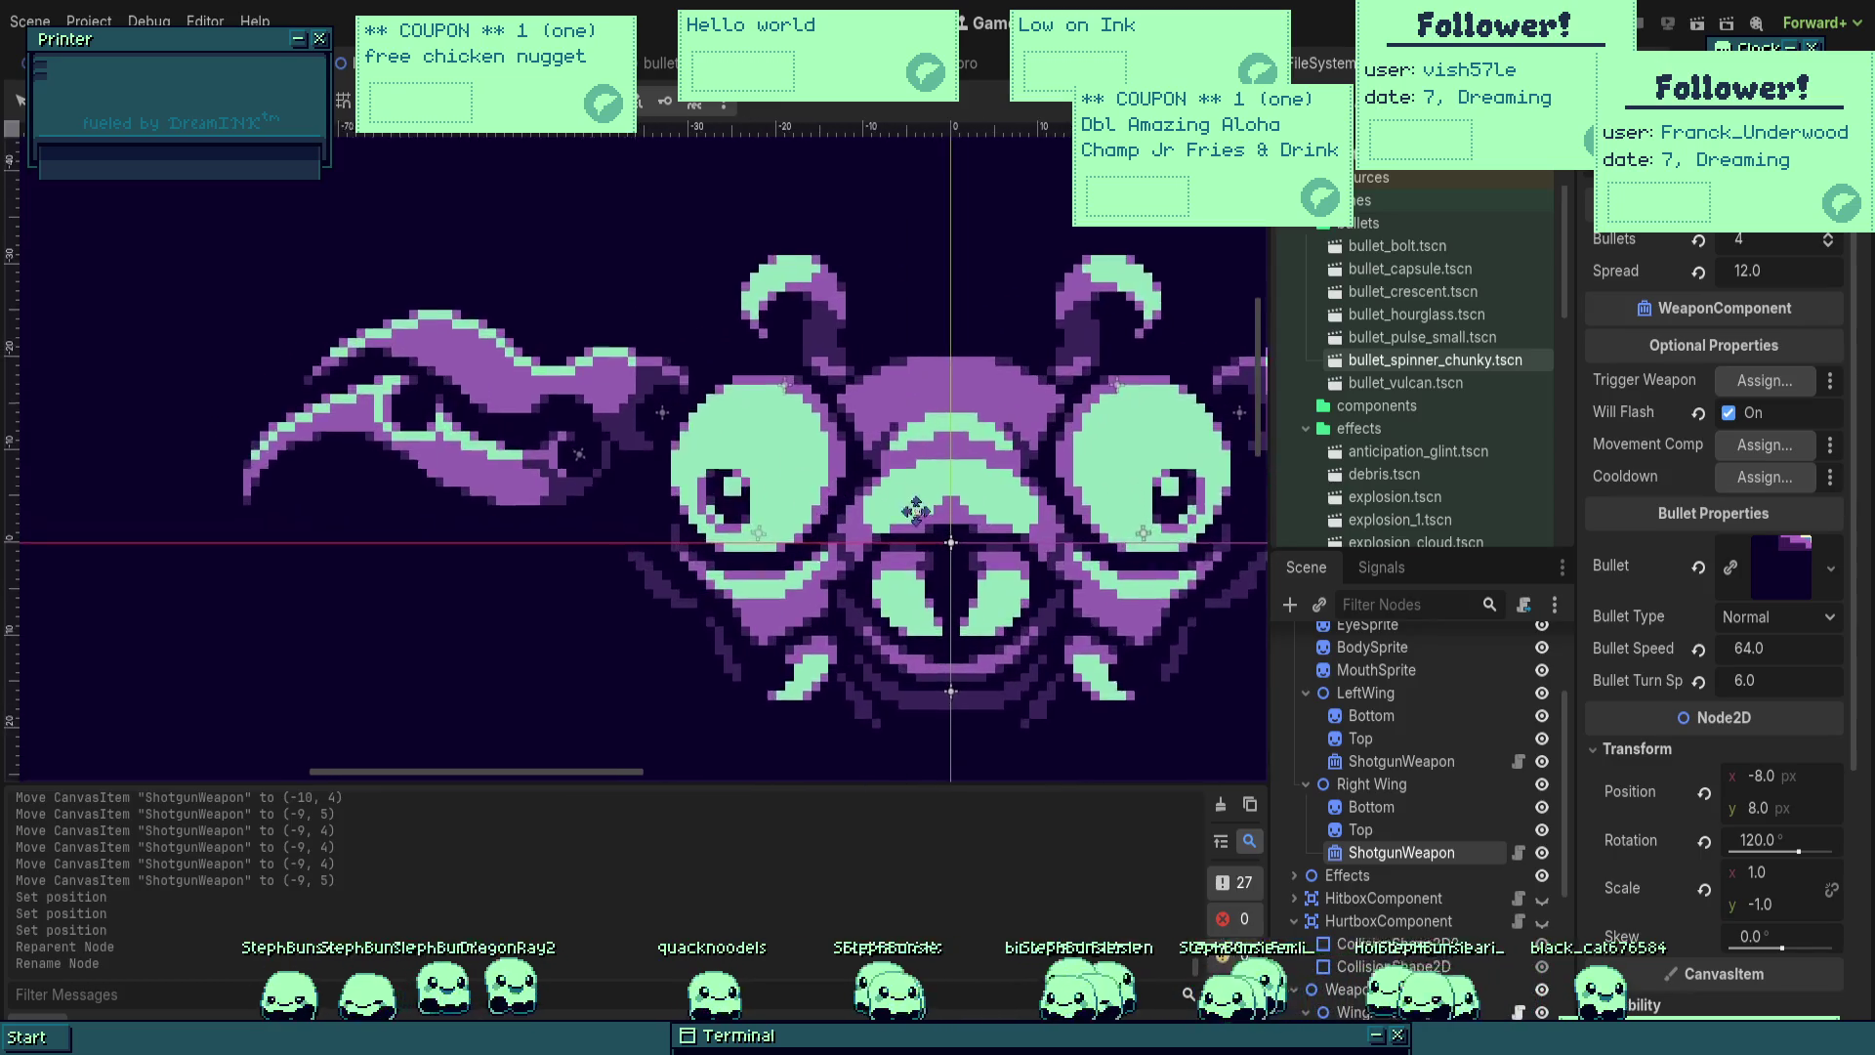
scroll(870, 547, "up", 4)
left_click(1424, 846)
mouse_move(862, 603)
left_mouse_down()
mouse_move(892, 527)
mouse_move(878, 504)
left_mouse_up()
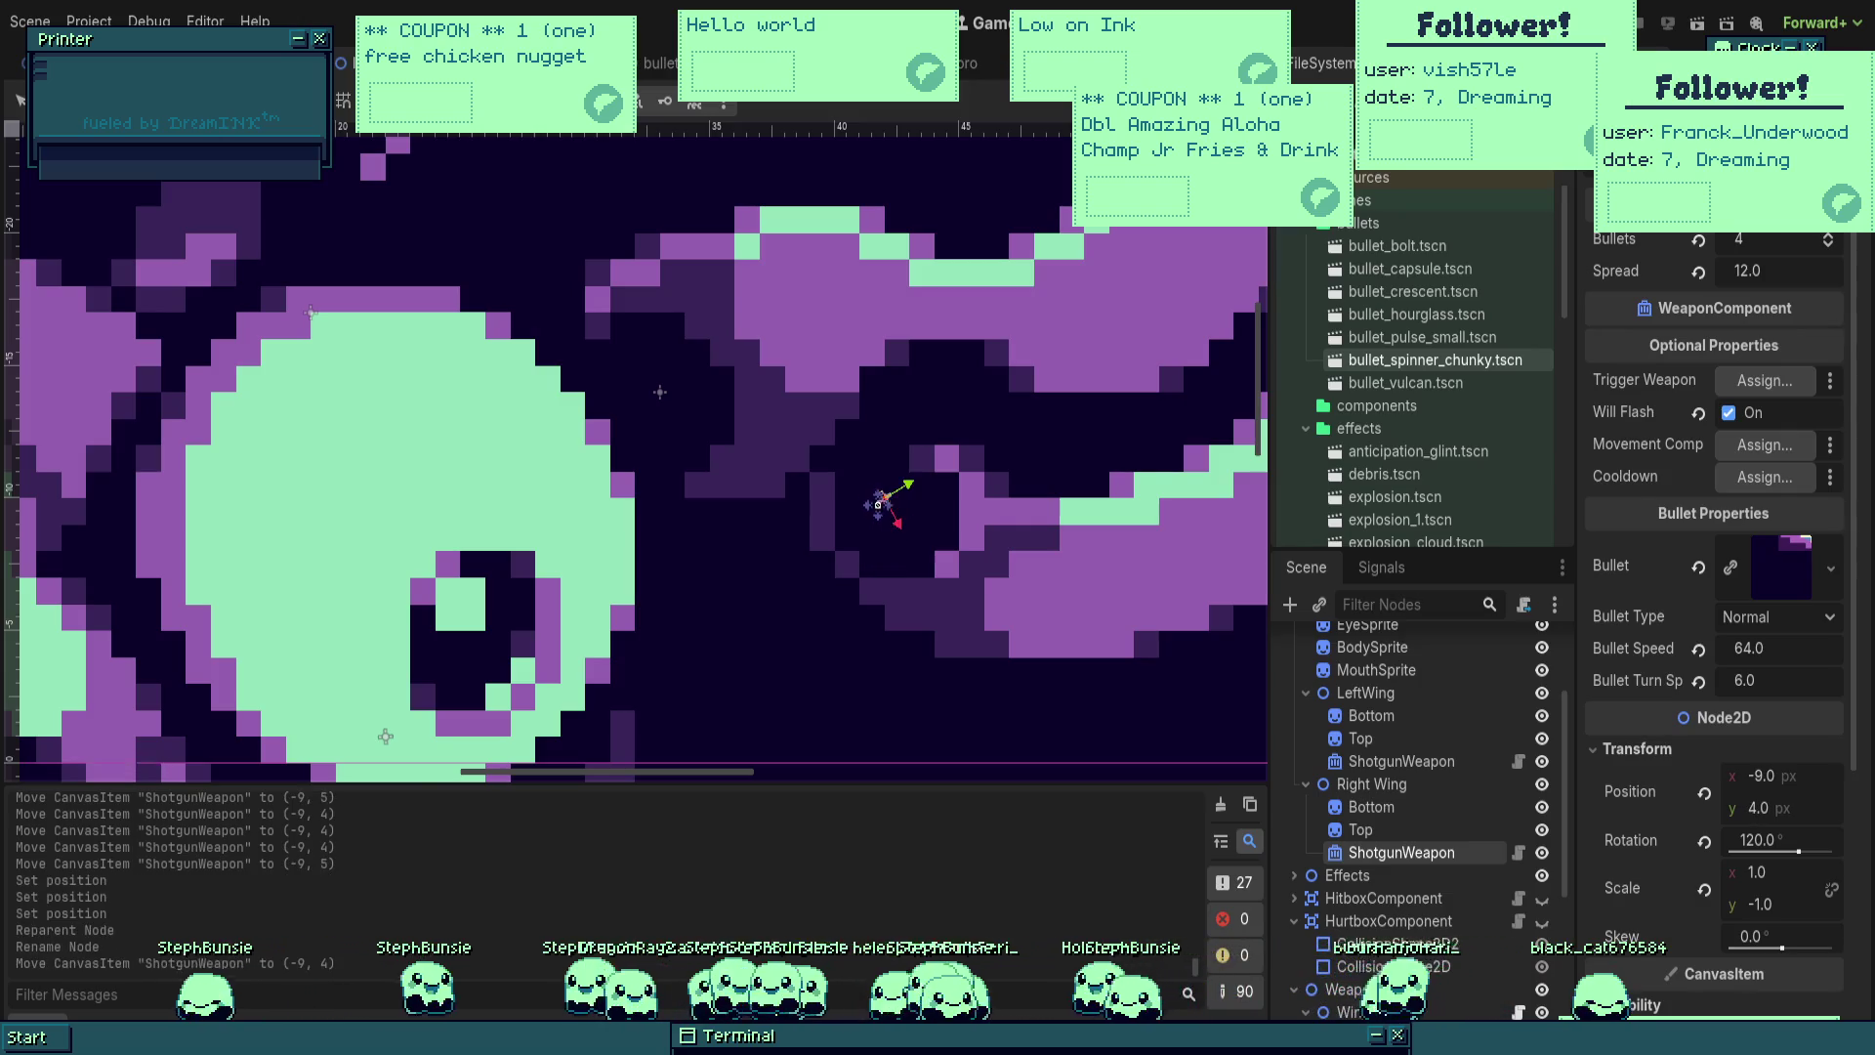
scroll(878, 504, "up", 2)
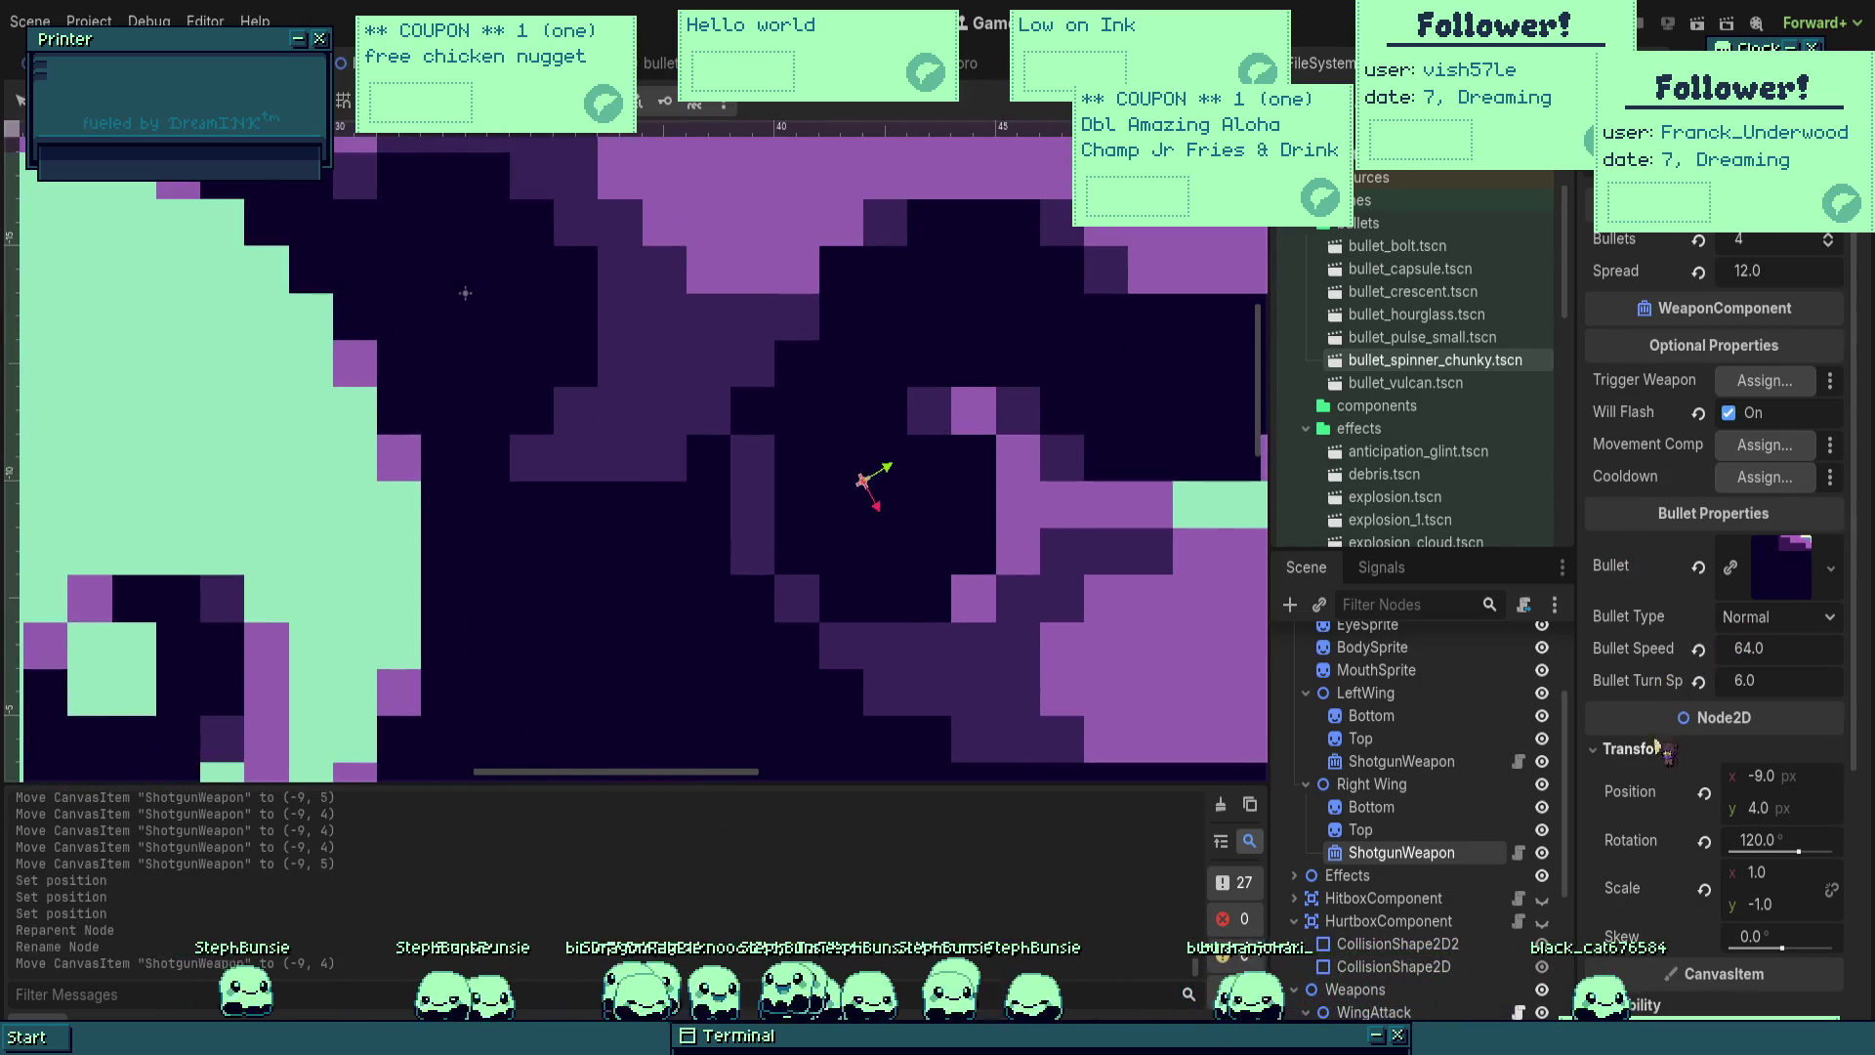
left_click(1784, 776)
type("-9.5")
key("Return")
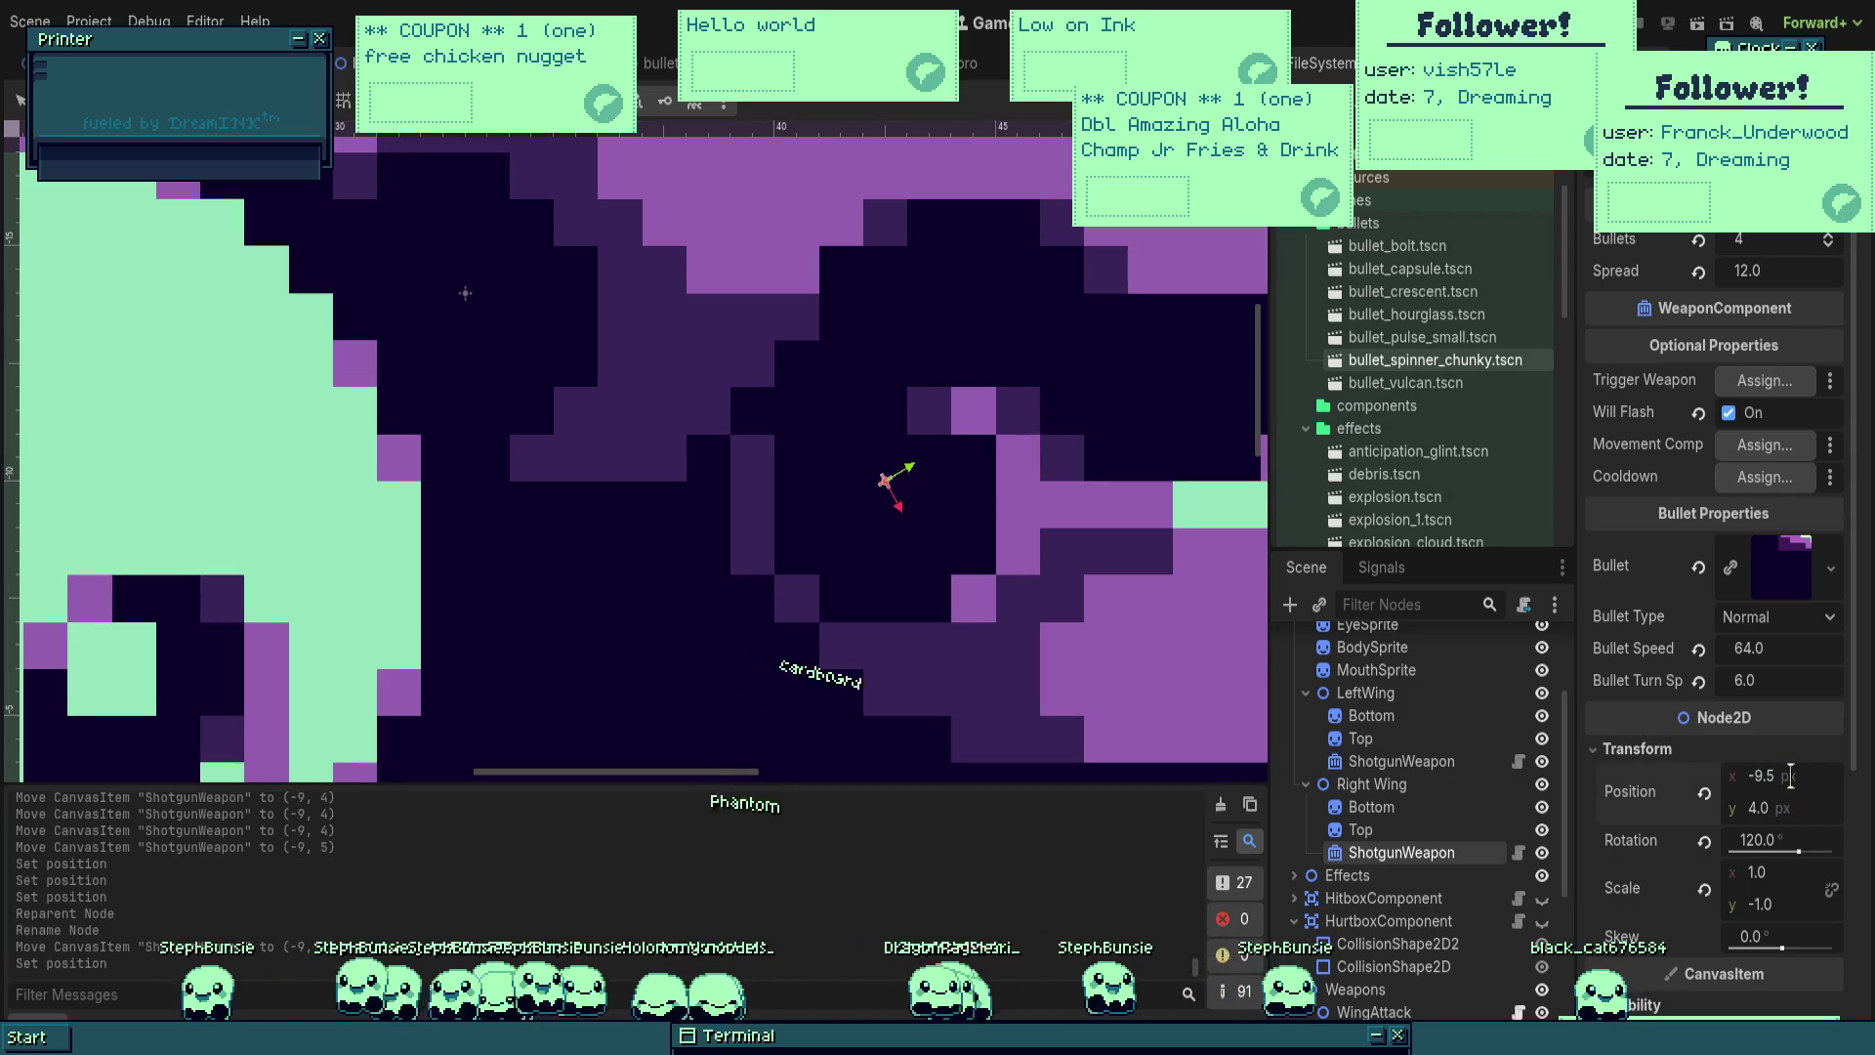
Step: Set the weapon's y position to 4.5, correcting a mistyped 45
left_click(1787, 809)
type("45")
key("Return")
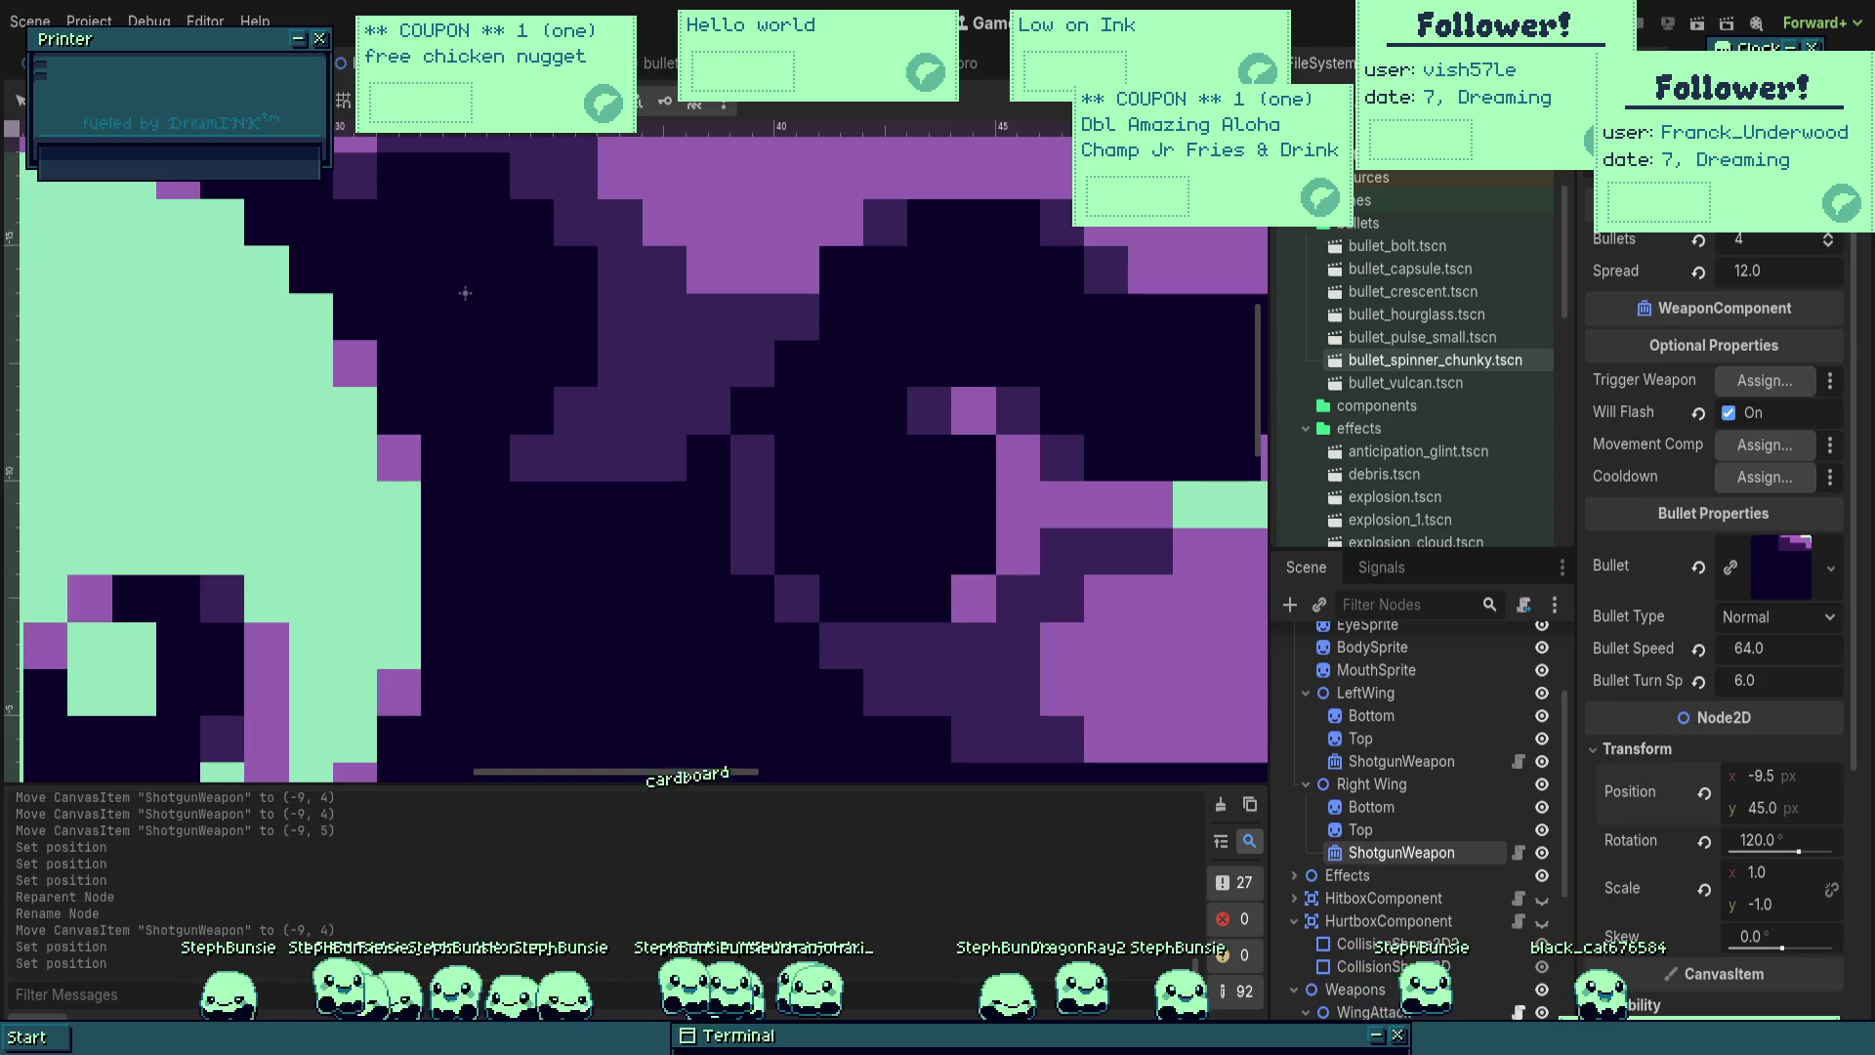
left_click(1786, 807)
type("4.5")
key("Return")
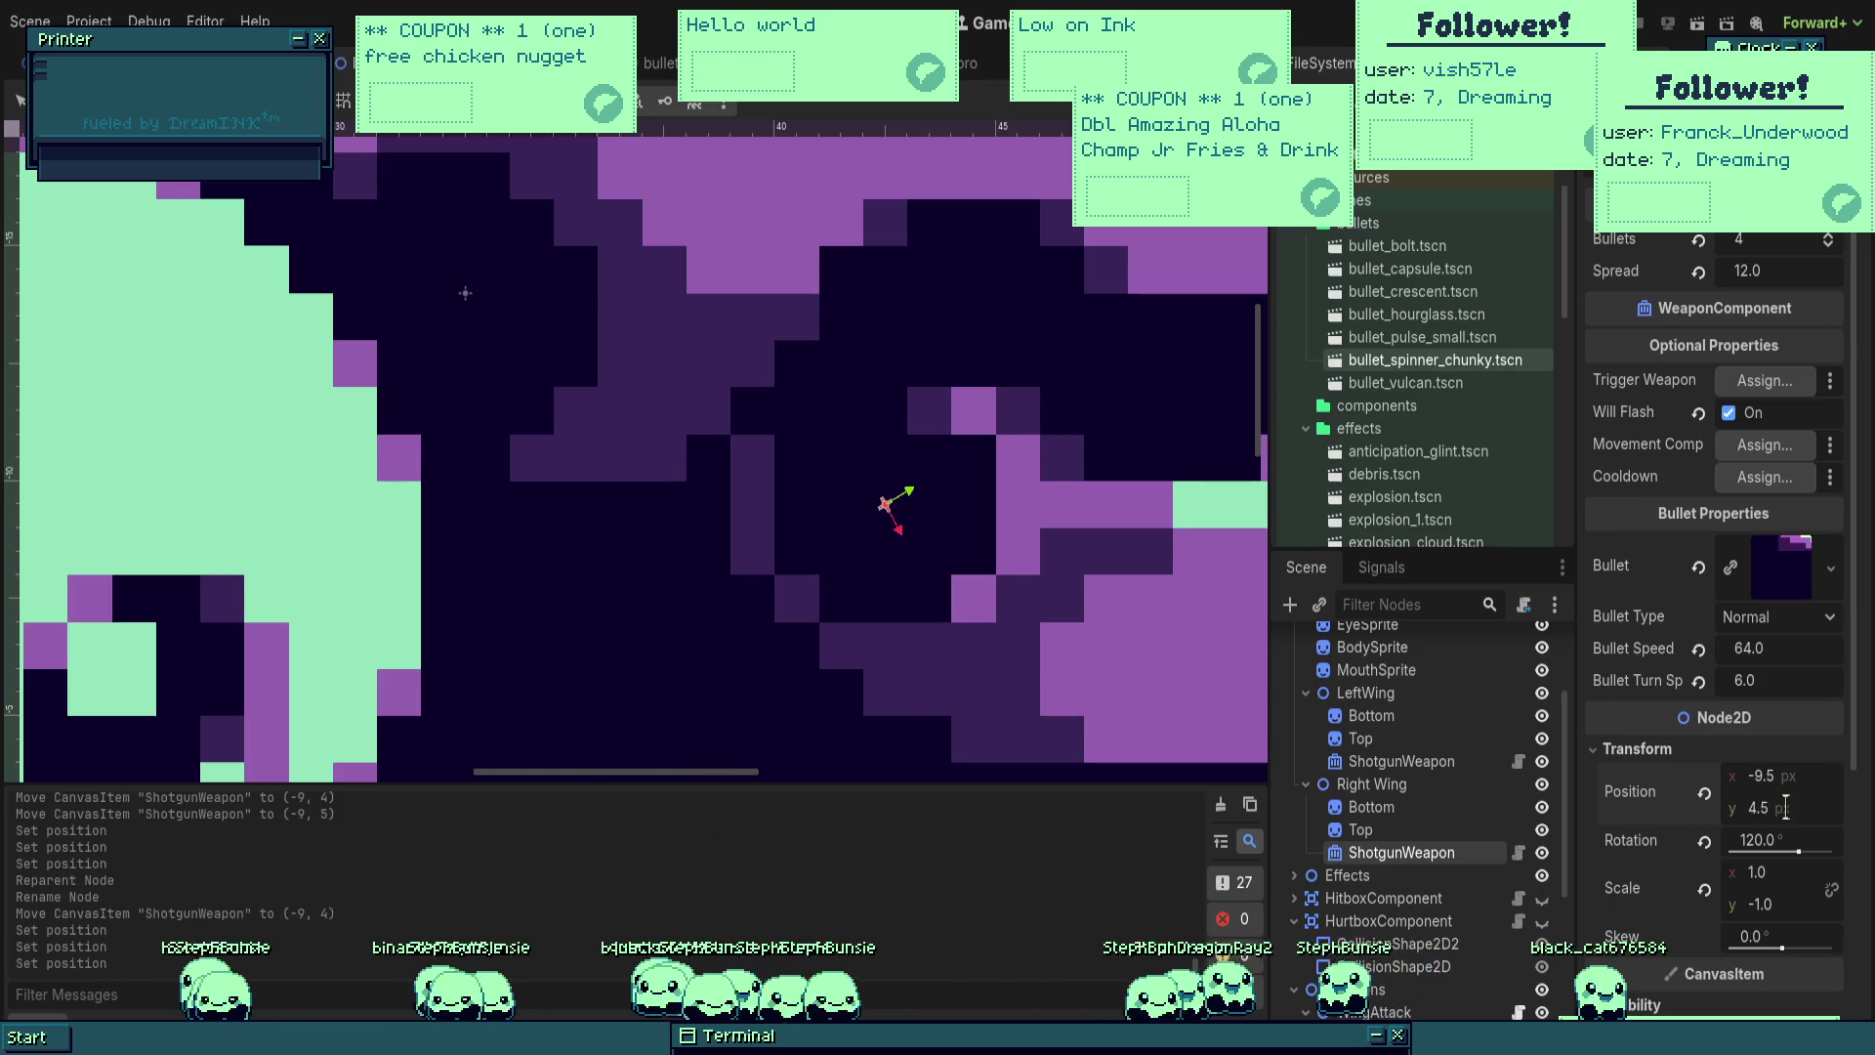
scroll(963, 652, "down", 6)
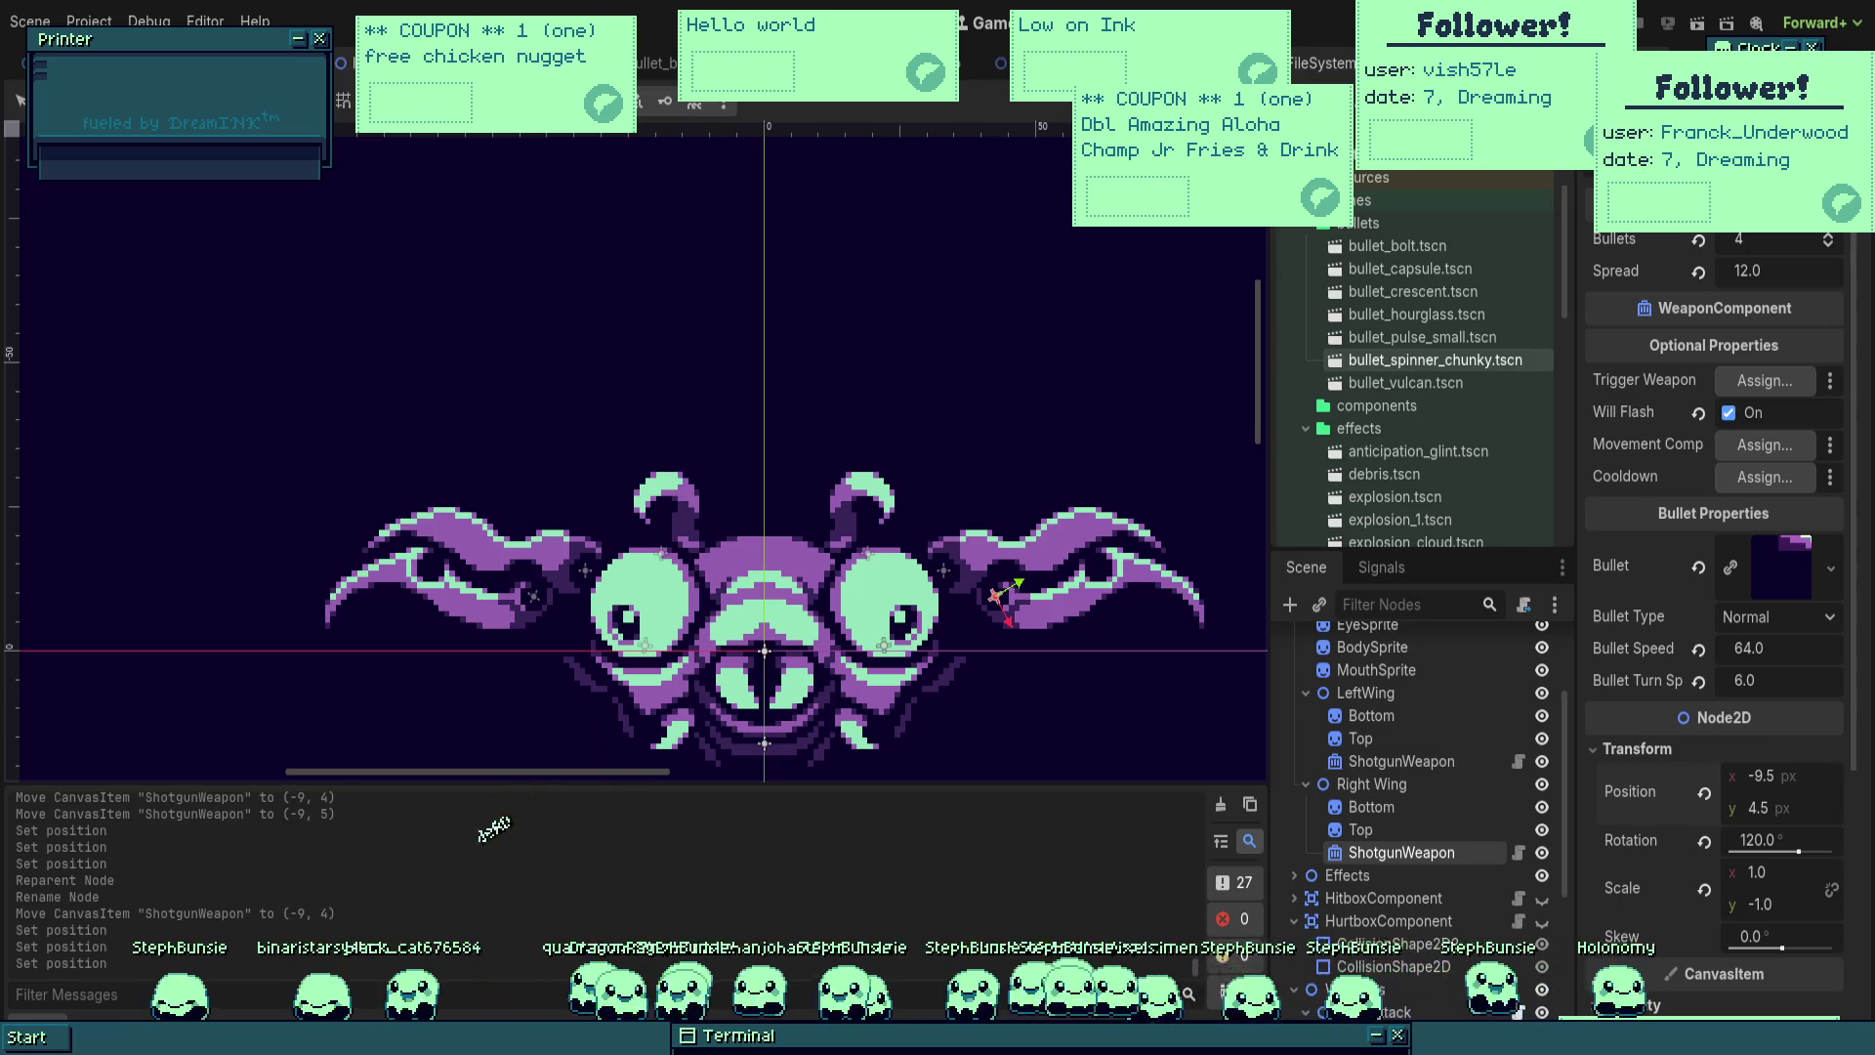
Step: Collapse the Right Wing and LeftWing branches and select HitboxComponent to view its collision settings
left_click_drag(1151, 761, 1211, 696)
left_click(1371, 784)
left_click(1306, 785)
left_click(1306, 693)
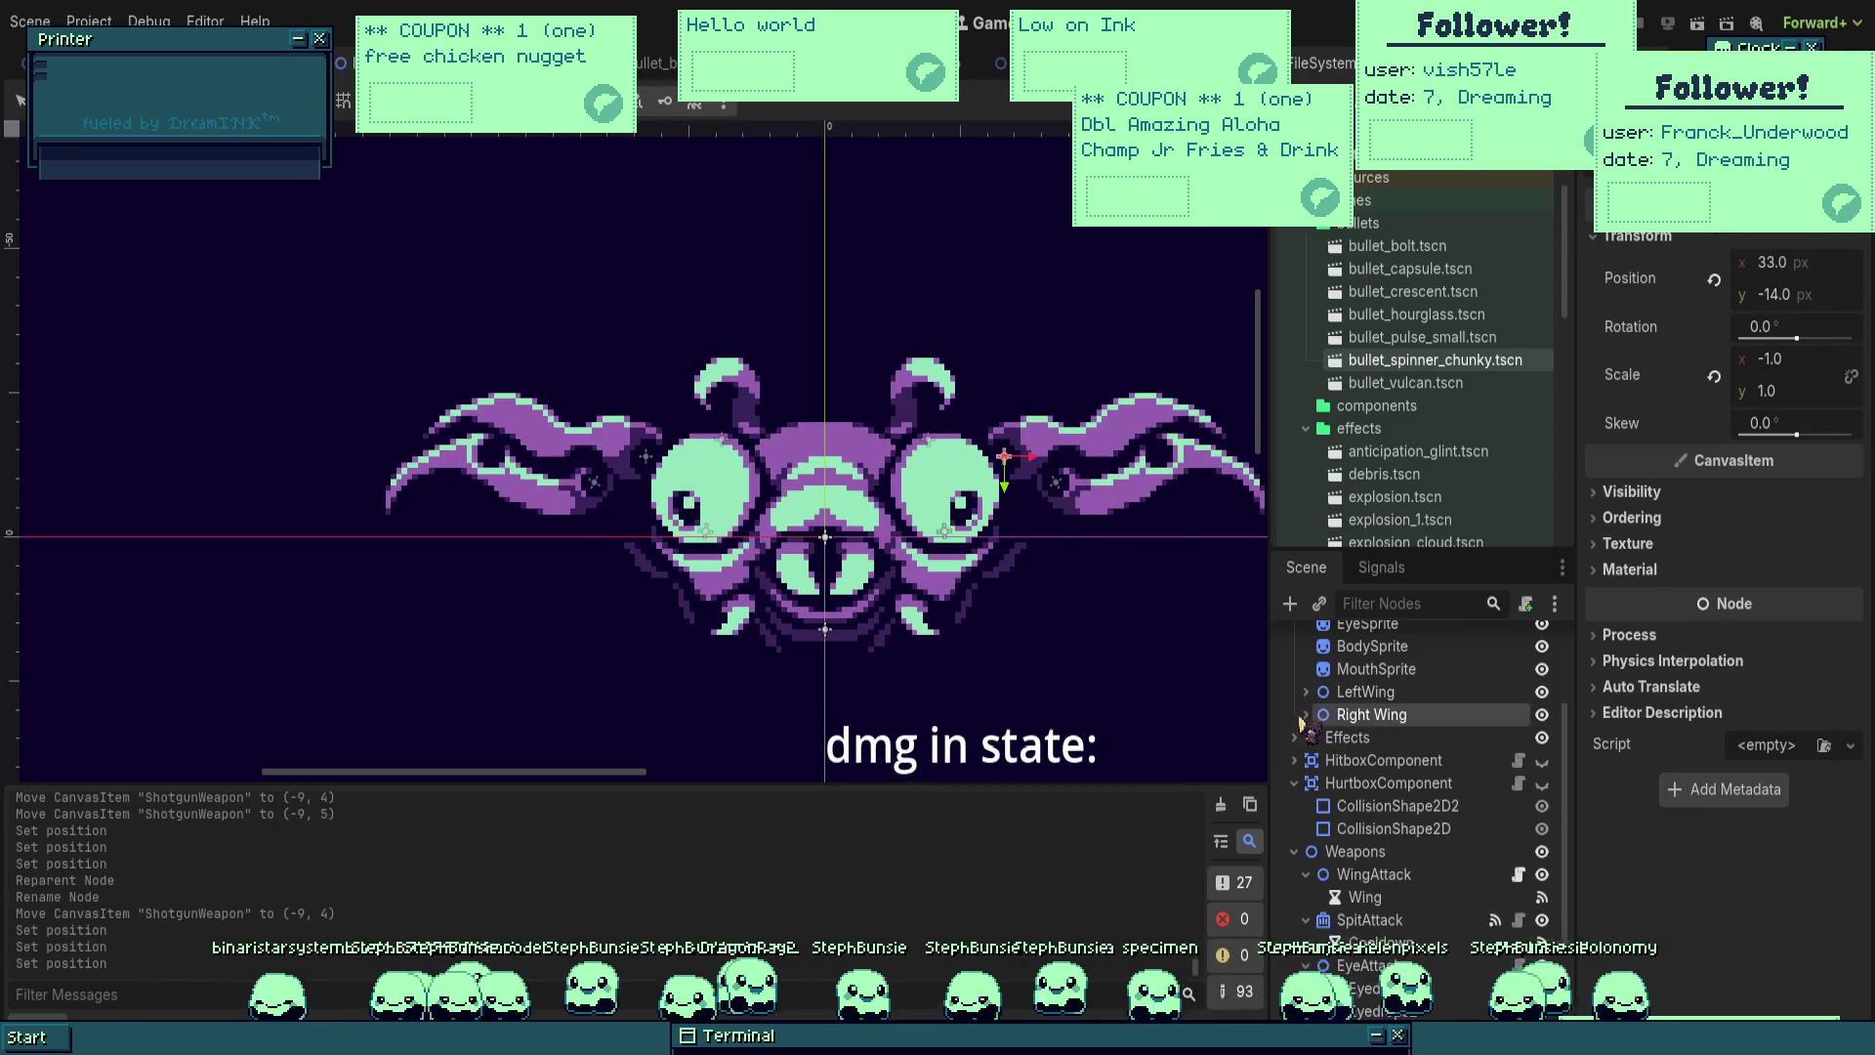
left_click(1383, 761)
left_click_drag(899, 679, 1010, 570)
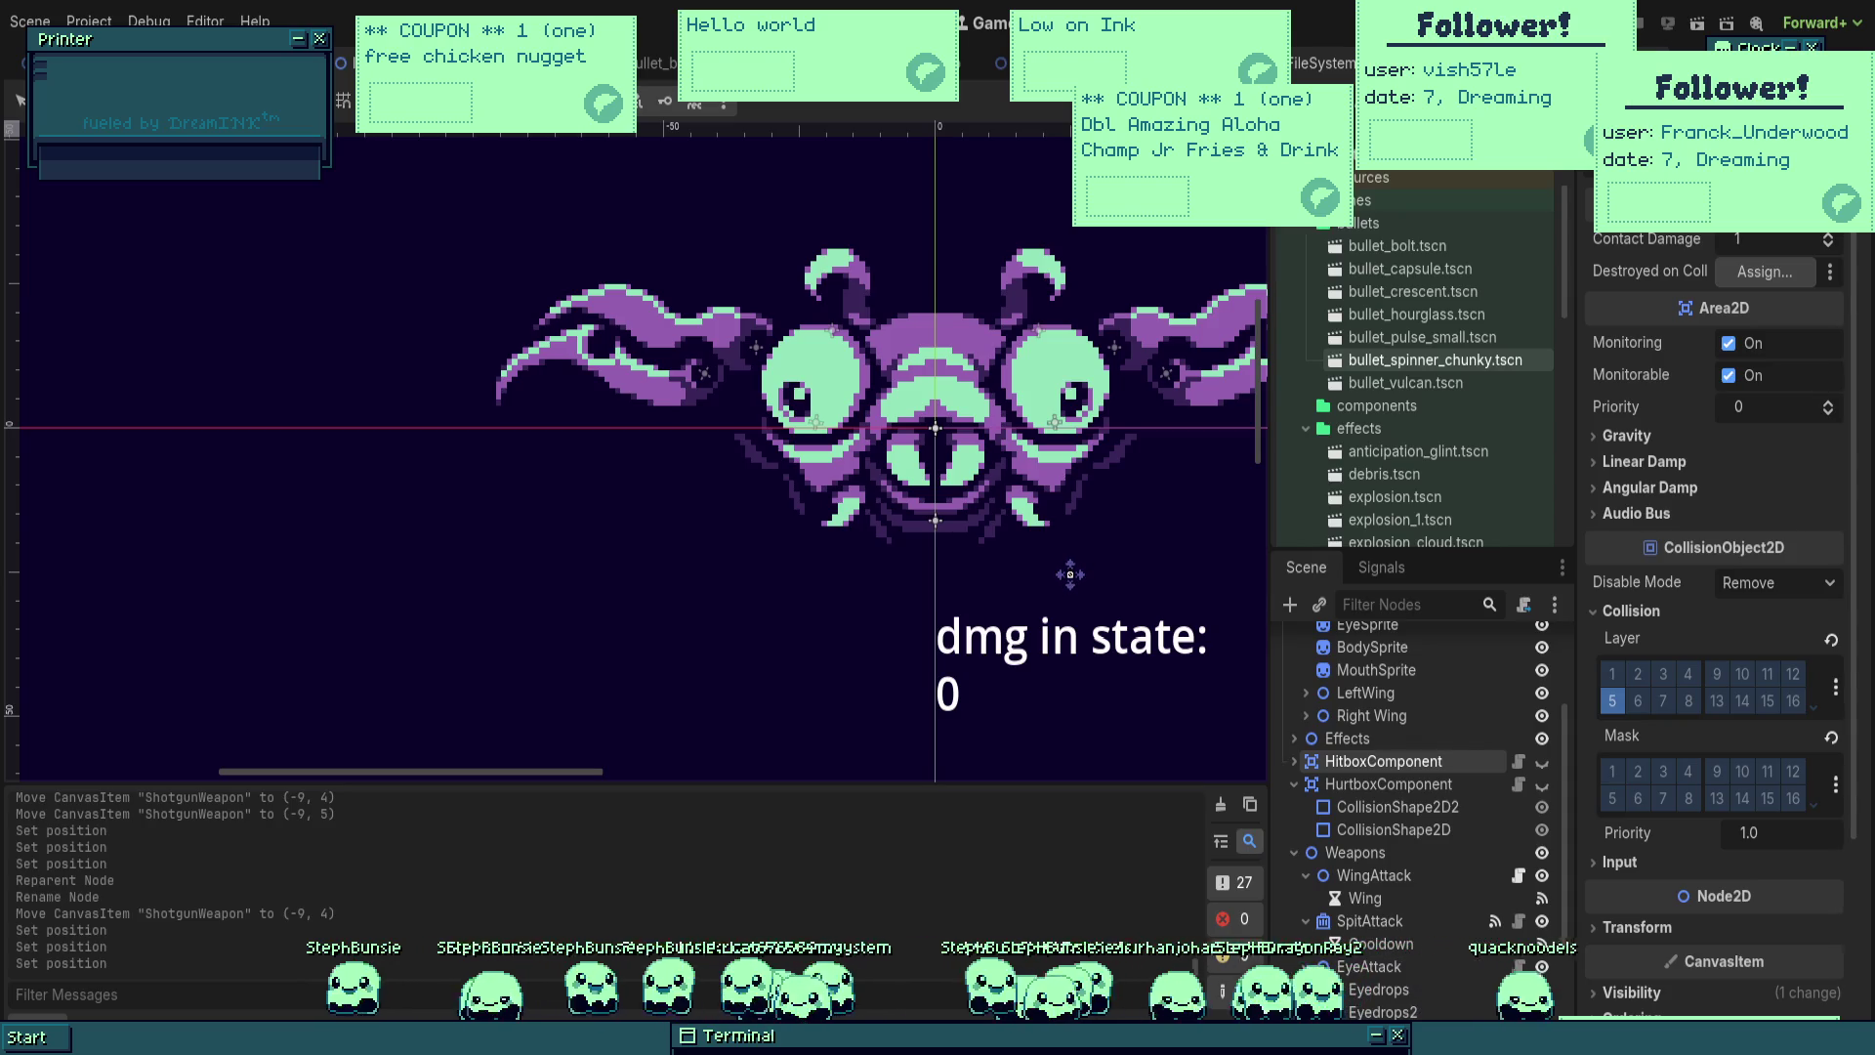
Step: Run the game with F5 to play-test the Lunabug, then stop it
key("F5")
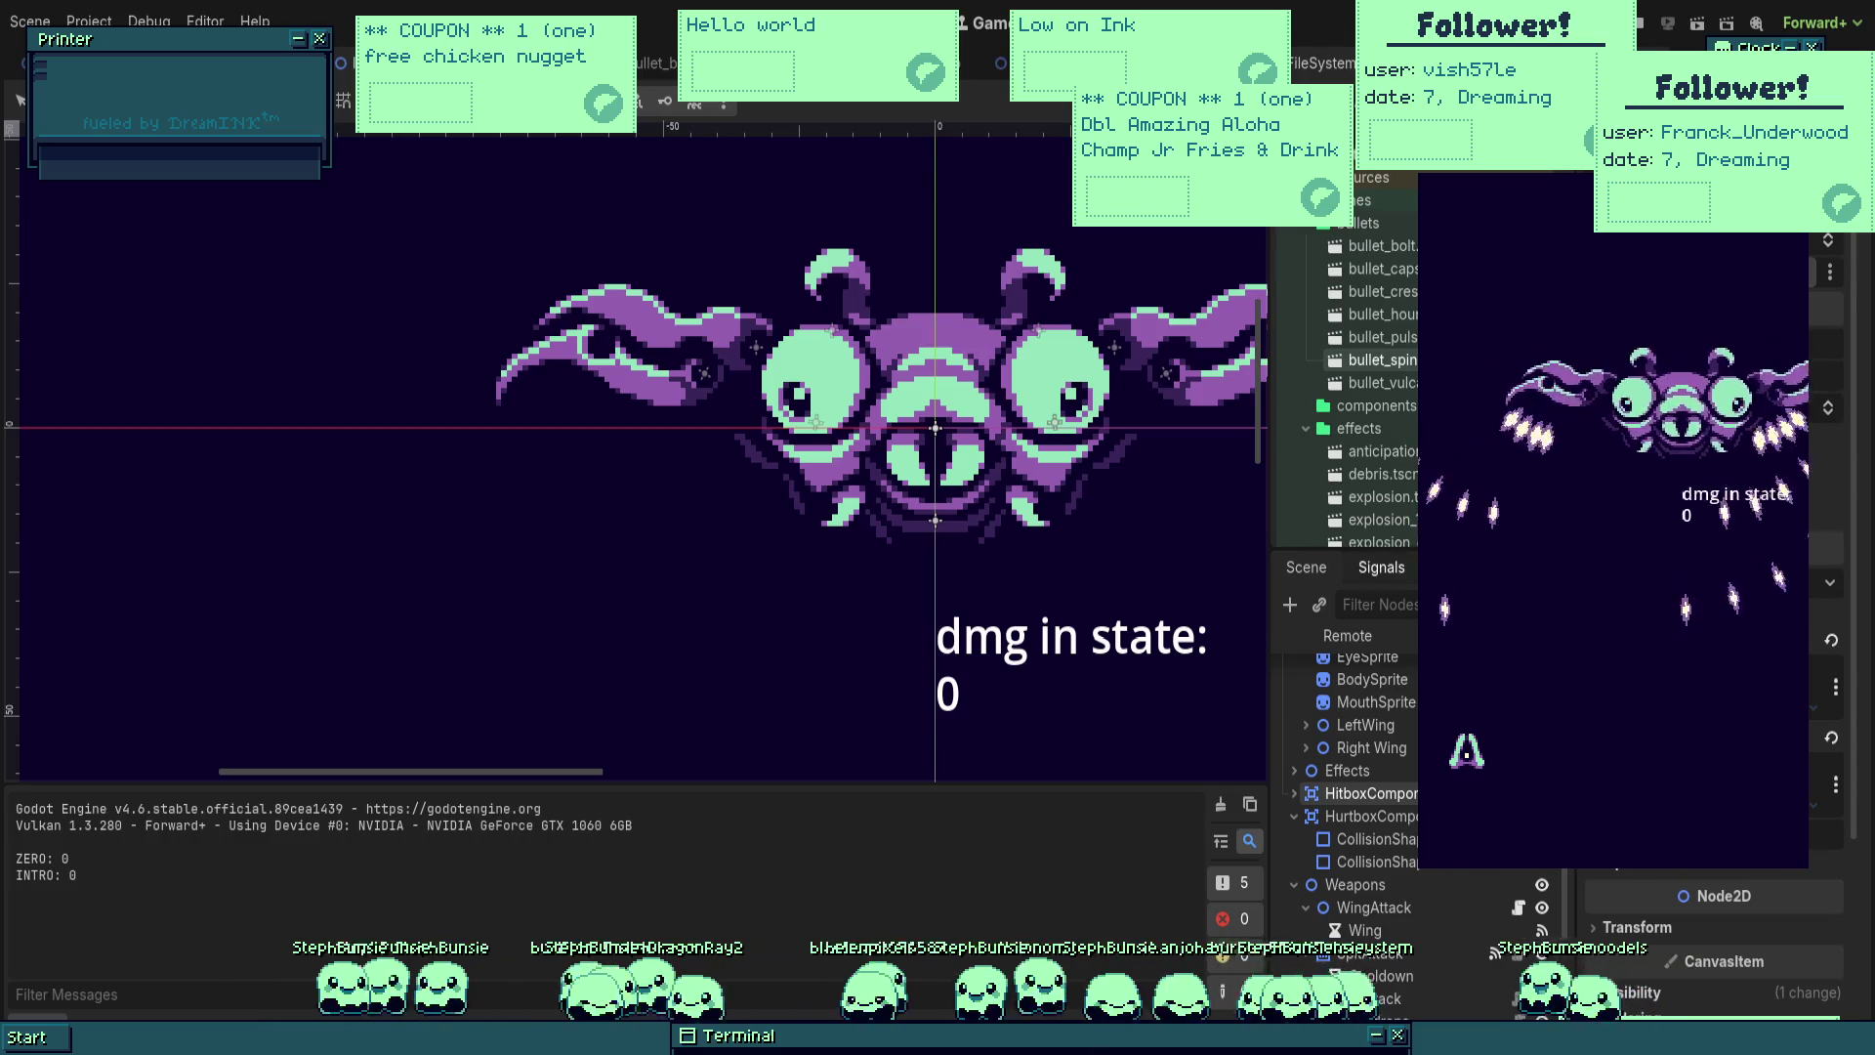
left_click(1641, 31)
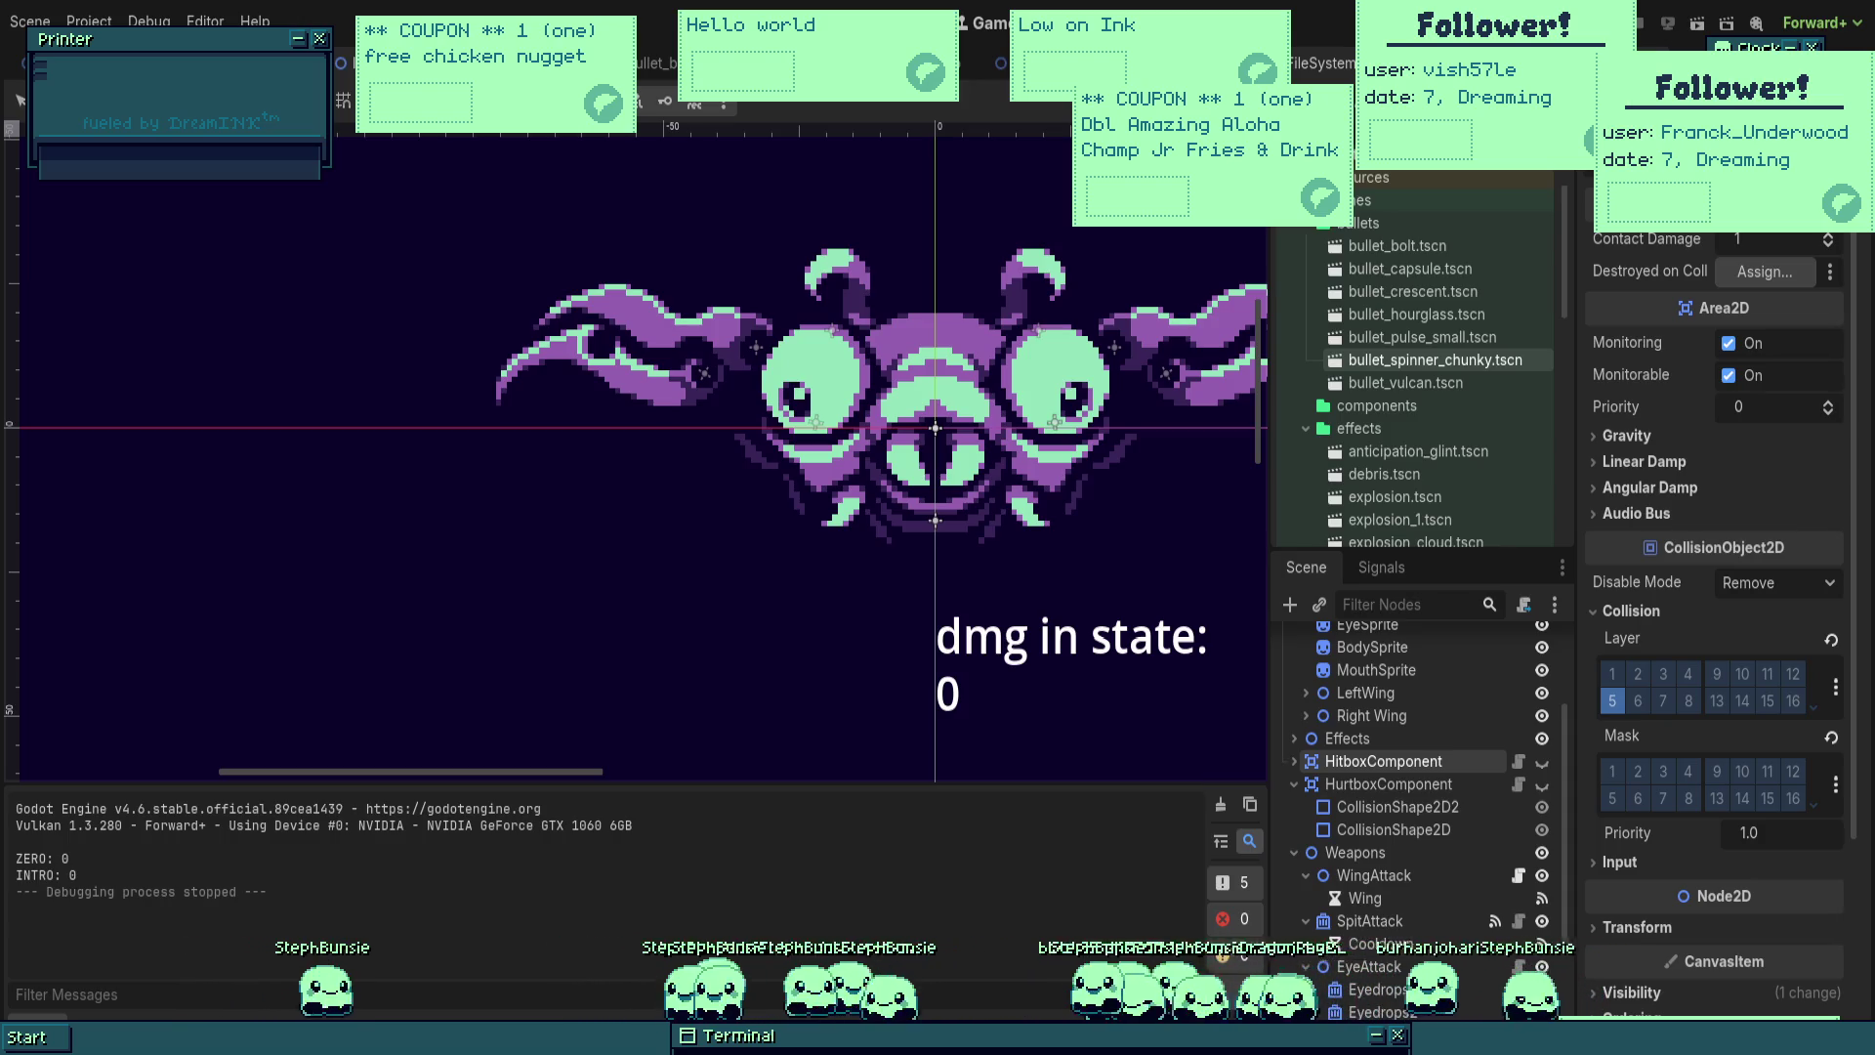
scroll(870, 508, "down", 1)
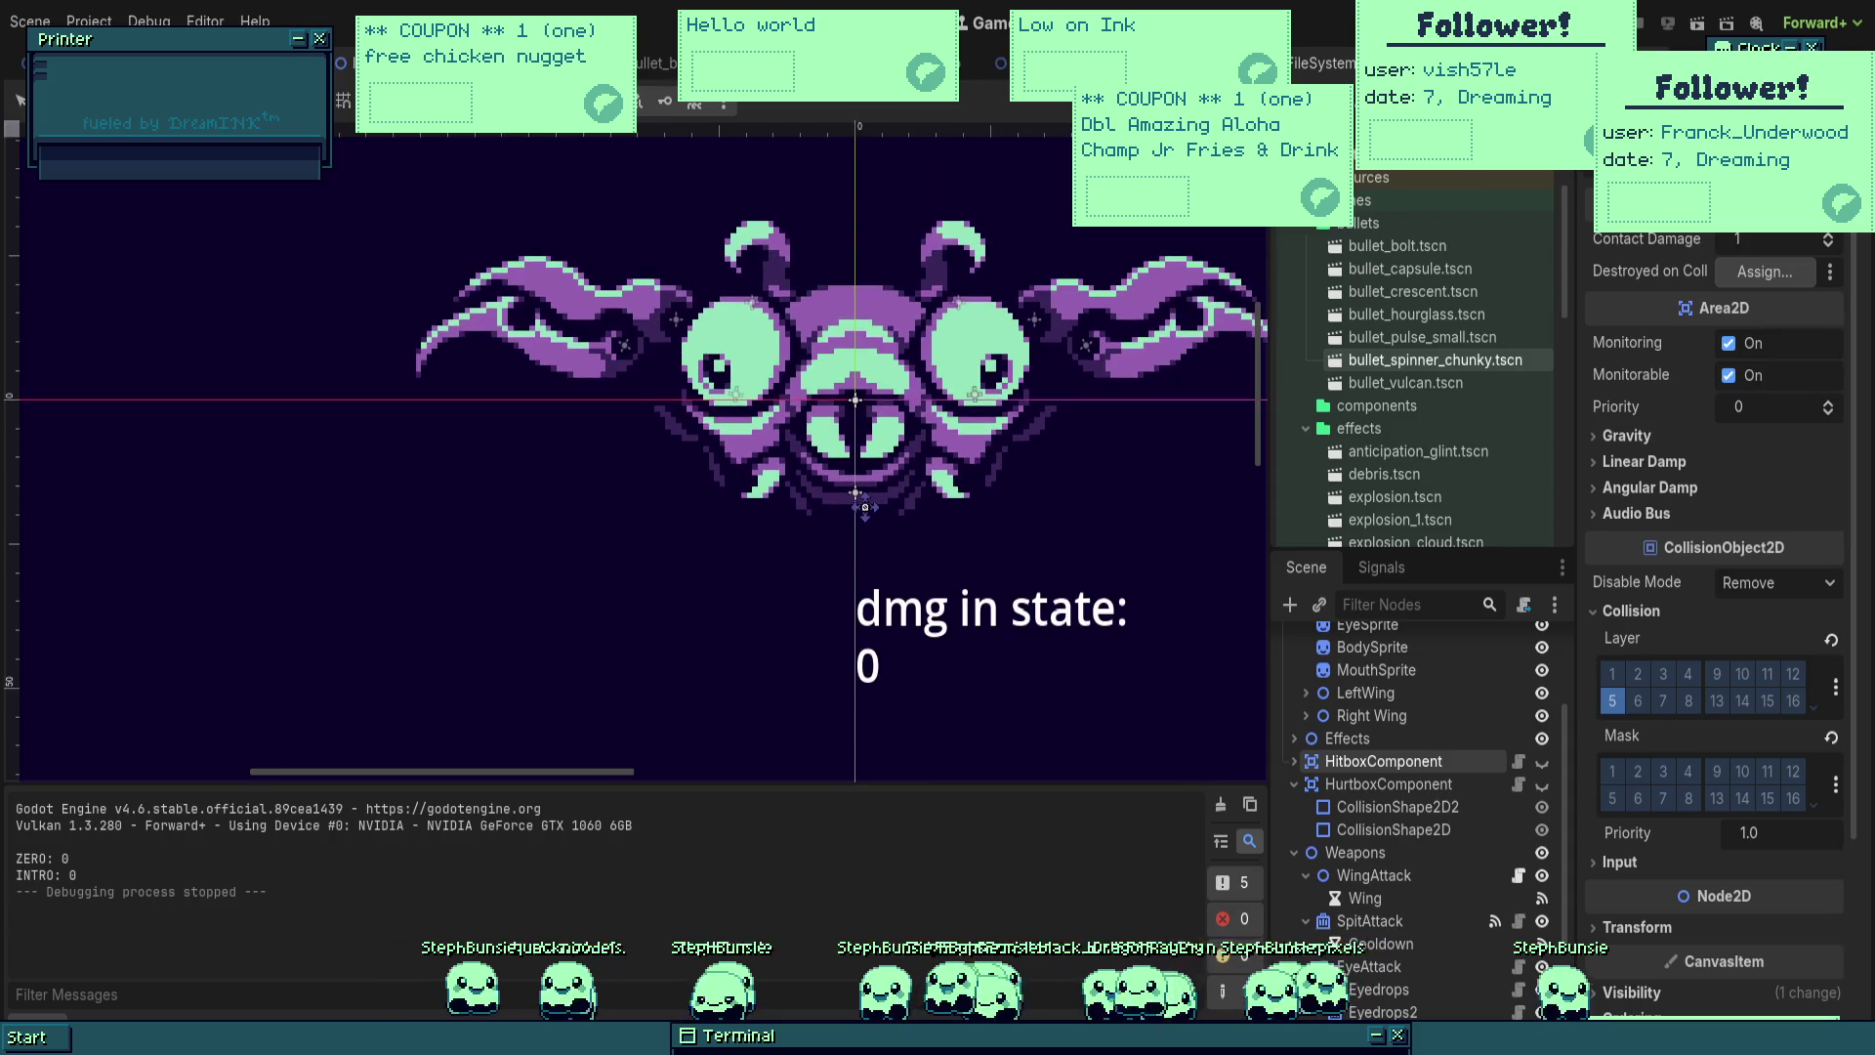
Step: Collapse the HurtboxComponent, Weapons and Sprites branches and select the Lunabug root node
scroll(884, 542, "down", 1)
left_click_drag(888, 548, 842, 475)
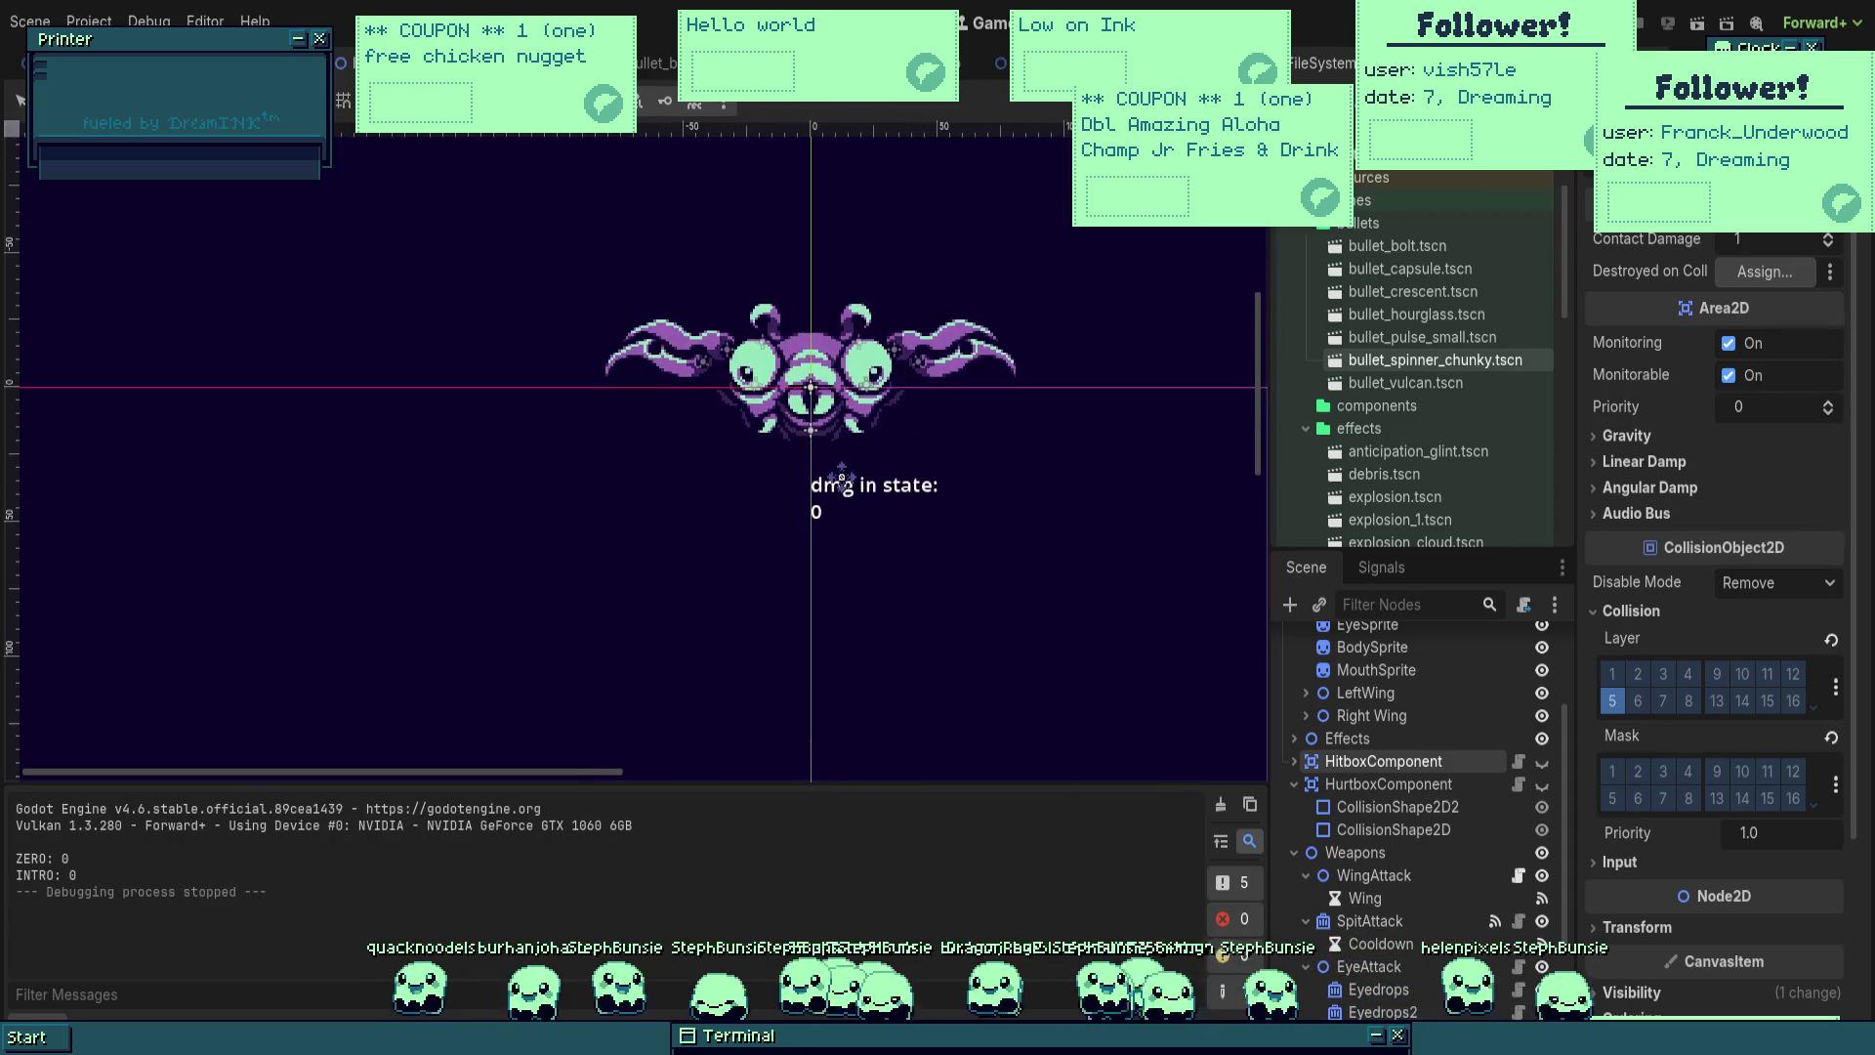
left_click(1294, 785)
left_click(1294, 807)
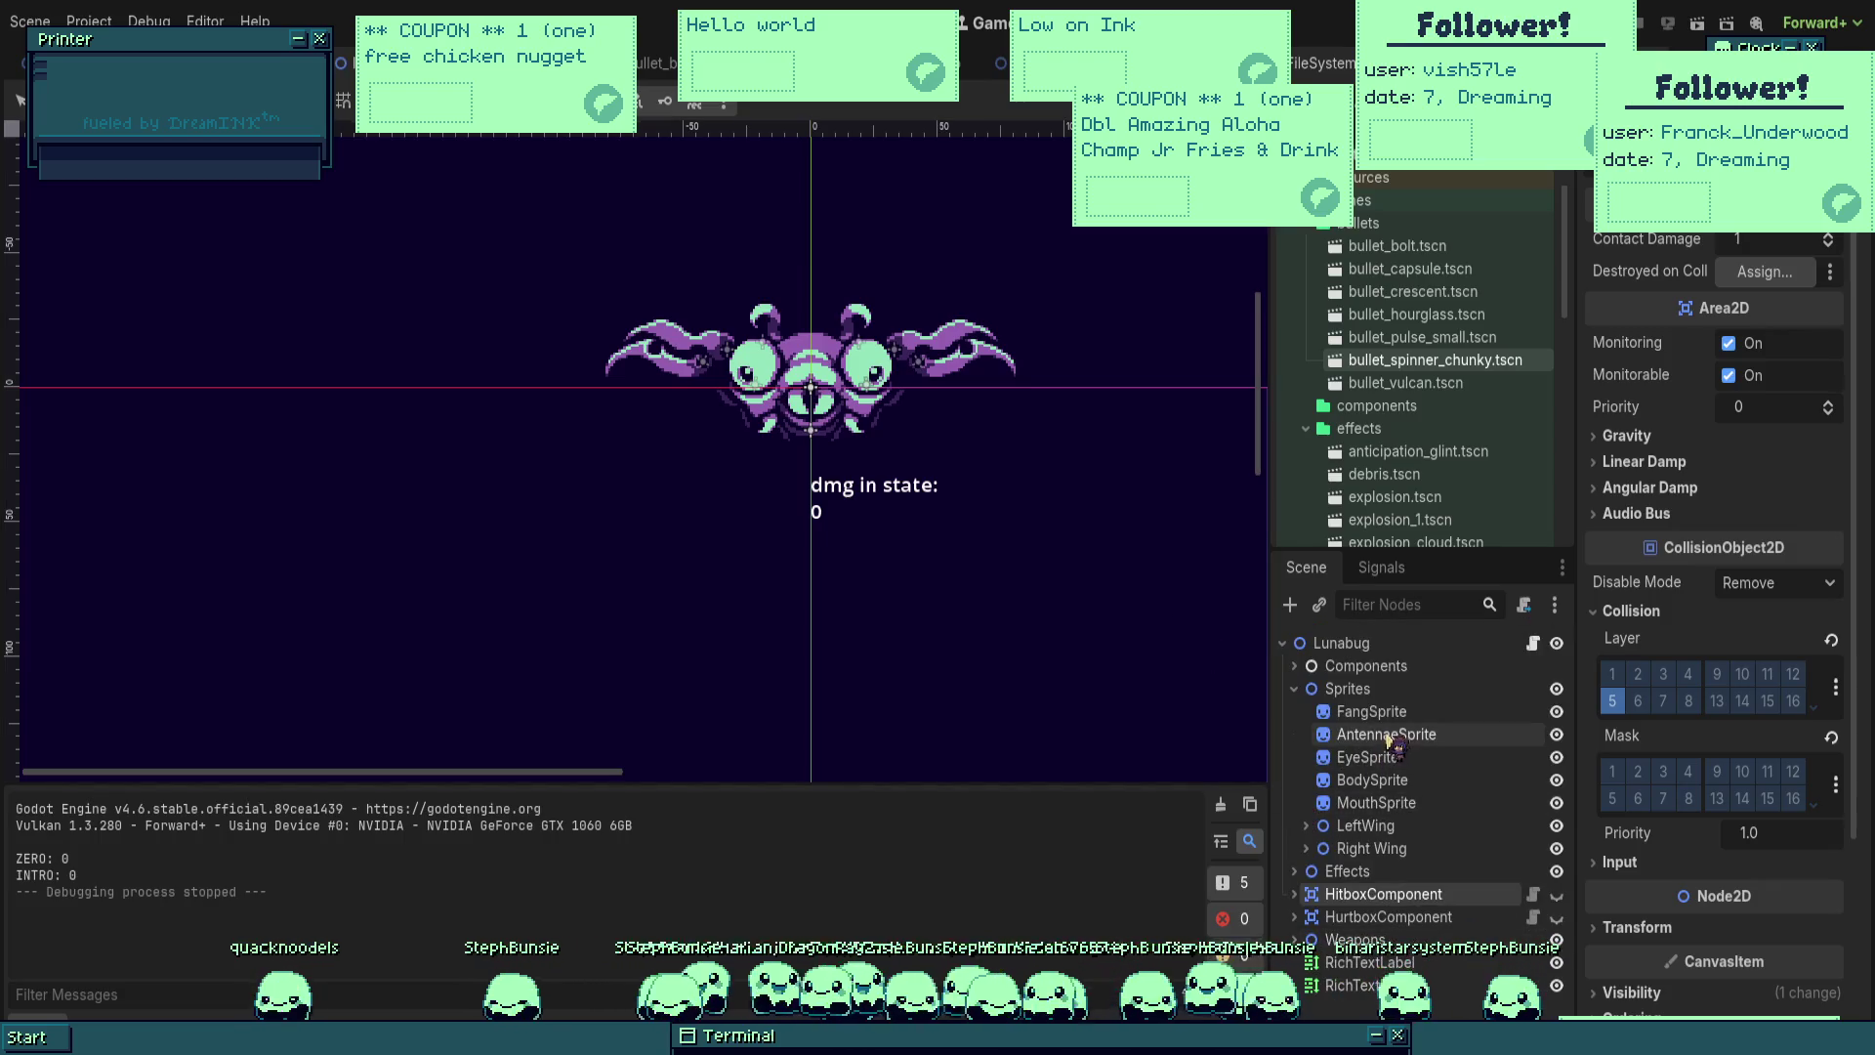
left_click(1296, 689)
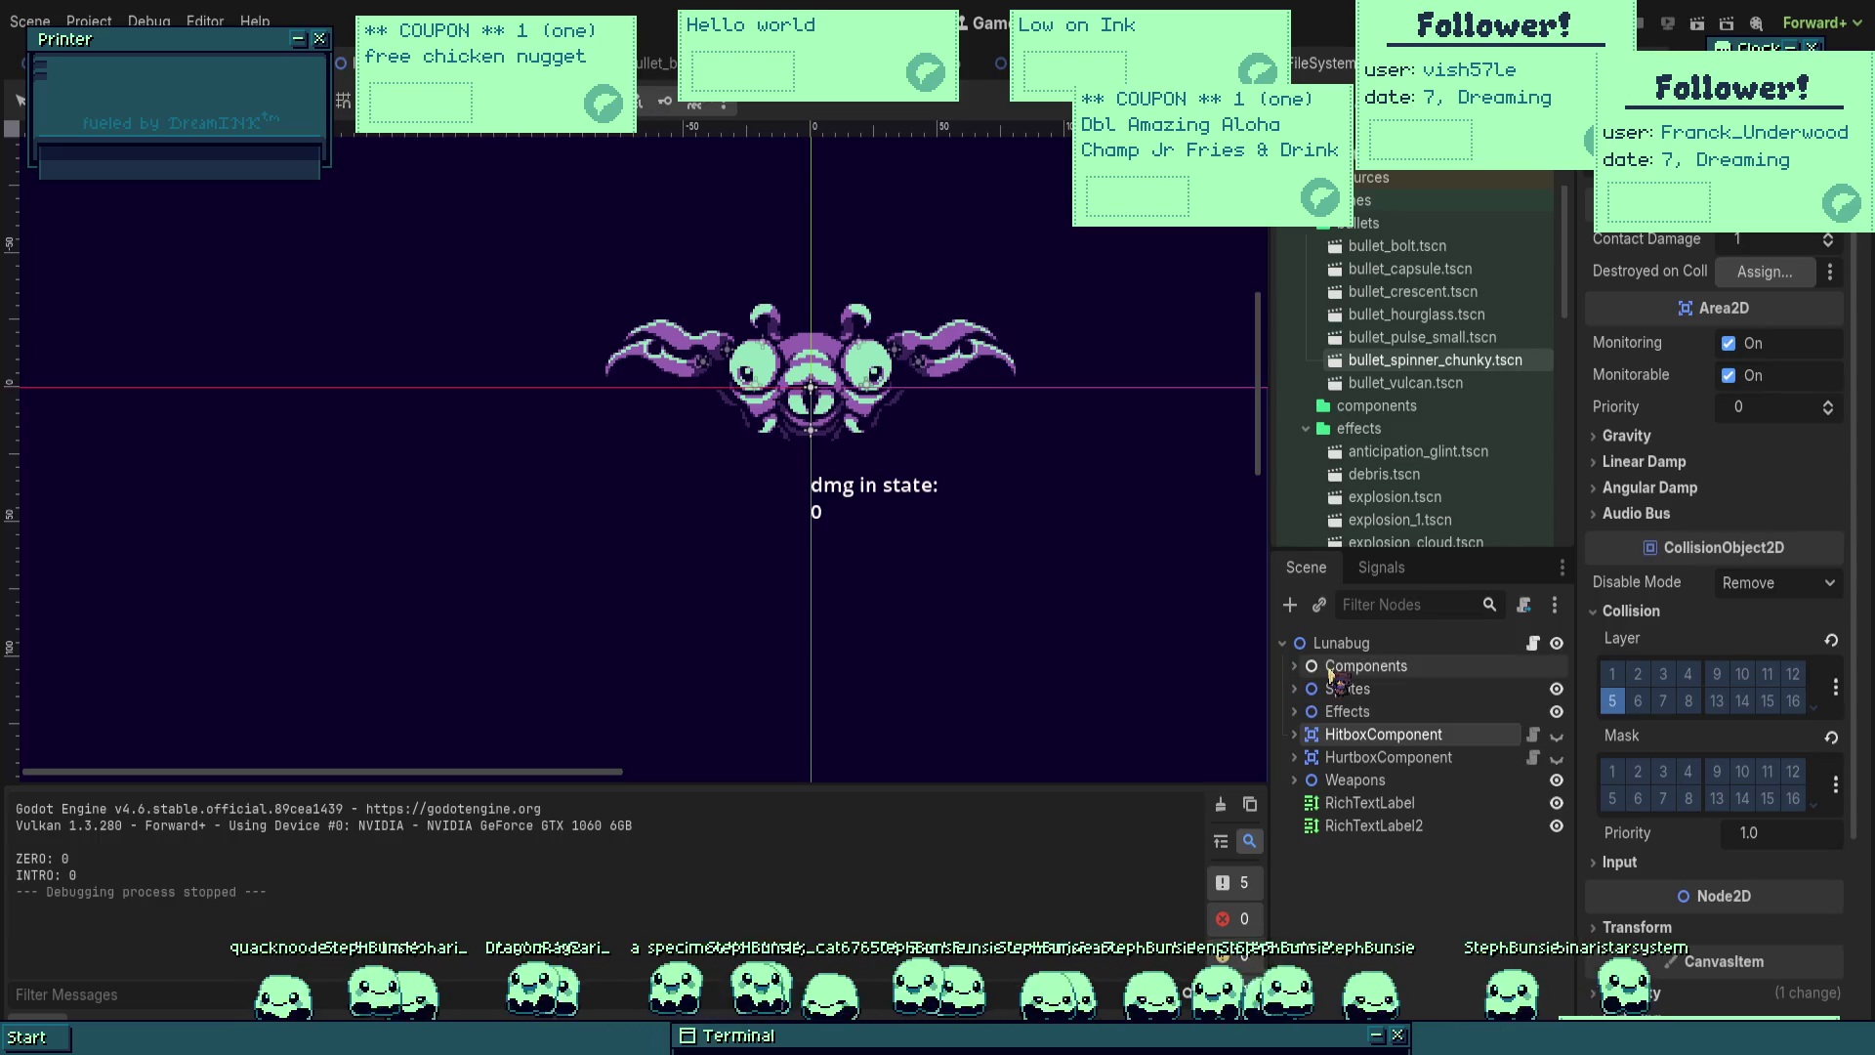
left_click(1340, 641)
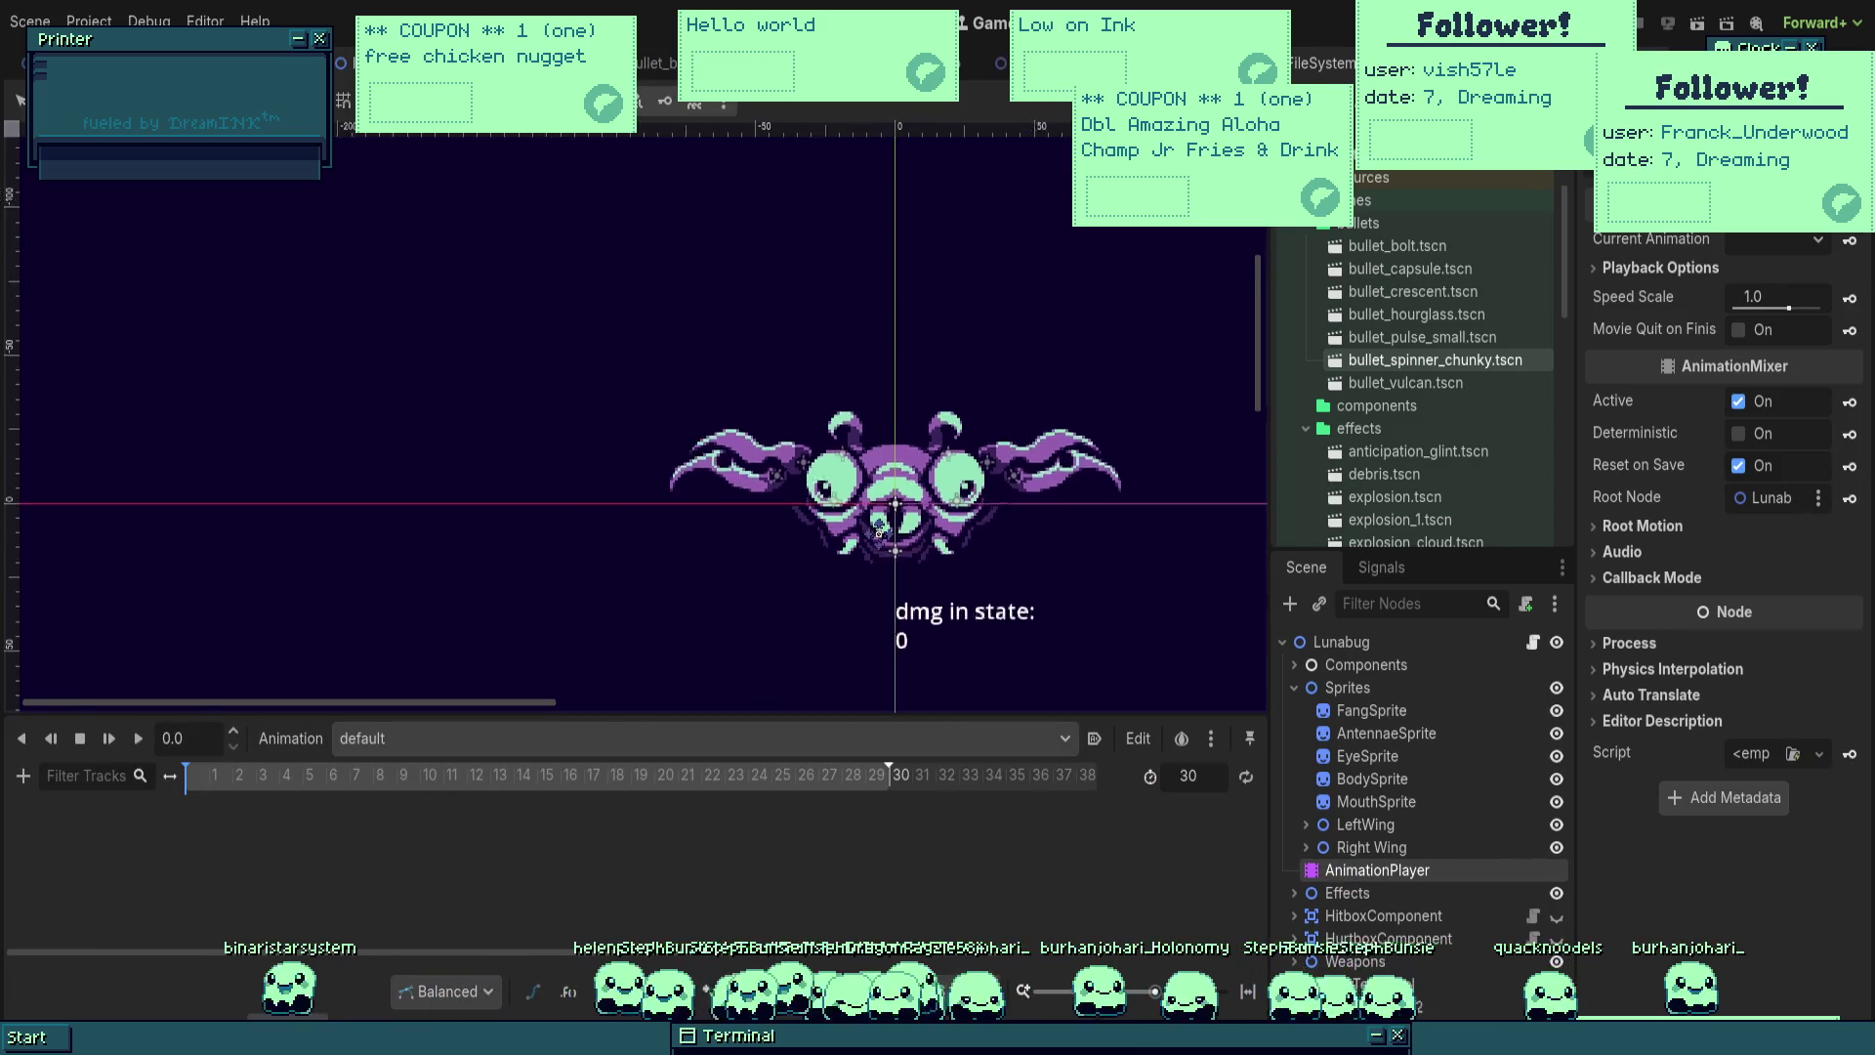
scroll(889, 398, "up", 3)
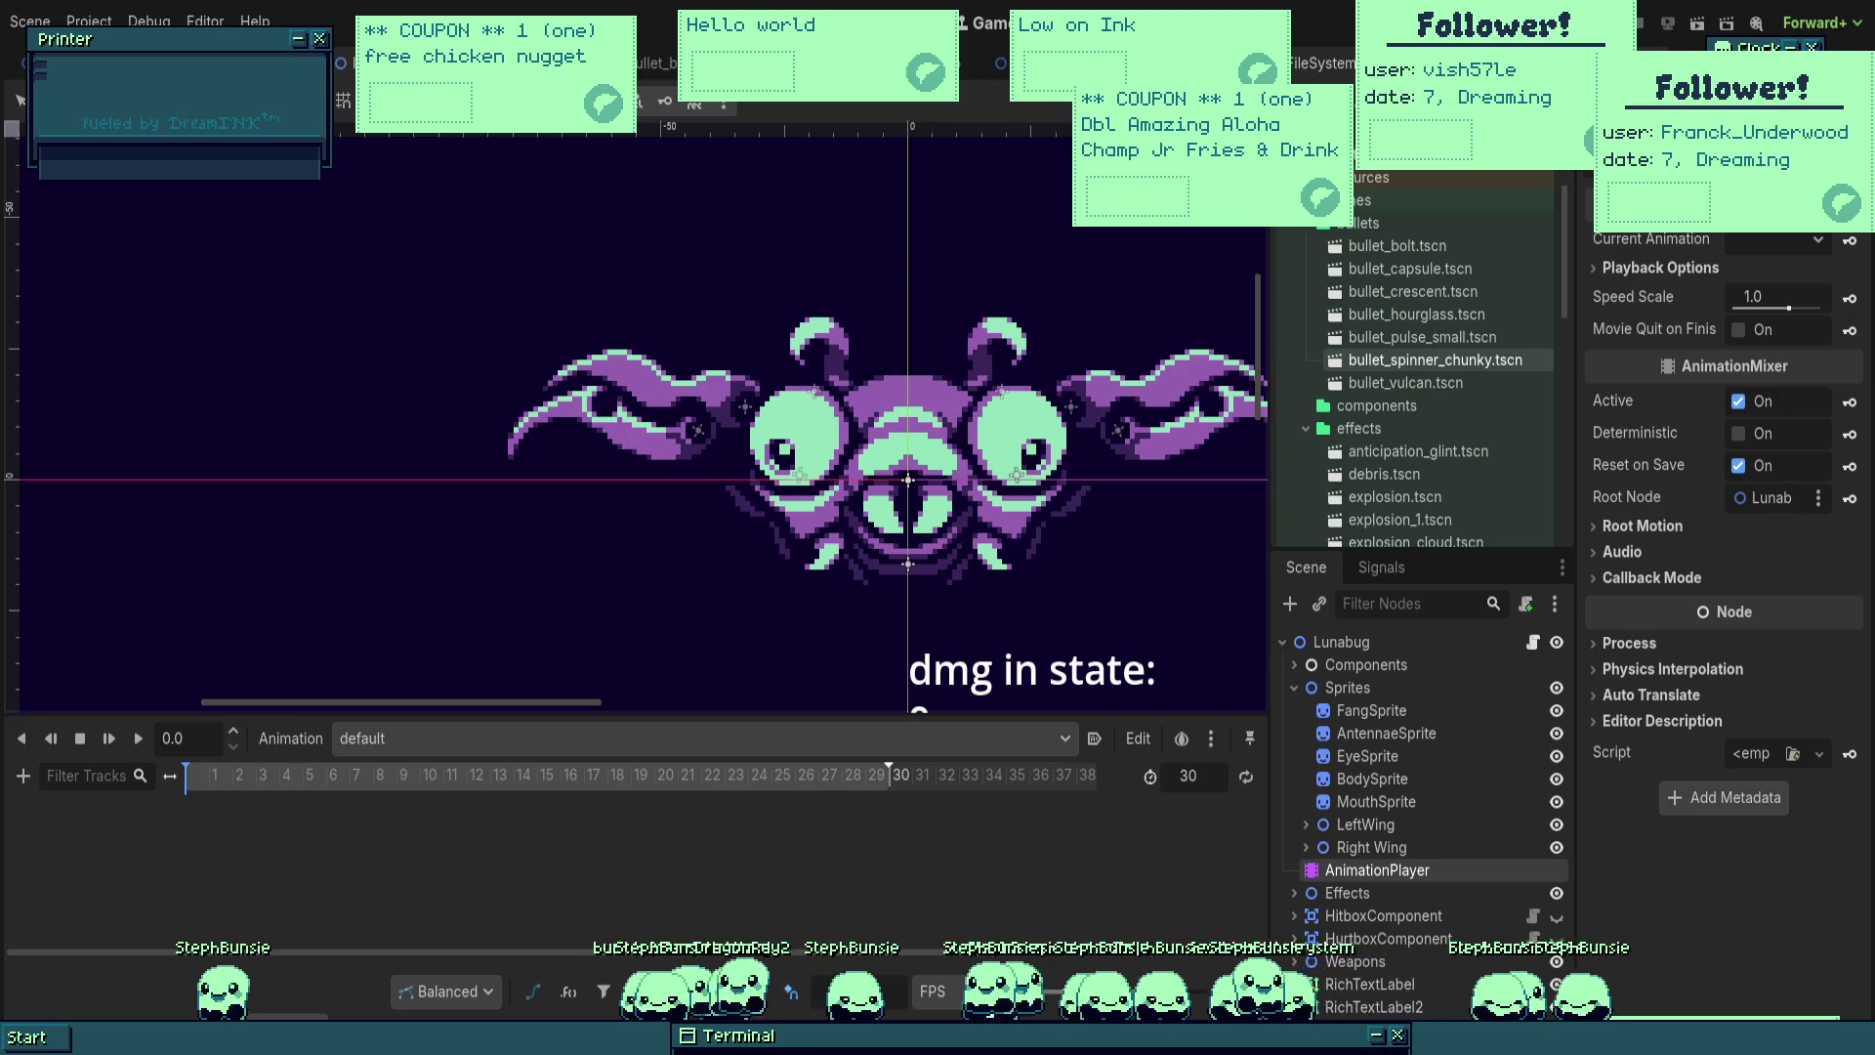
scroll(943, 547, "right", 1)
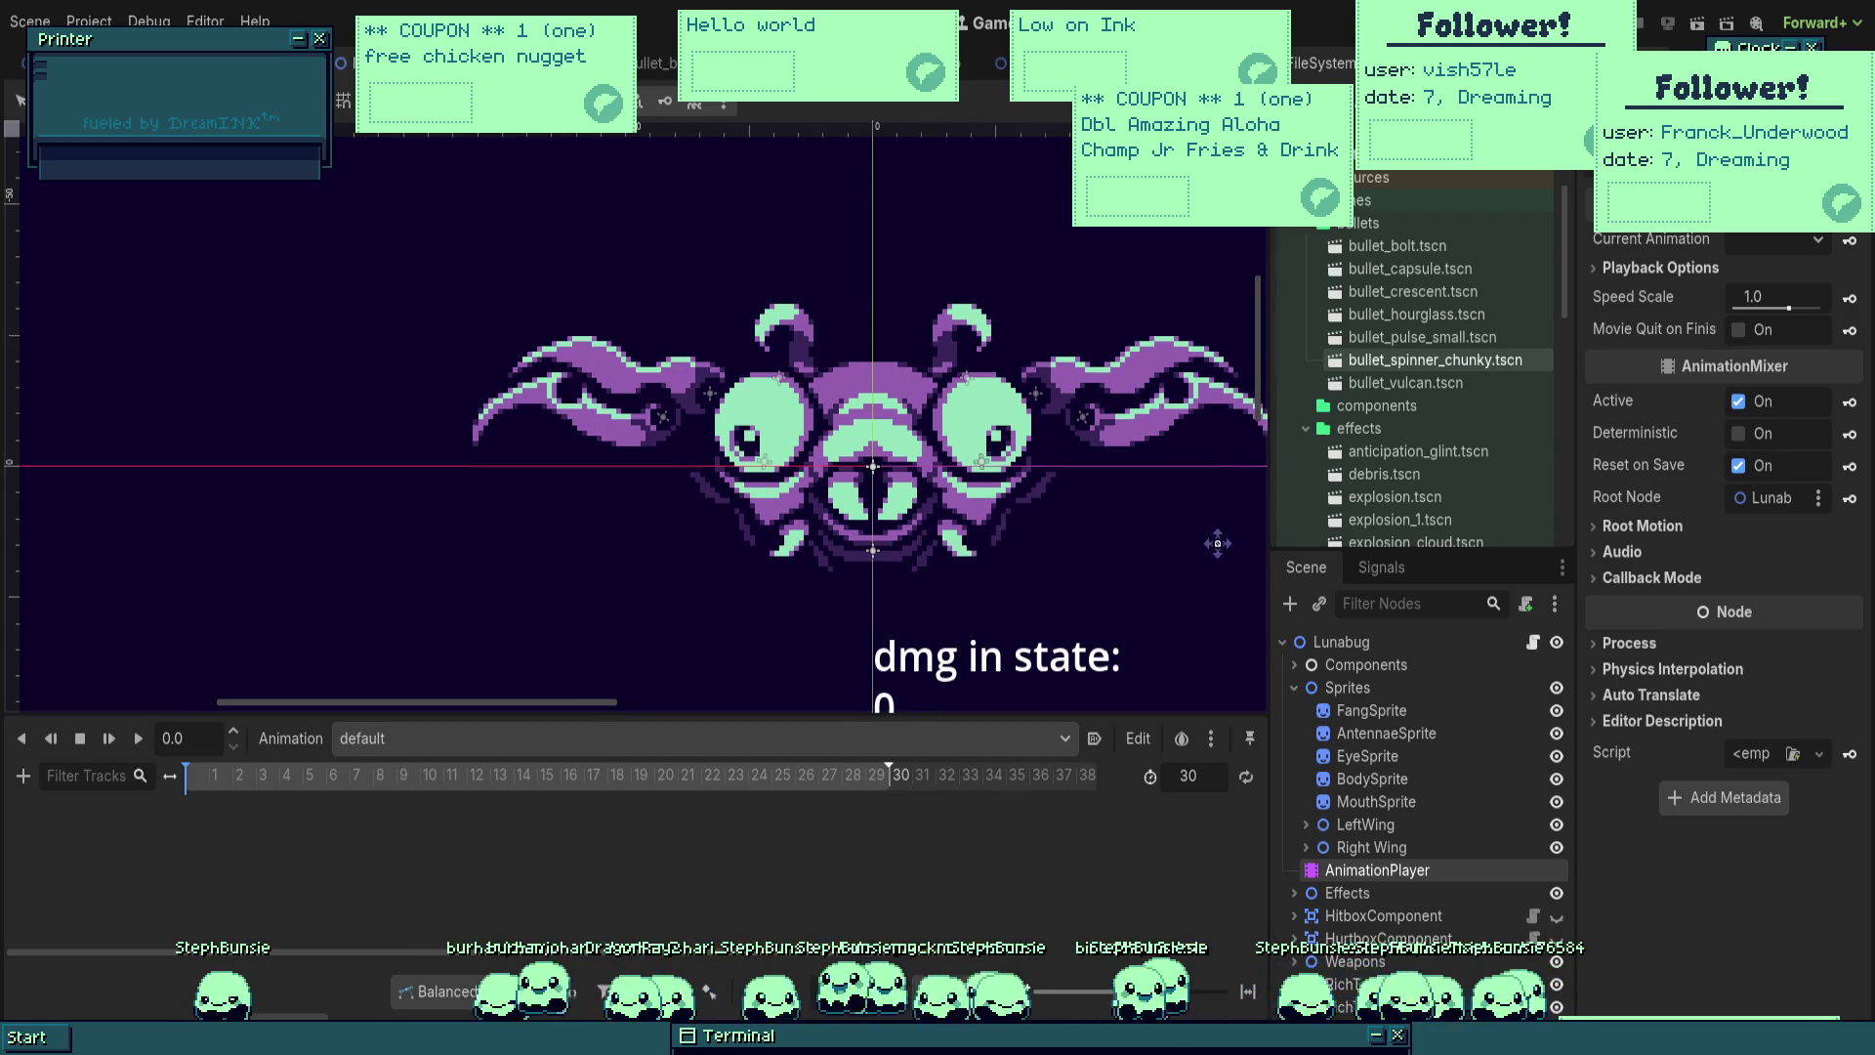
Step: Keyframe FangSprite's frame to 1, preview the animation, then delete the AnimationPlayer
left_click(1371, 710)
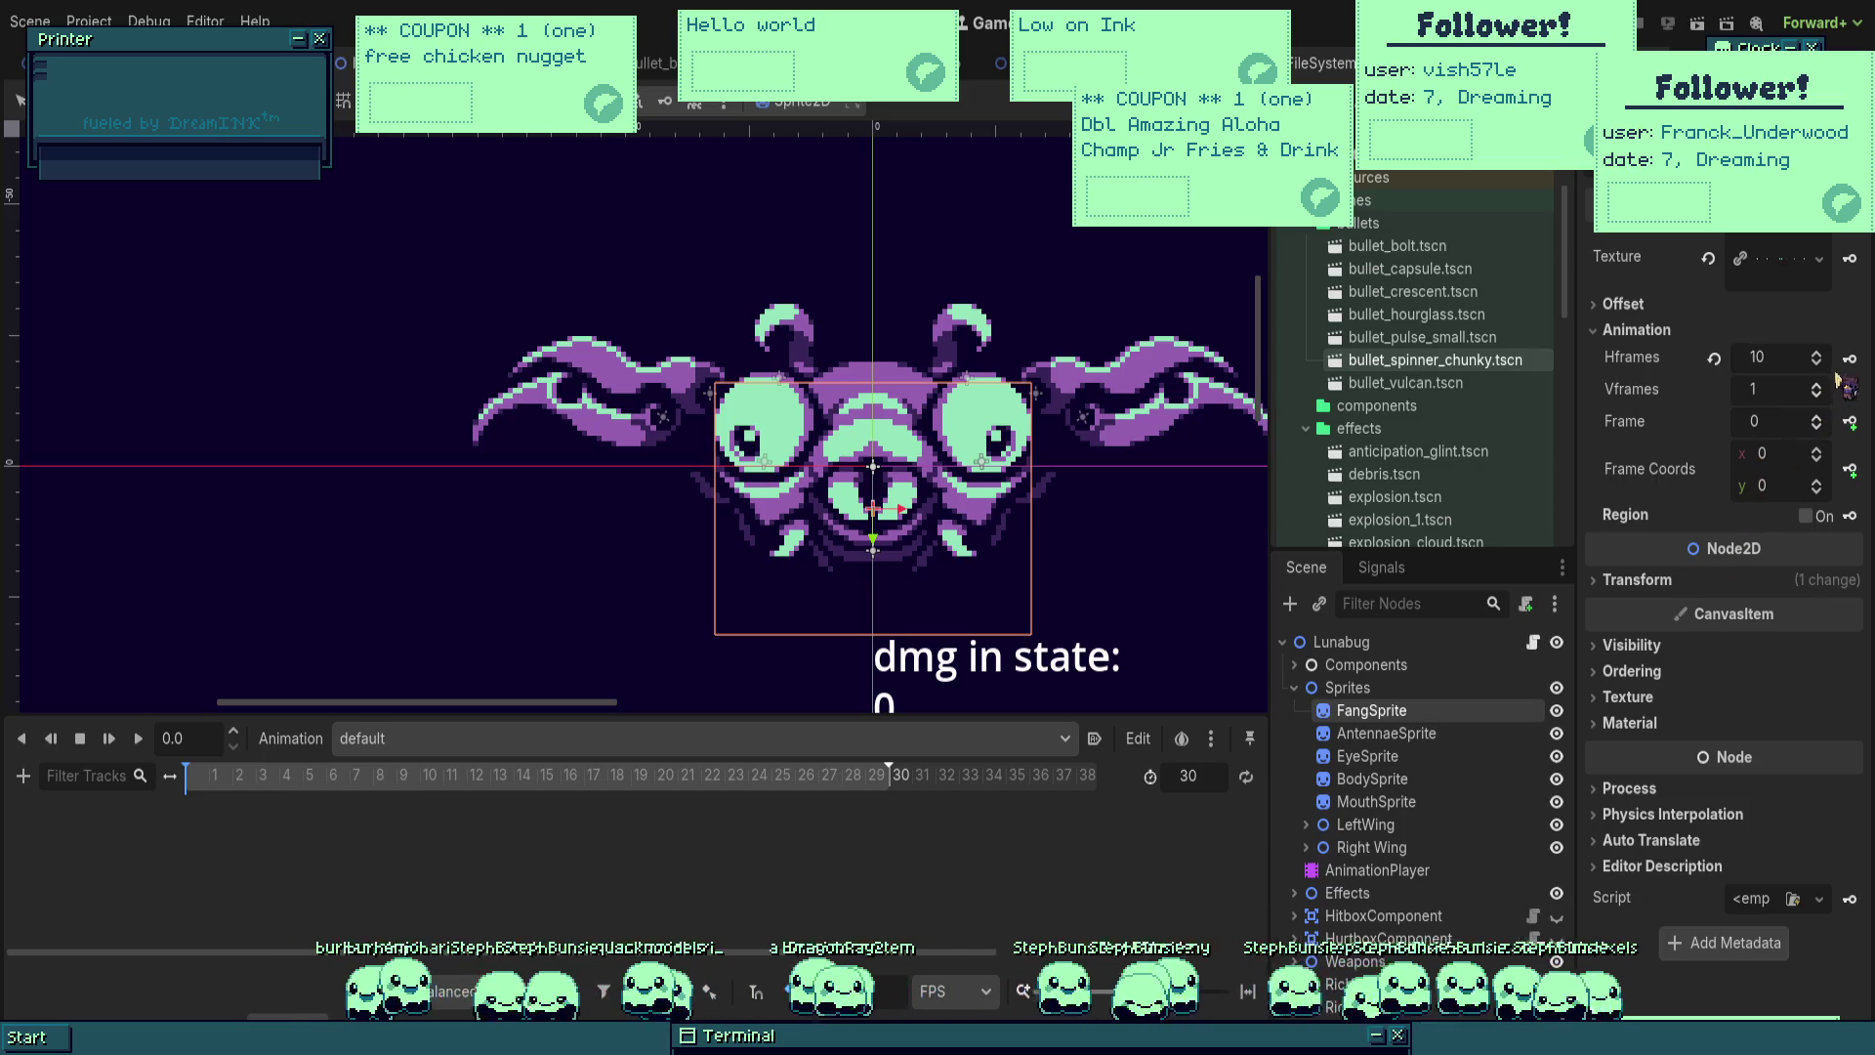
left_click(1817, 416)
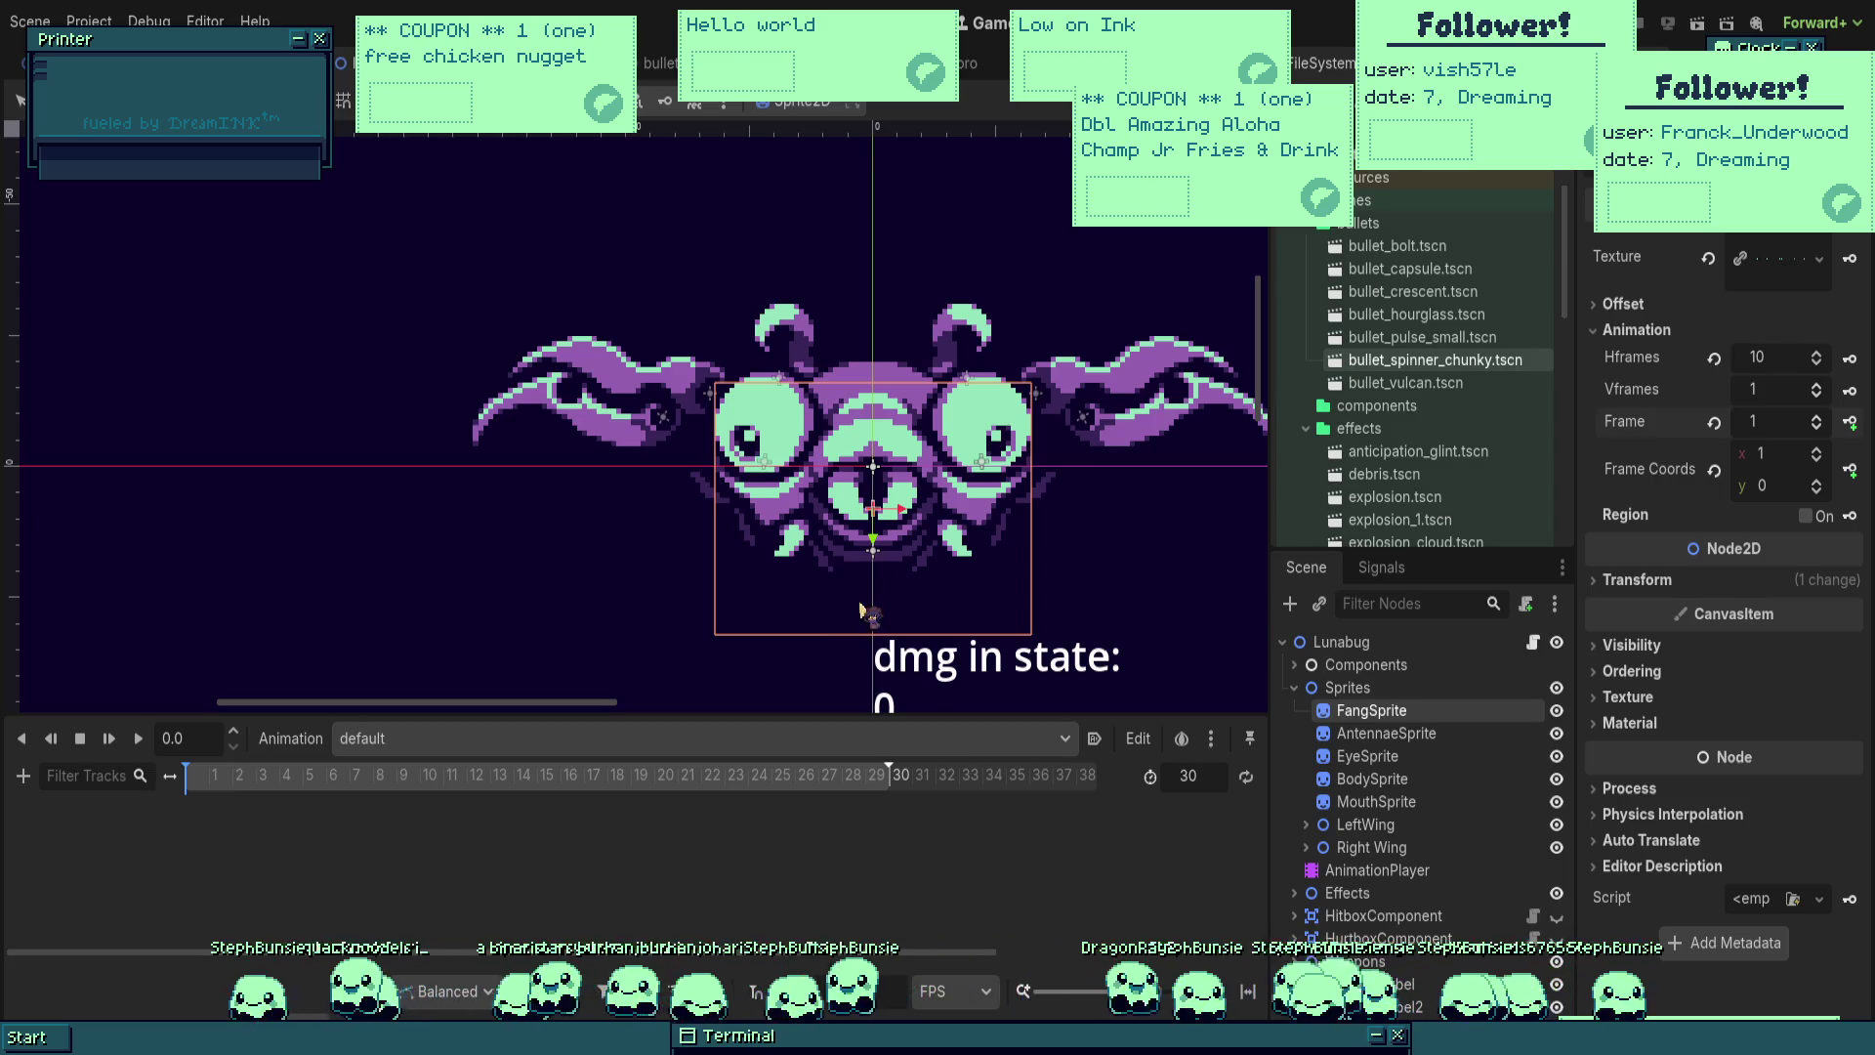
scroll(879, 581, "up", 3)
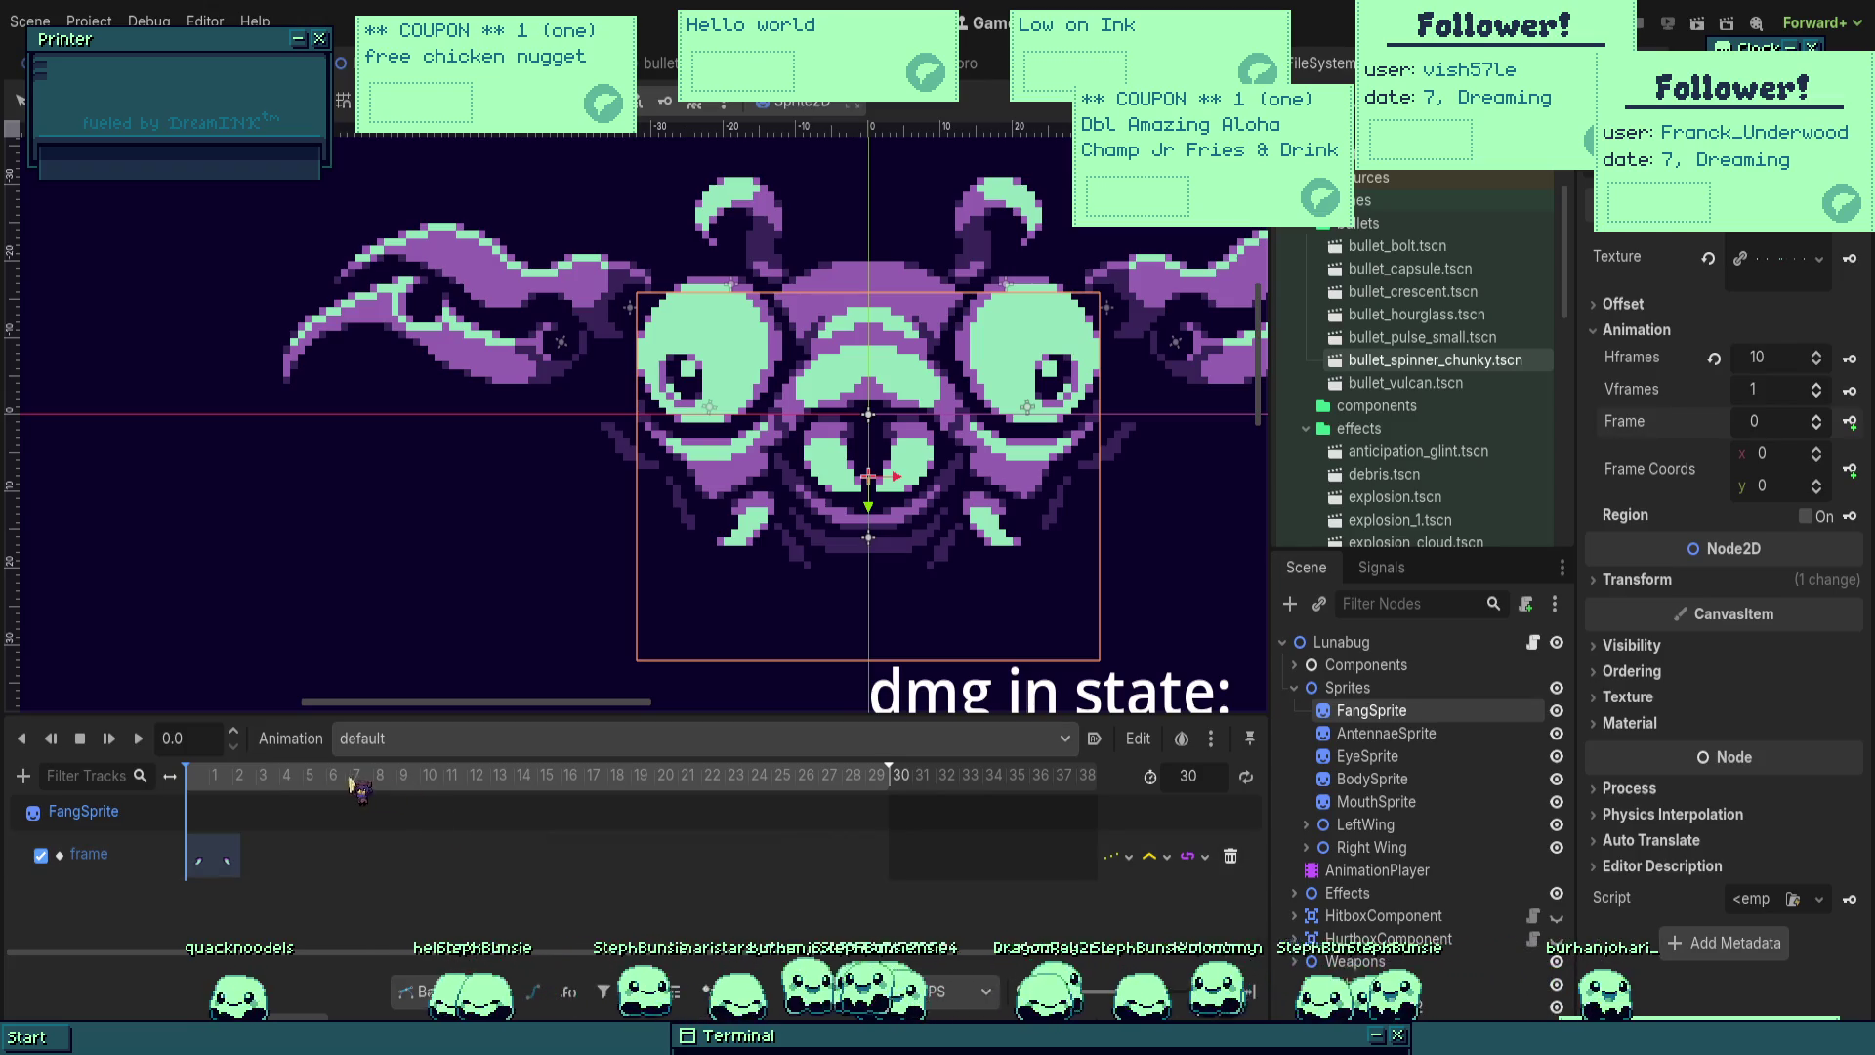
left_click(139, 739)
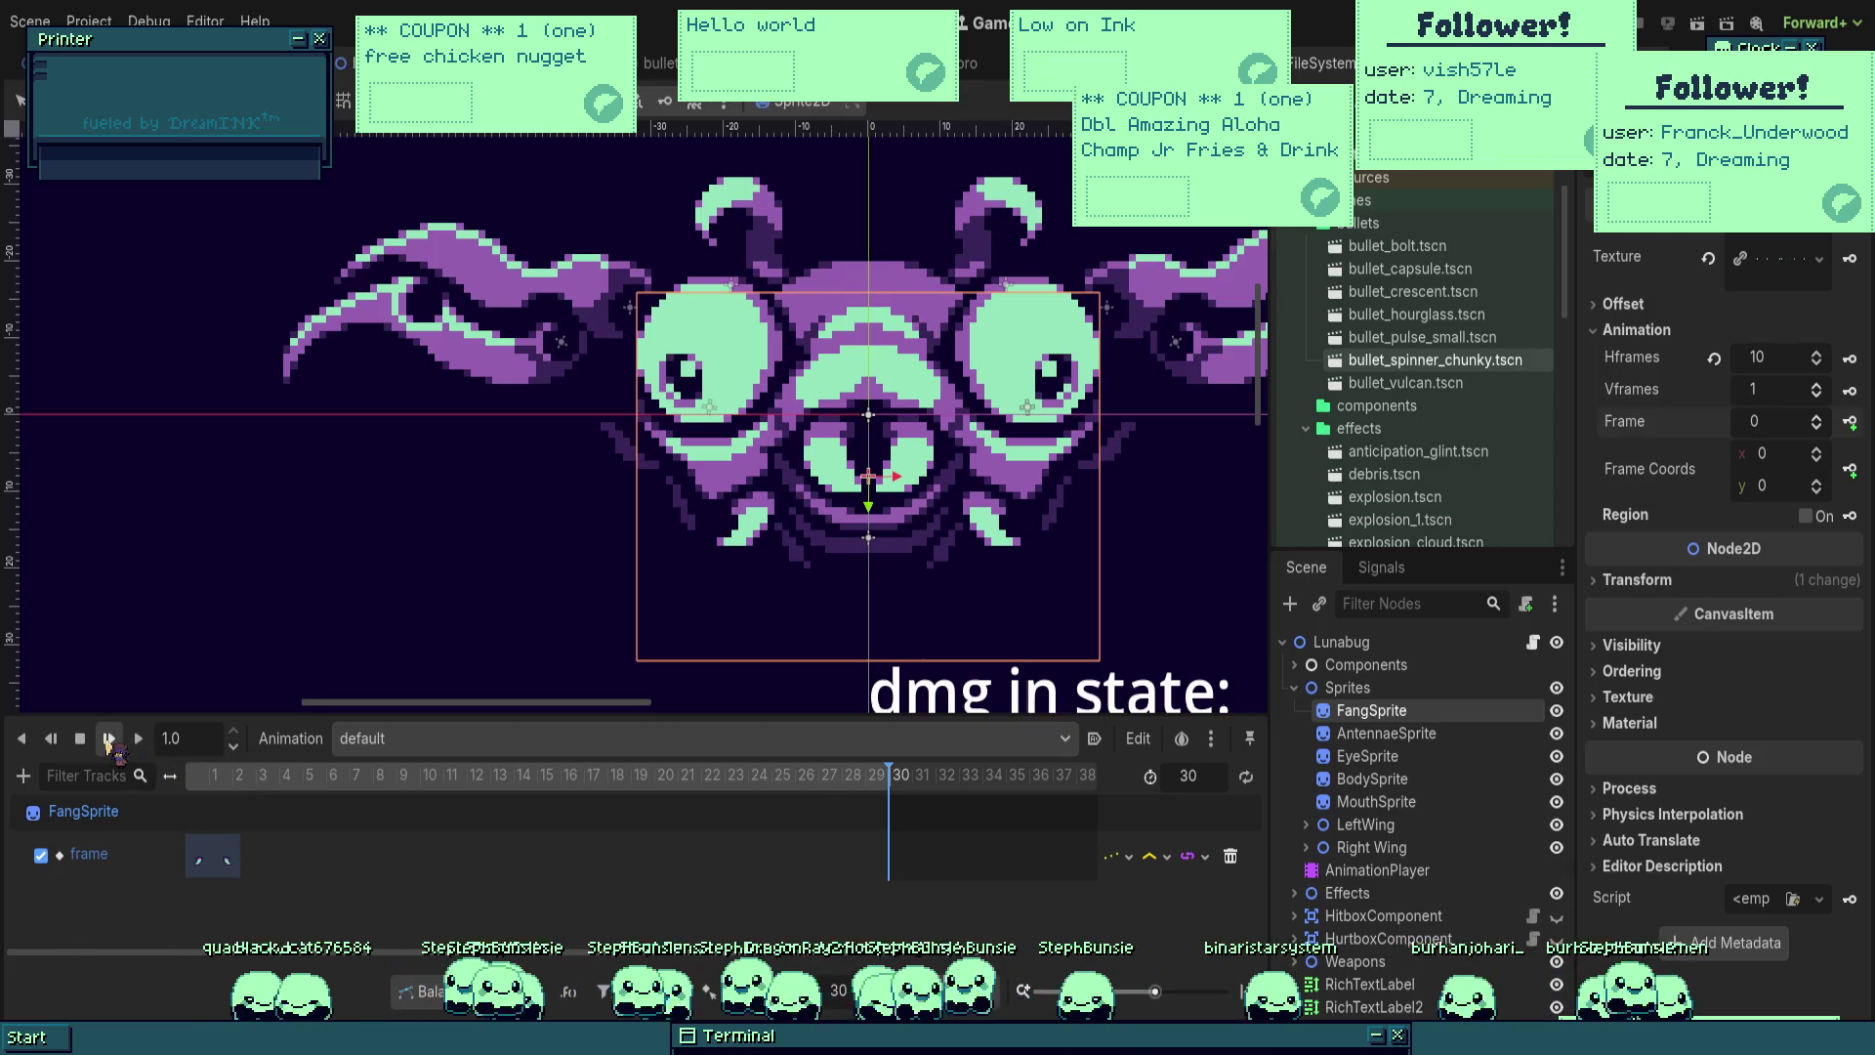
left_click(109, 739)
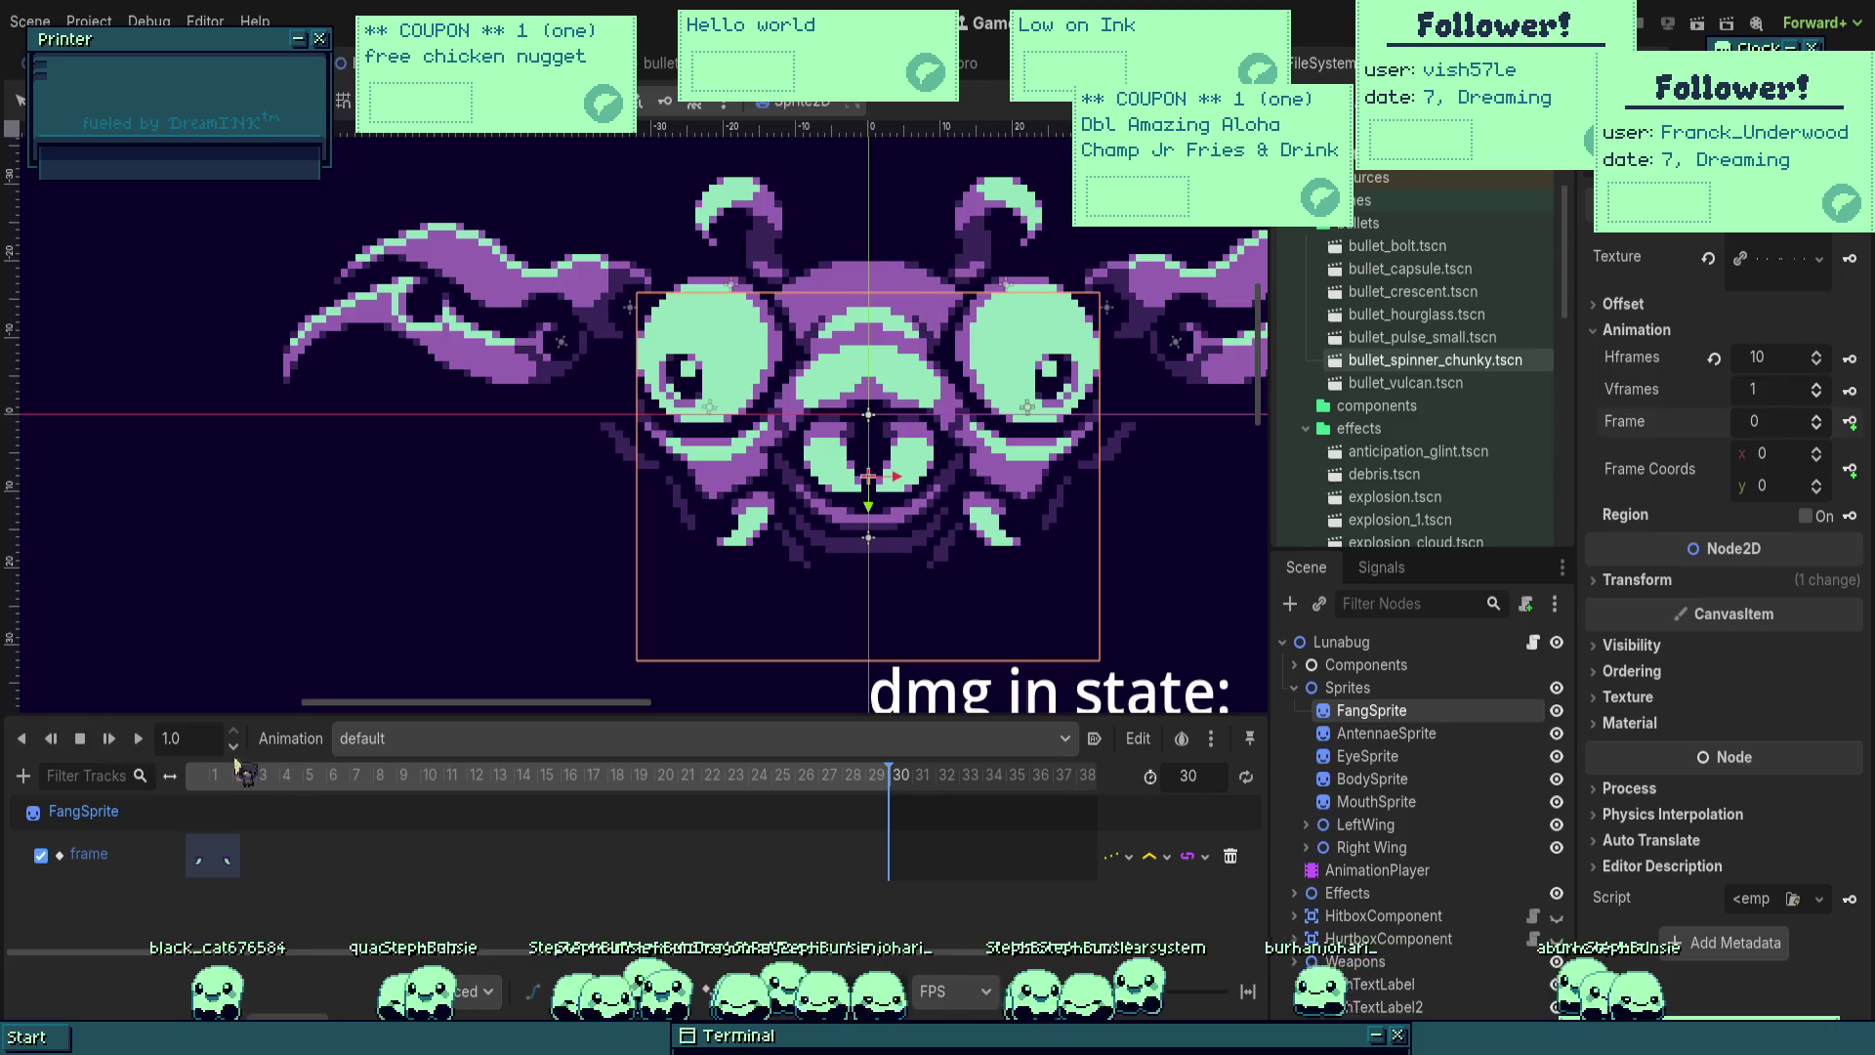
left_click(1346, 874)
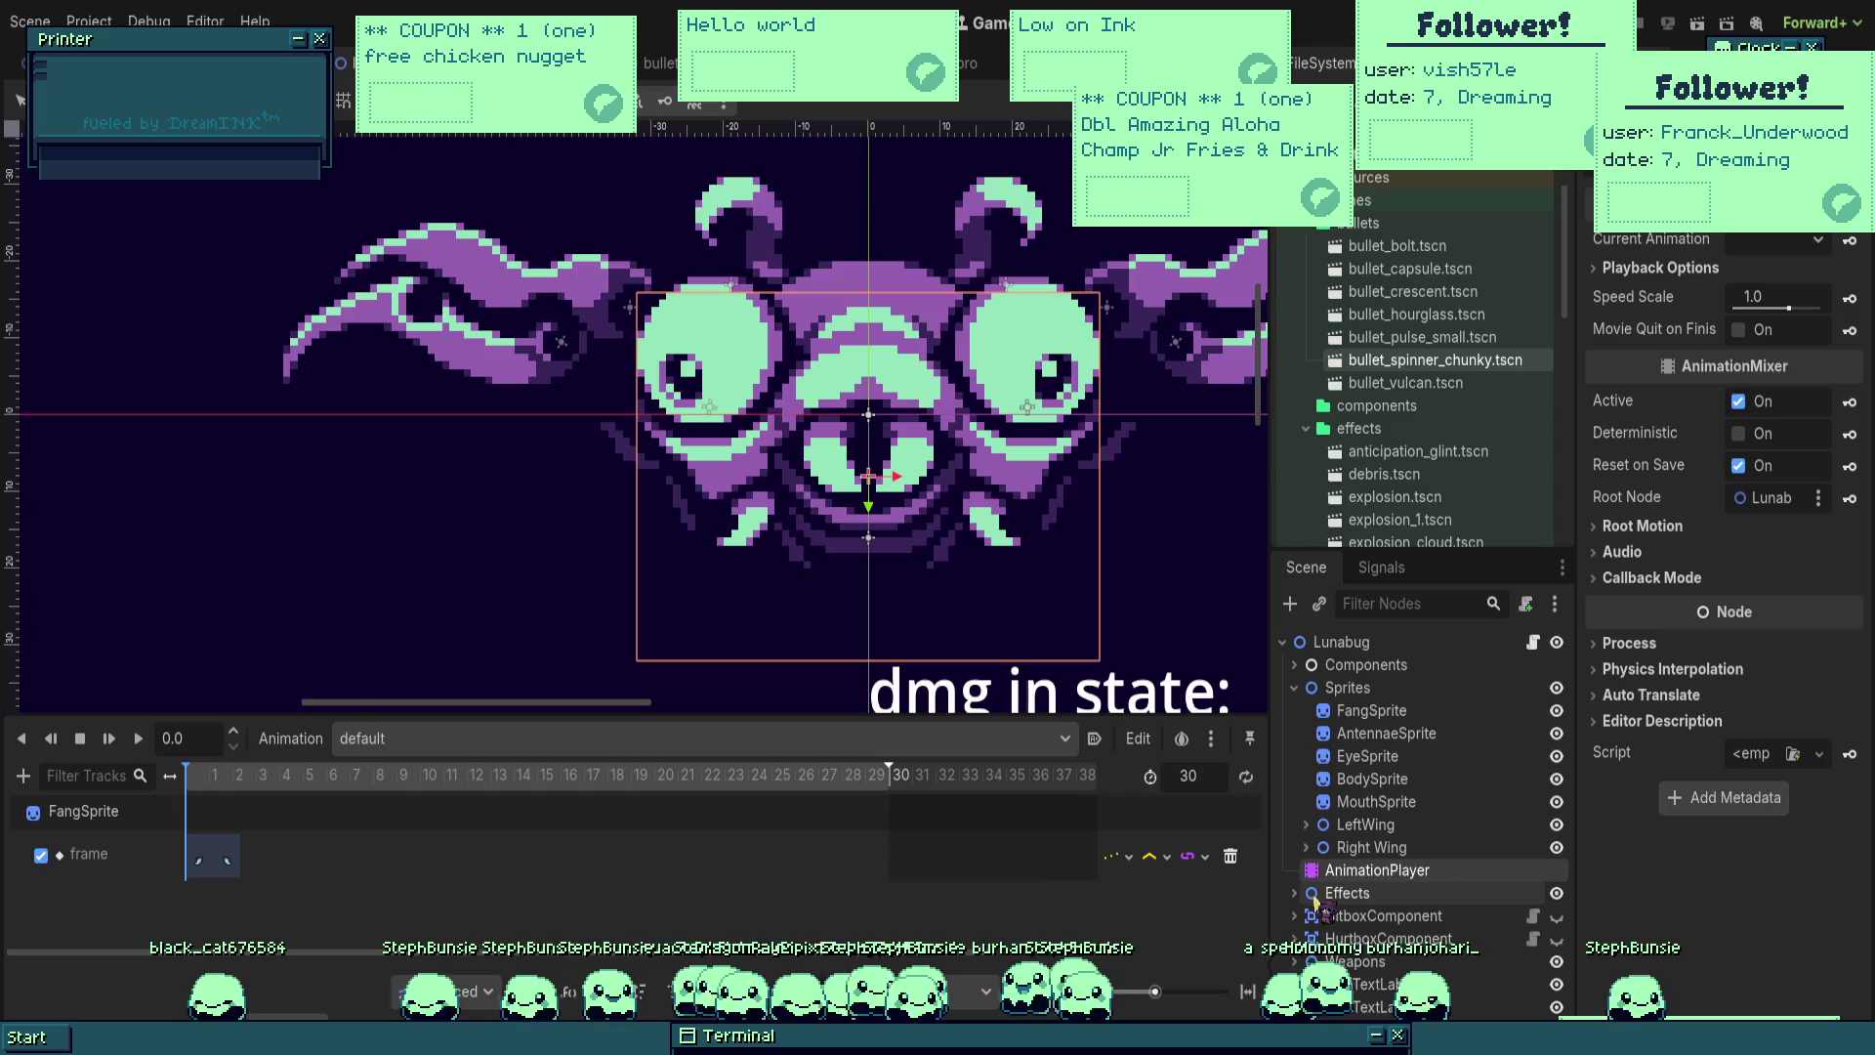
key("Delete")
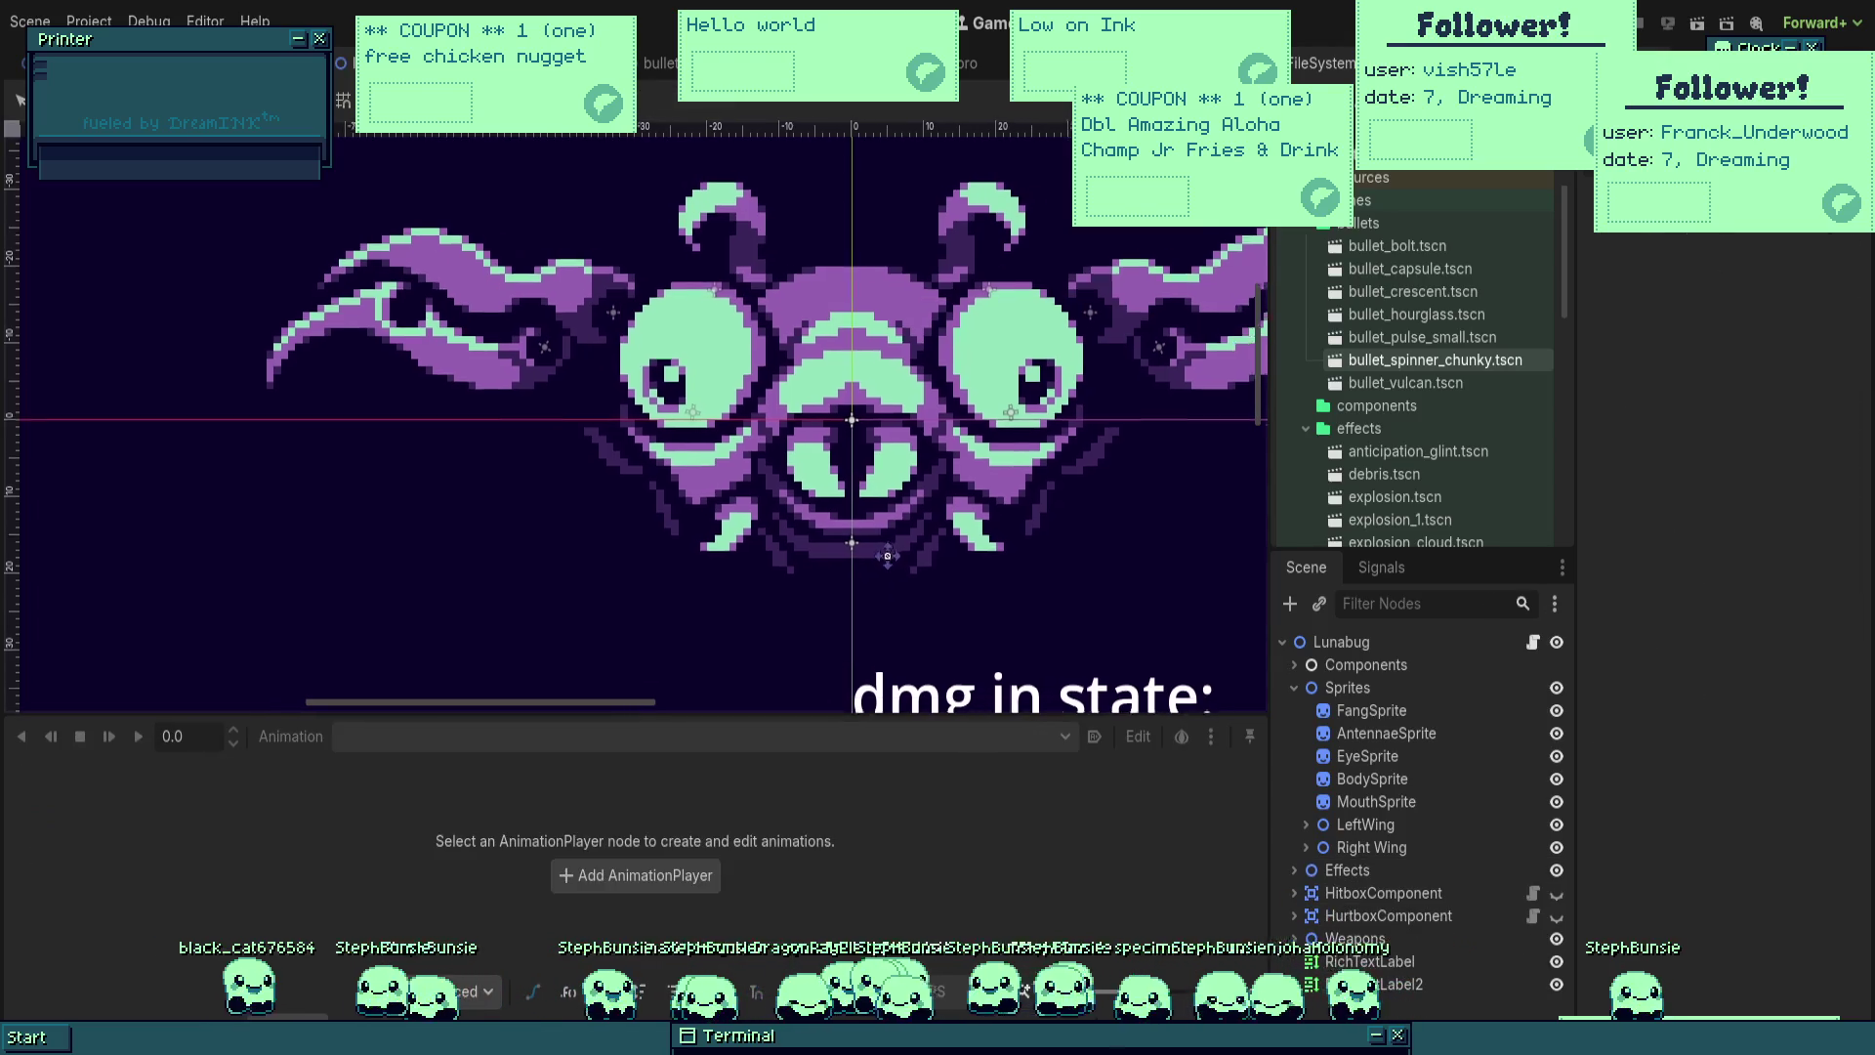
key("ctrl+s")
left_click(1377, 710)
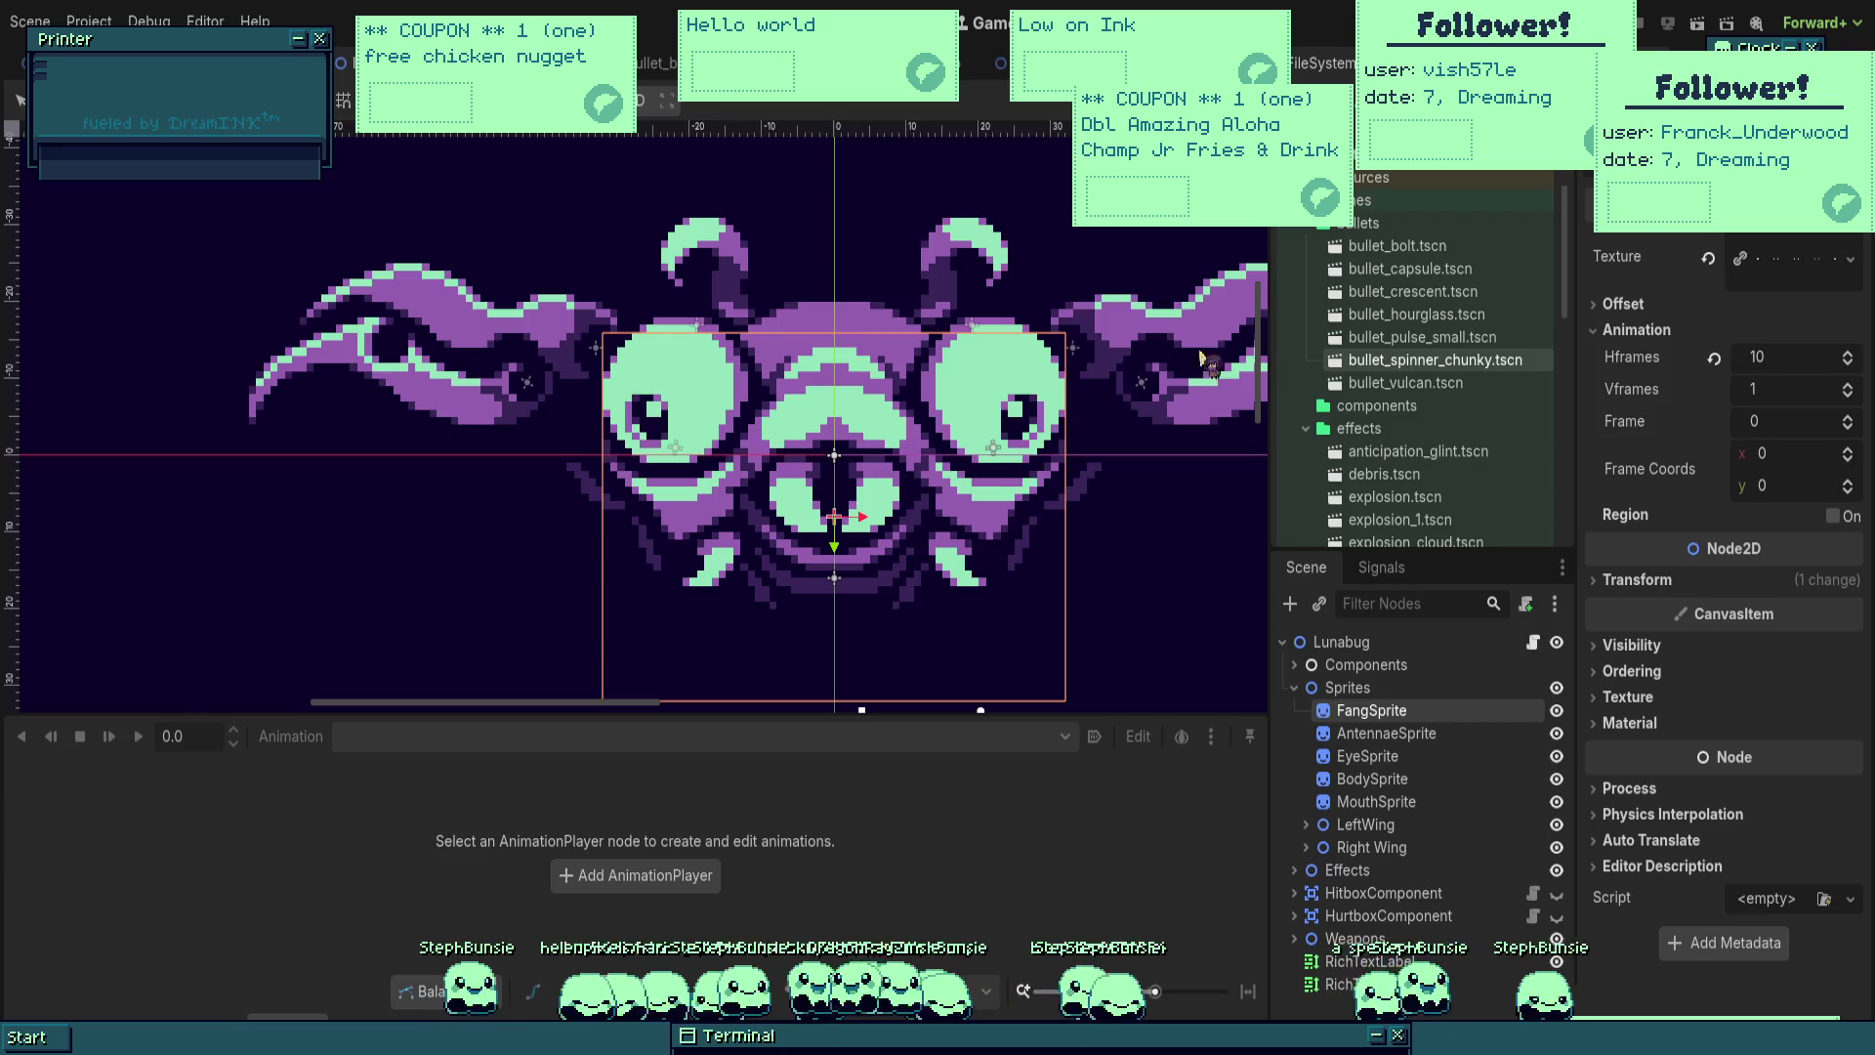
key("ctrl+z")
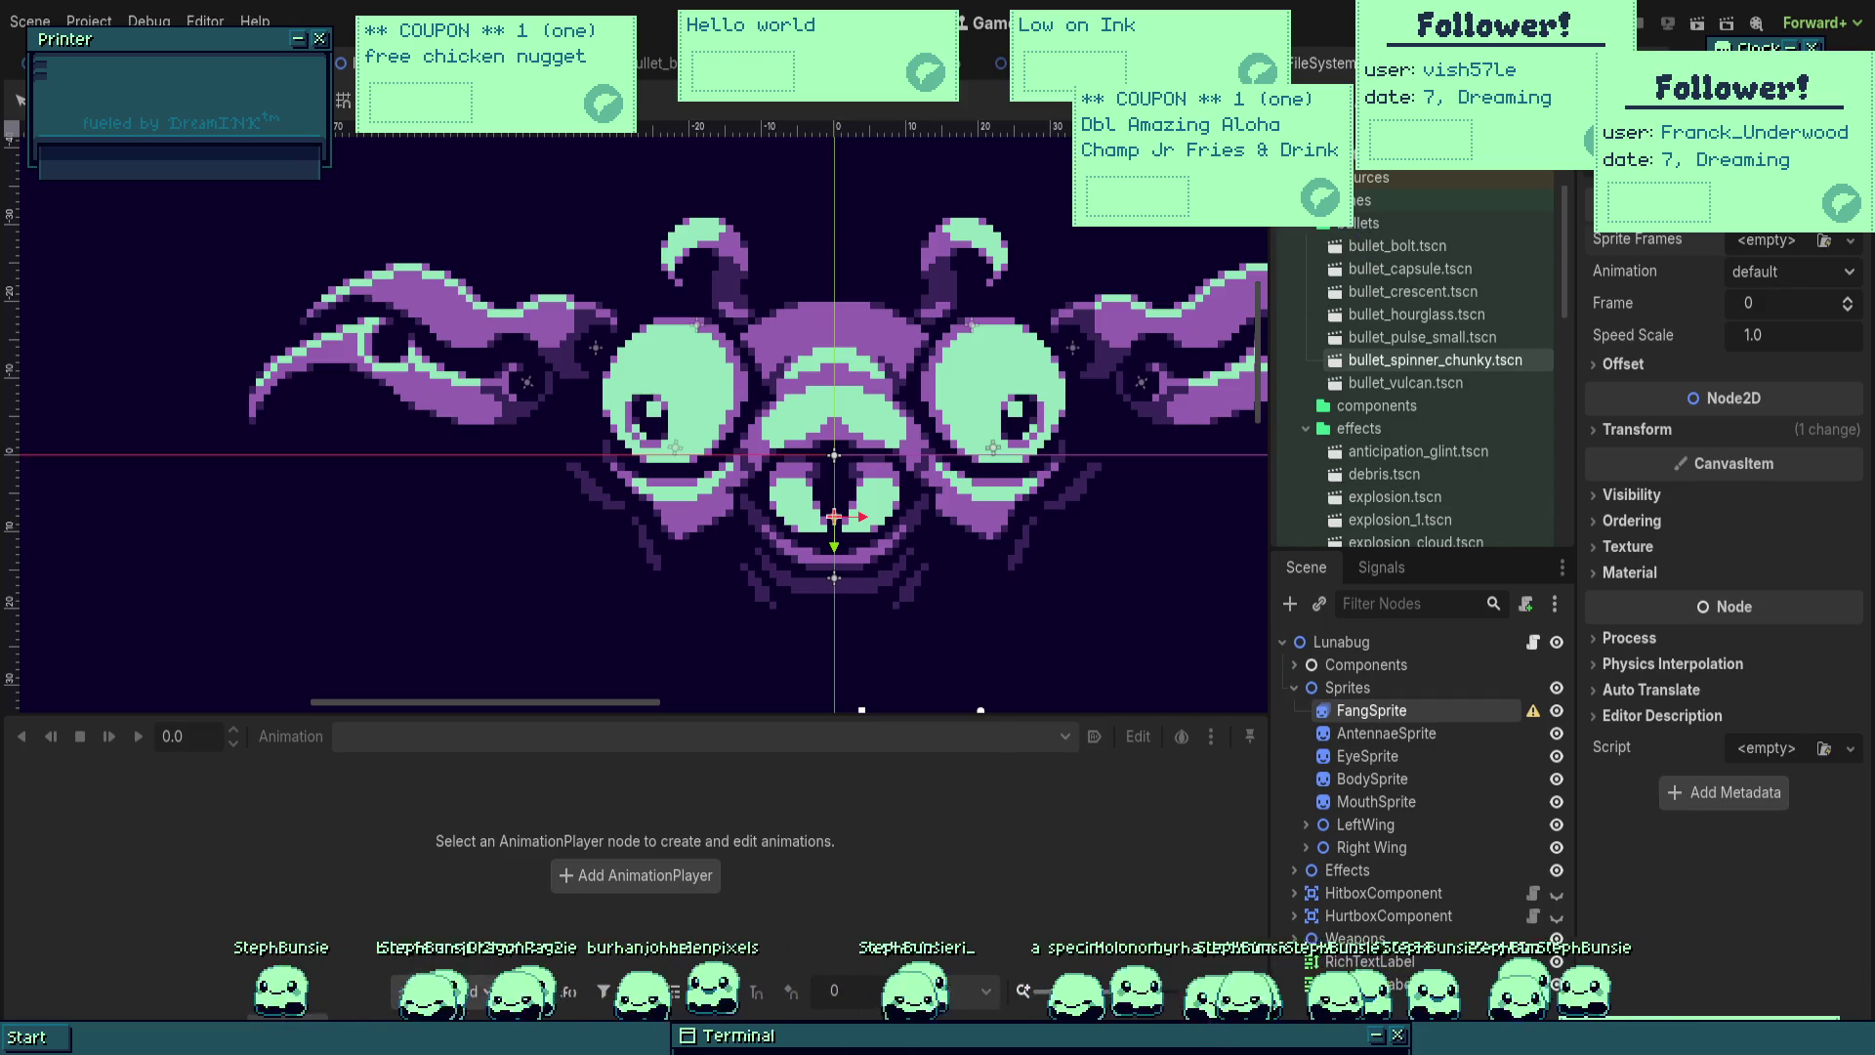
Step: Create a New SpriteFrames resource for FangSprite
left_click(1767, 241)
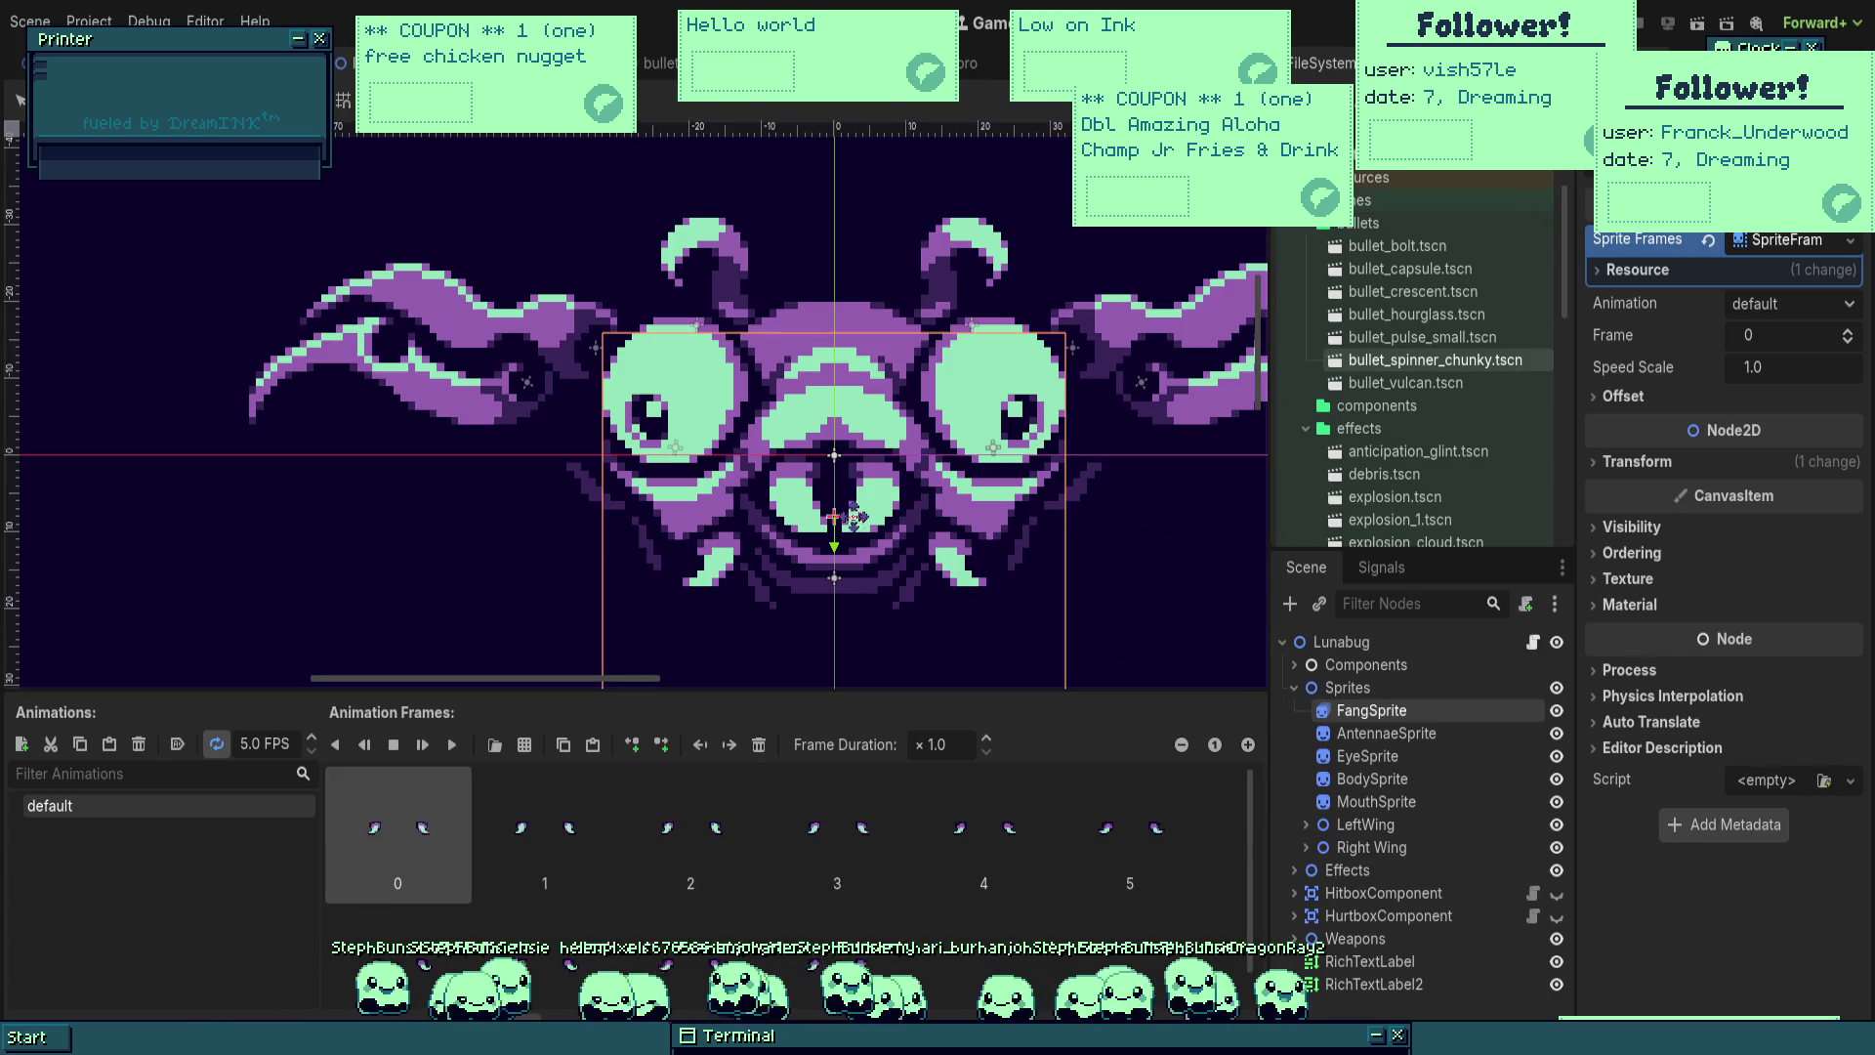
scroll(854, 526, "up", 2)
Step: Play the fang animation preview and change its speed from 20 to 16 FPS
left_click(452, 744)
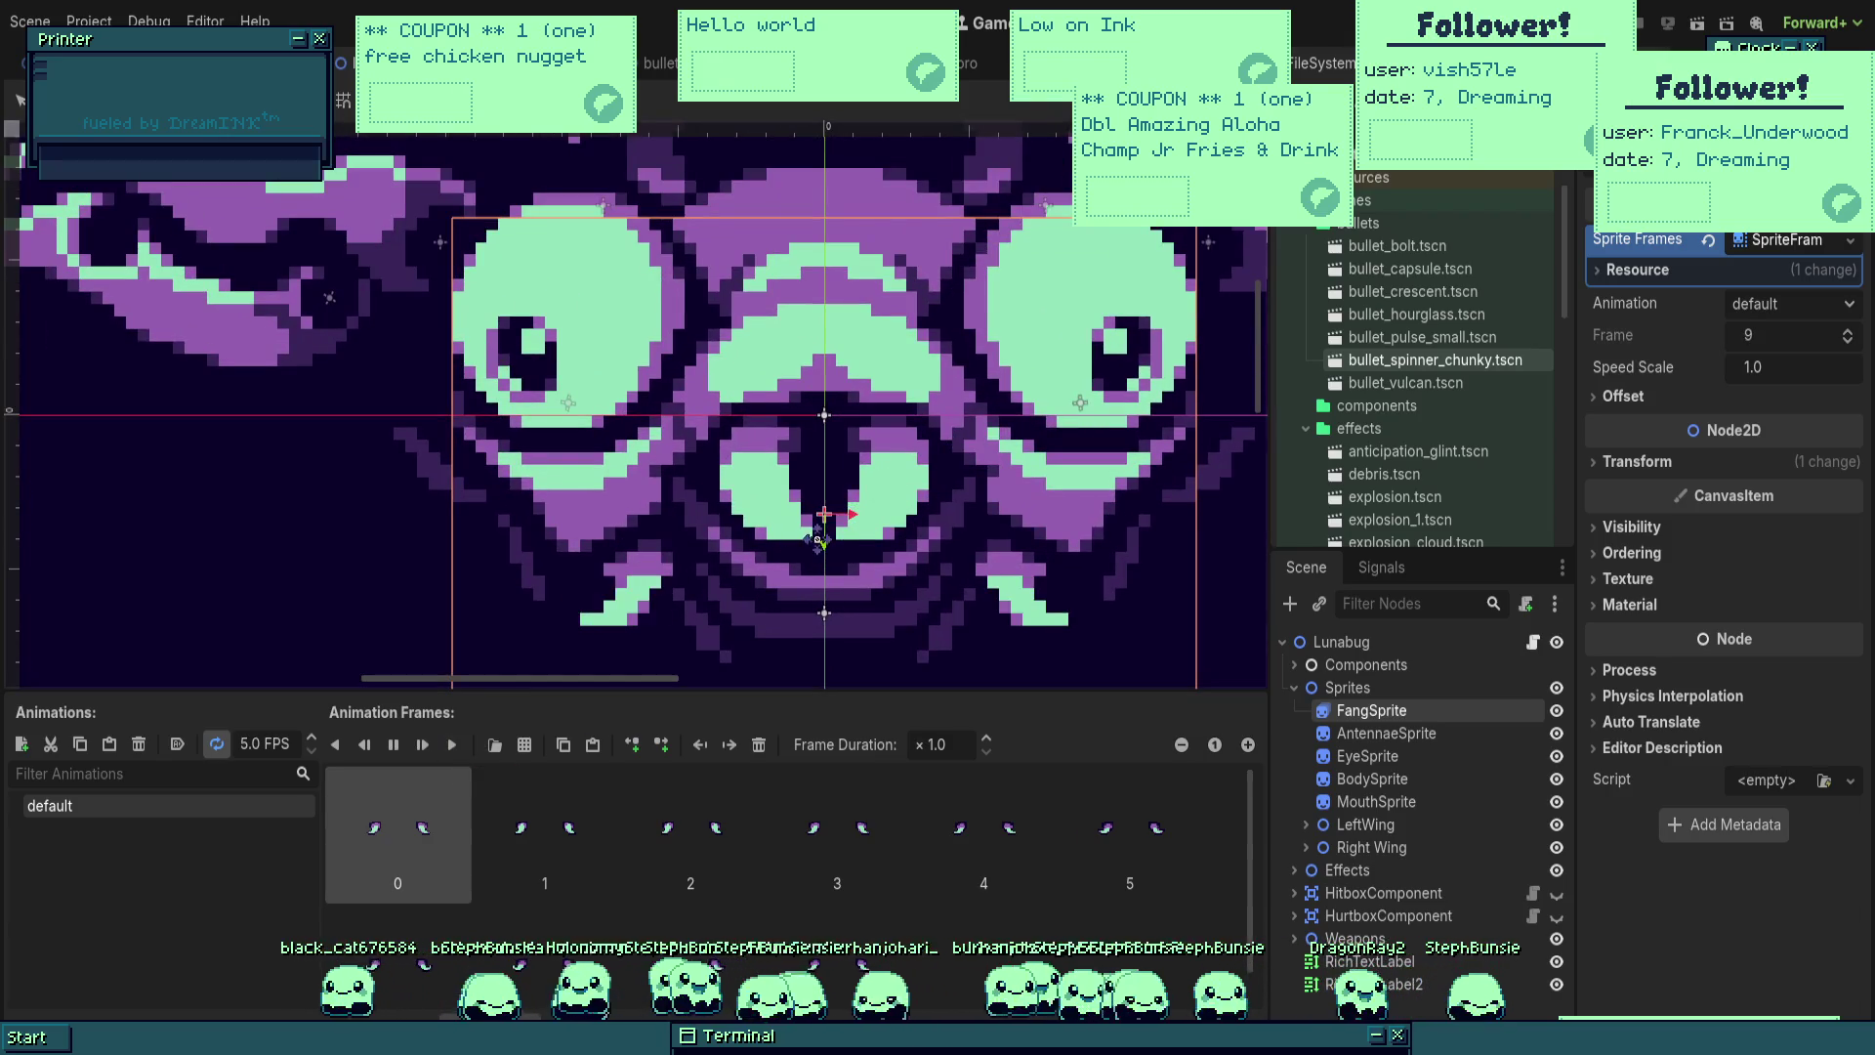
key("ctrl+minus")
type("20")
key("Return")
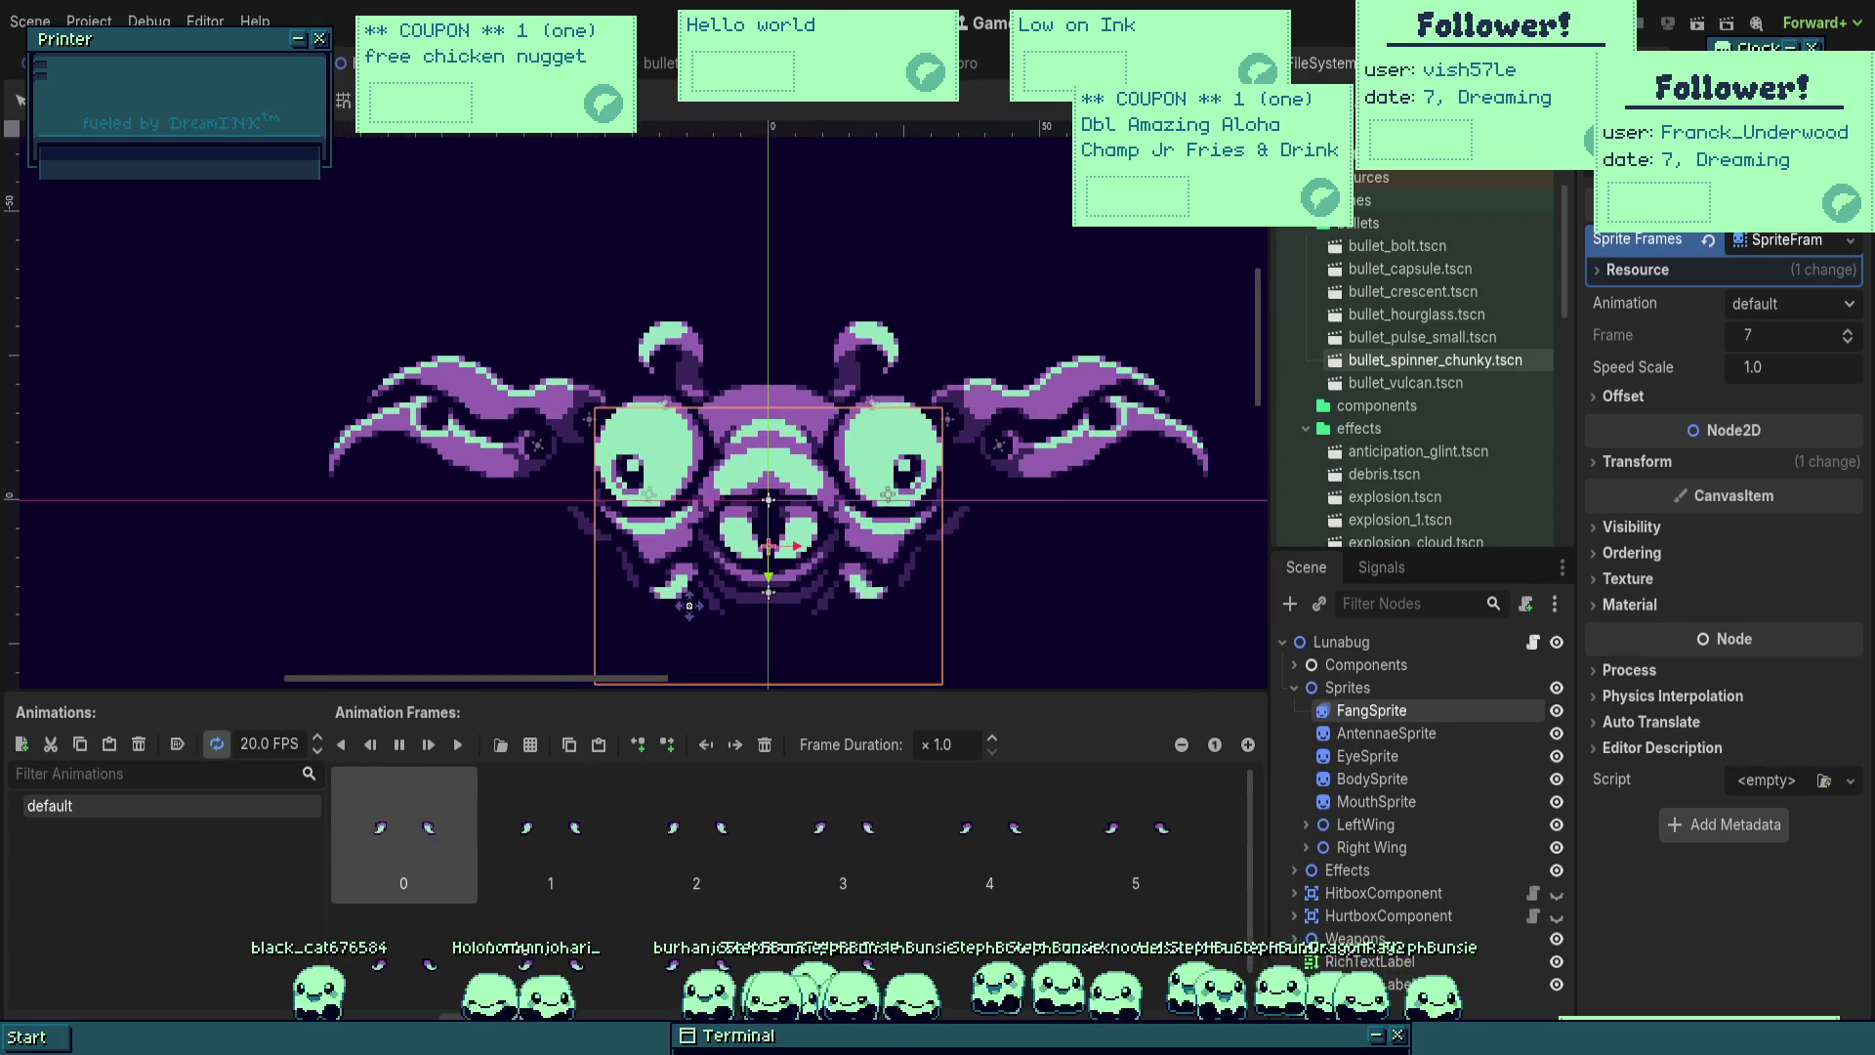
left_click(256, 744)
type("21")
key("BackSpace")
key("BackSpace")
type("16")
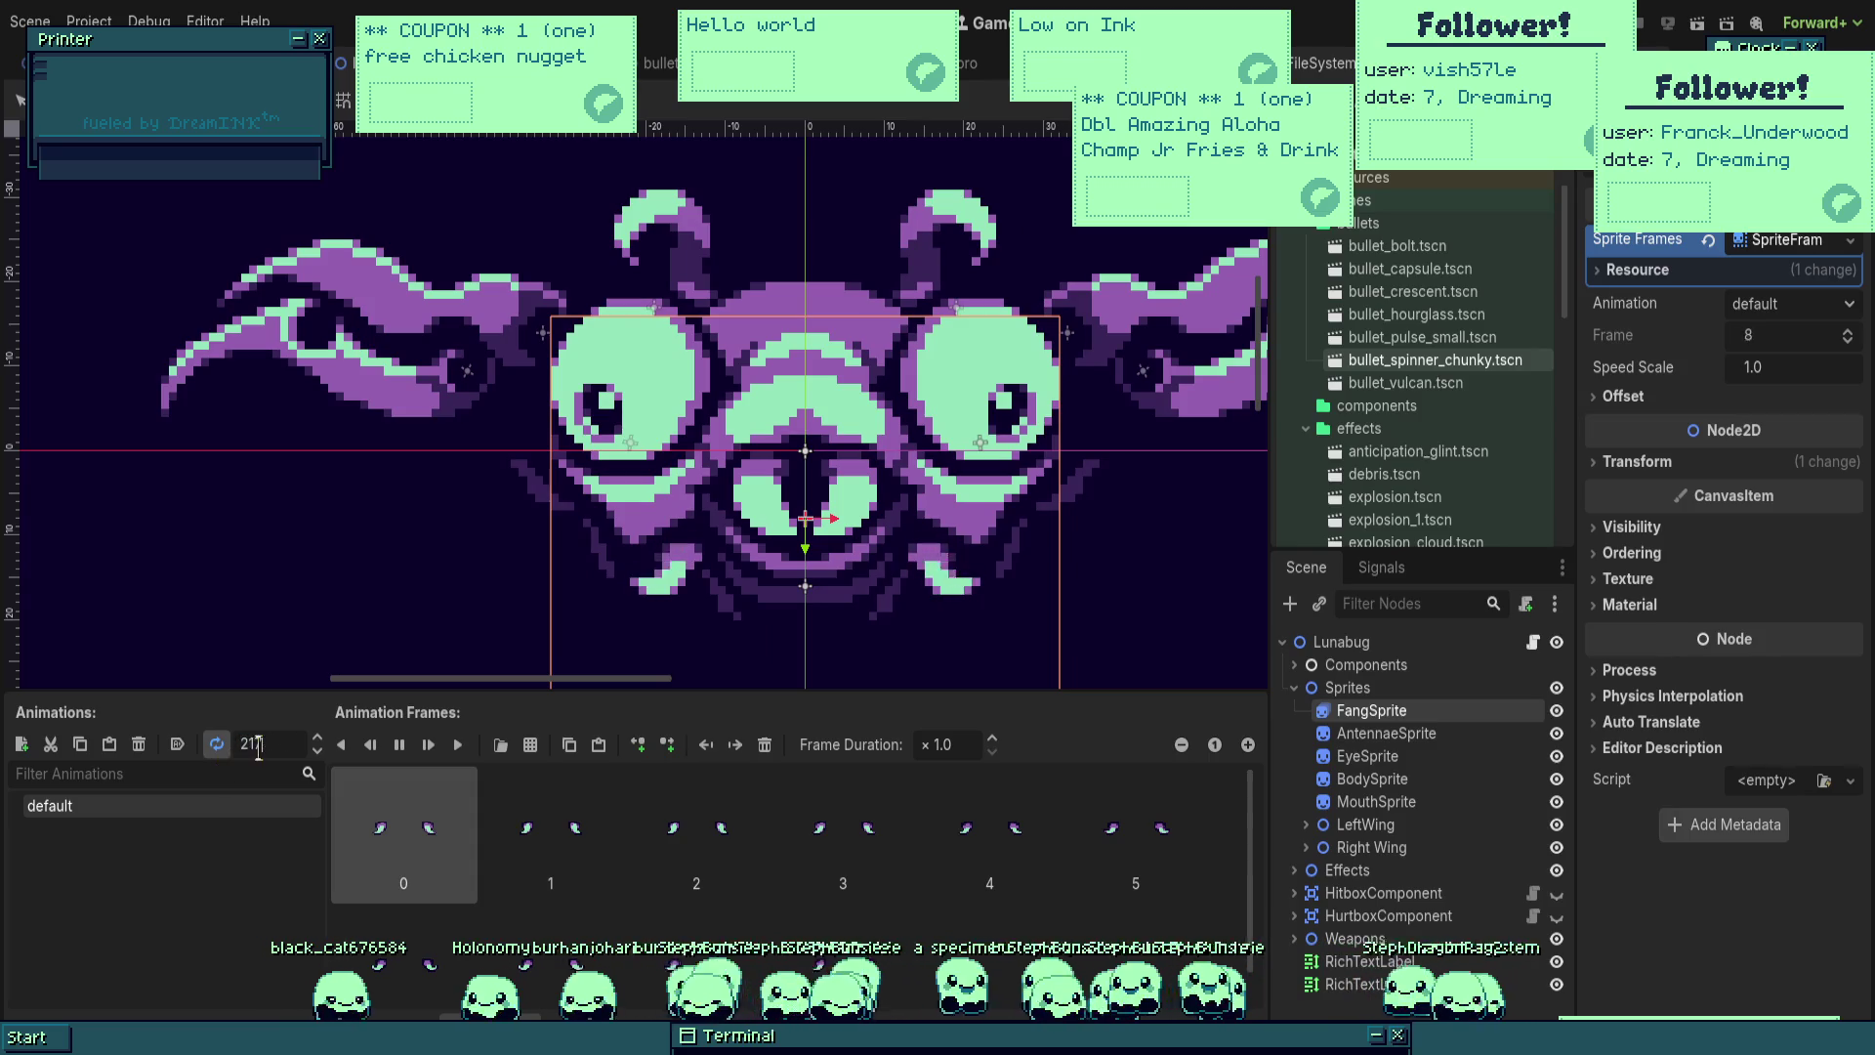
key("Return")
scroll(716, 474, "down", 2)
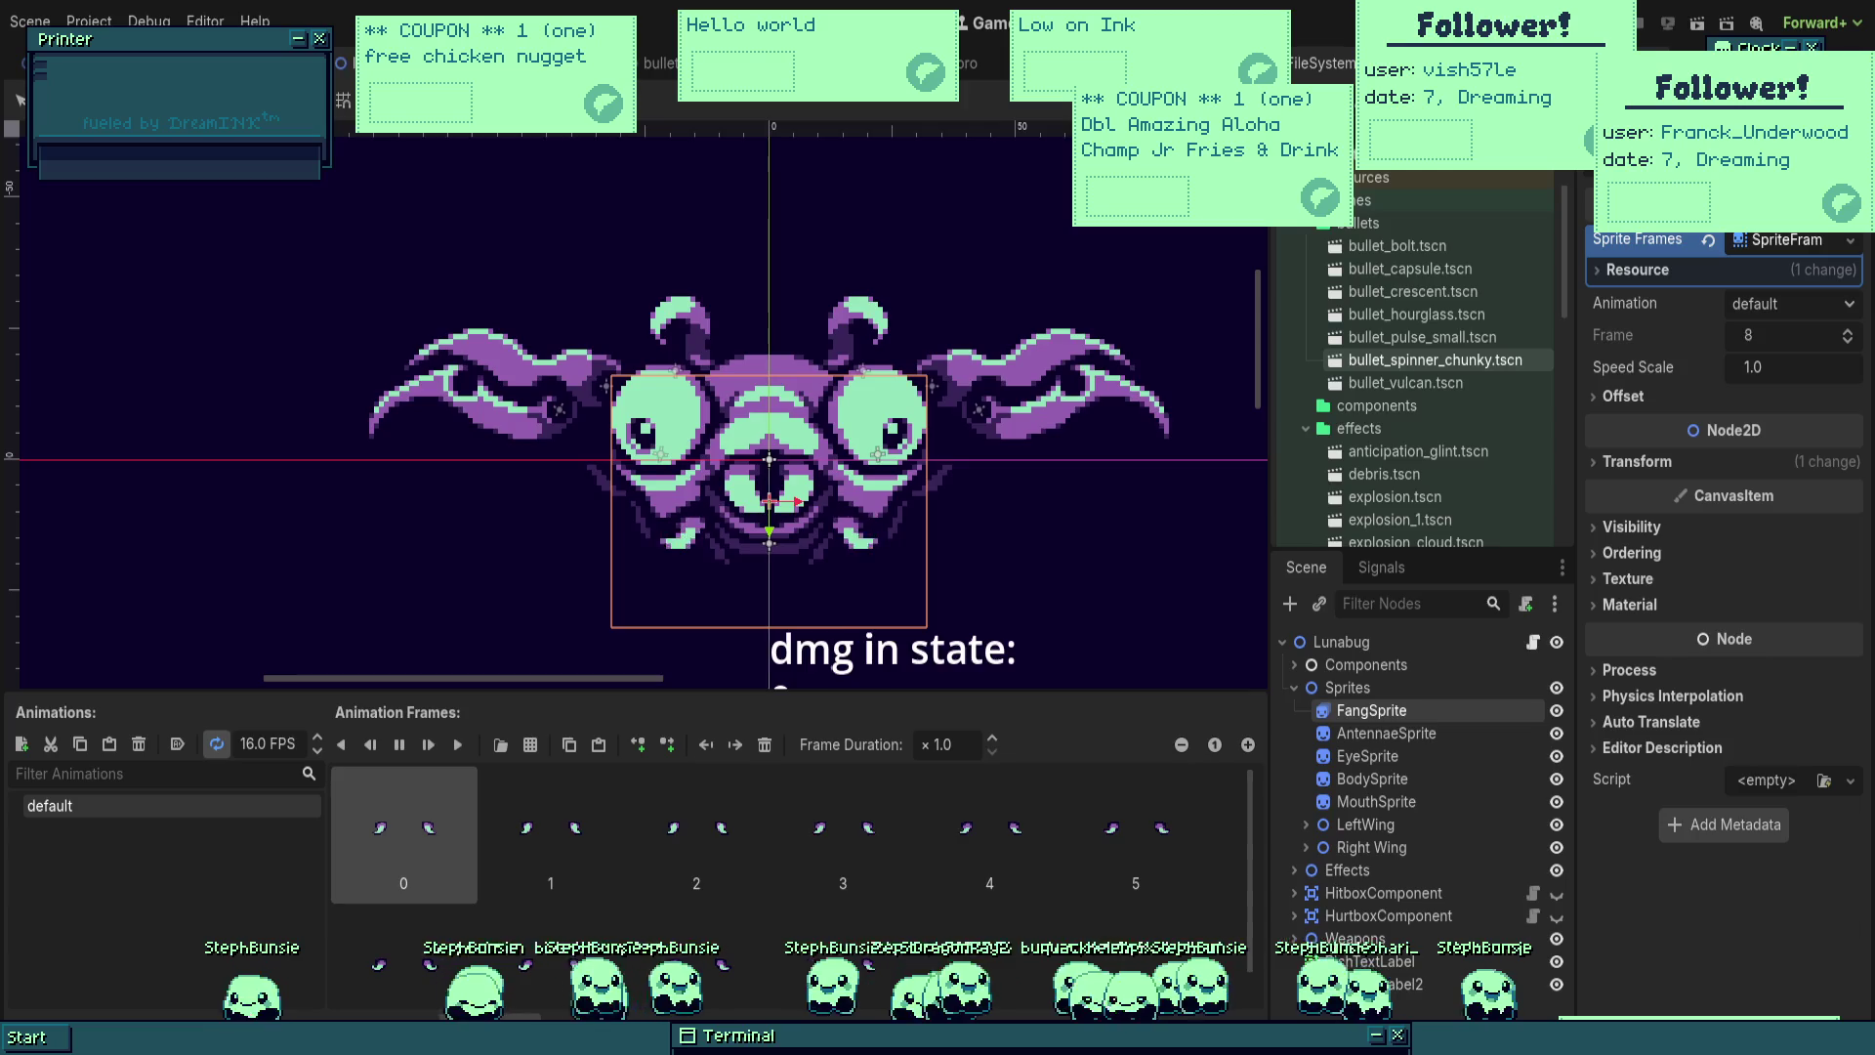
scroll(718, 584, "up", 1)
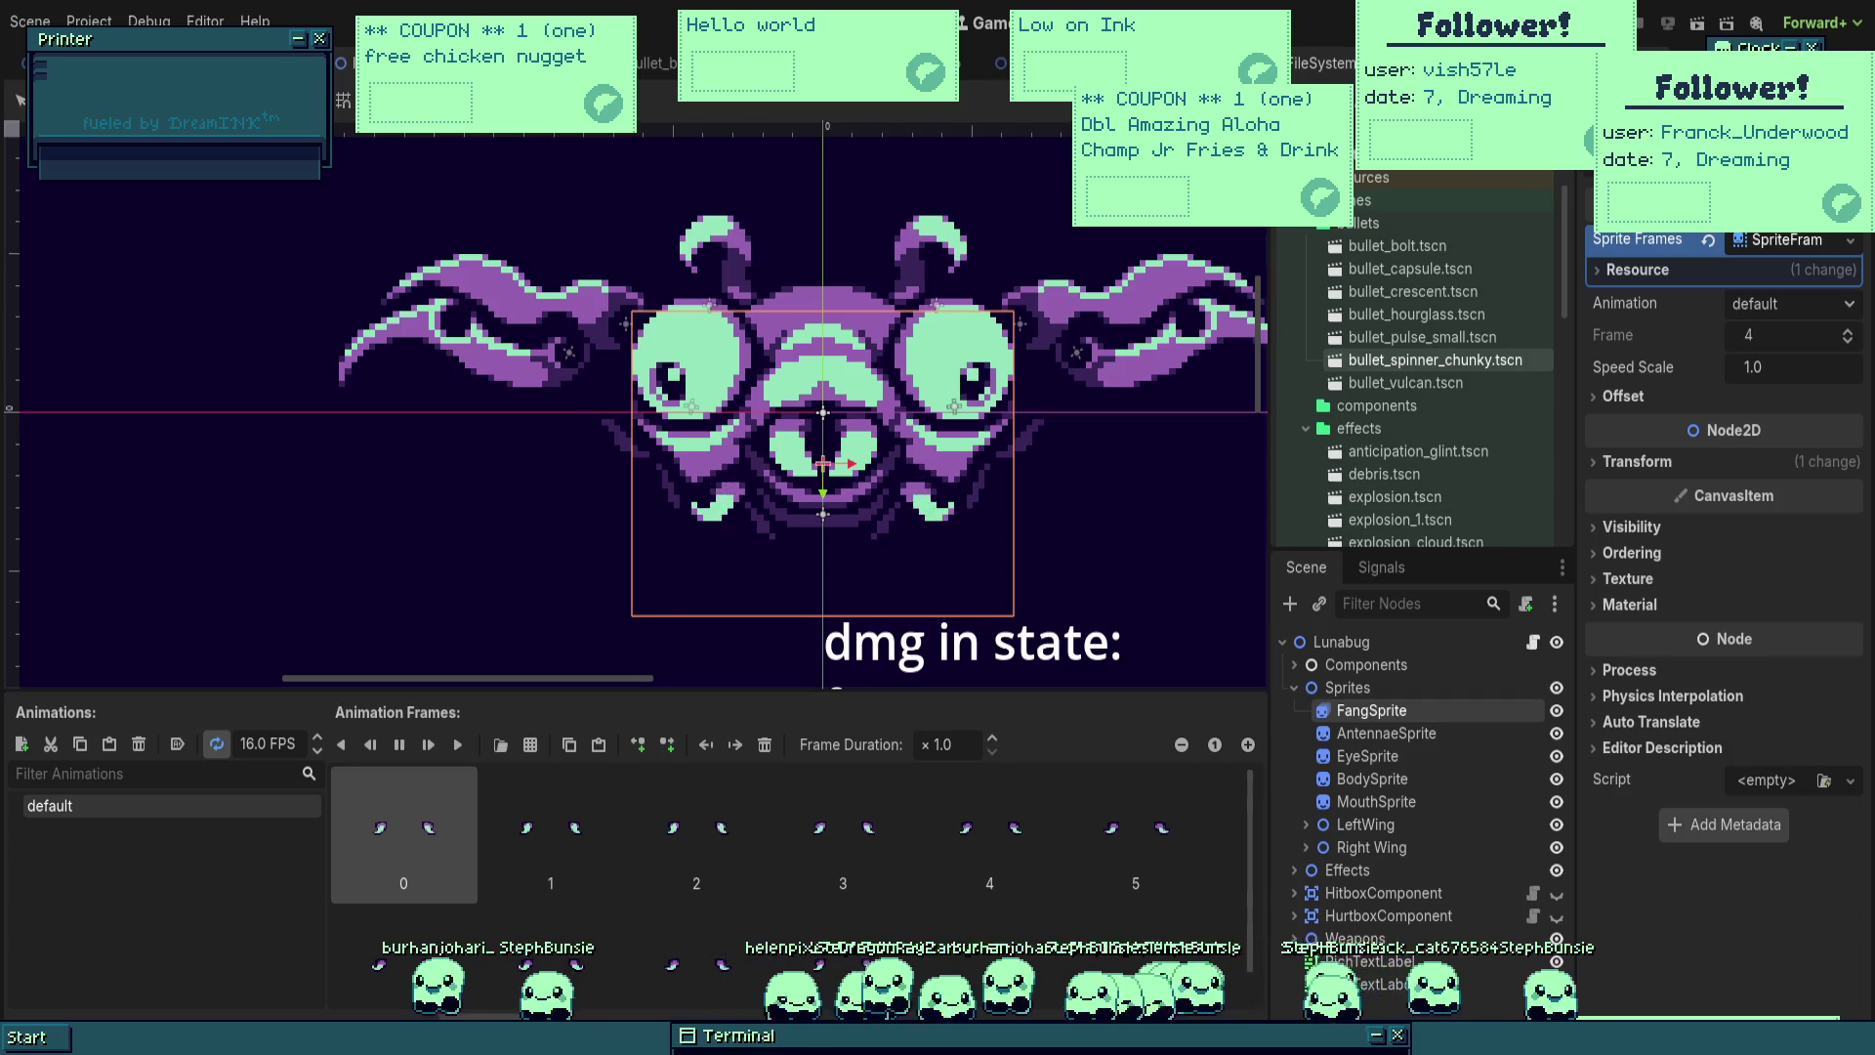
scroll(893, 386, "up", 2)
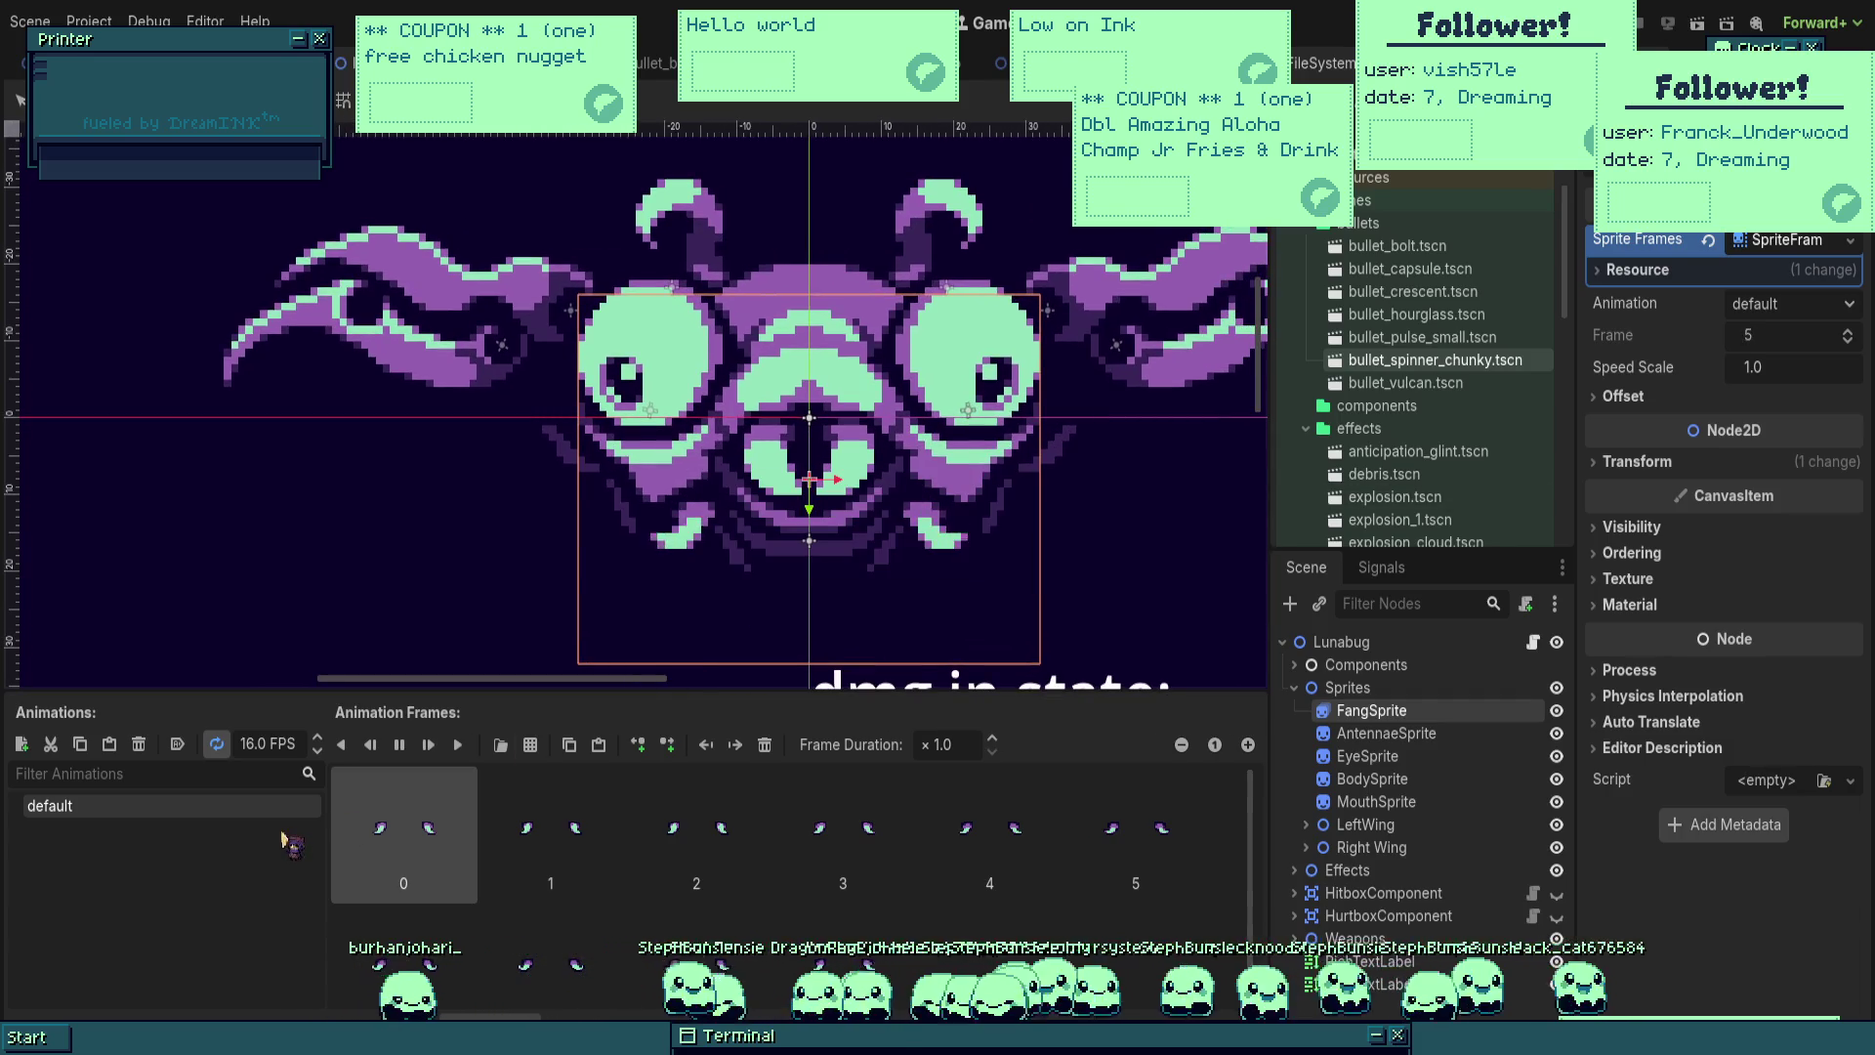
Step: Make AntennaeSprite an AnimatedSprite2D with a new SpriteFrames resource
left_click(1411, 740)
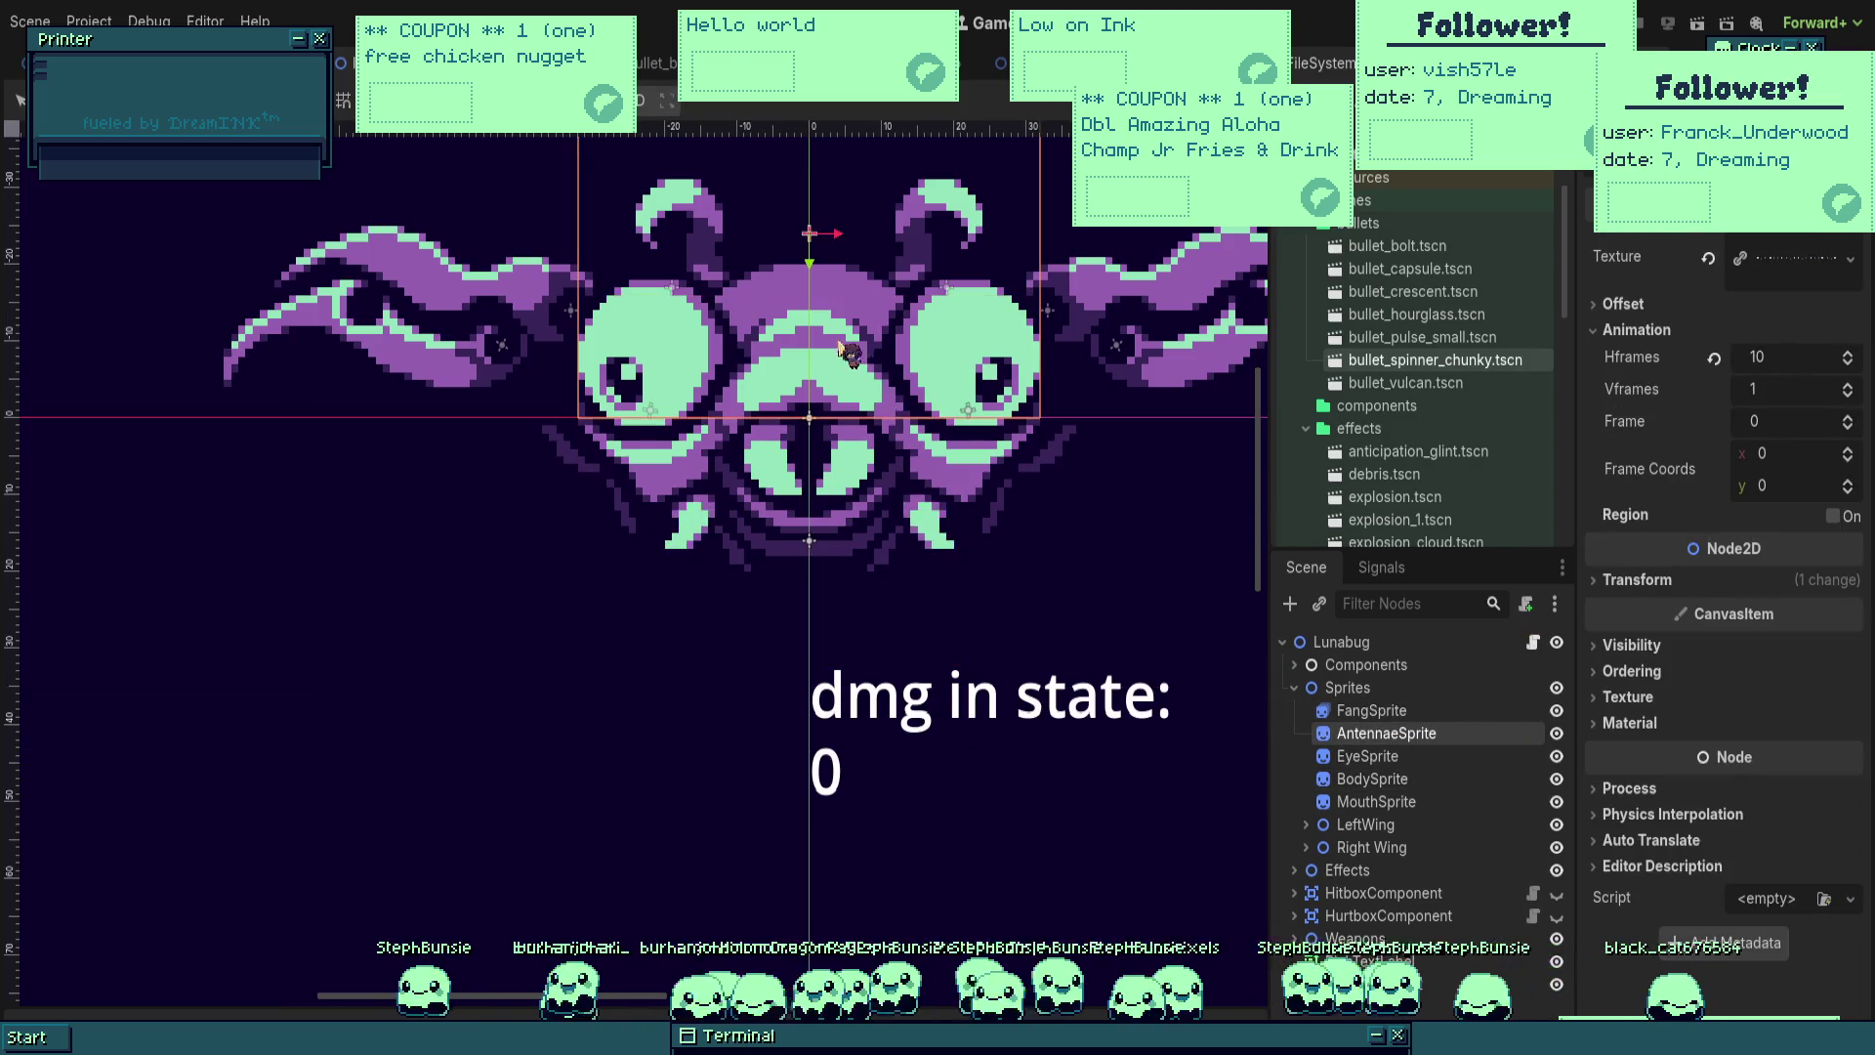
key("ctrl+z")
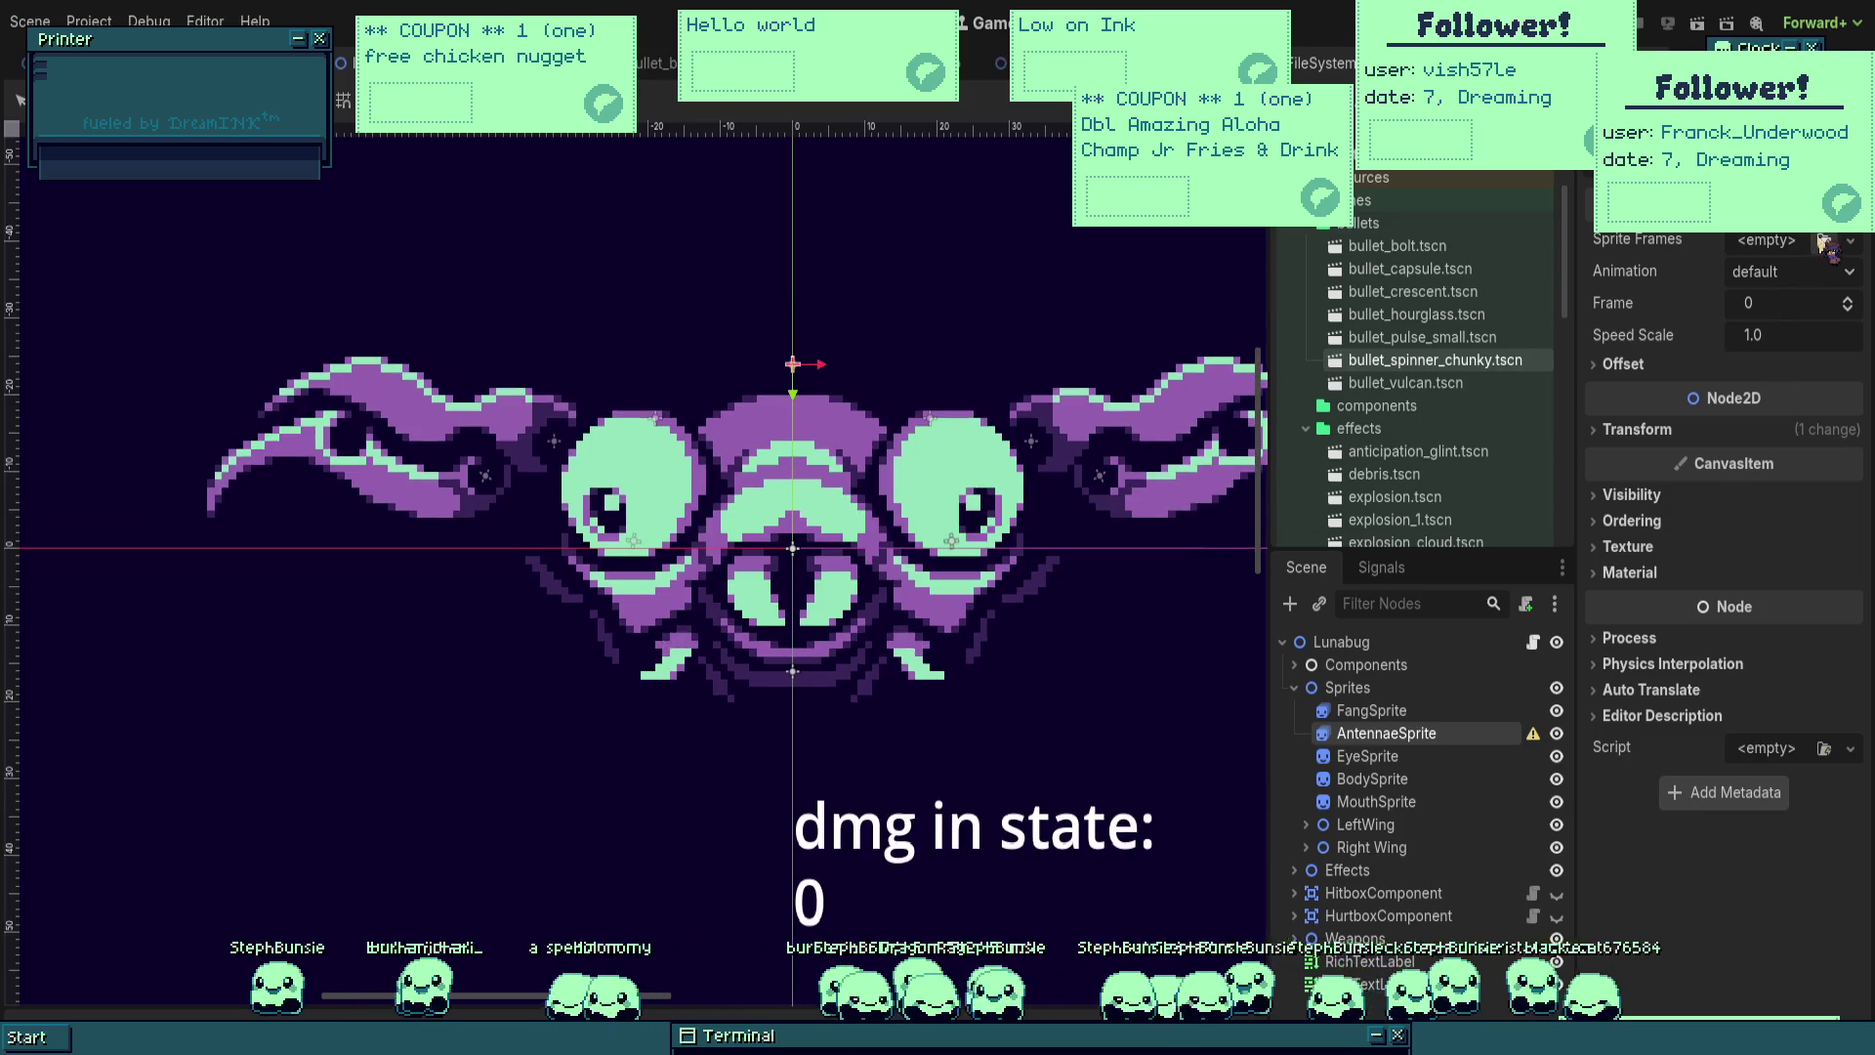
left_click(1850, 241)
left_click(1782, 269)
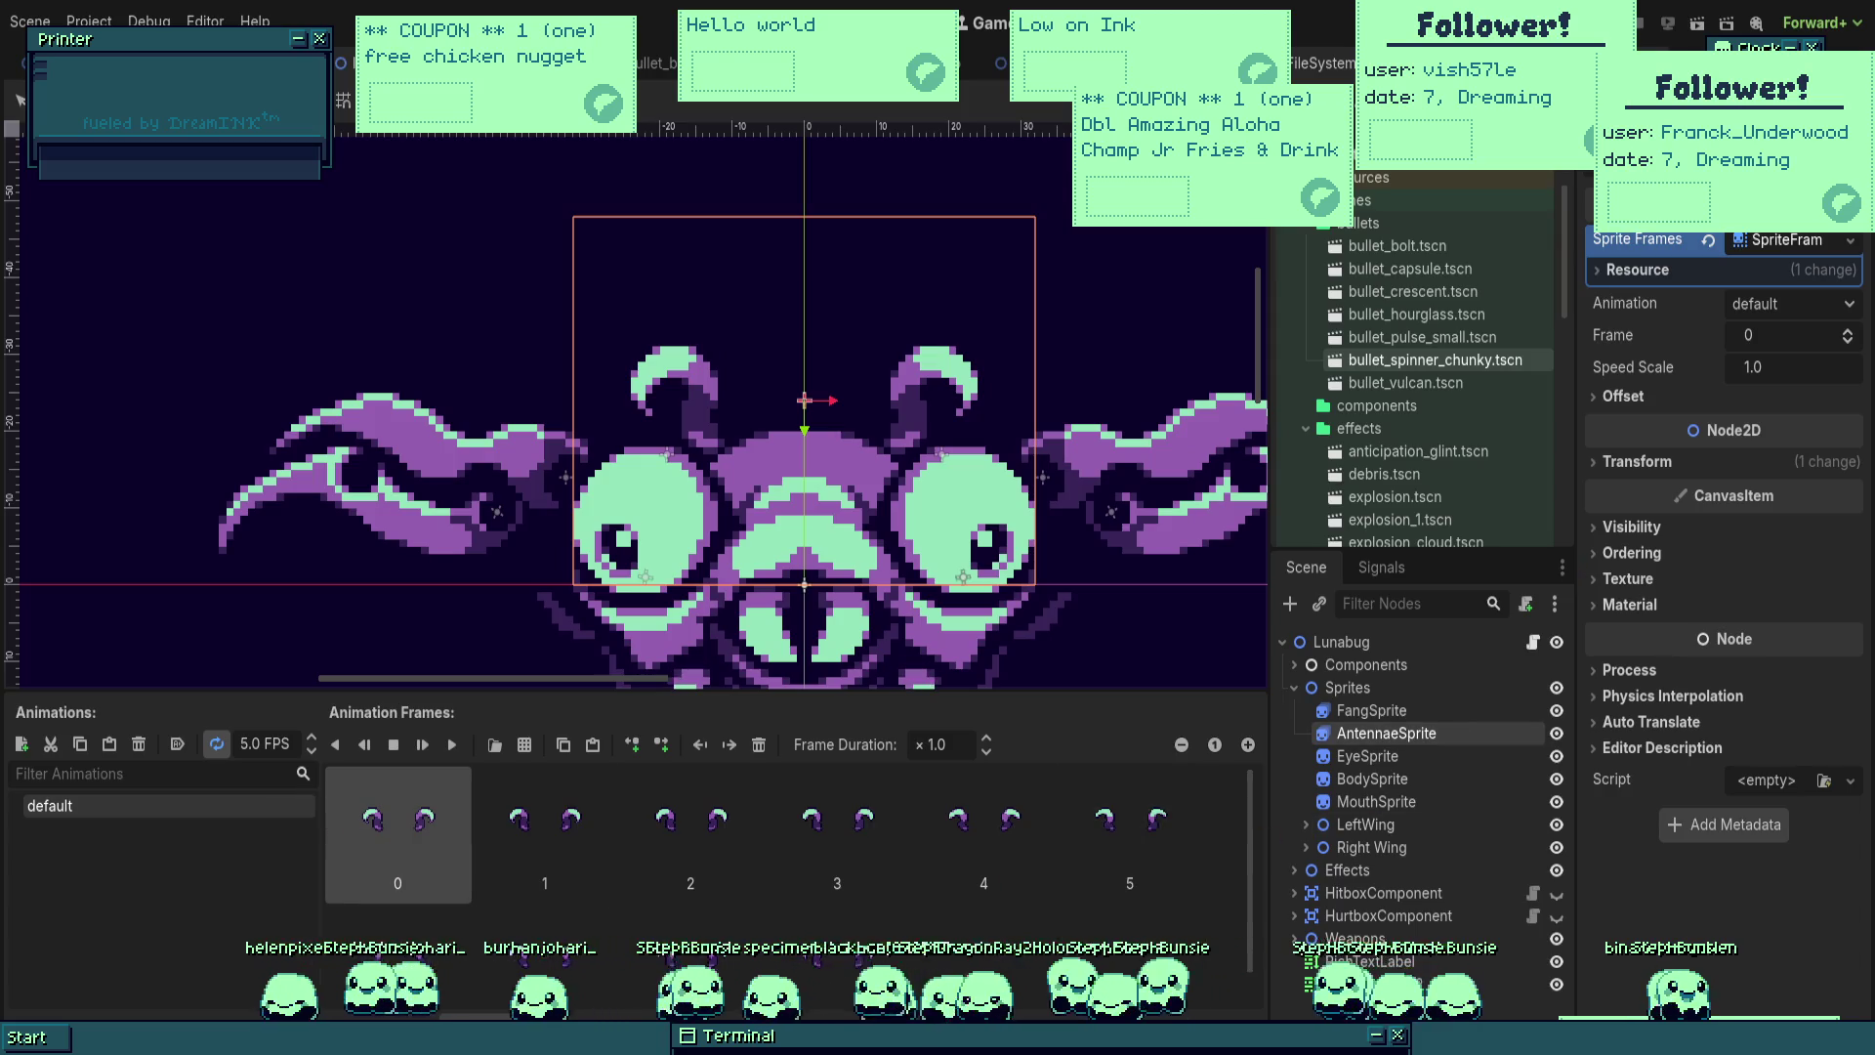
Step: Set the antennae animation to 16 FPS and preview it playing on the recentred Lunabug
key("BackSpace")
type("16")
key("Return")
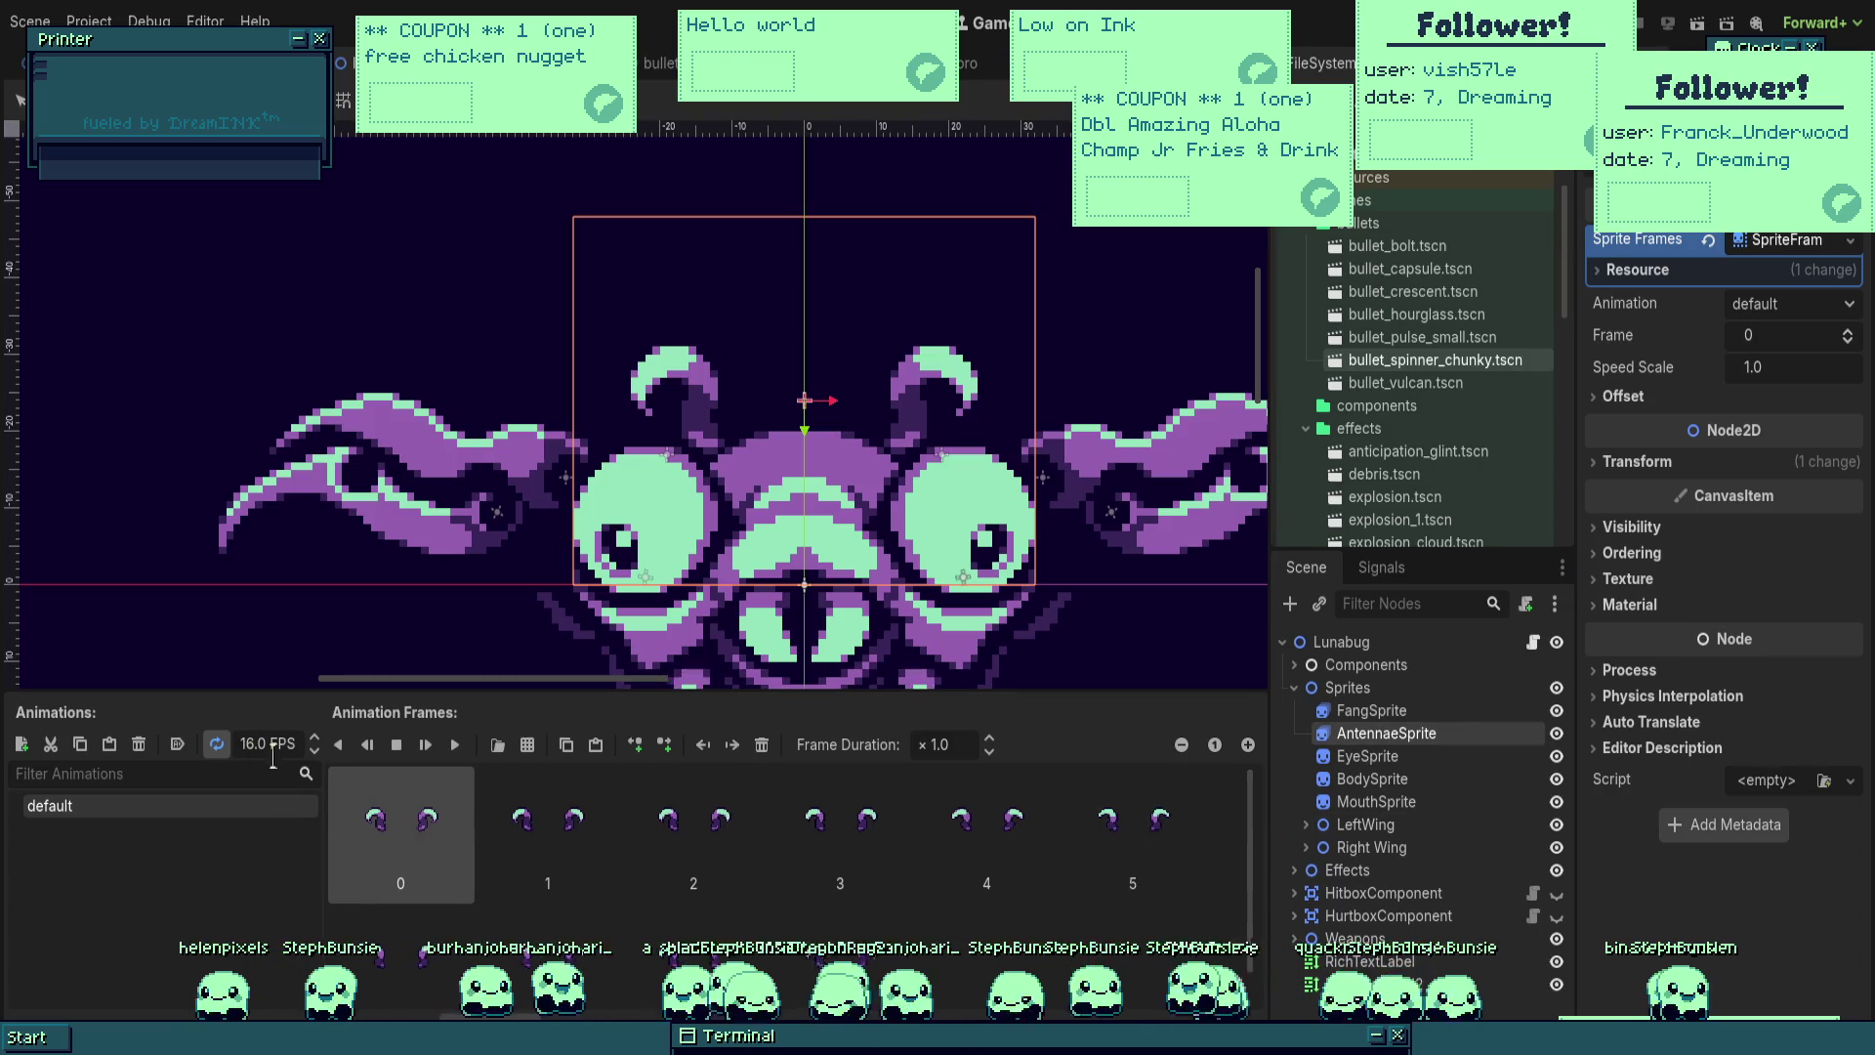
left_click(459, 747)
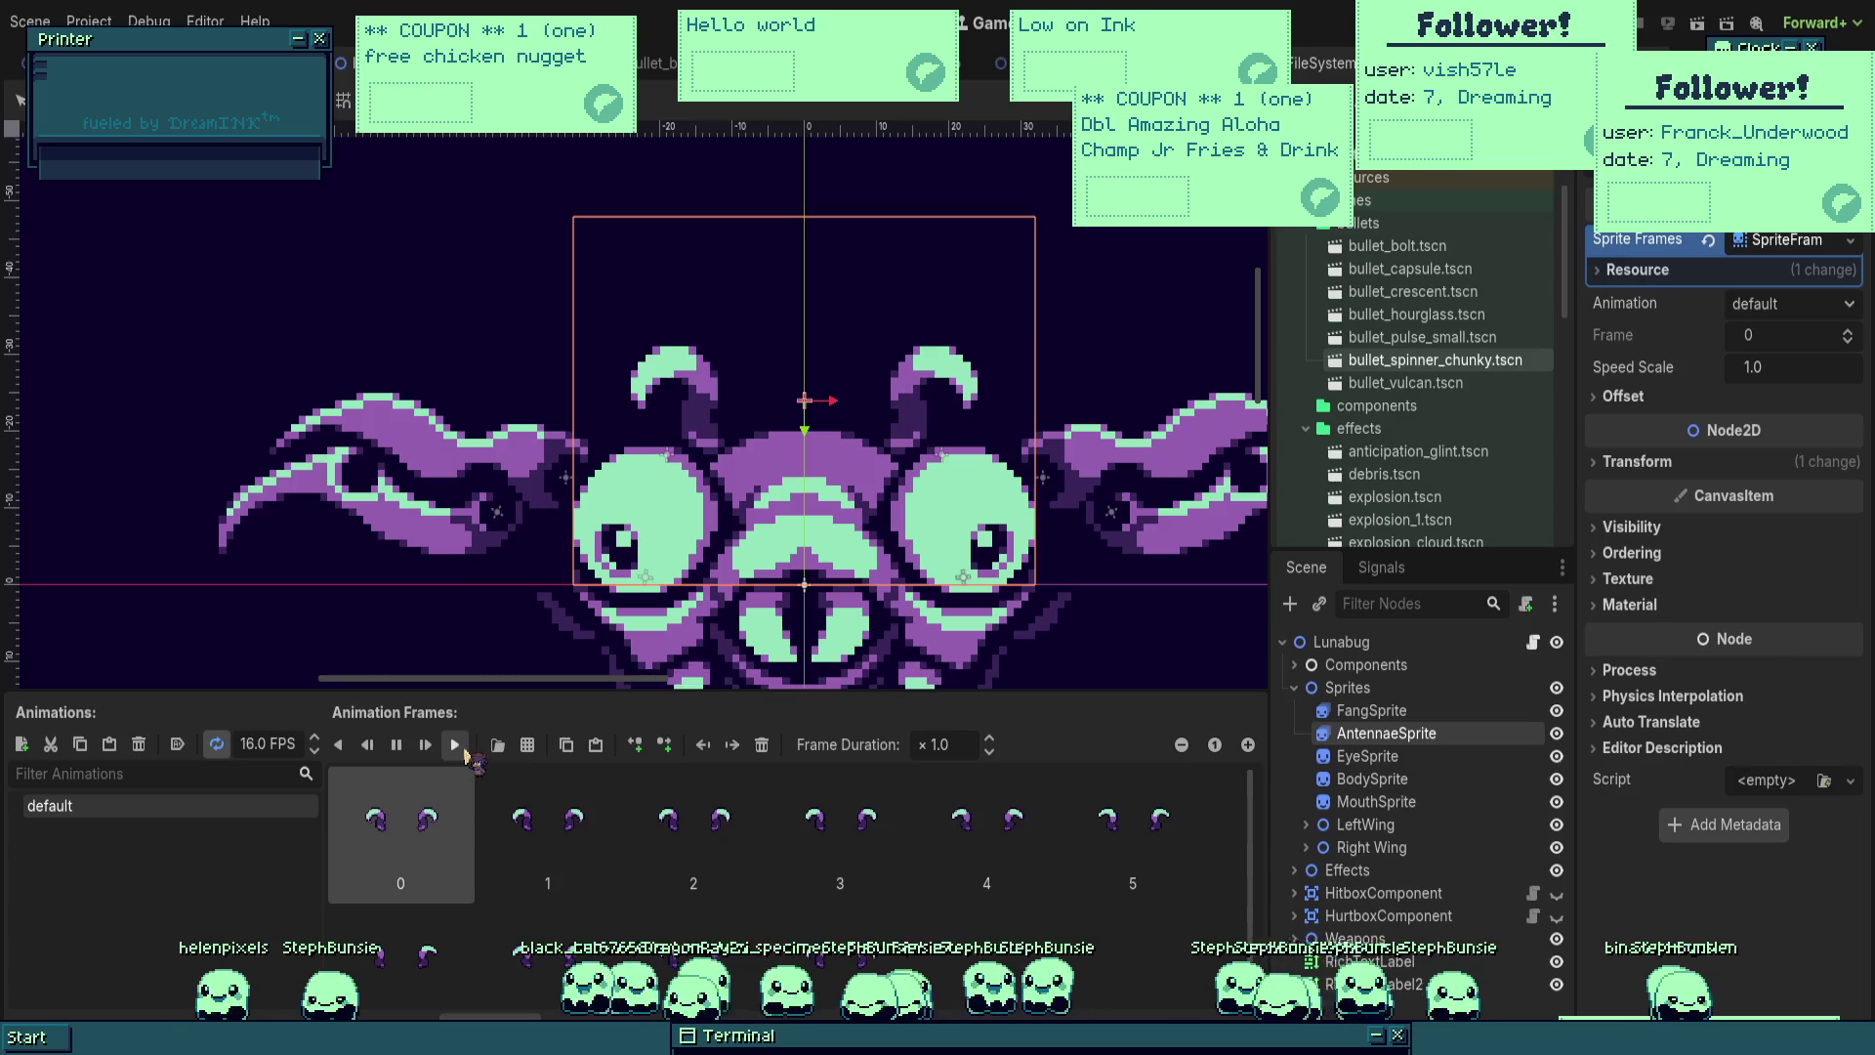
scroll(975, 453, "down", 3)
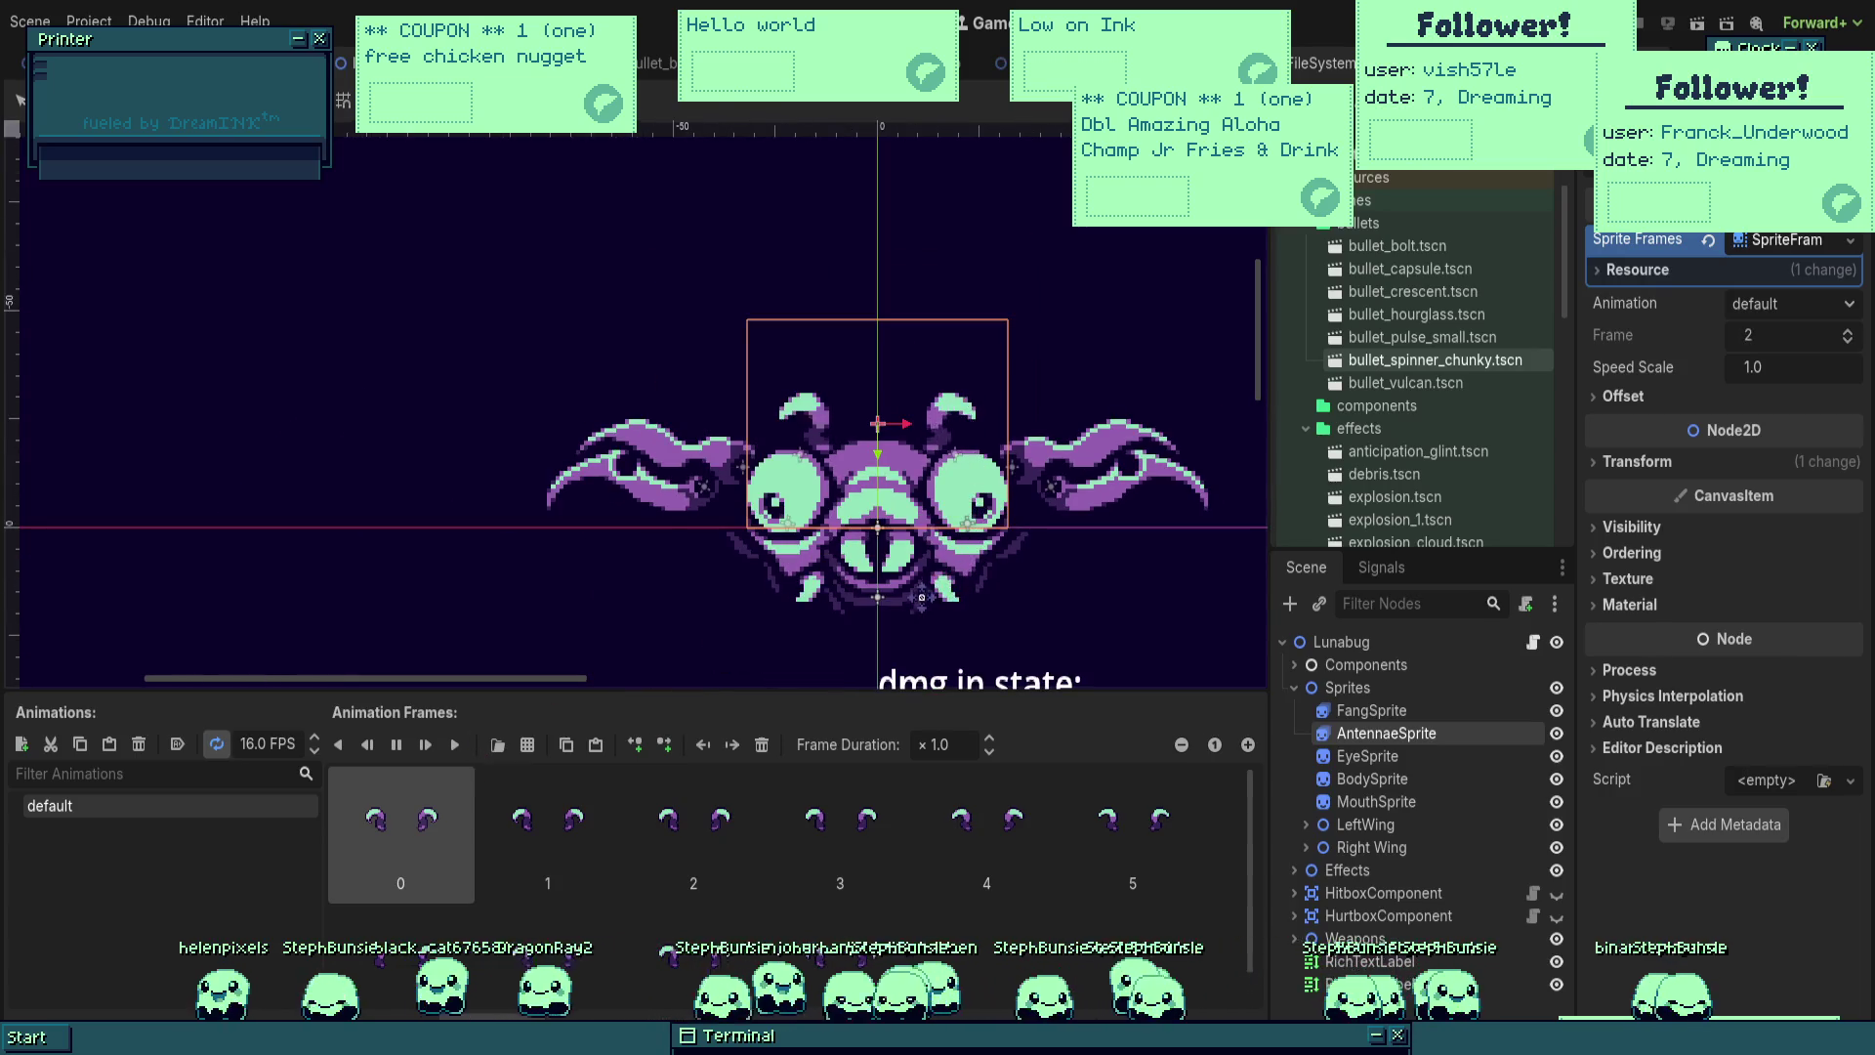
left_click_drag(976, 488, 954, 432)
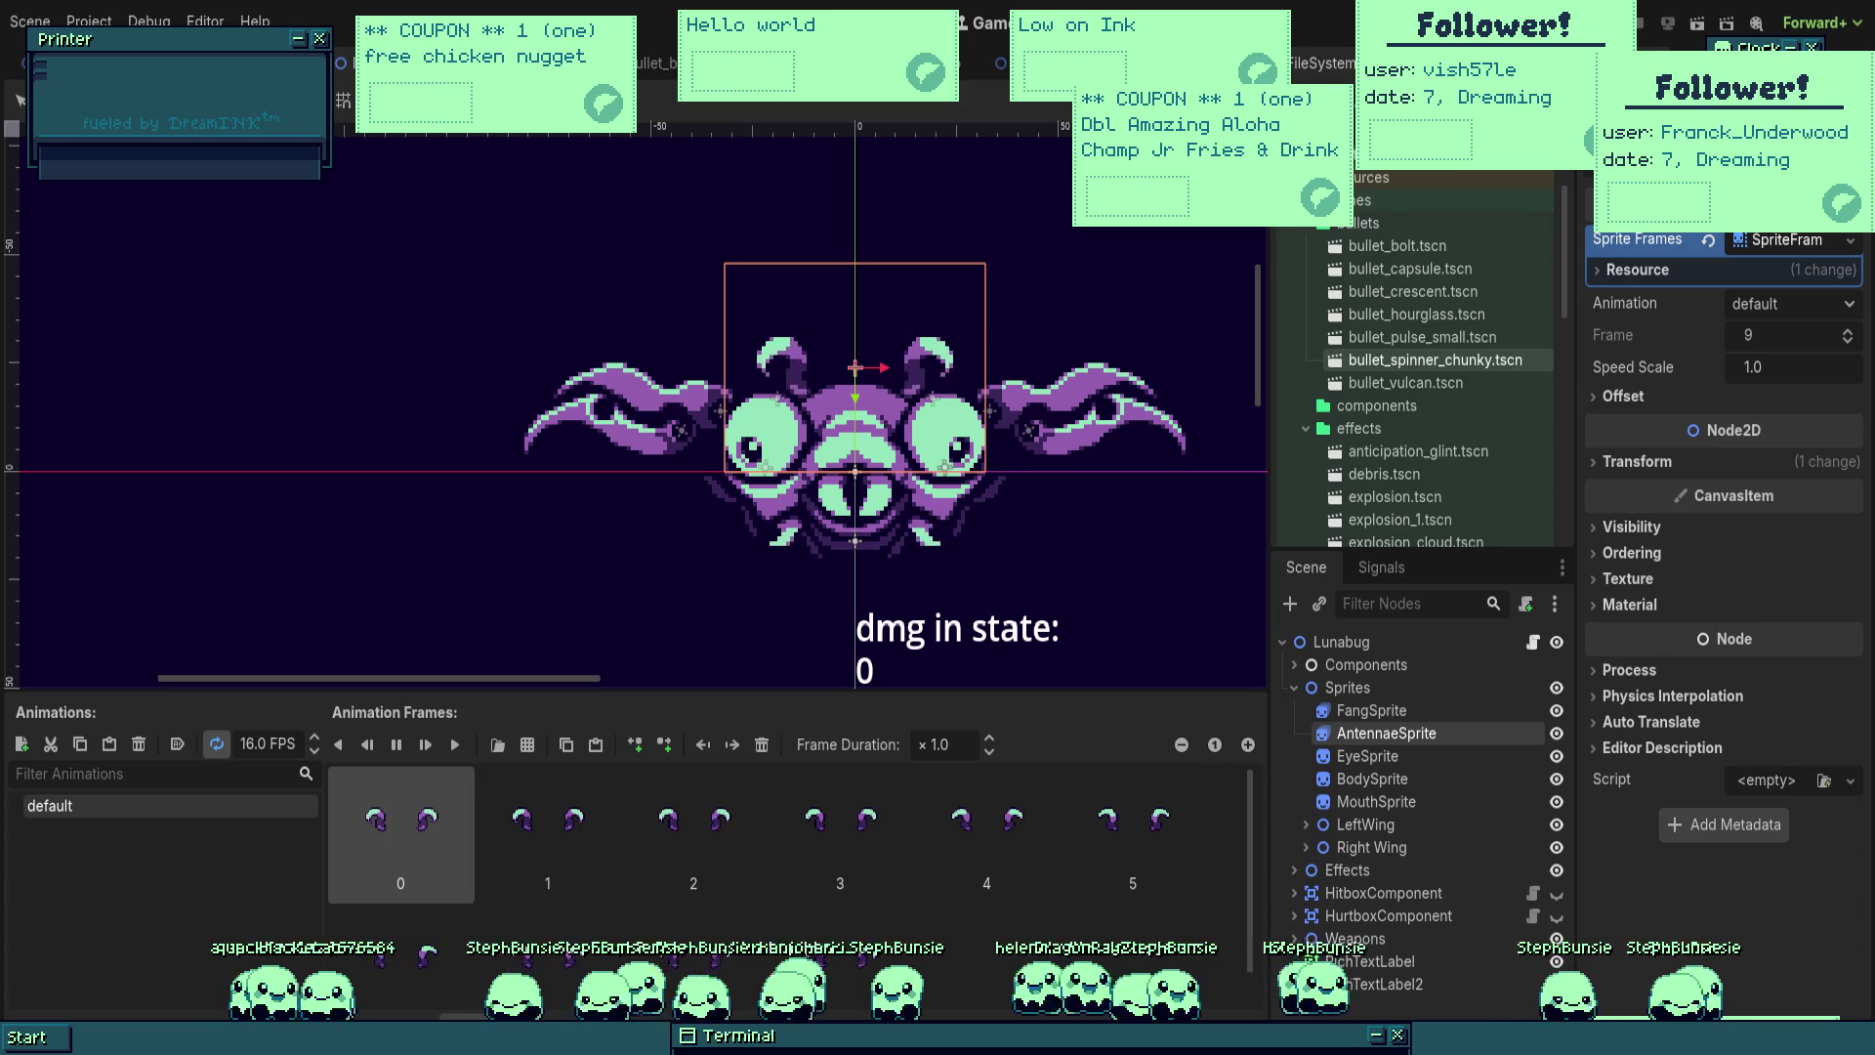
scroll(1134, 573, "up", 2)
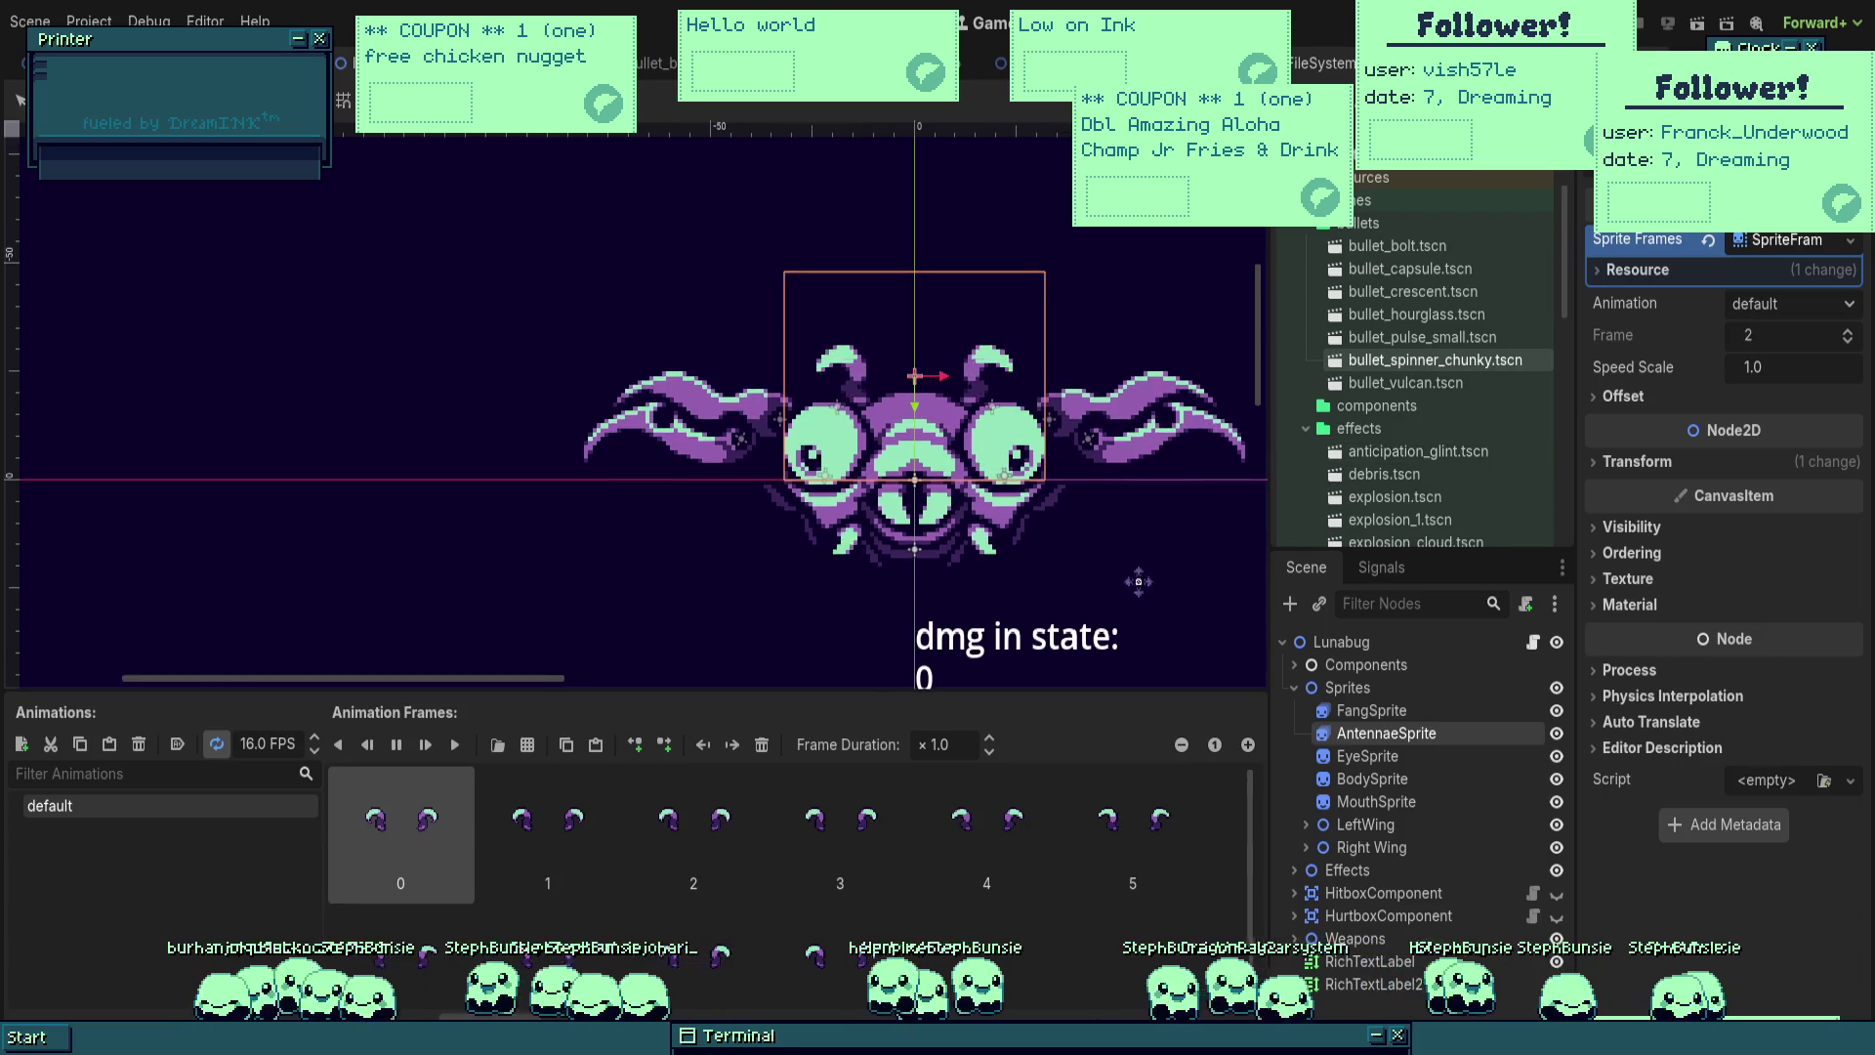
left_click(1367, 756)
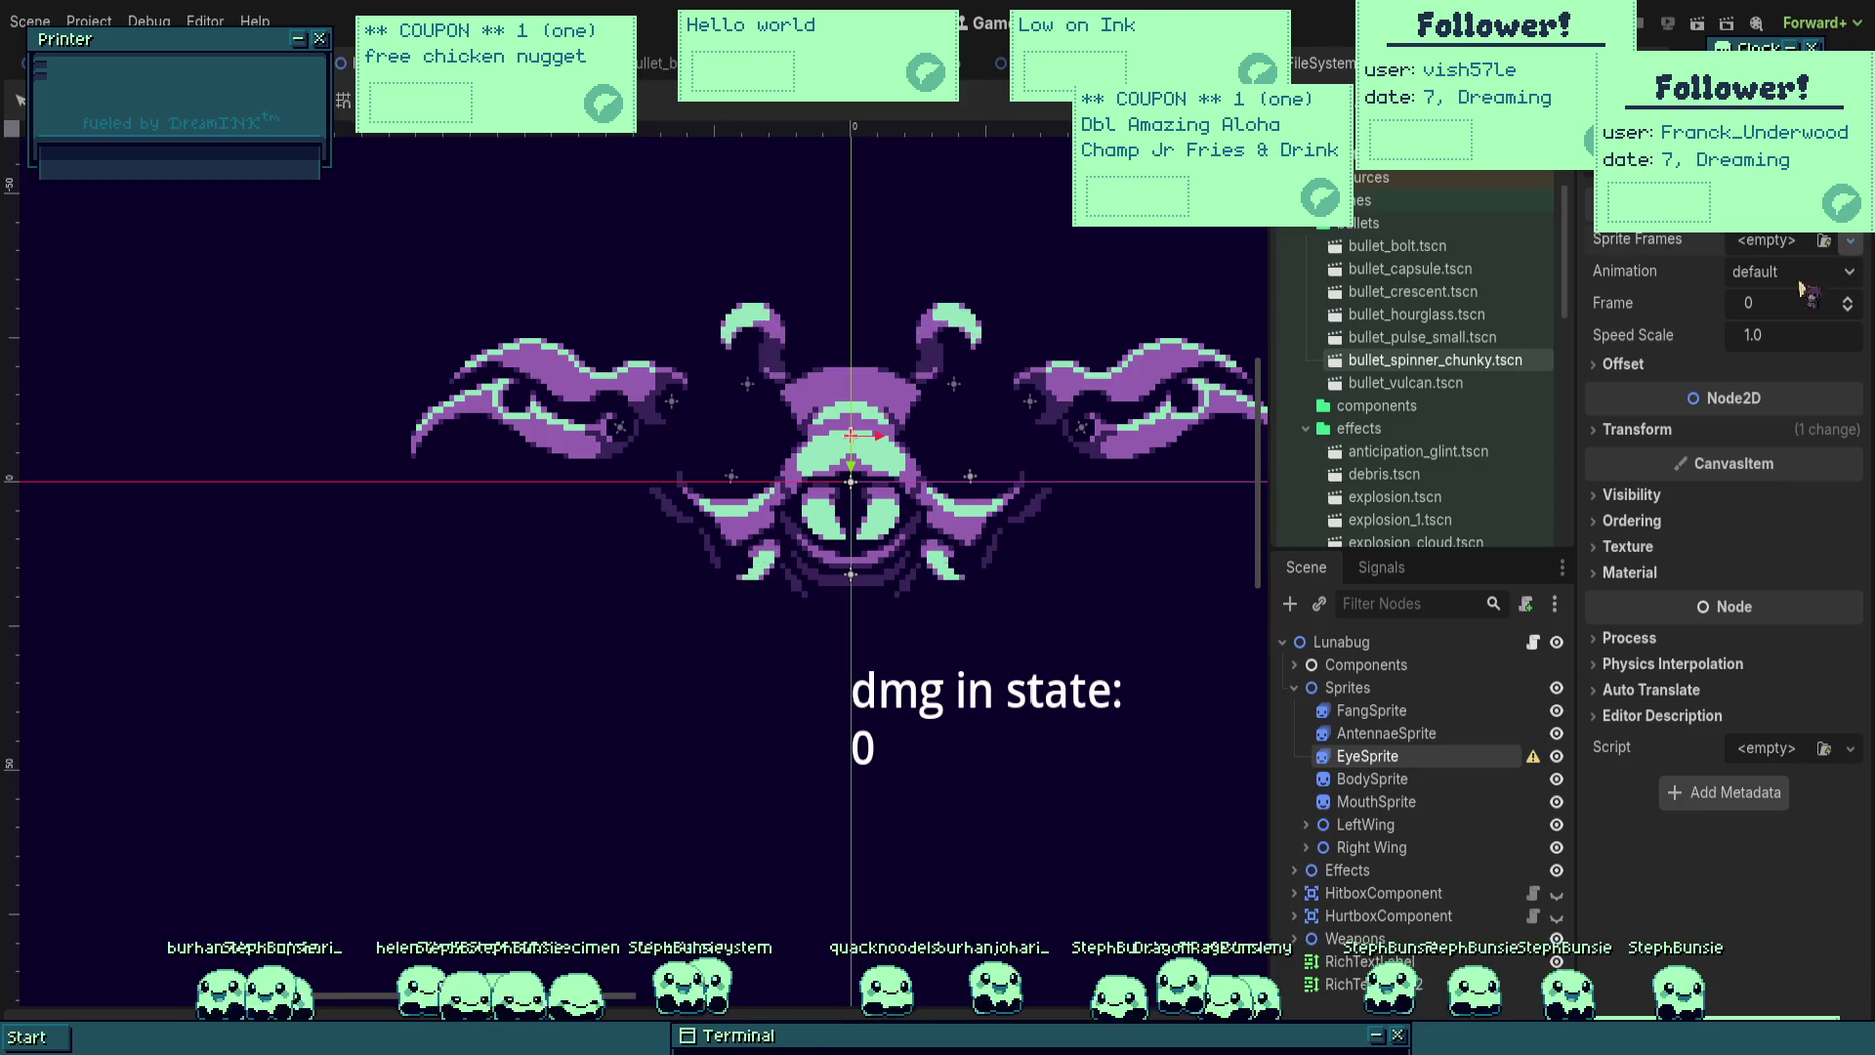
Step: Give EyeSprite a new SpriteFrames holding the six eye frames, playing at 16 FPS
left_click(1773, 317)
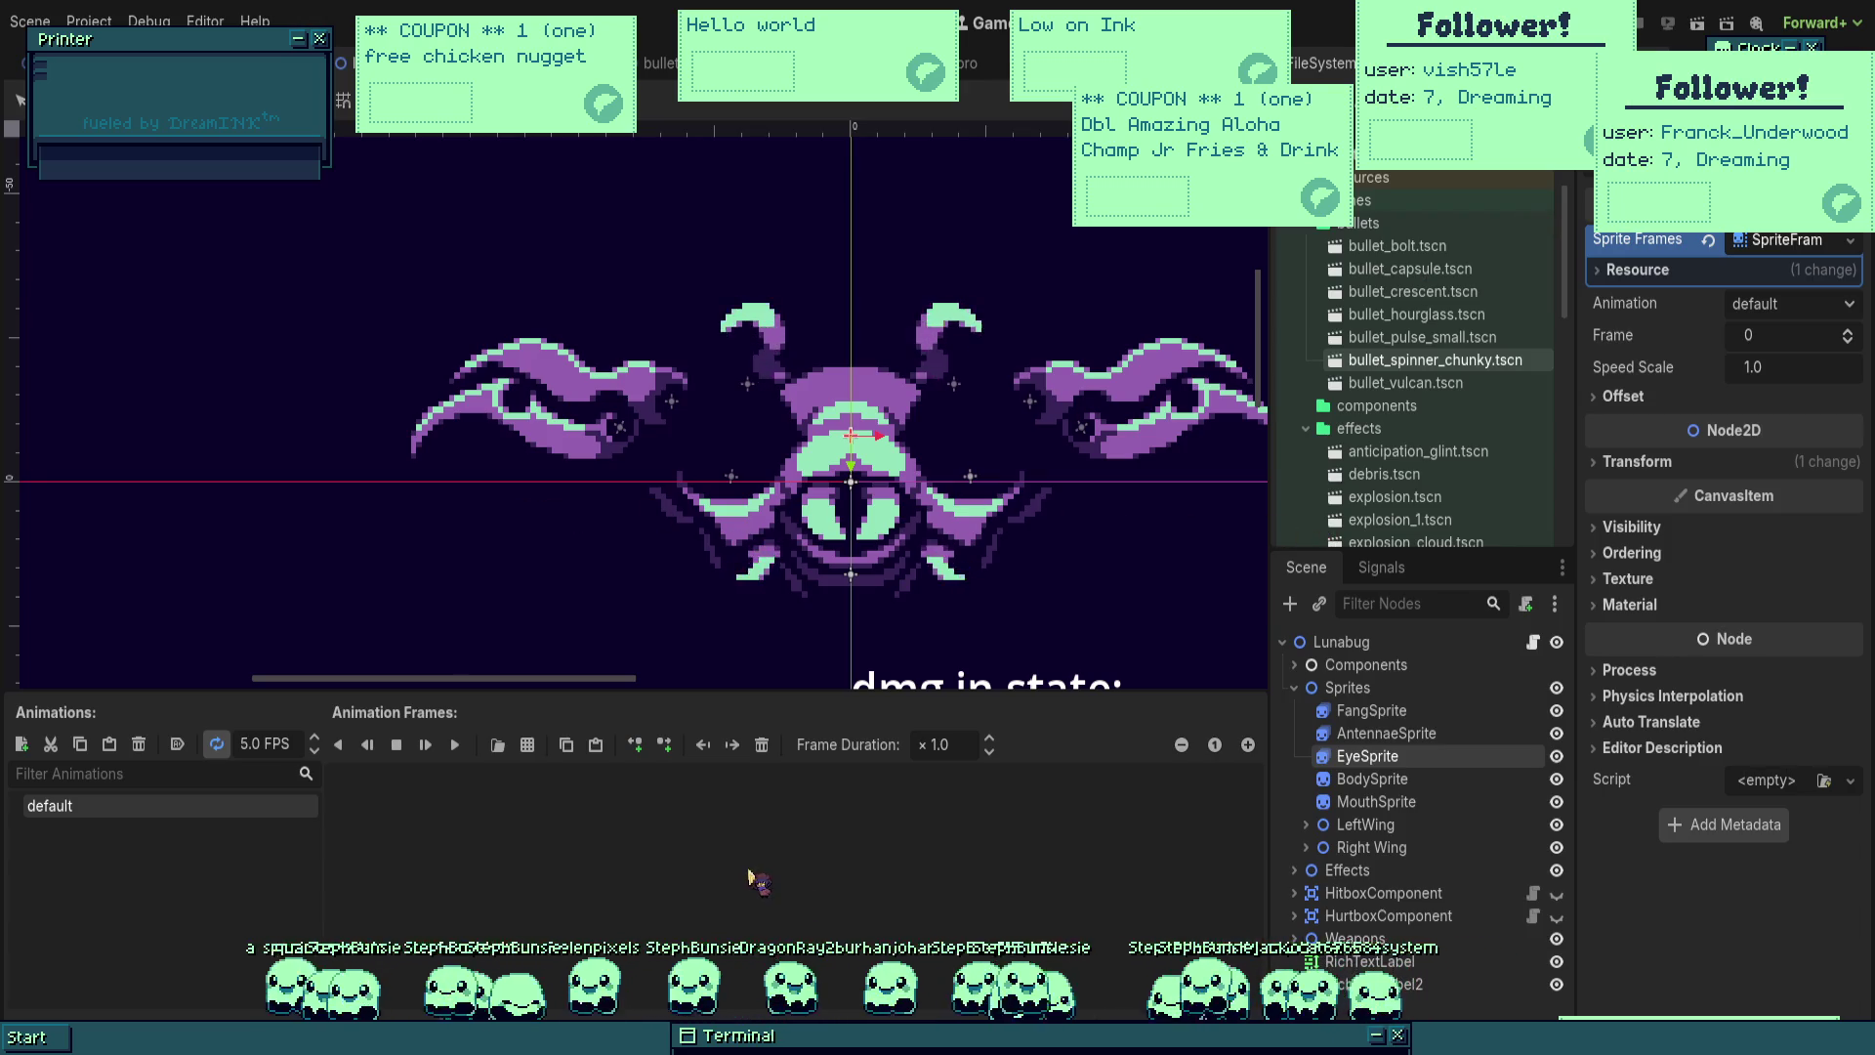
key("f")
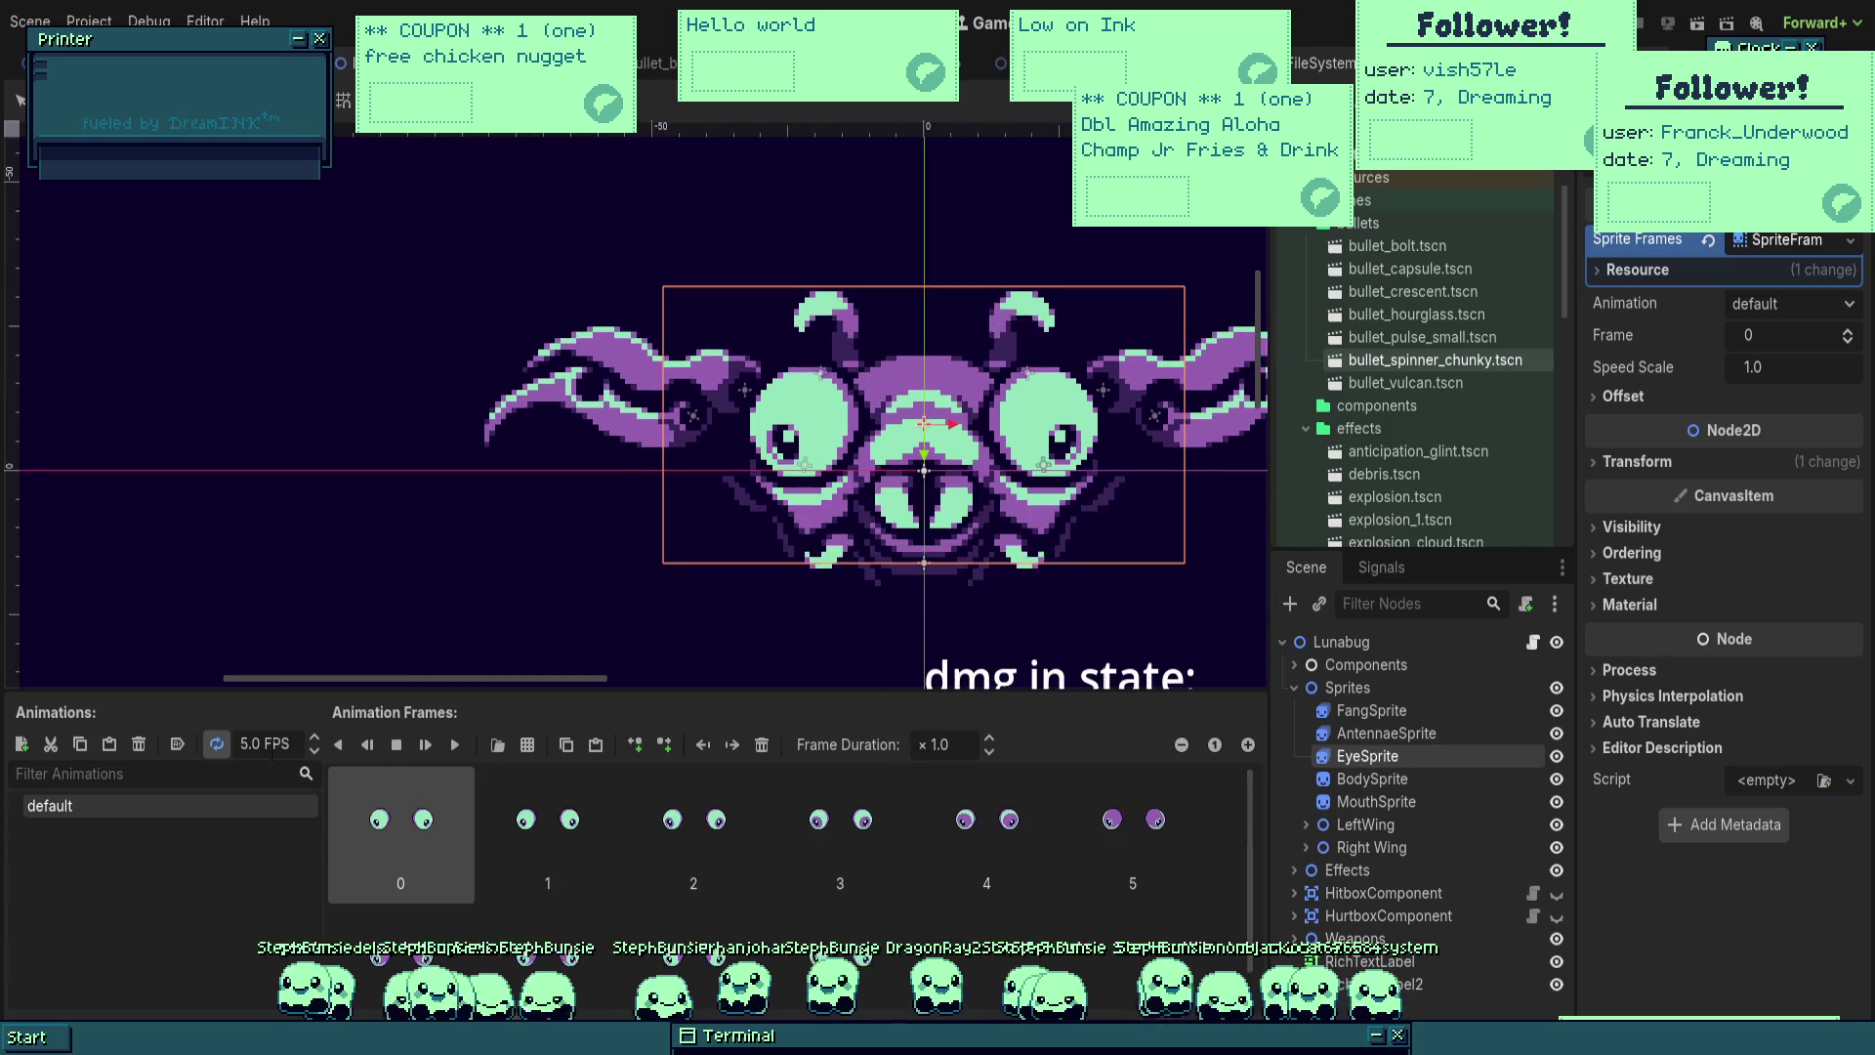
left_click(454, 744)
left_click(264, 744)
key("BackSpace")
key("BackSpace")
key("BackSpace")
type("16")
key("Return")
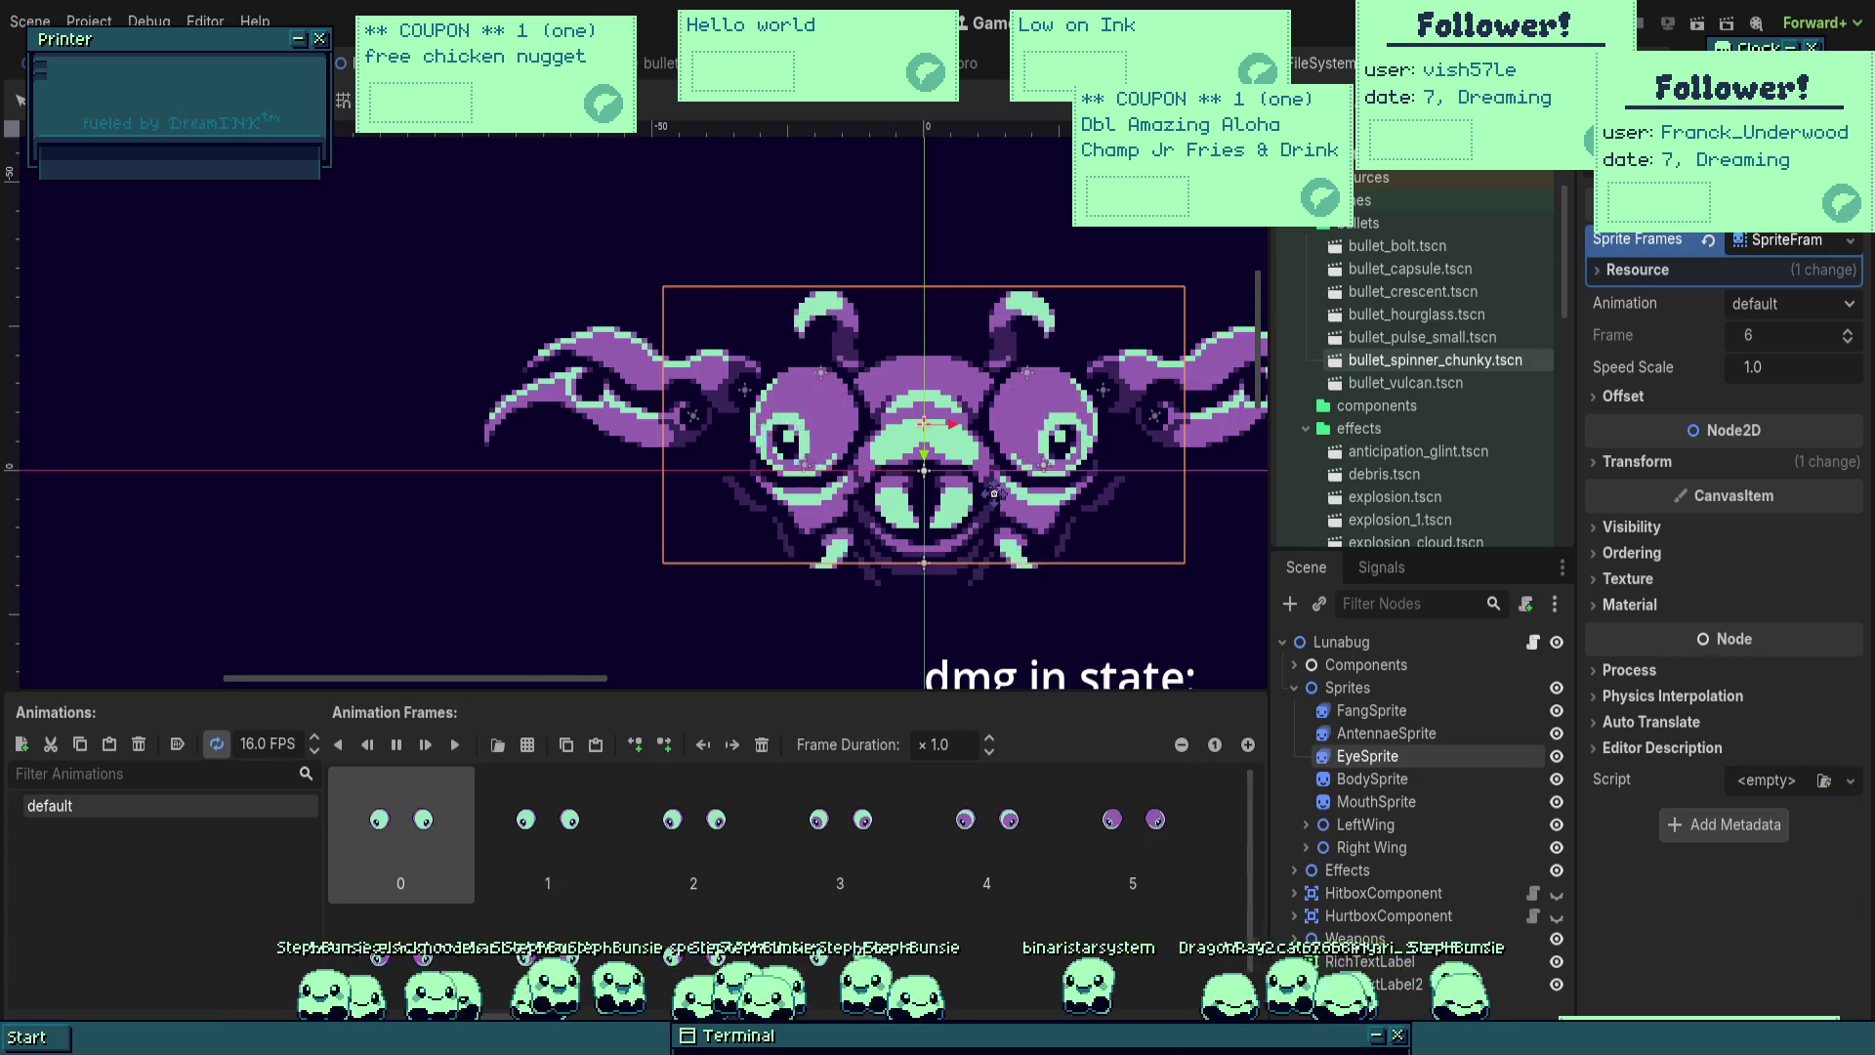
scroll(995, 494, "down", 2)
scroll(948, 540, "up", 1)
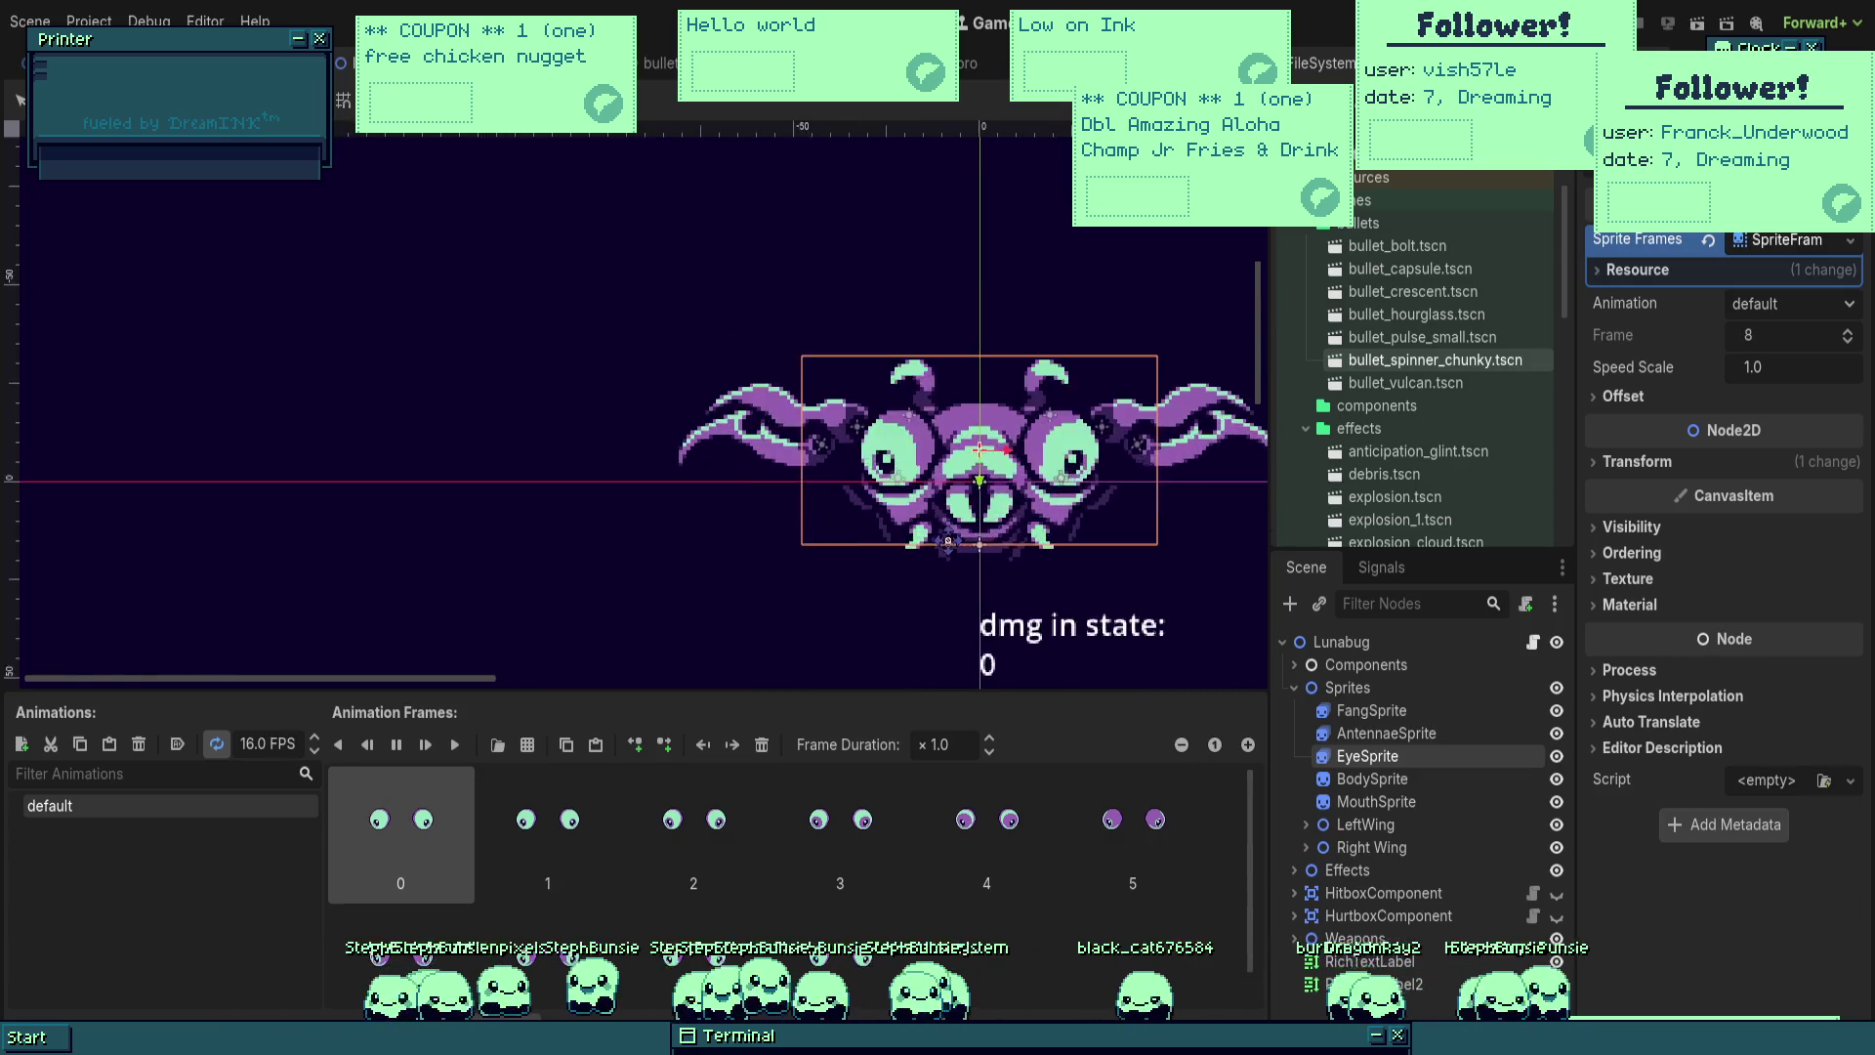
scroll(1150, 516, "up", 2)
scroll(1150, 516, "up", 1)
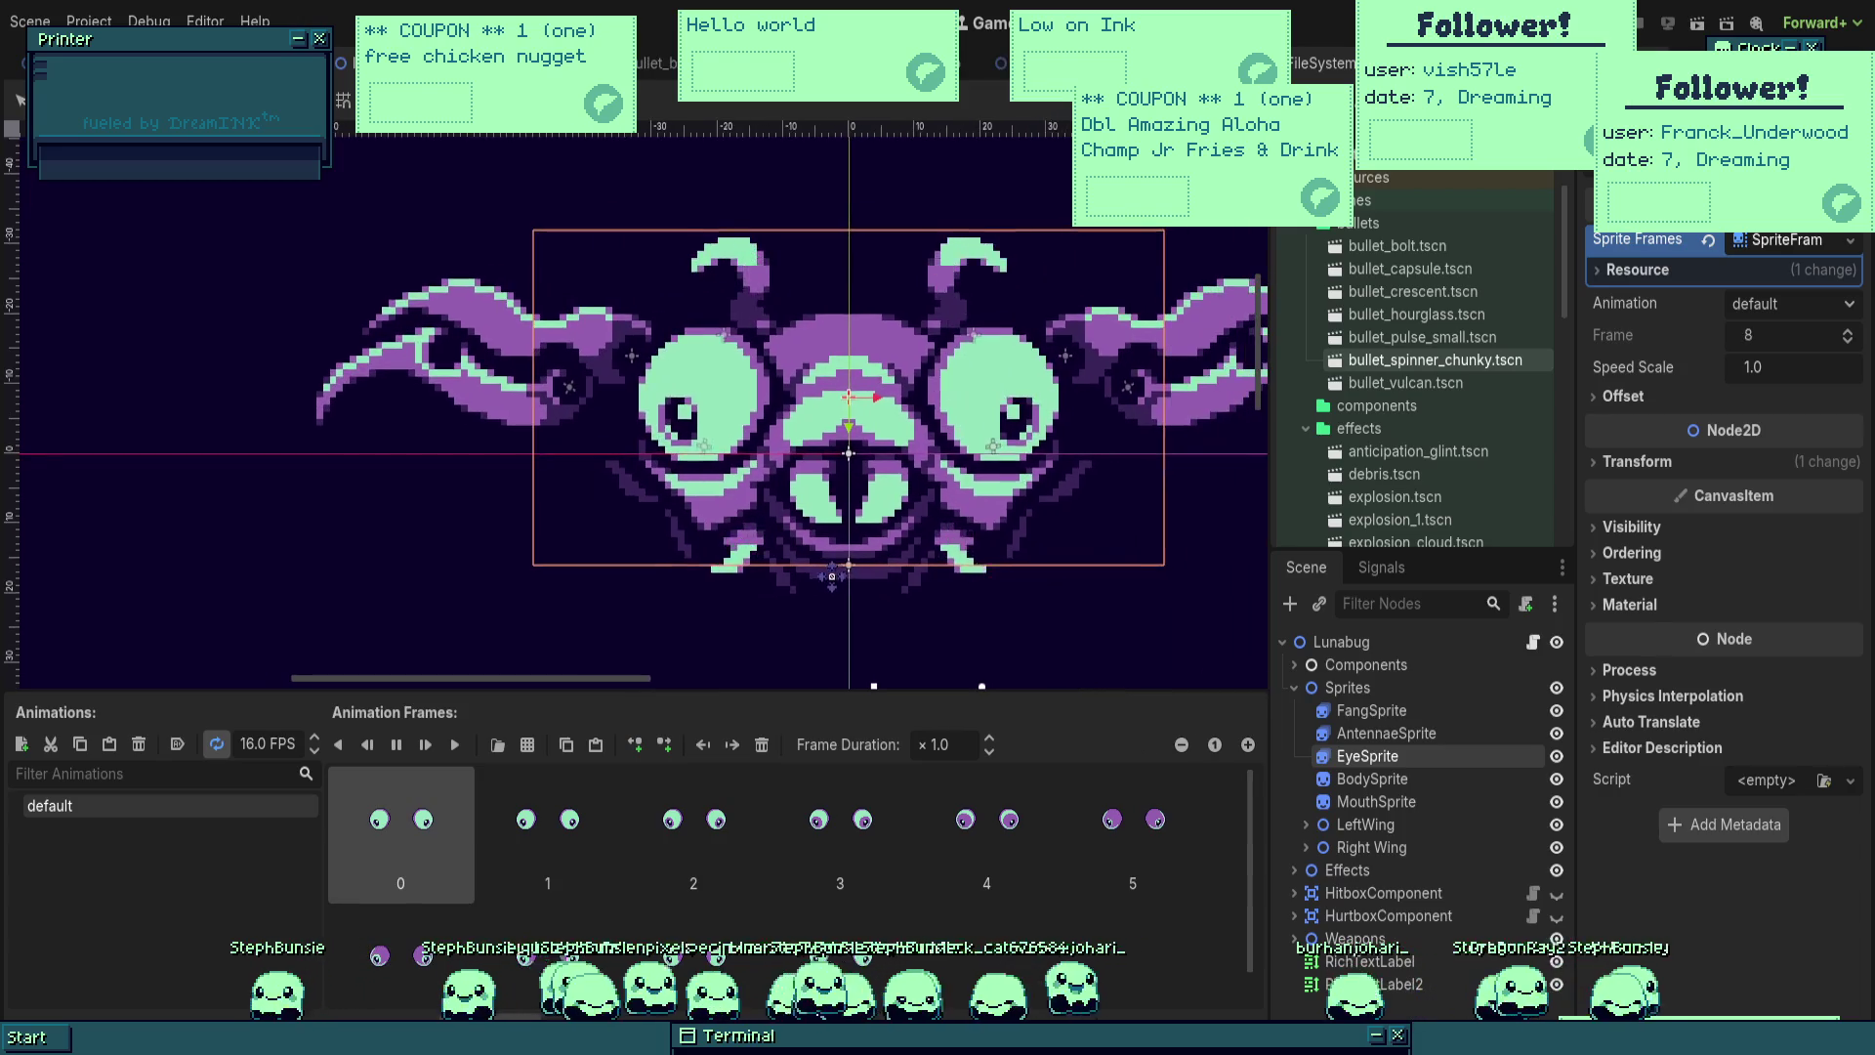
Step: Make MouthSprite an AnimatedSprite2D with SpriteFrames containing the six mouth frames
left_click(1376, 801)
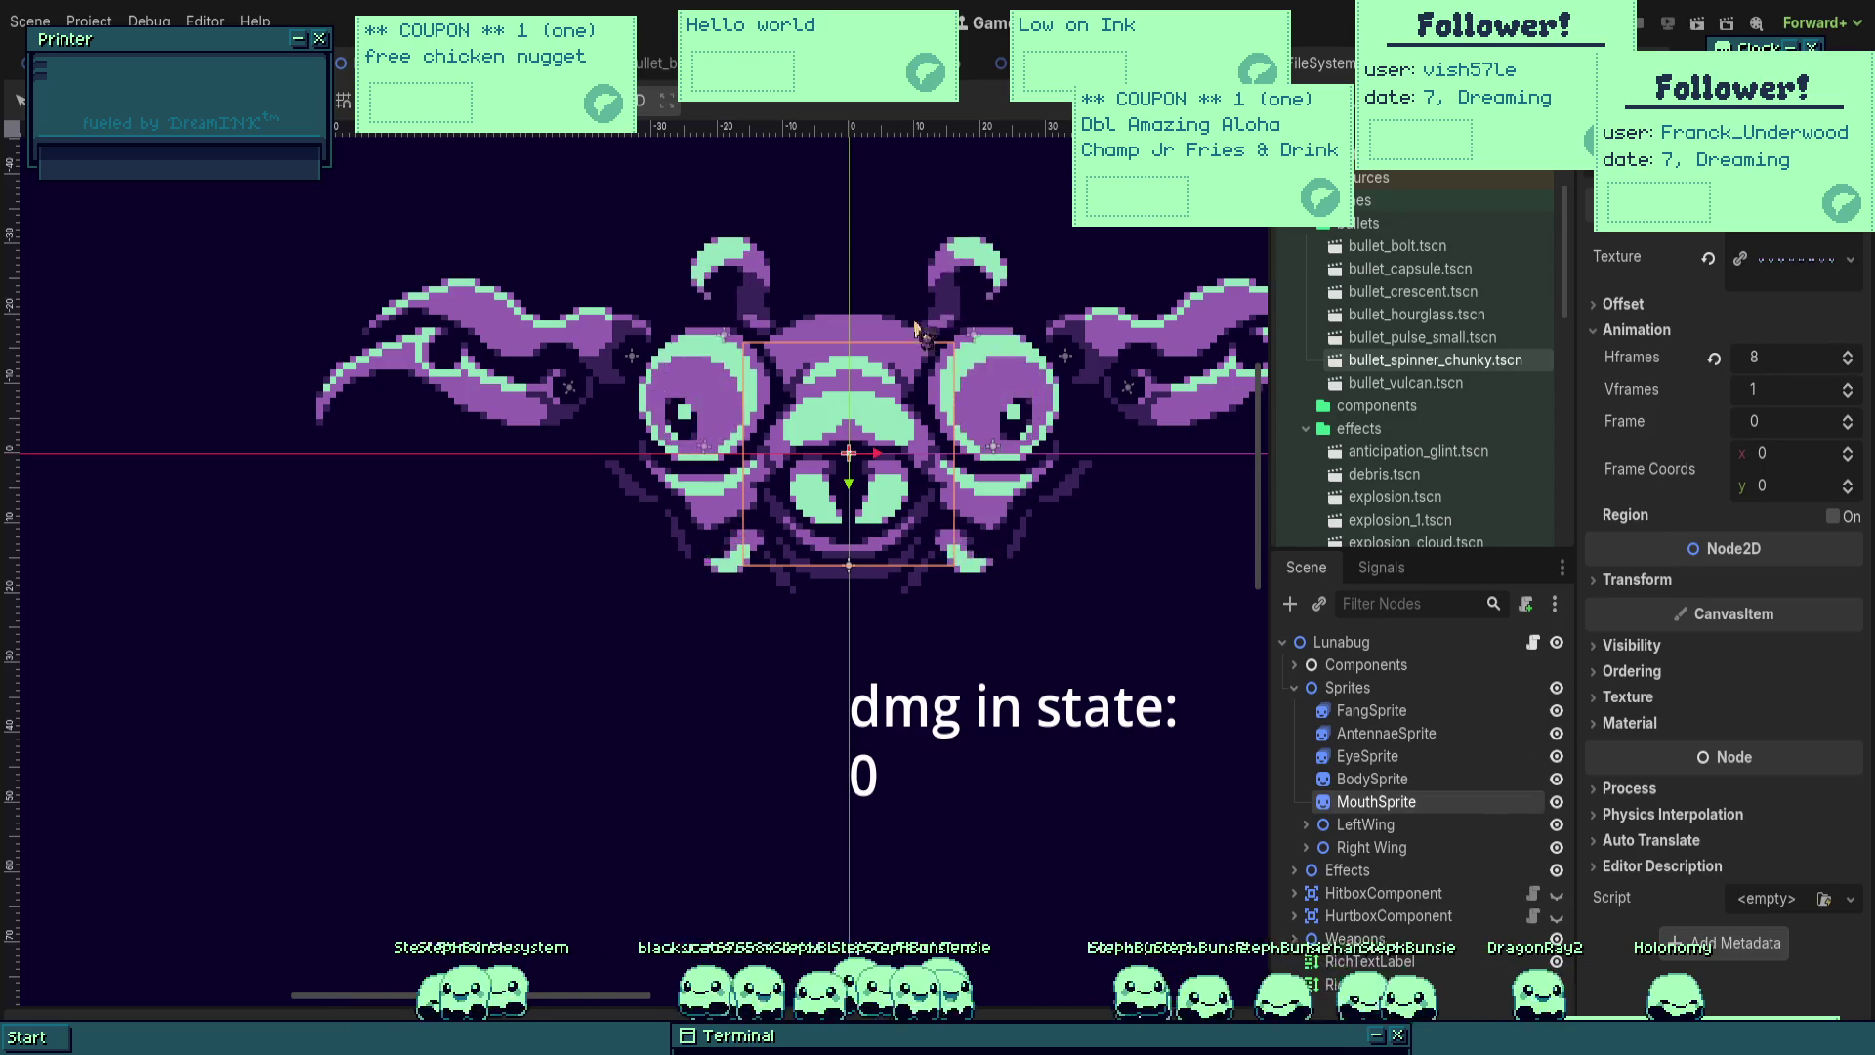
key("ctrl+z")
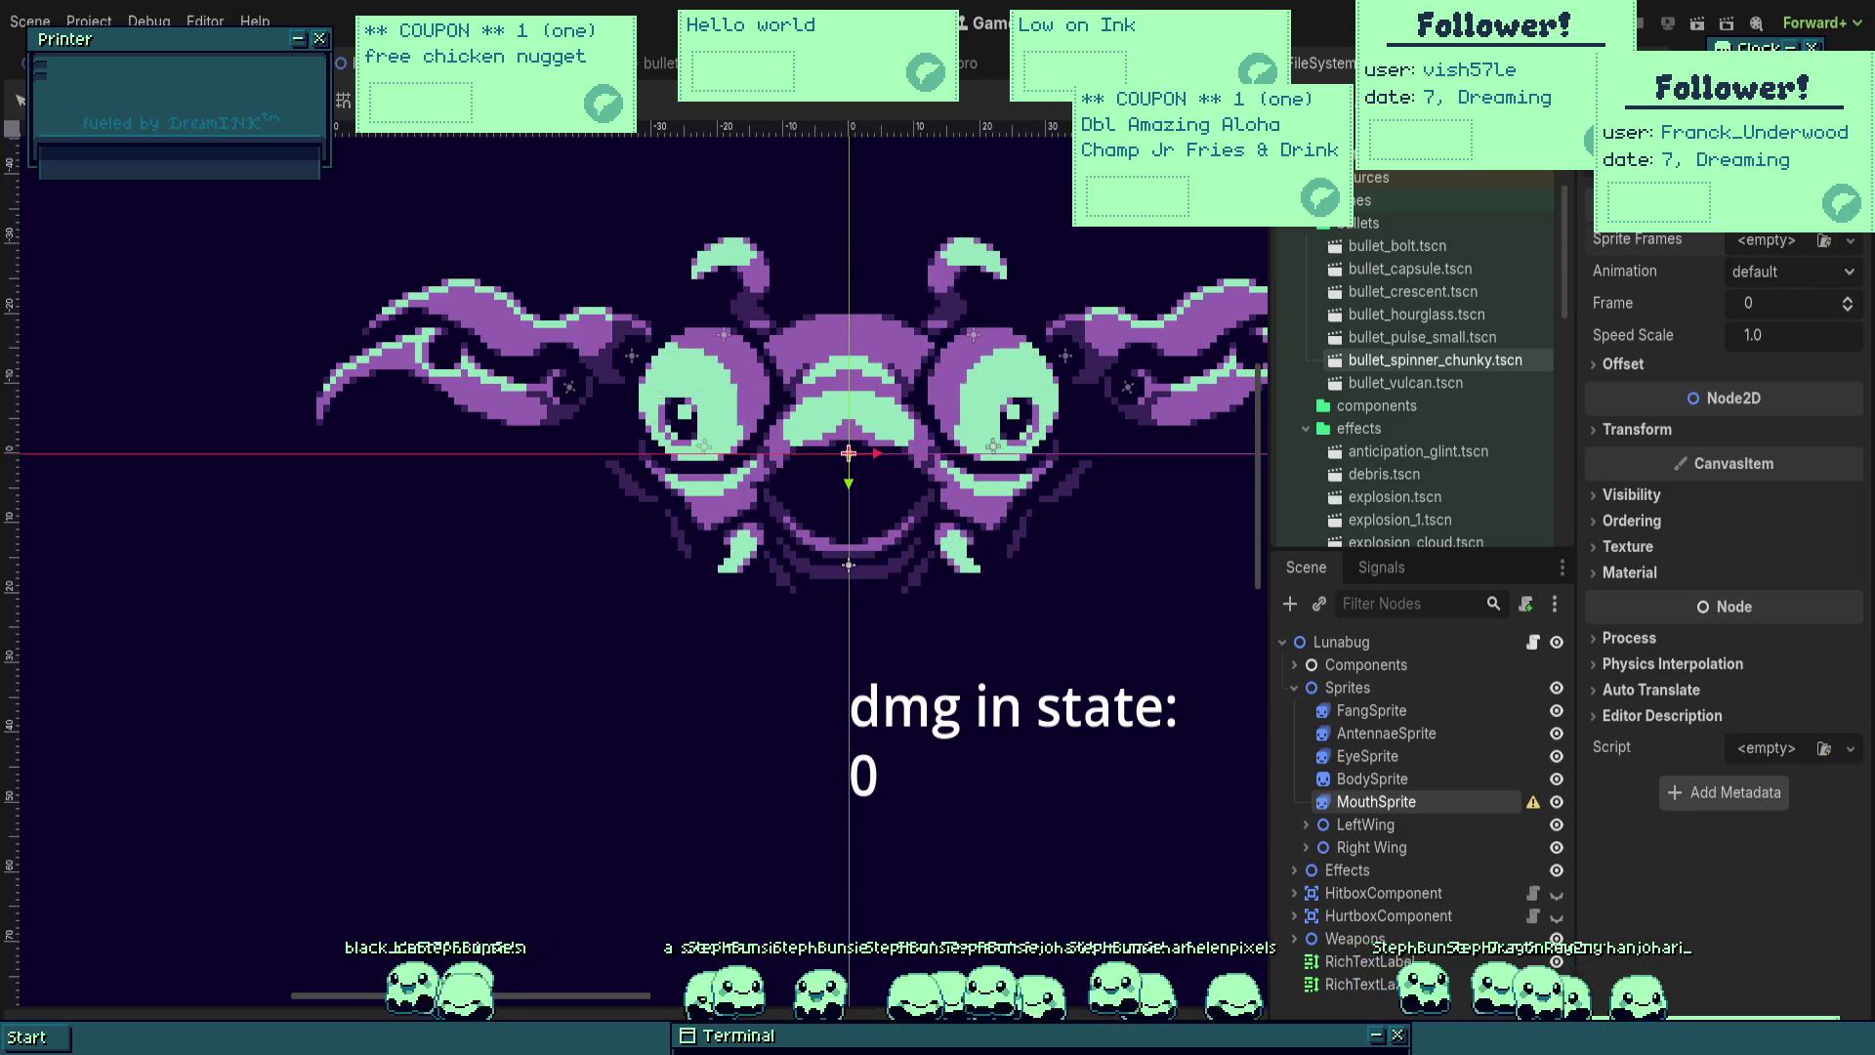
mouse_move(1446, 235)
left_mouse_down()
mouse_move(1755, 270)
mouse_move(1835, 247)
mouse_move(1782, 302)
mouse_move(1778, 242)
left_mouse_up()
left_click(1782, 242)
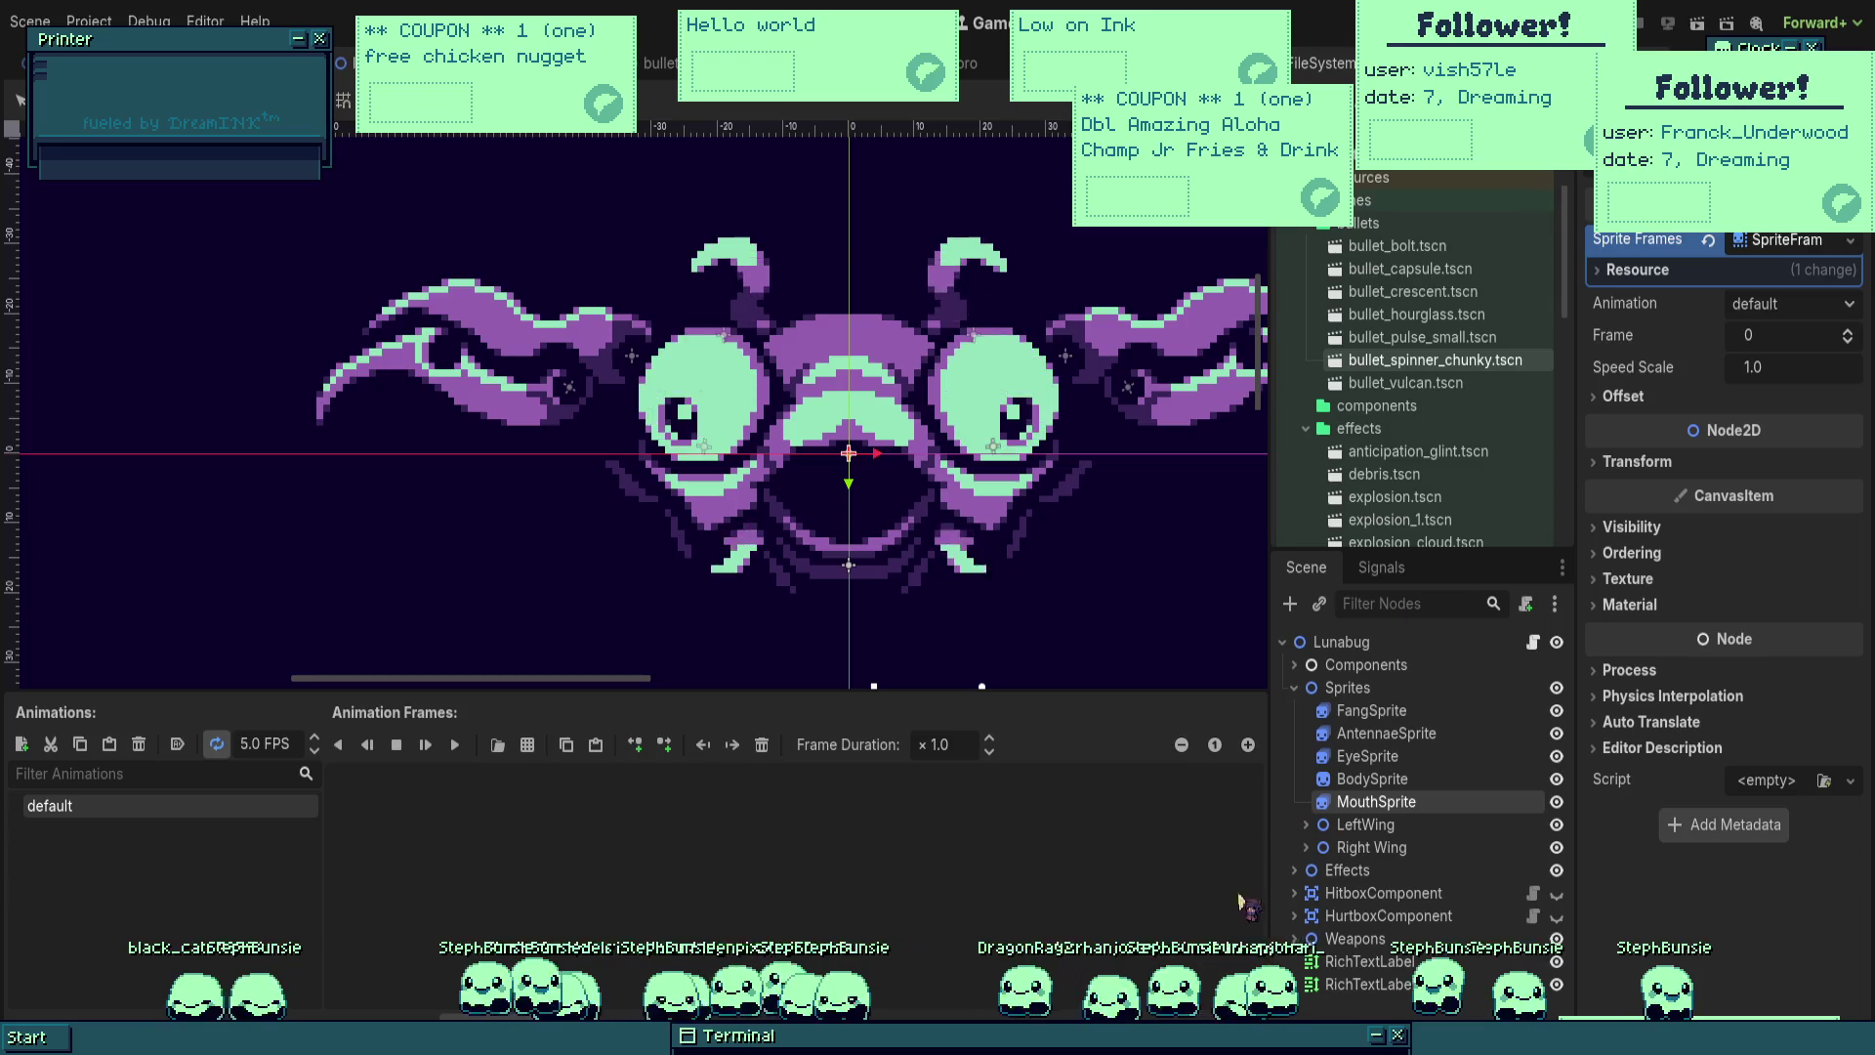
left_click(1788, 242)
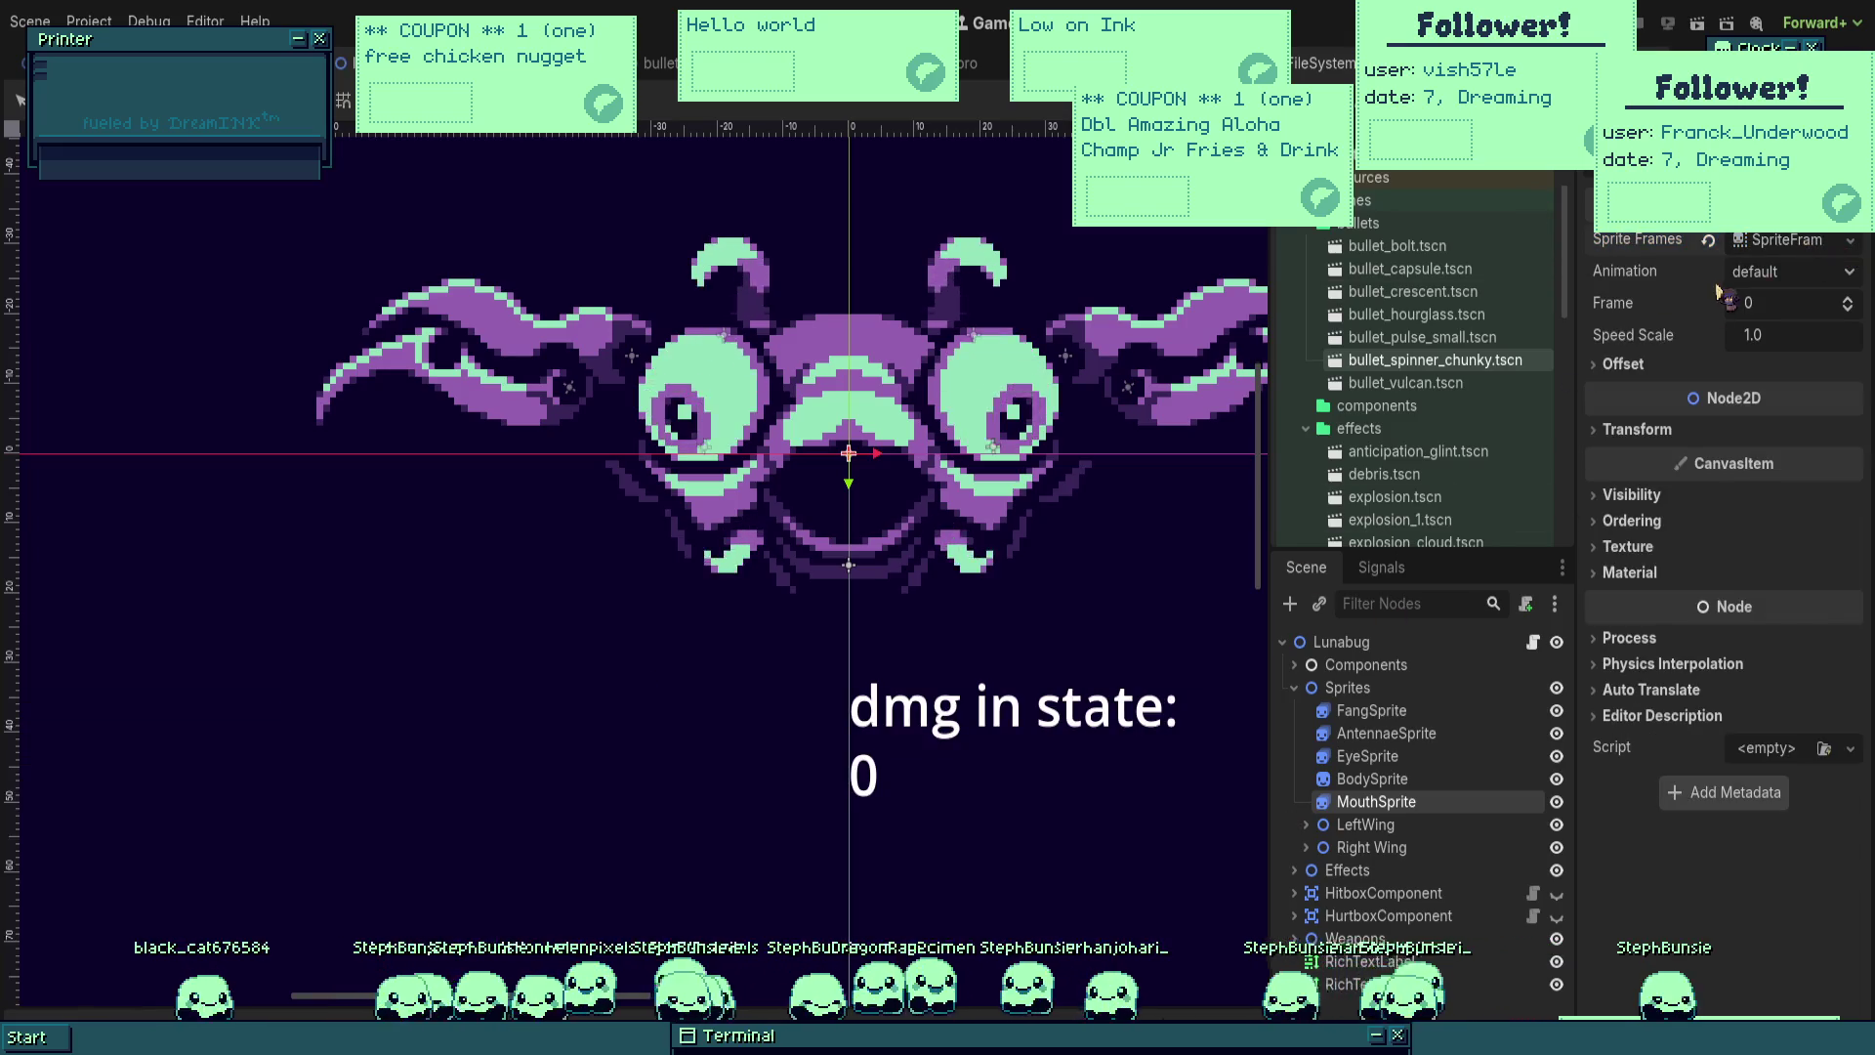
left_click(1776, 240)
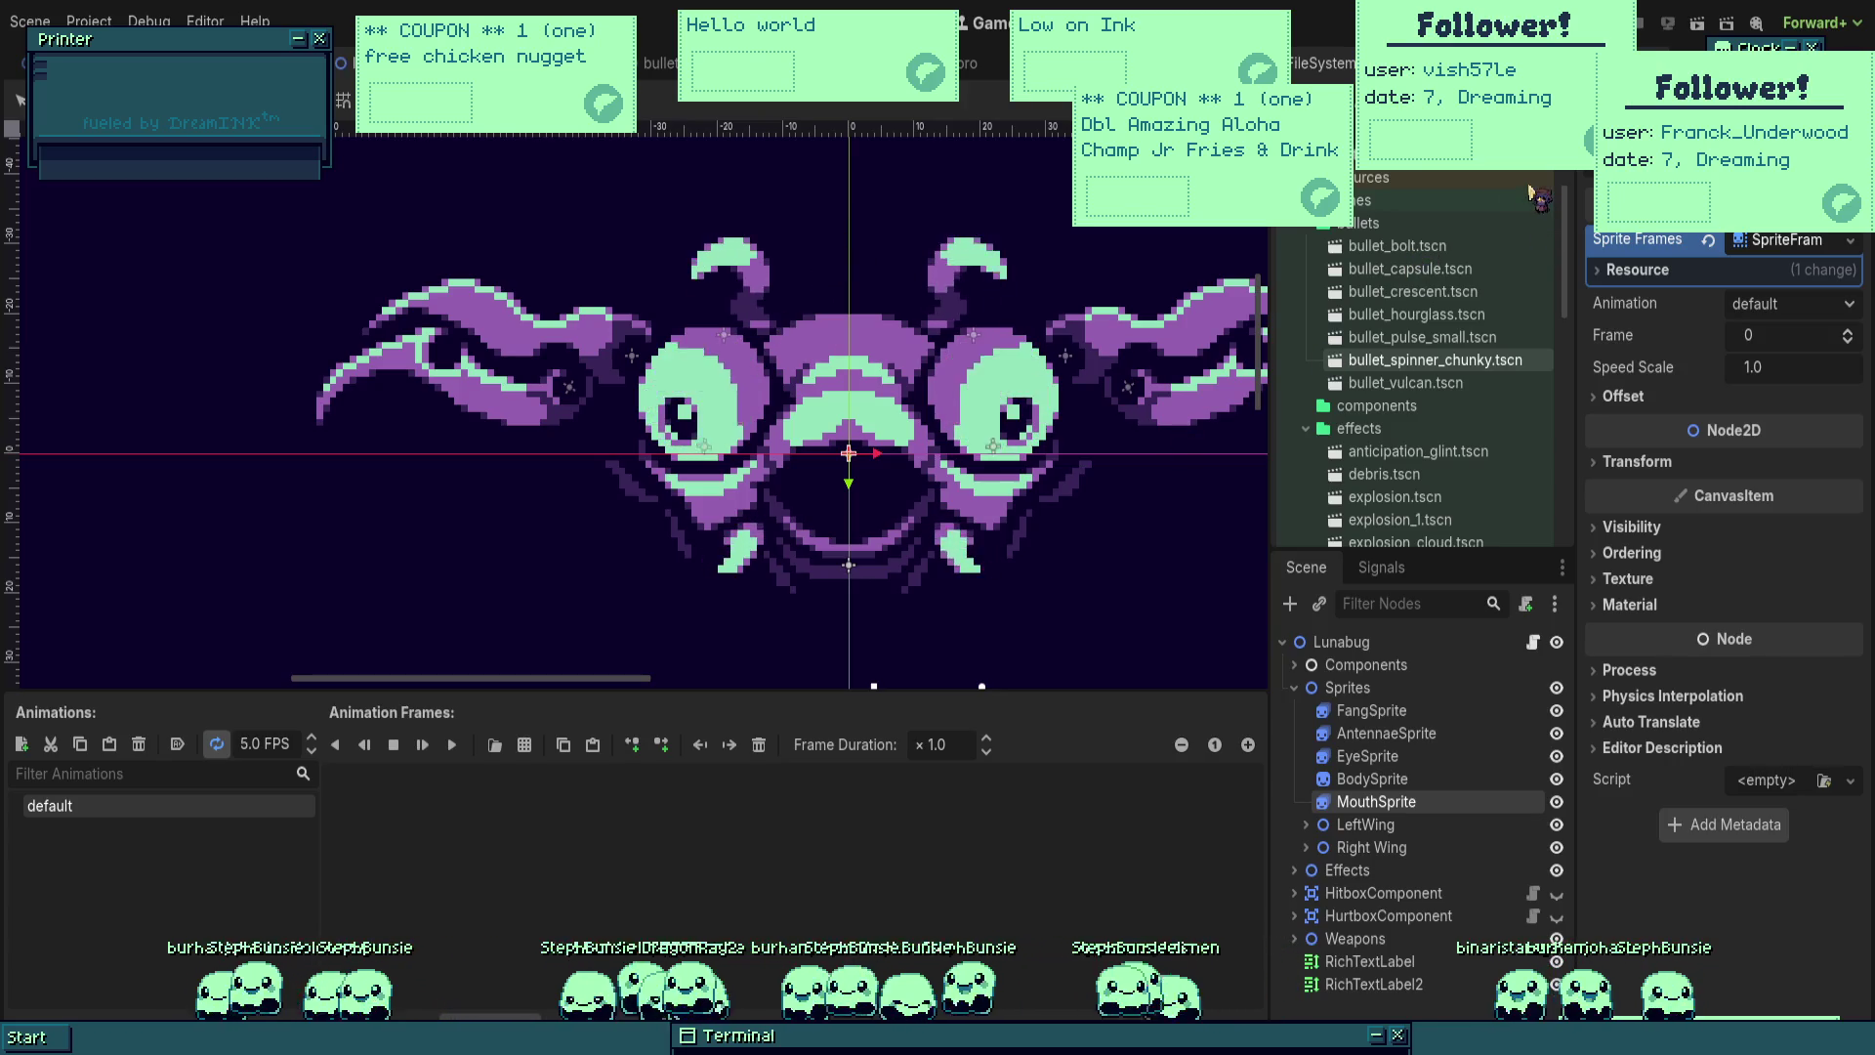
left_click_drag(573, 569, 745, 879)
Step: Set the mouth animation to loop and autoplay on load, previewing it on the whole enemy
left_click(452, 744)
scroll(313, 740, "up", 11)
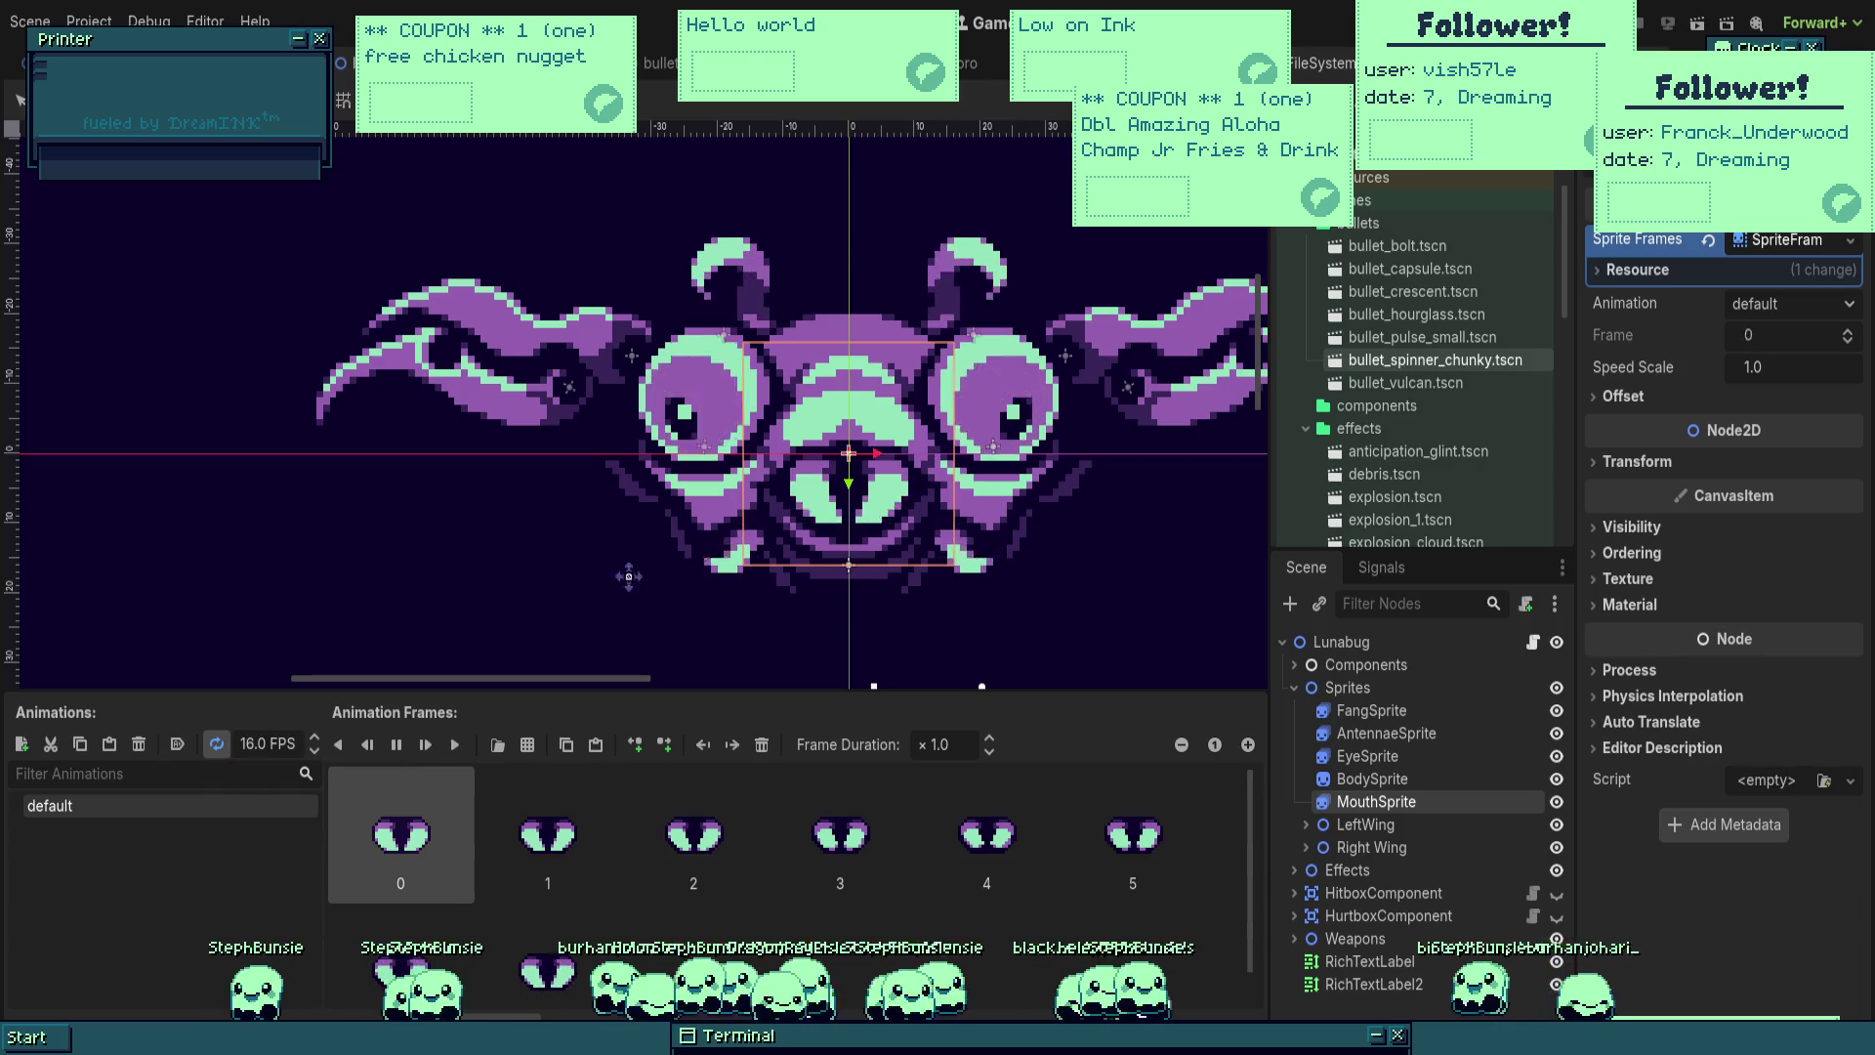
key("ctrl+minus")
scroll(262, 740, "down", 4)
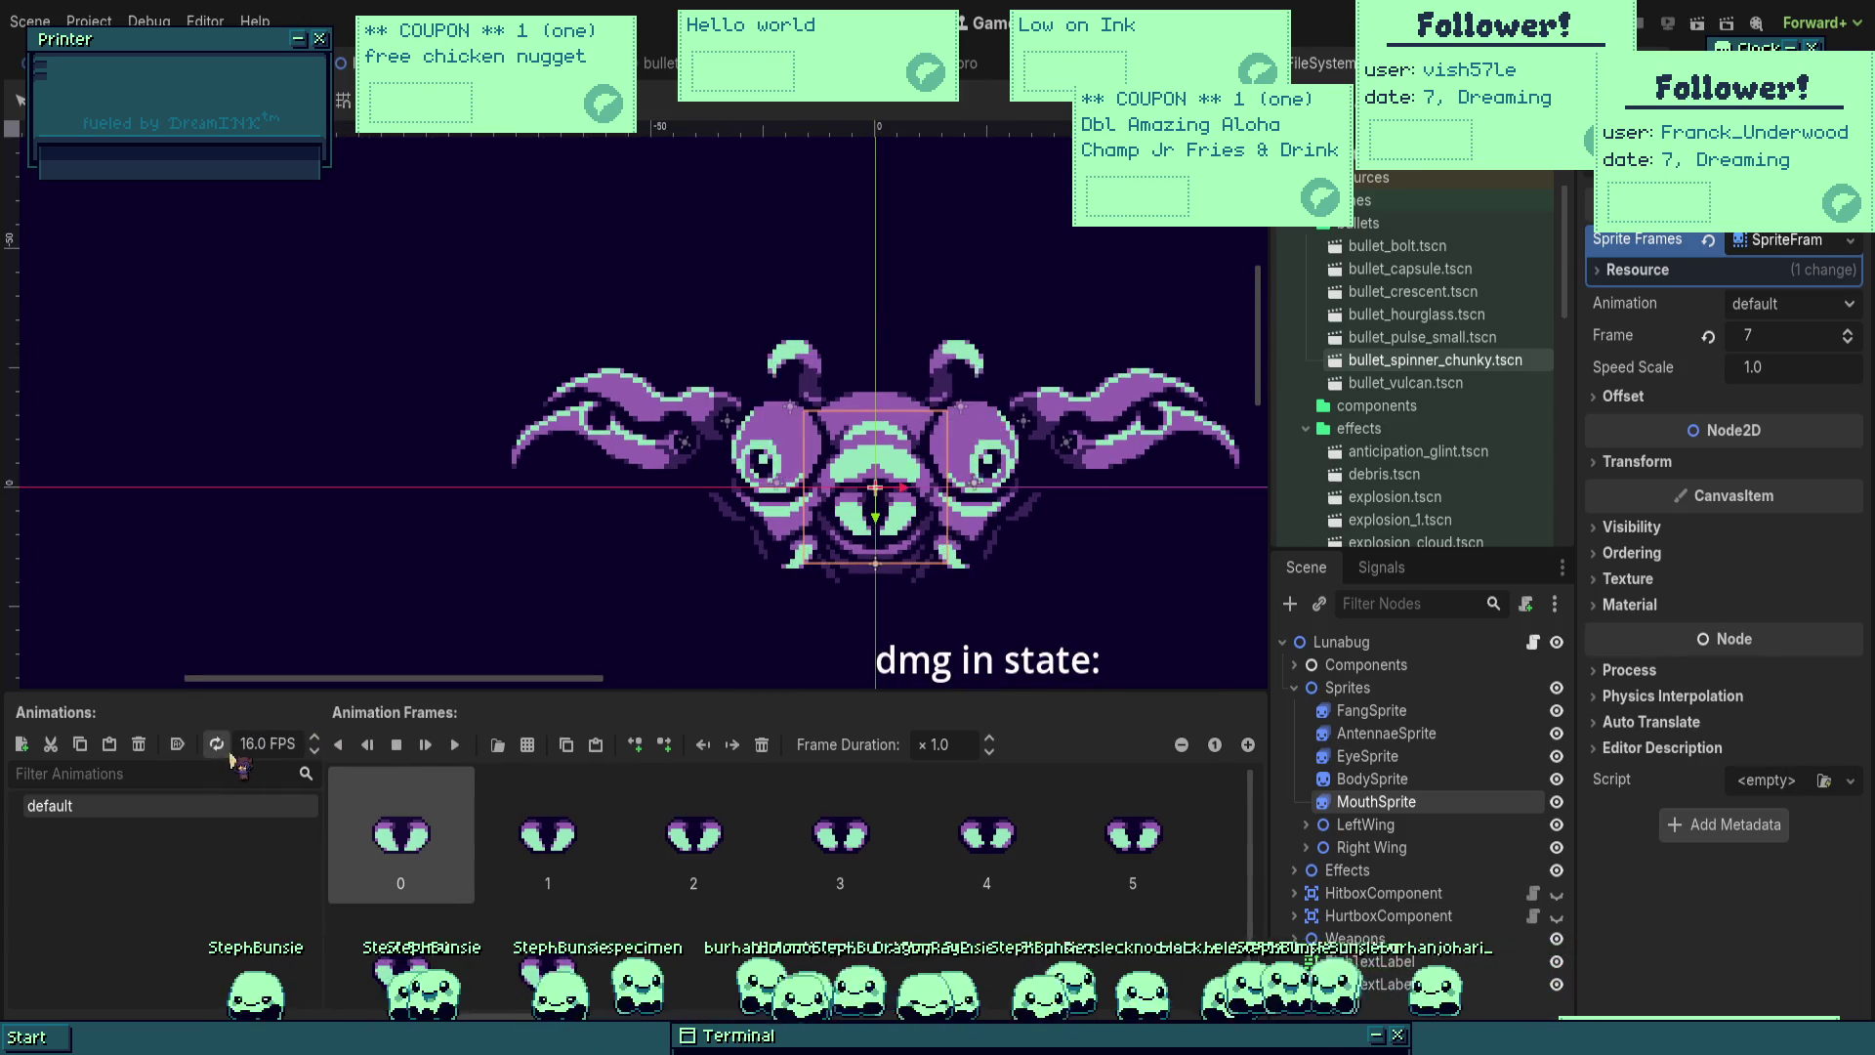
left_click(395, 744)
left_click(217, 745)
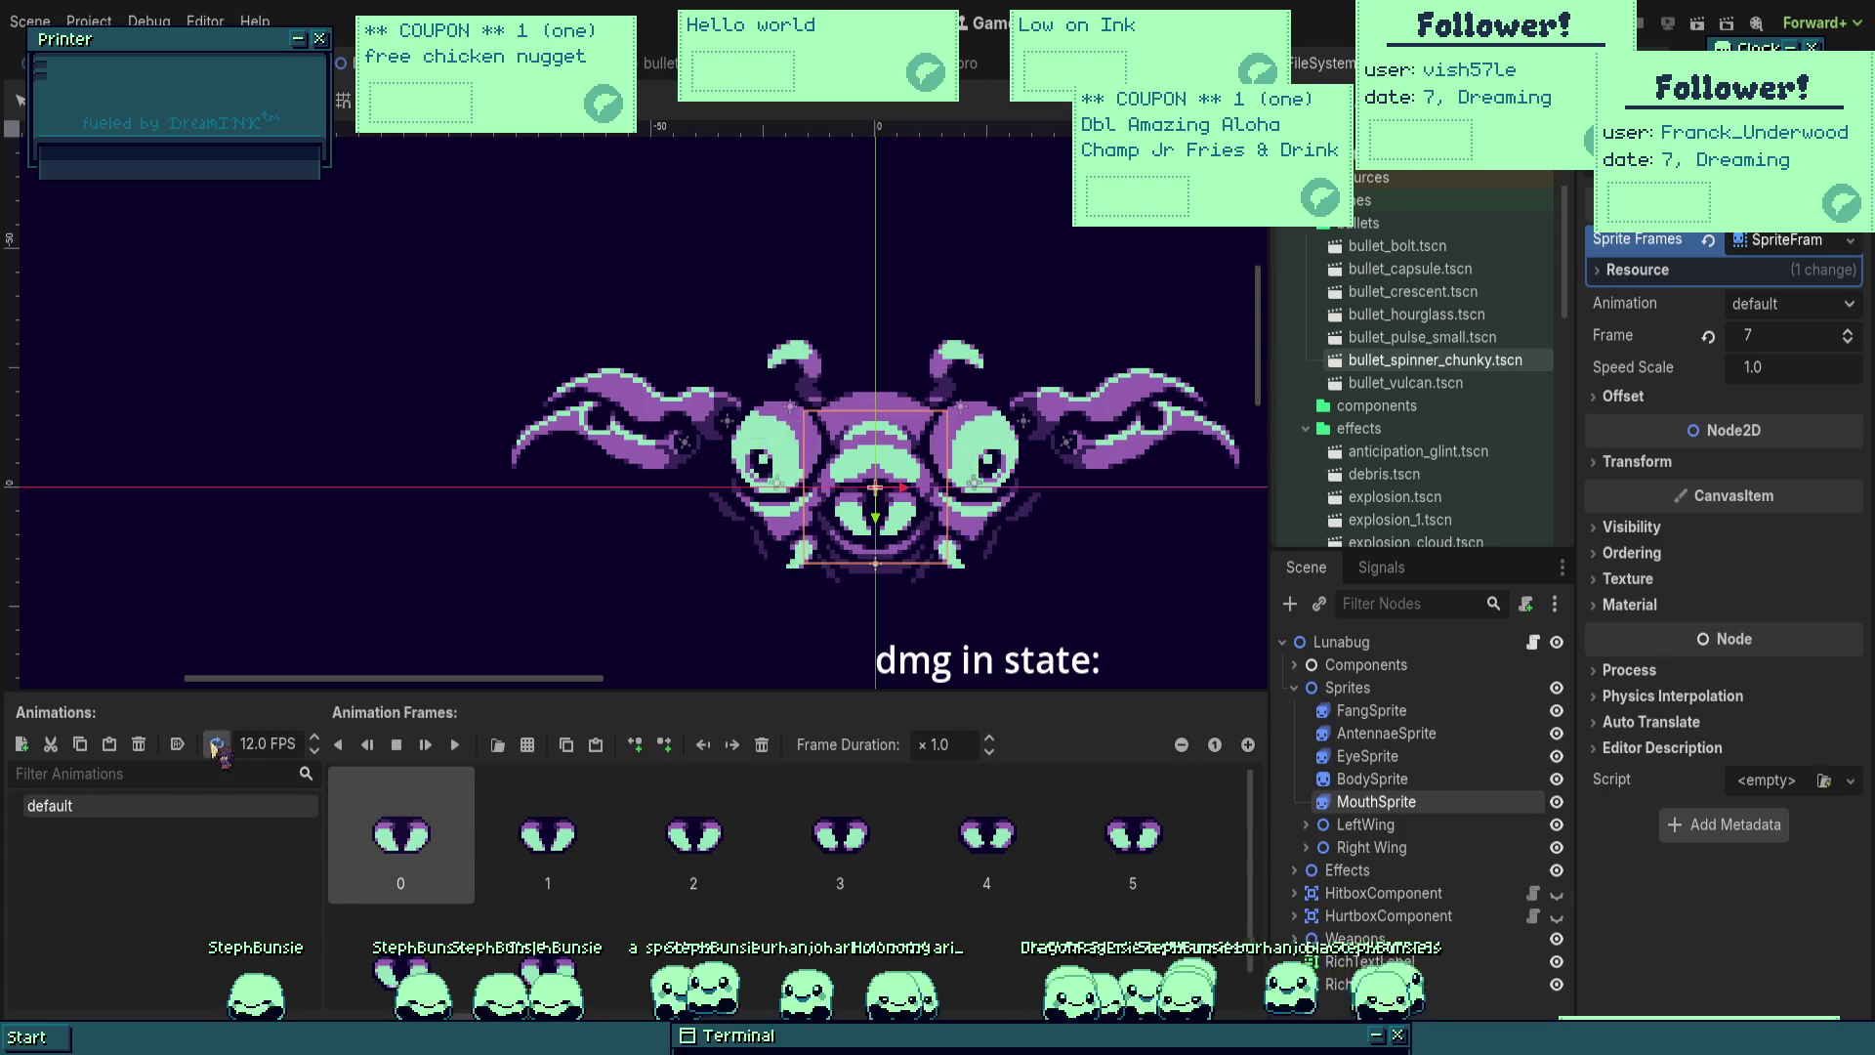
left_click(454, 744)
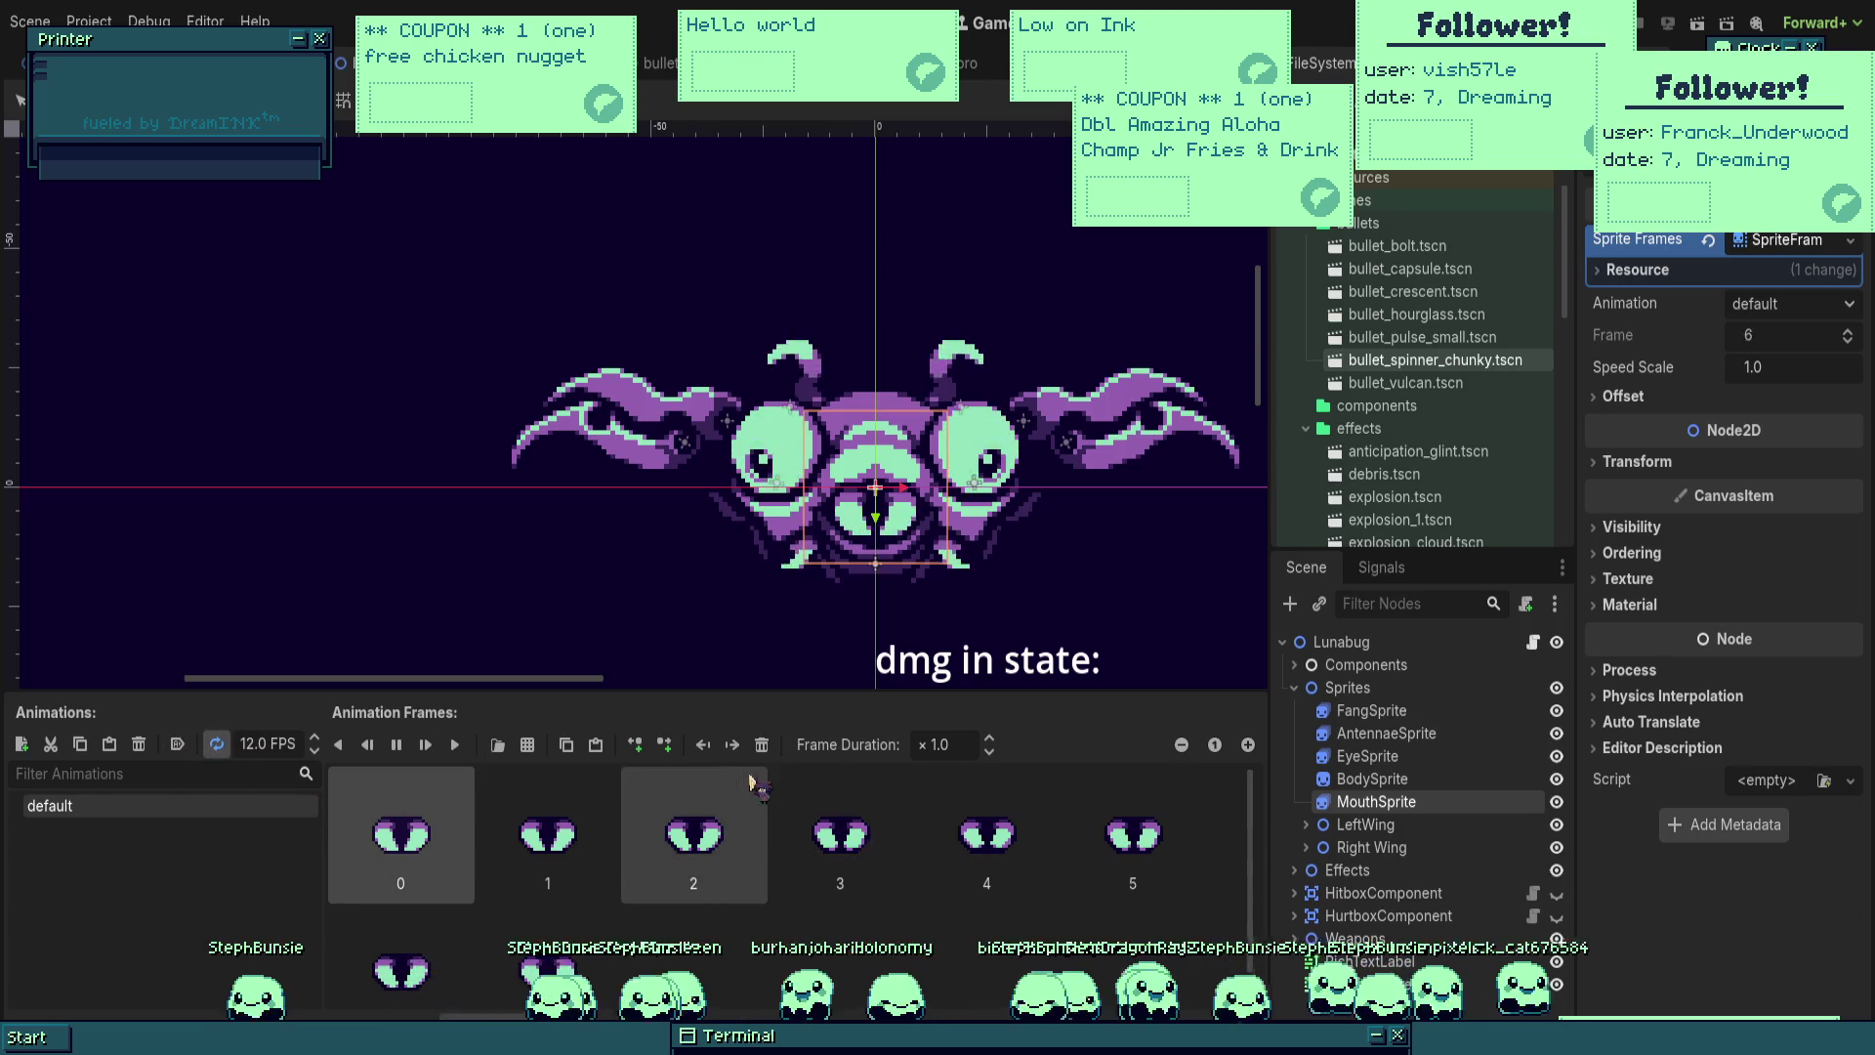
left_click(177, 744)
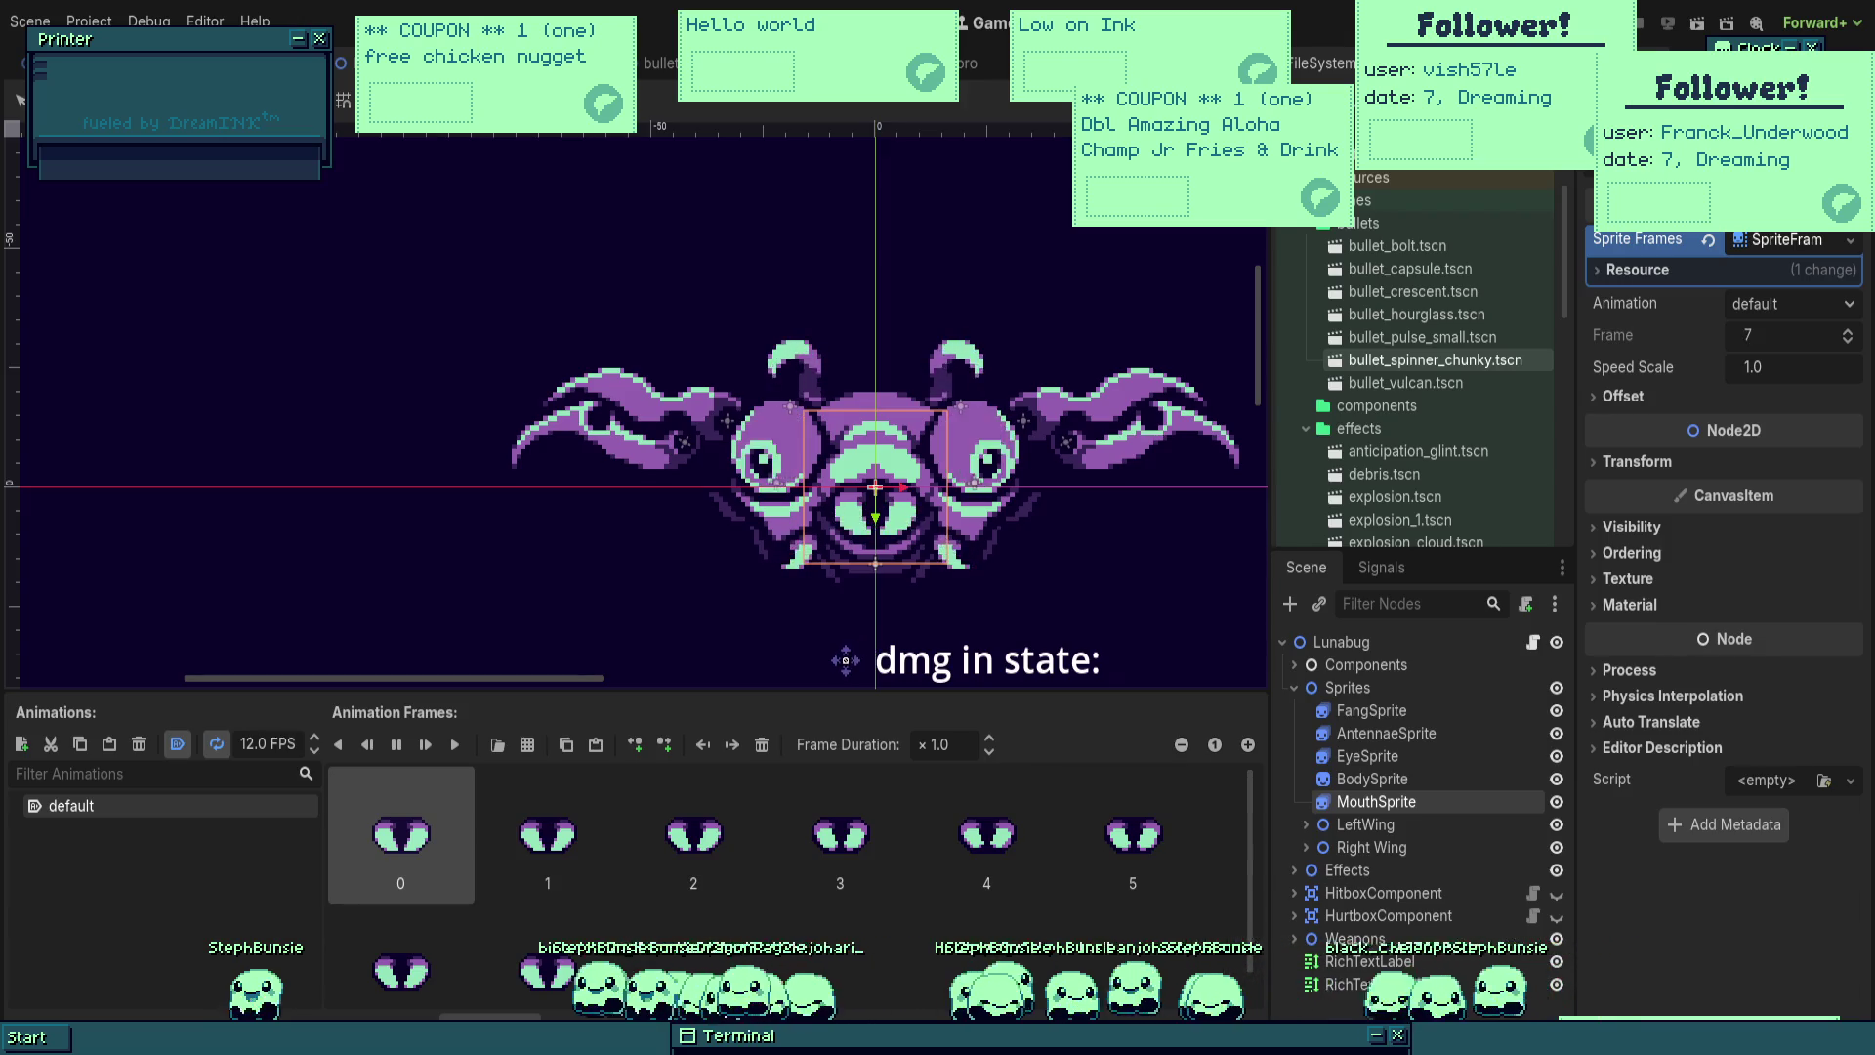
Step: Check the EyeSprite, AntennaeSprite and FangSprite animation settings, then run the game with F5
scroll(846, 661, "down", 1)
left_click(1368, 756)
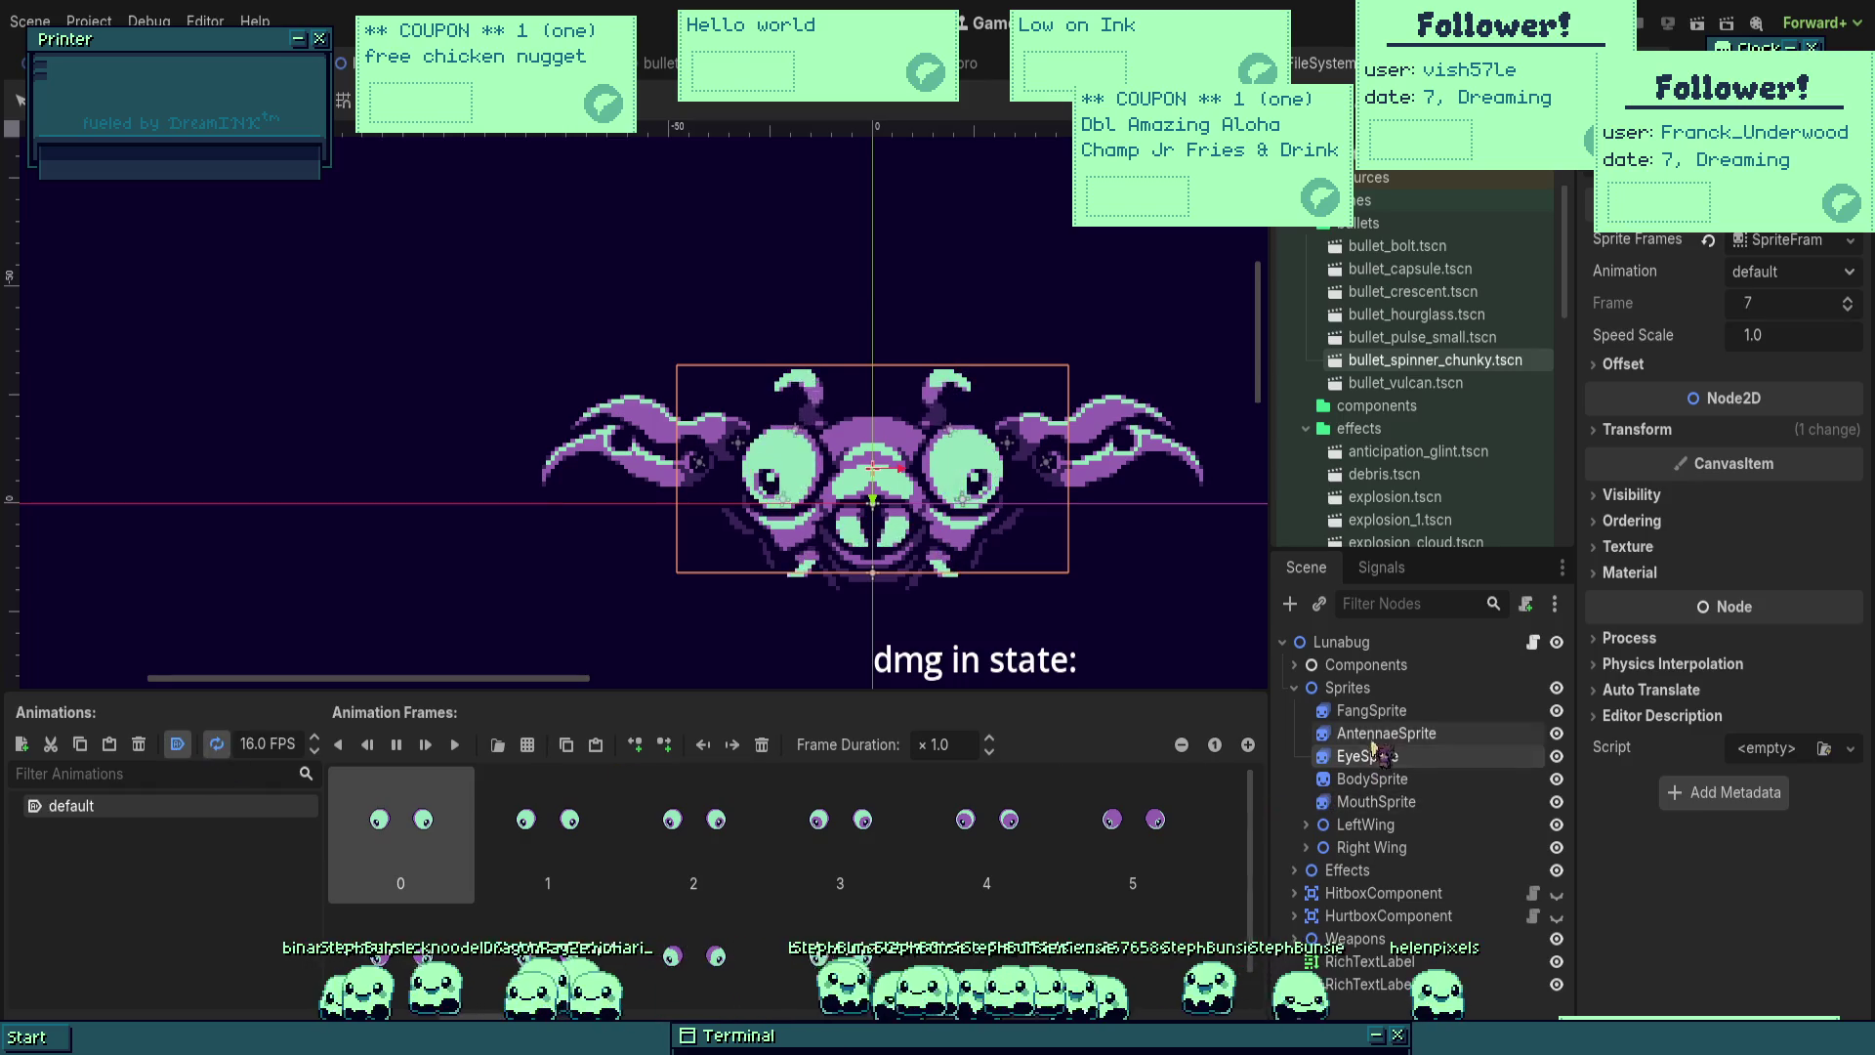
left_click(1379, 733)
left_click(1381, 712)
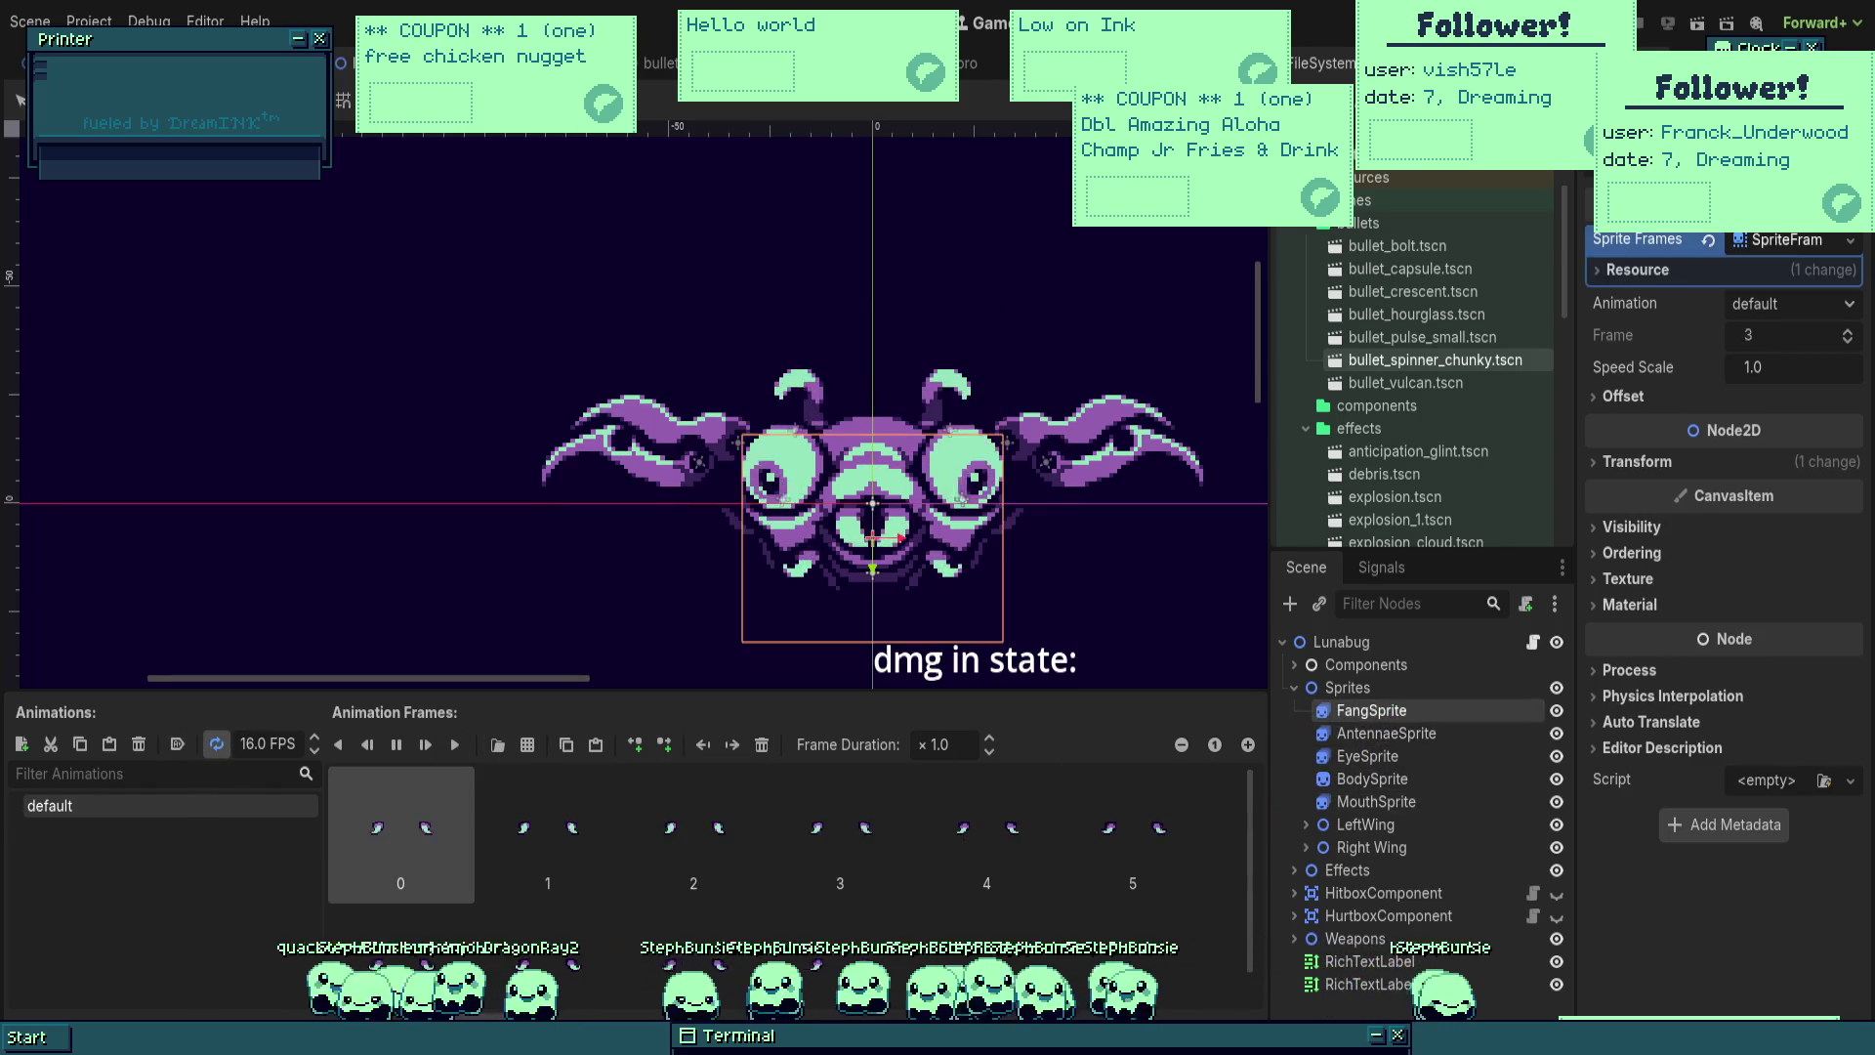
key("F5")
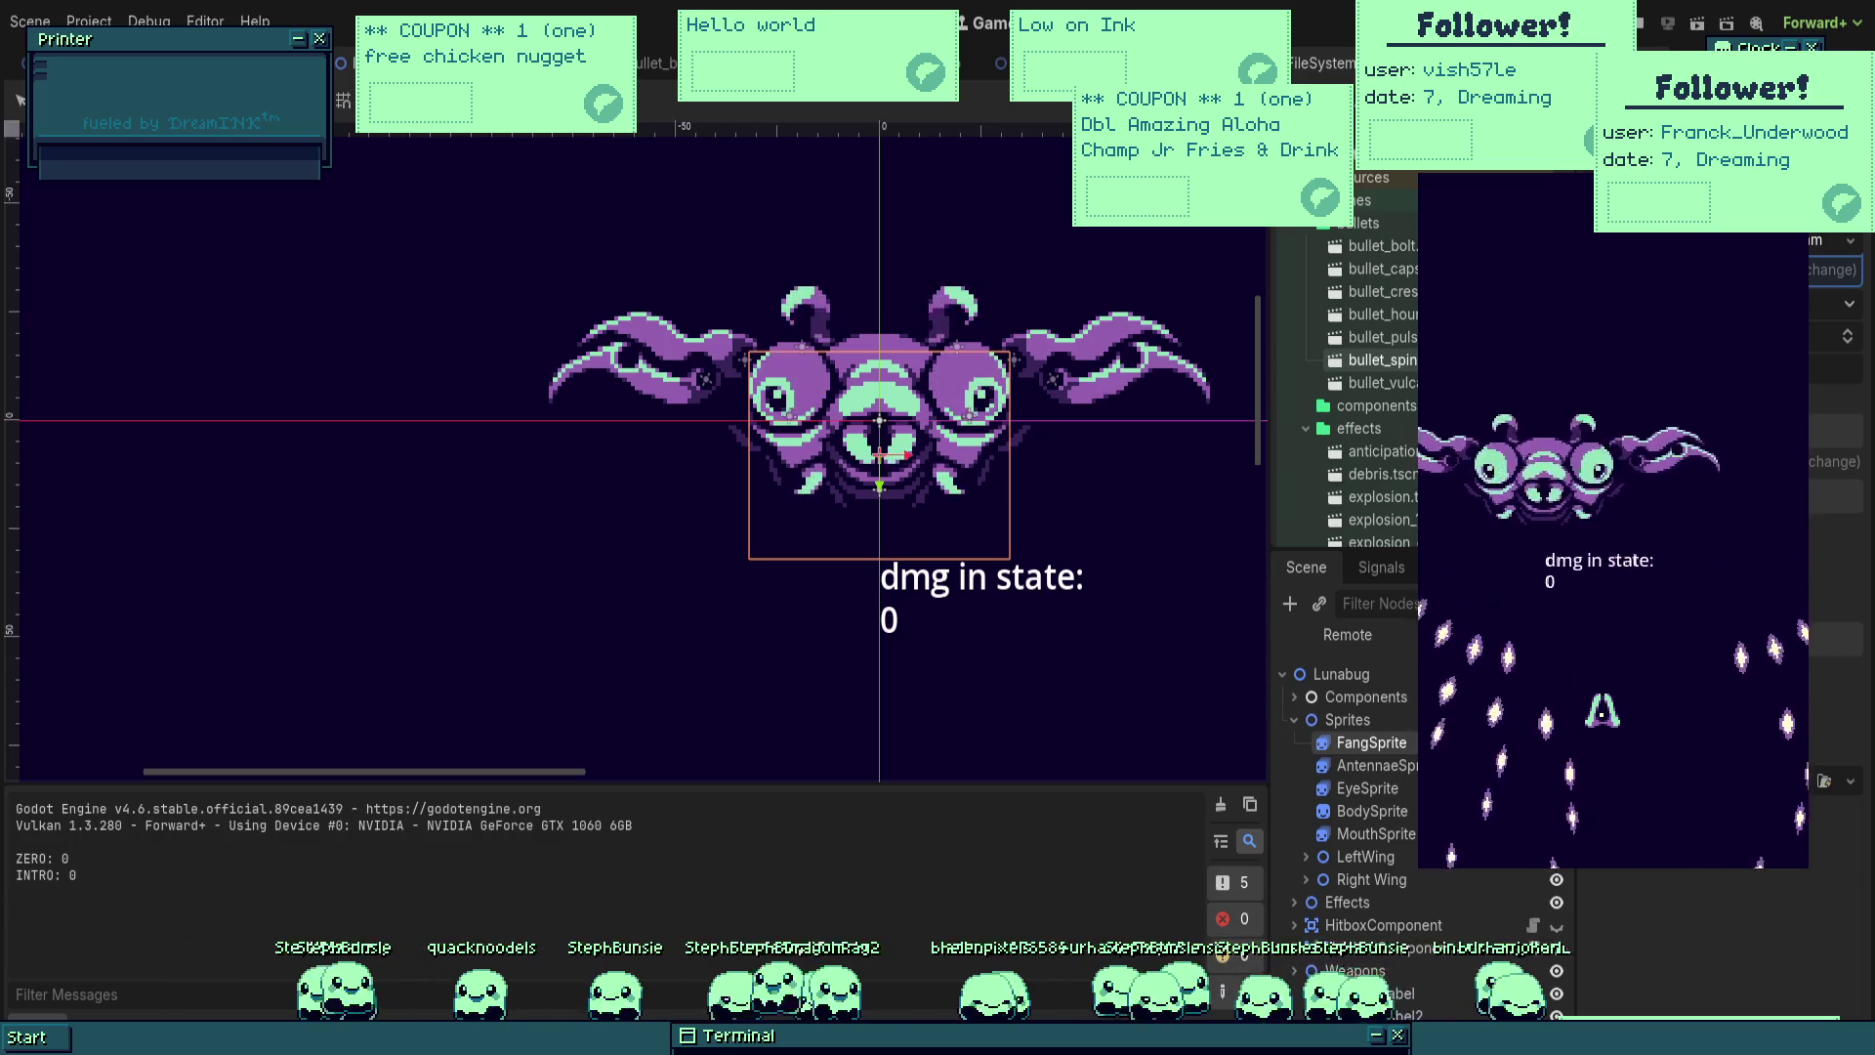
Step: Stop the running game with F8 and relaunch the play-test with F6
key("F8")
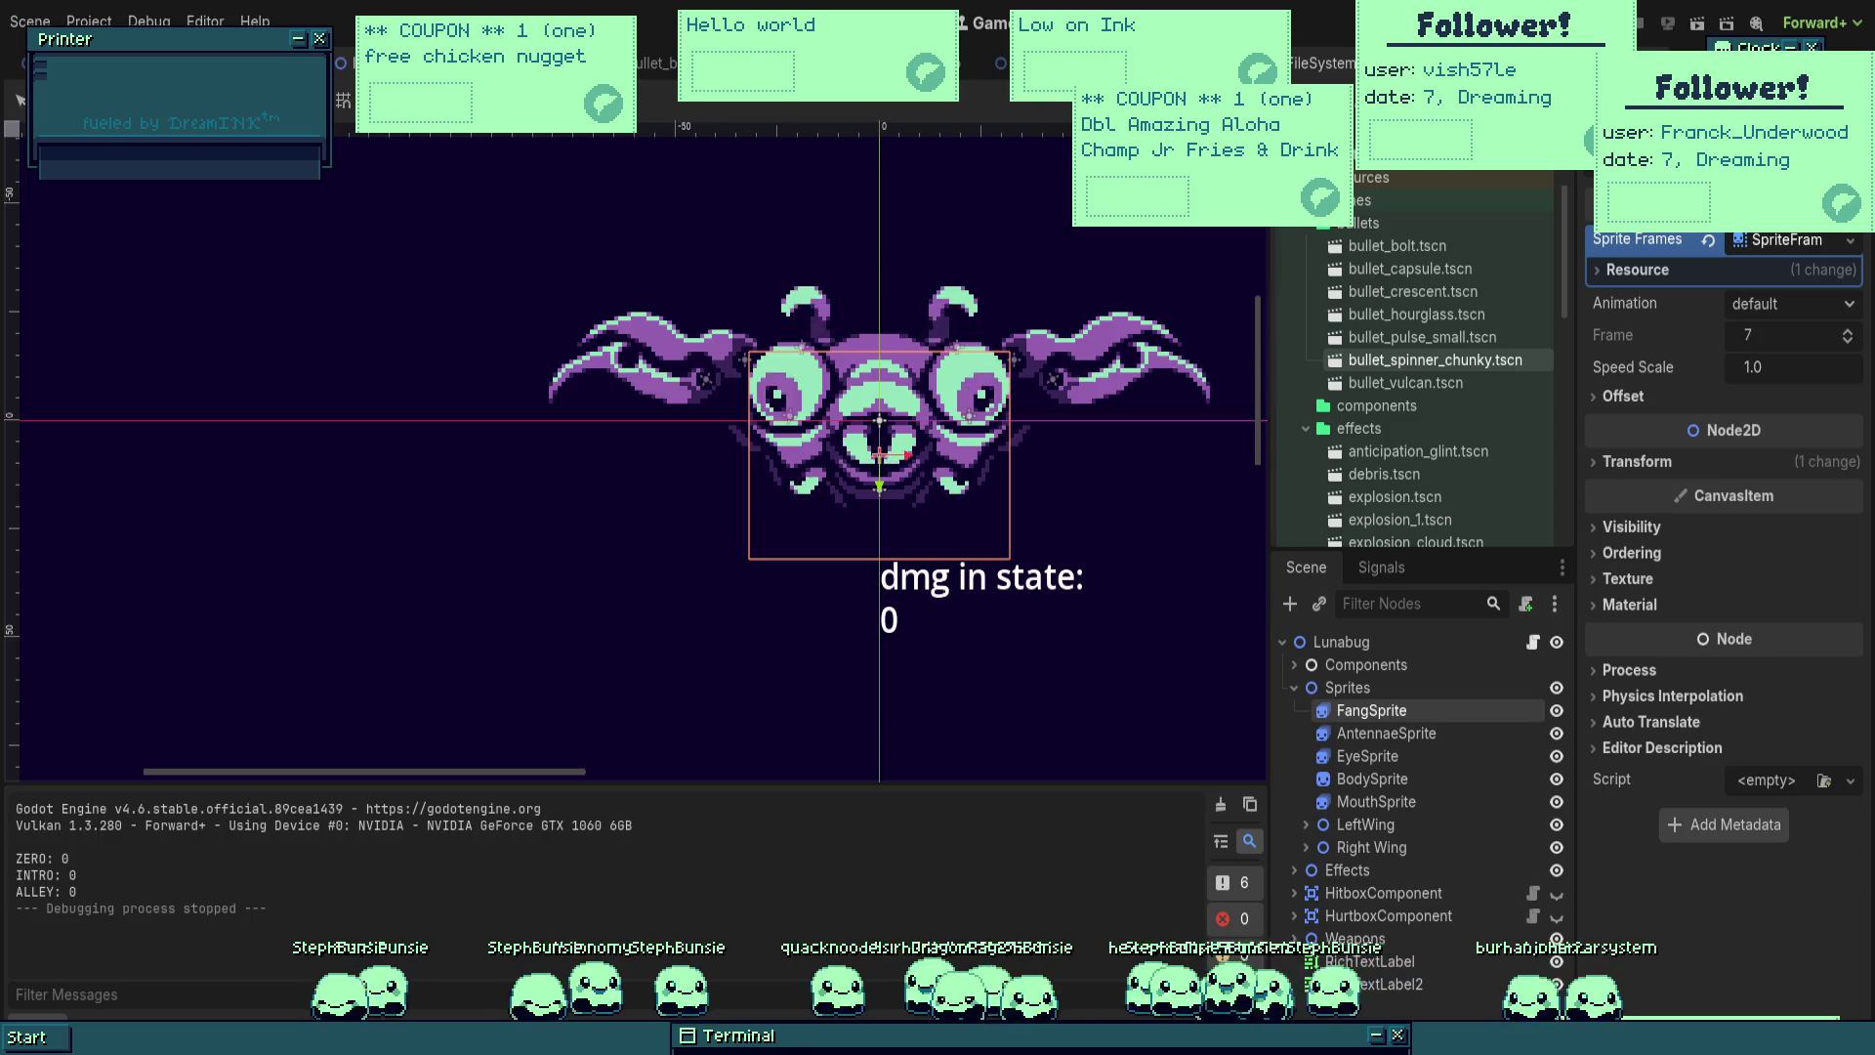
key("F6")
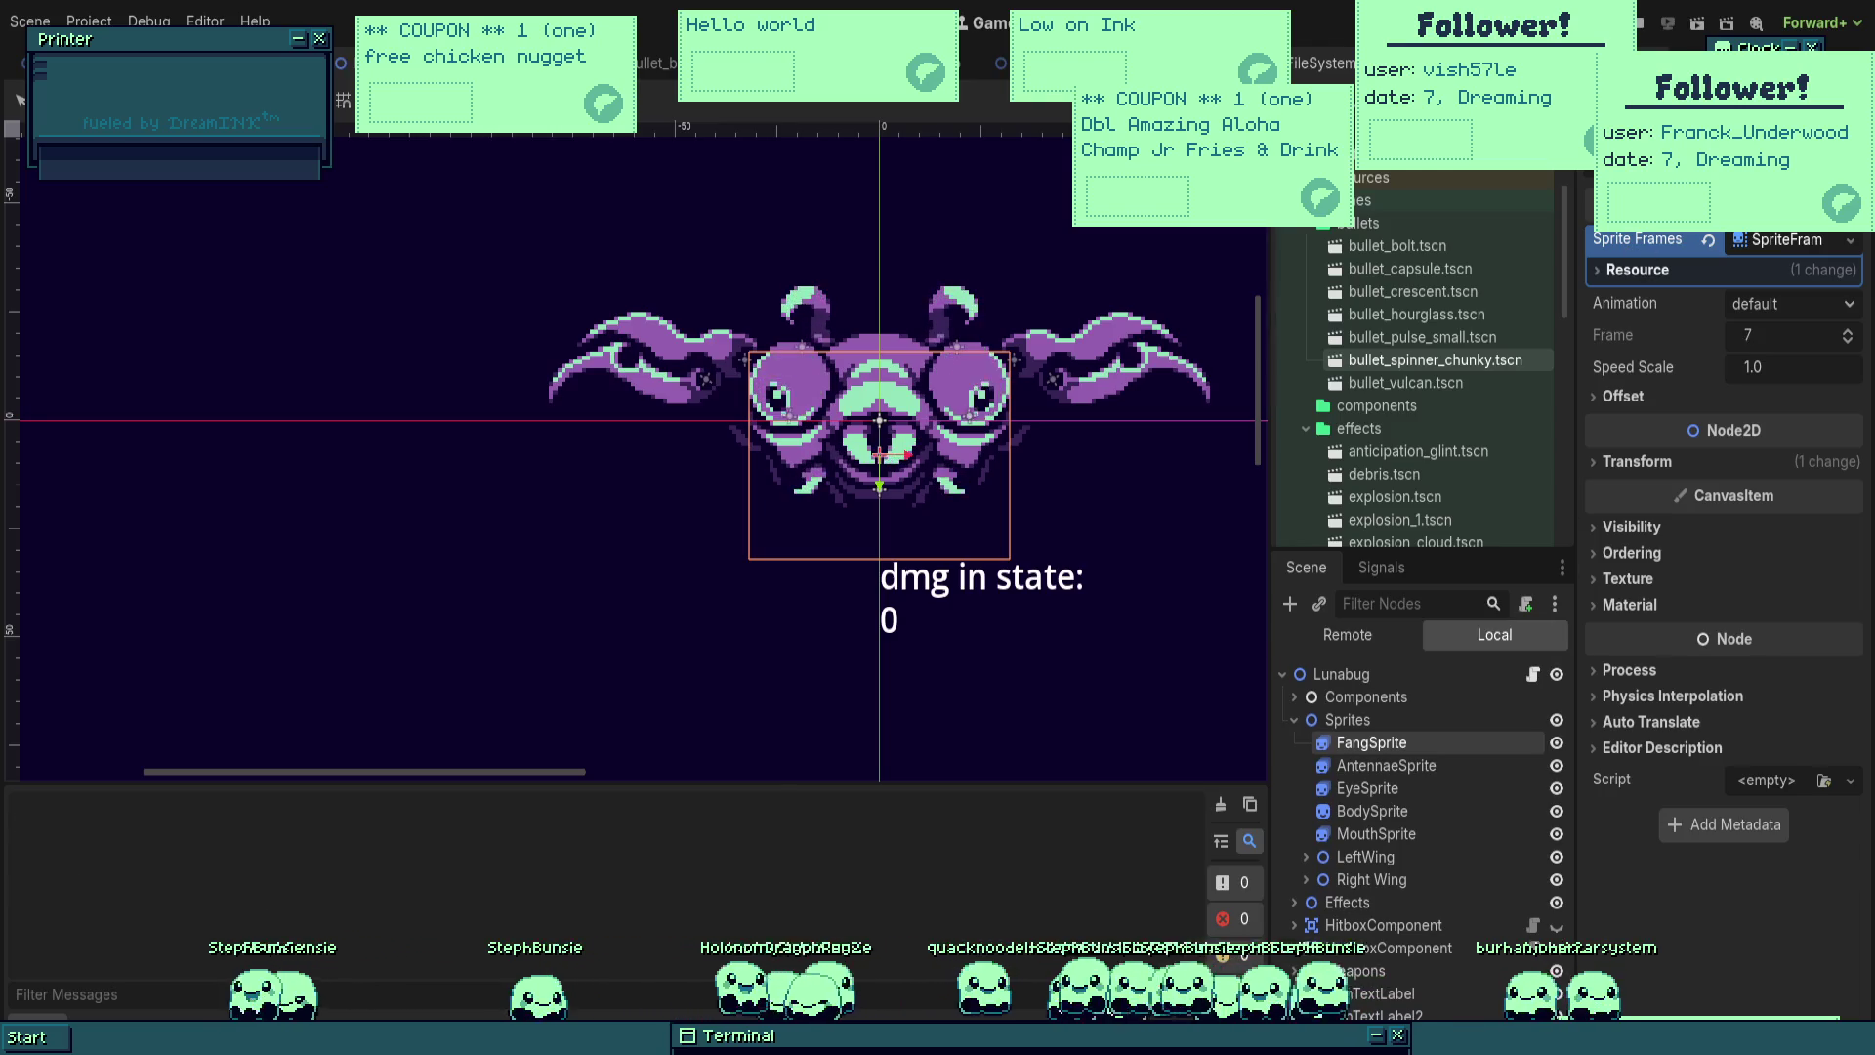
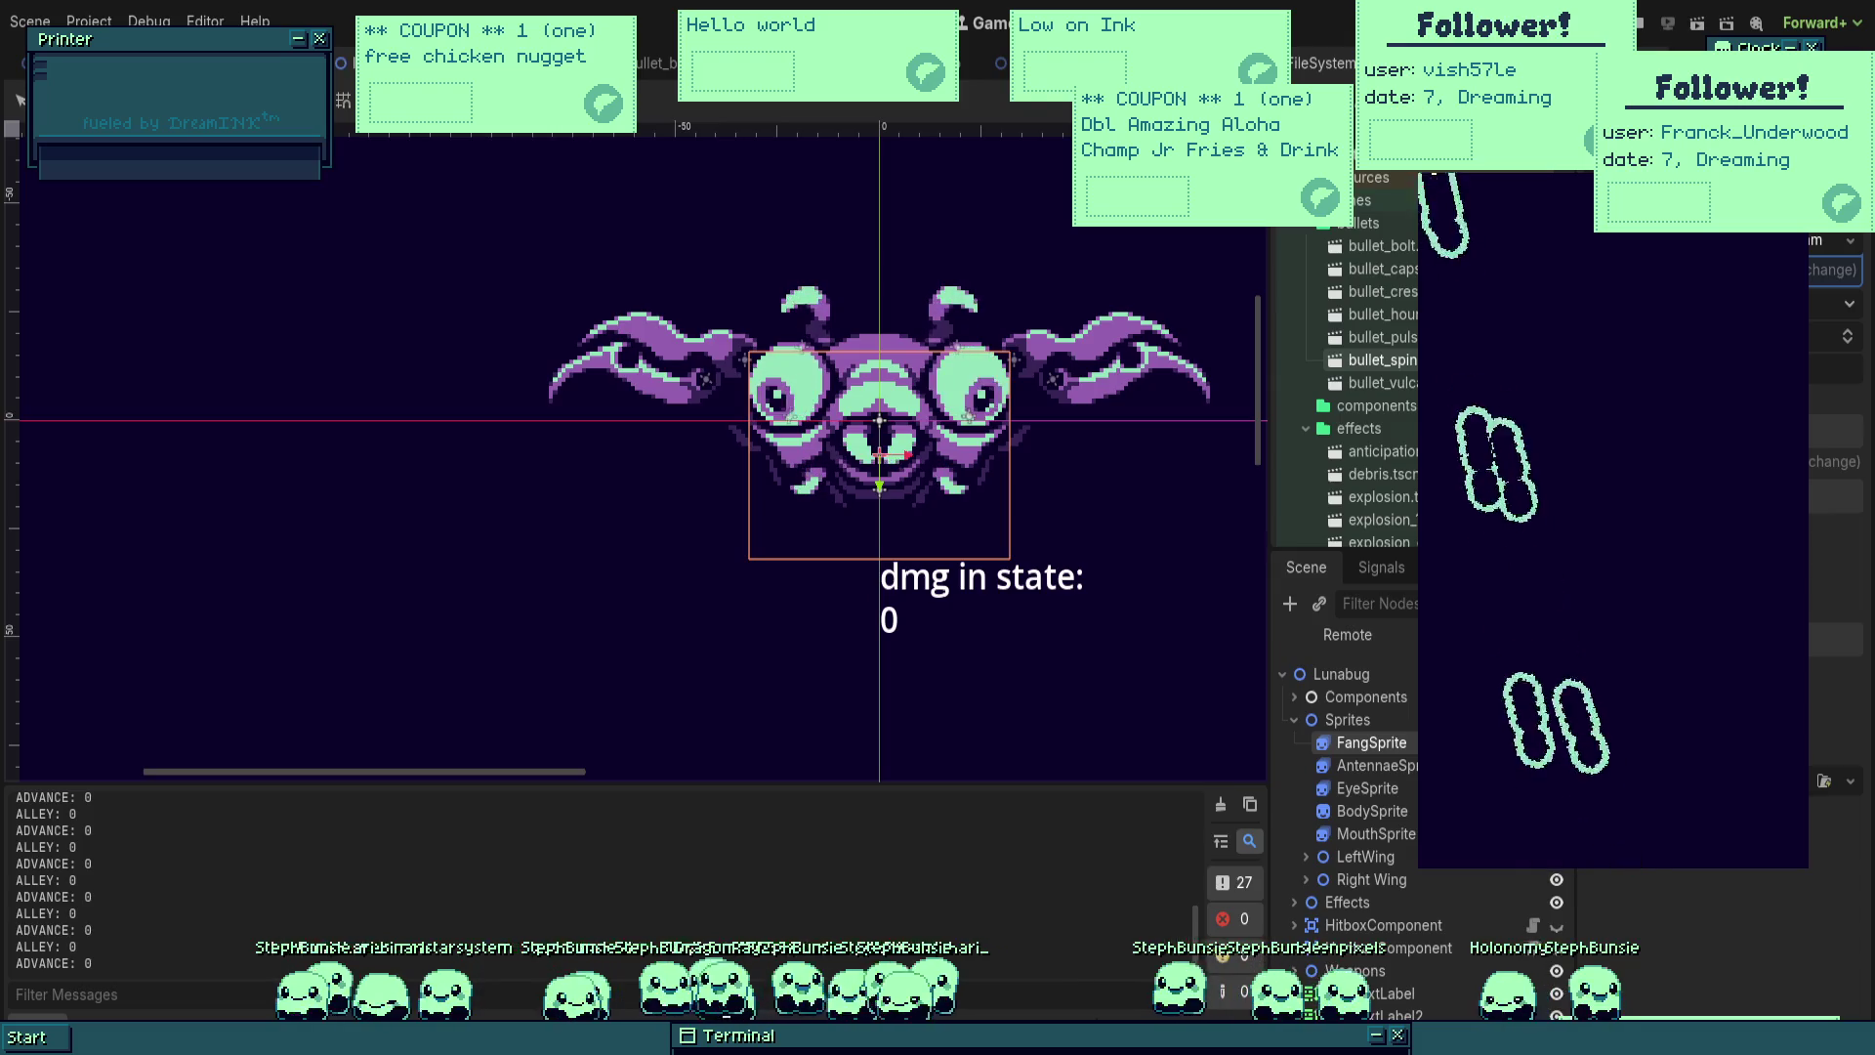
Step: Play-test the Lunabug scene with F6, fly the ship up and left, then stop with F8
key("F6")
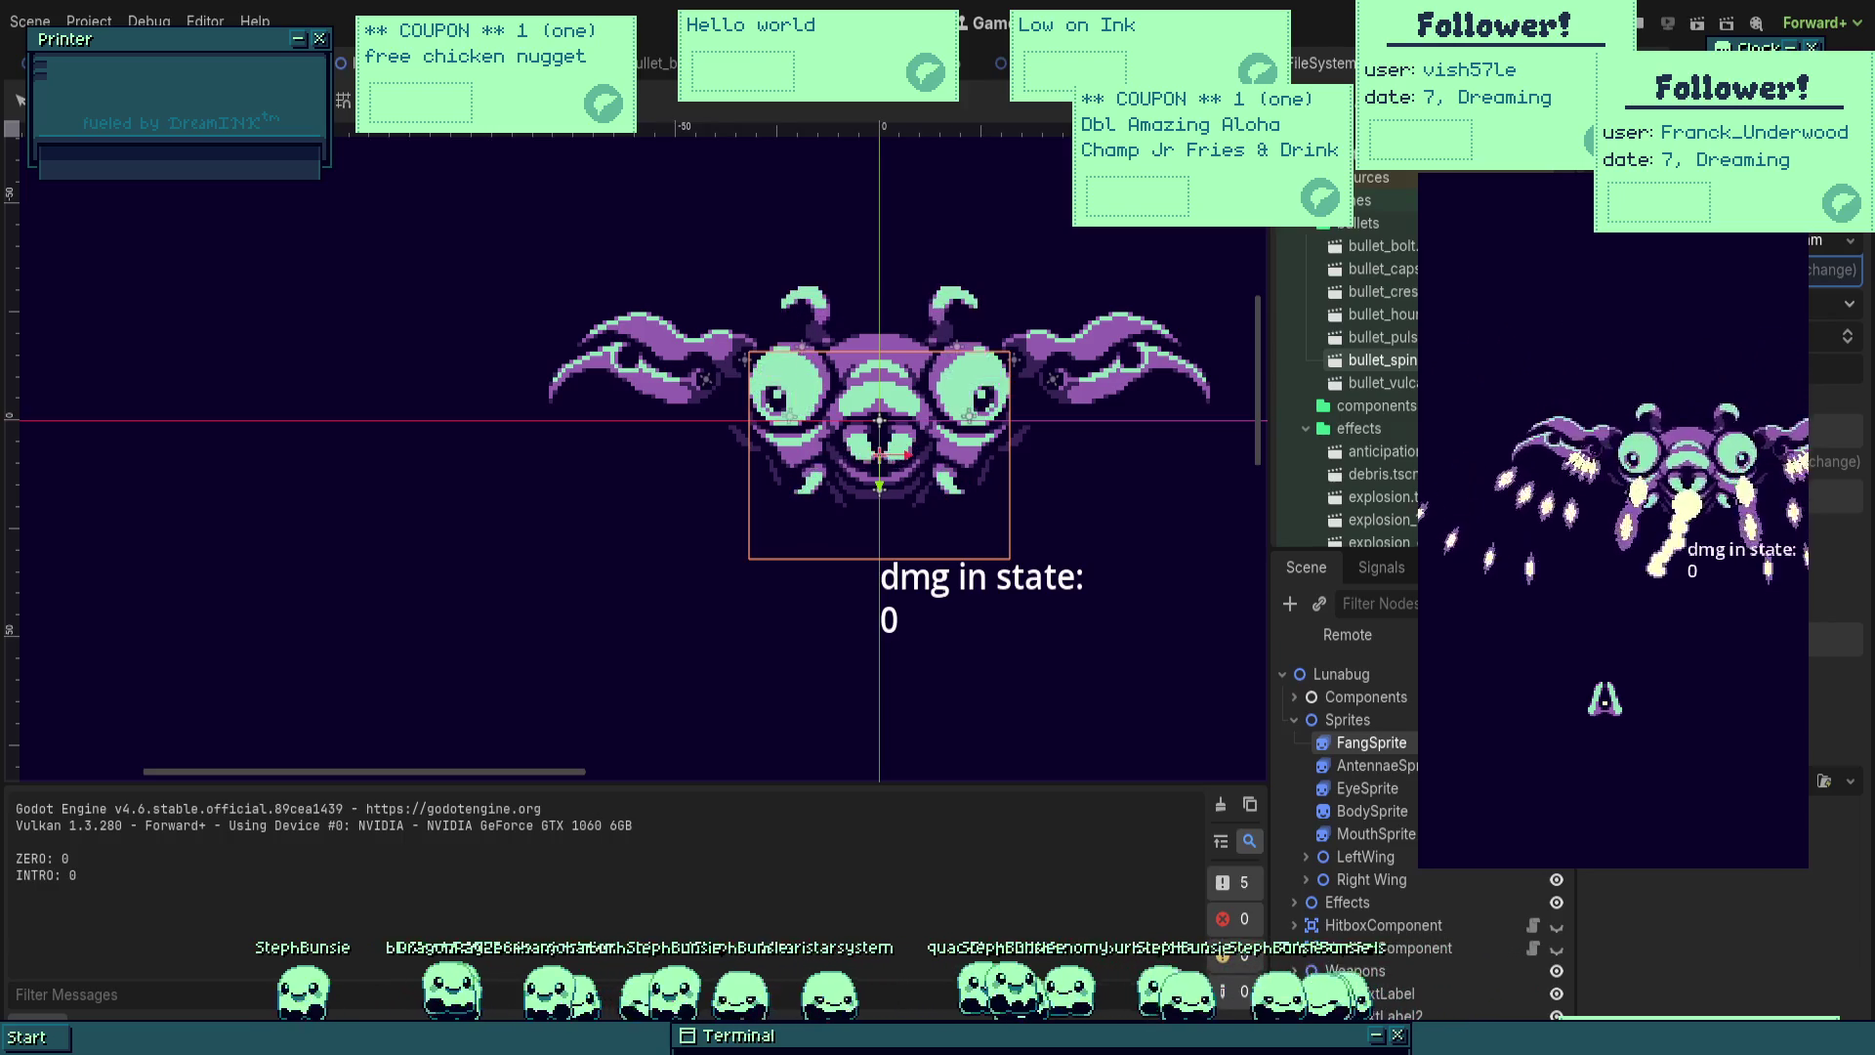
key("Up")
key("Left")
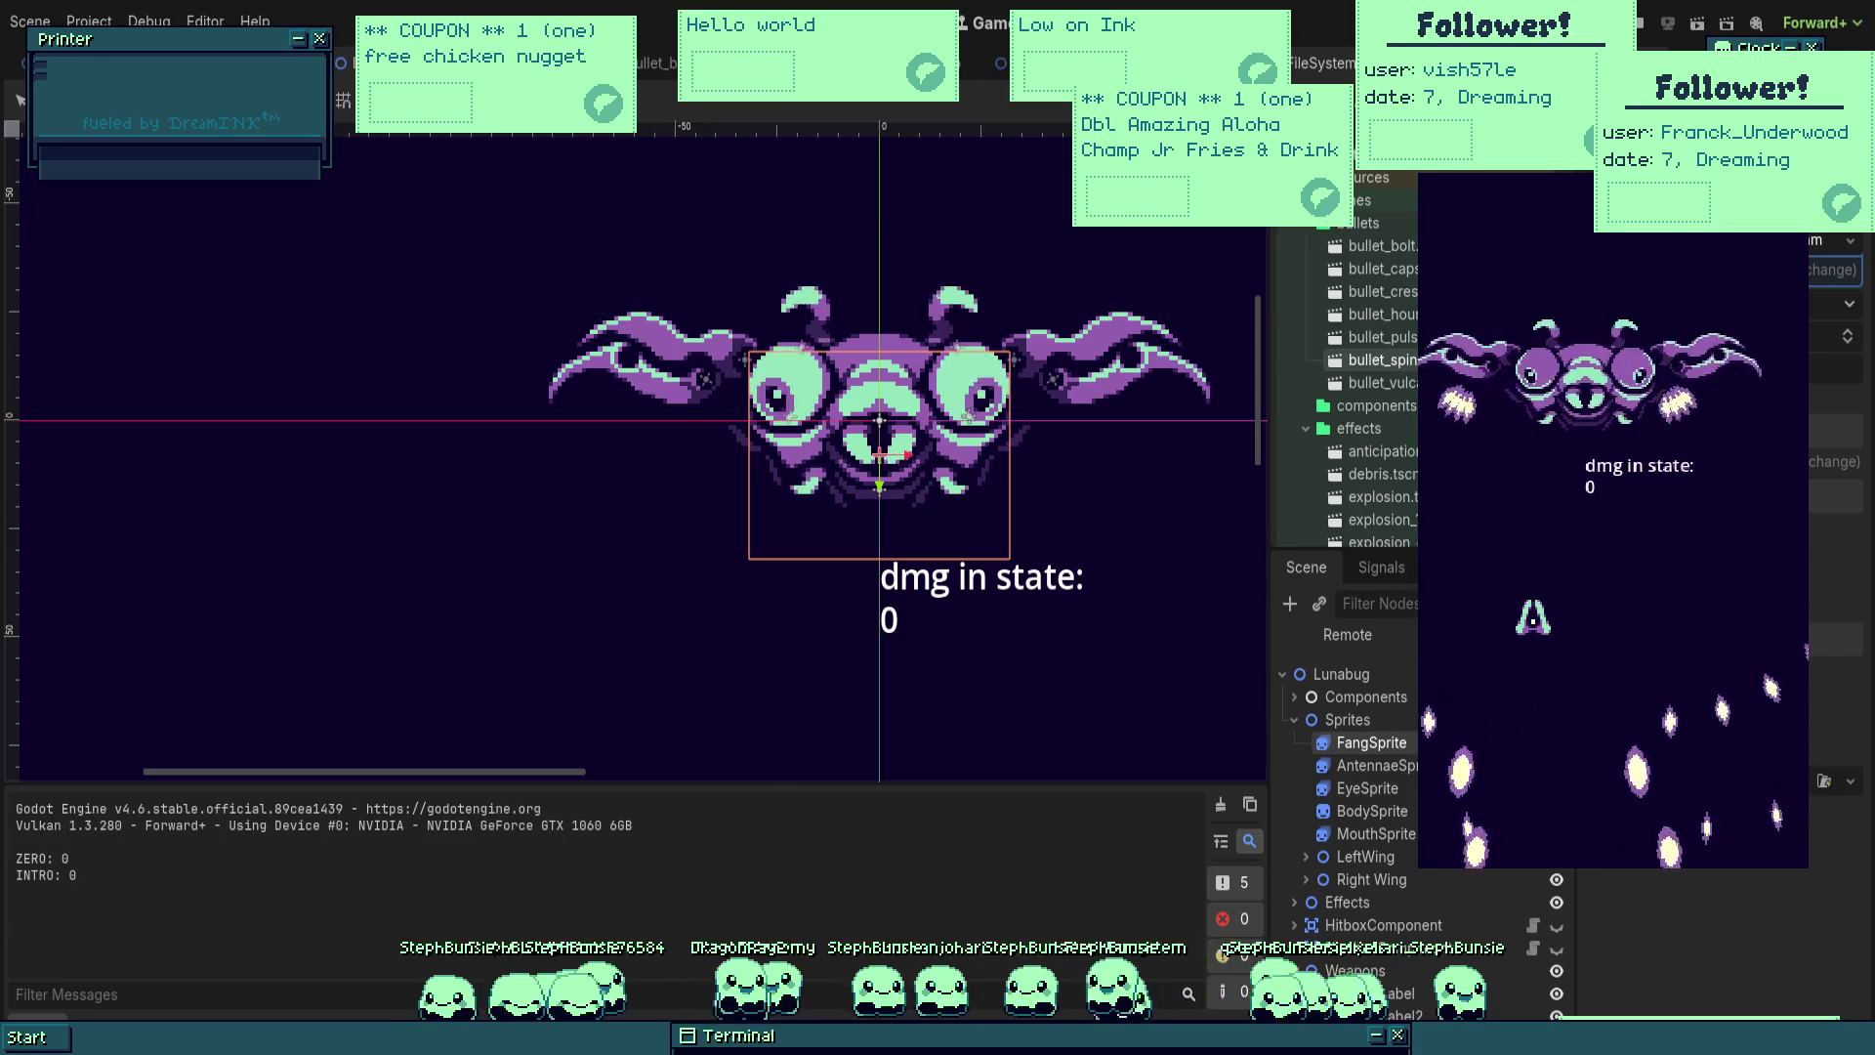
key("F8")
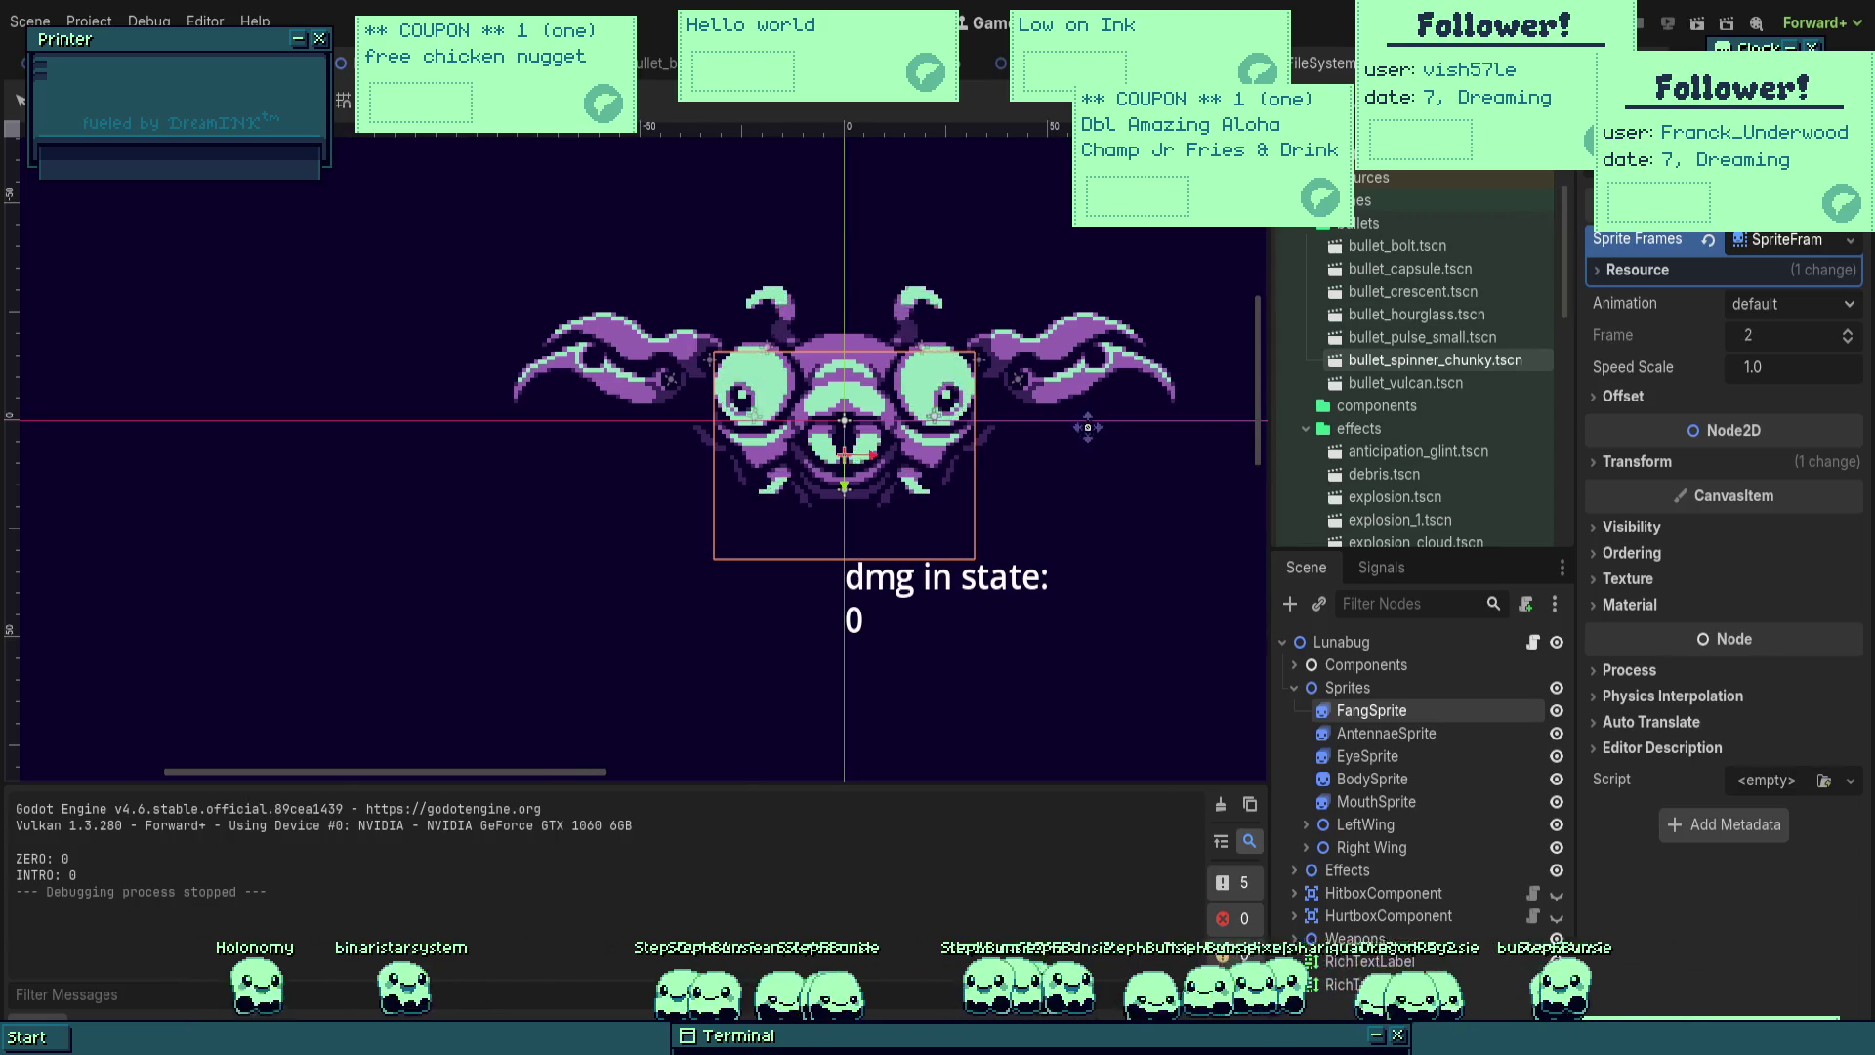
Step: Inspect another boss sprite and the HitboxComponent and HurtboxComponent nodes
left_click(1367, 756)
left_click(1397, 896)
left_click(1382, 918)
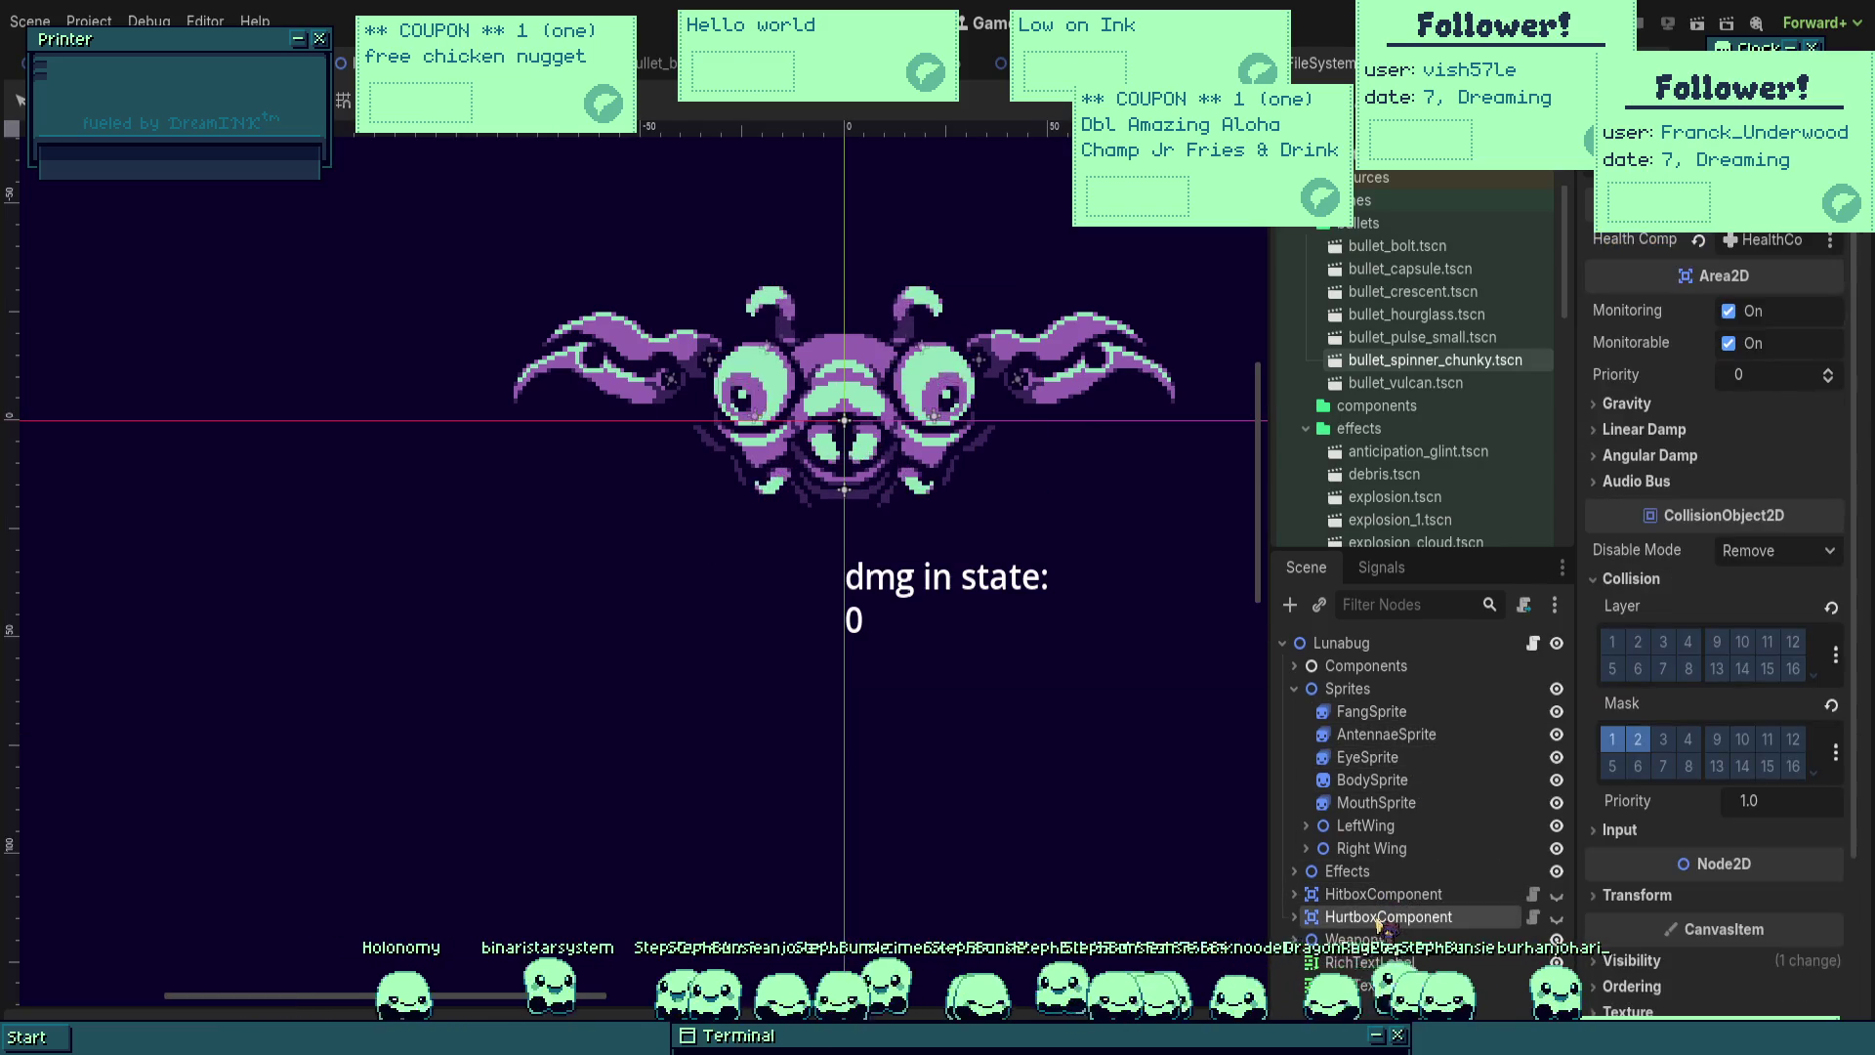
Step: View Right Wing's transform and expand both wings to show Bottom, Top and ShotgunWeapon
double_click(1348, 871)
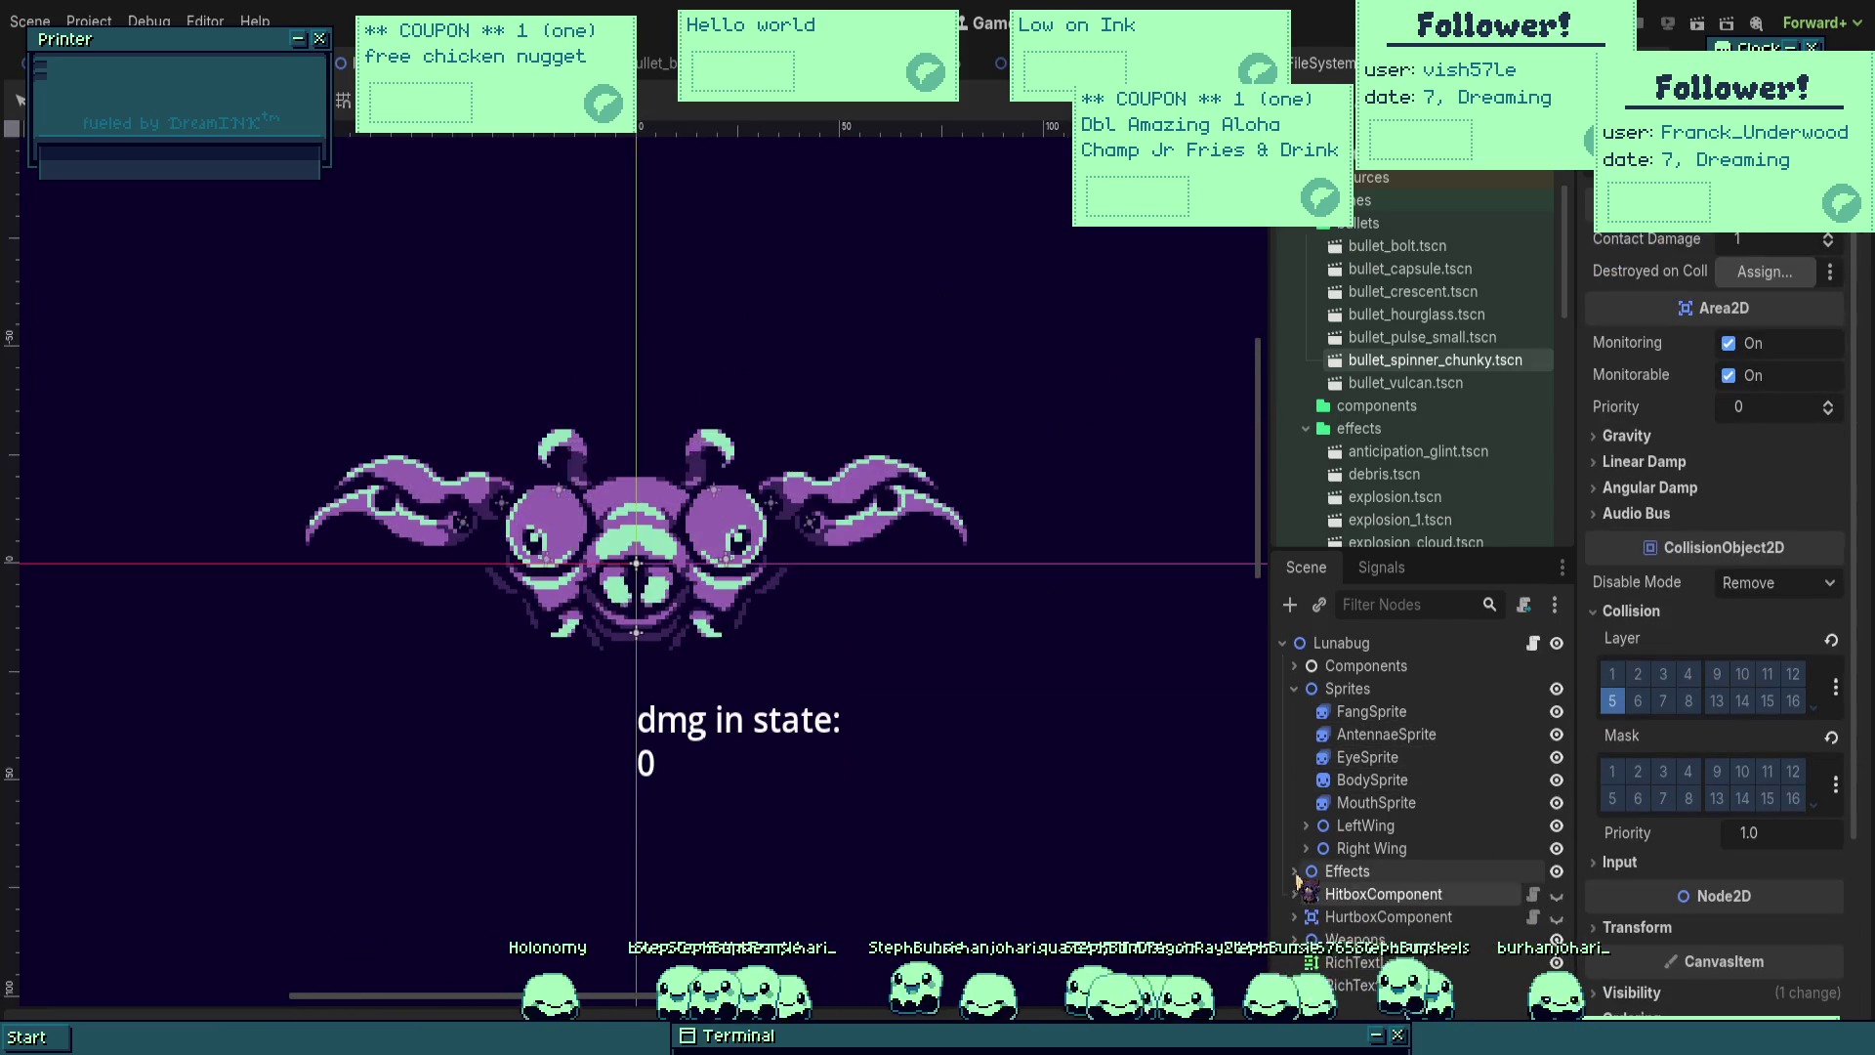
left_click(1367, 847)
left_click(1306, 848)
left_click(1306, 825)
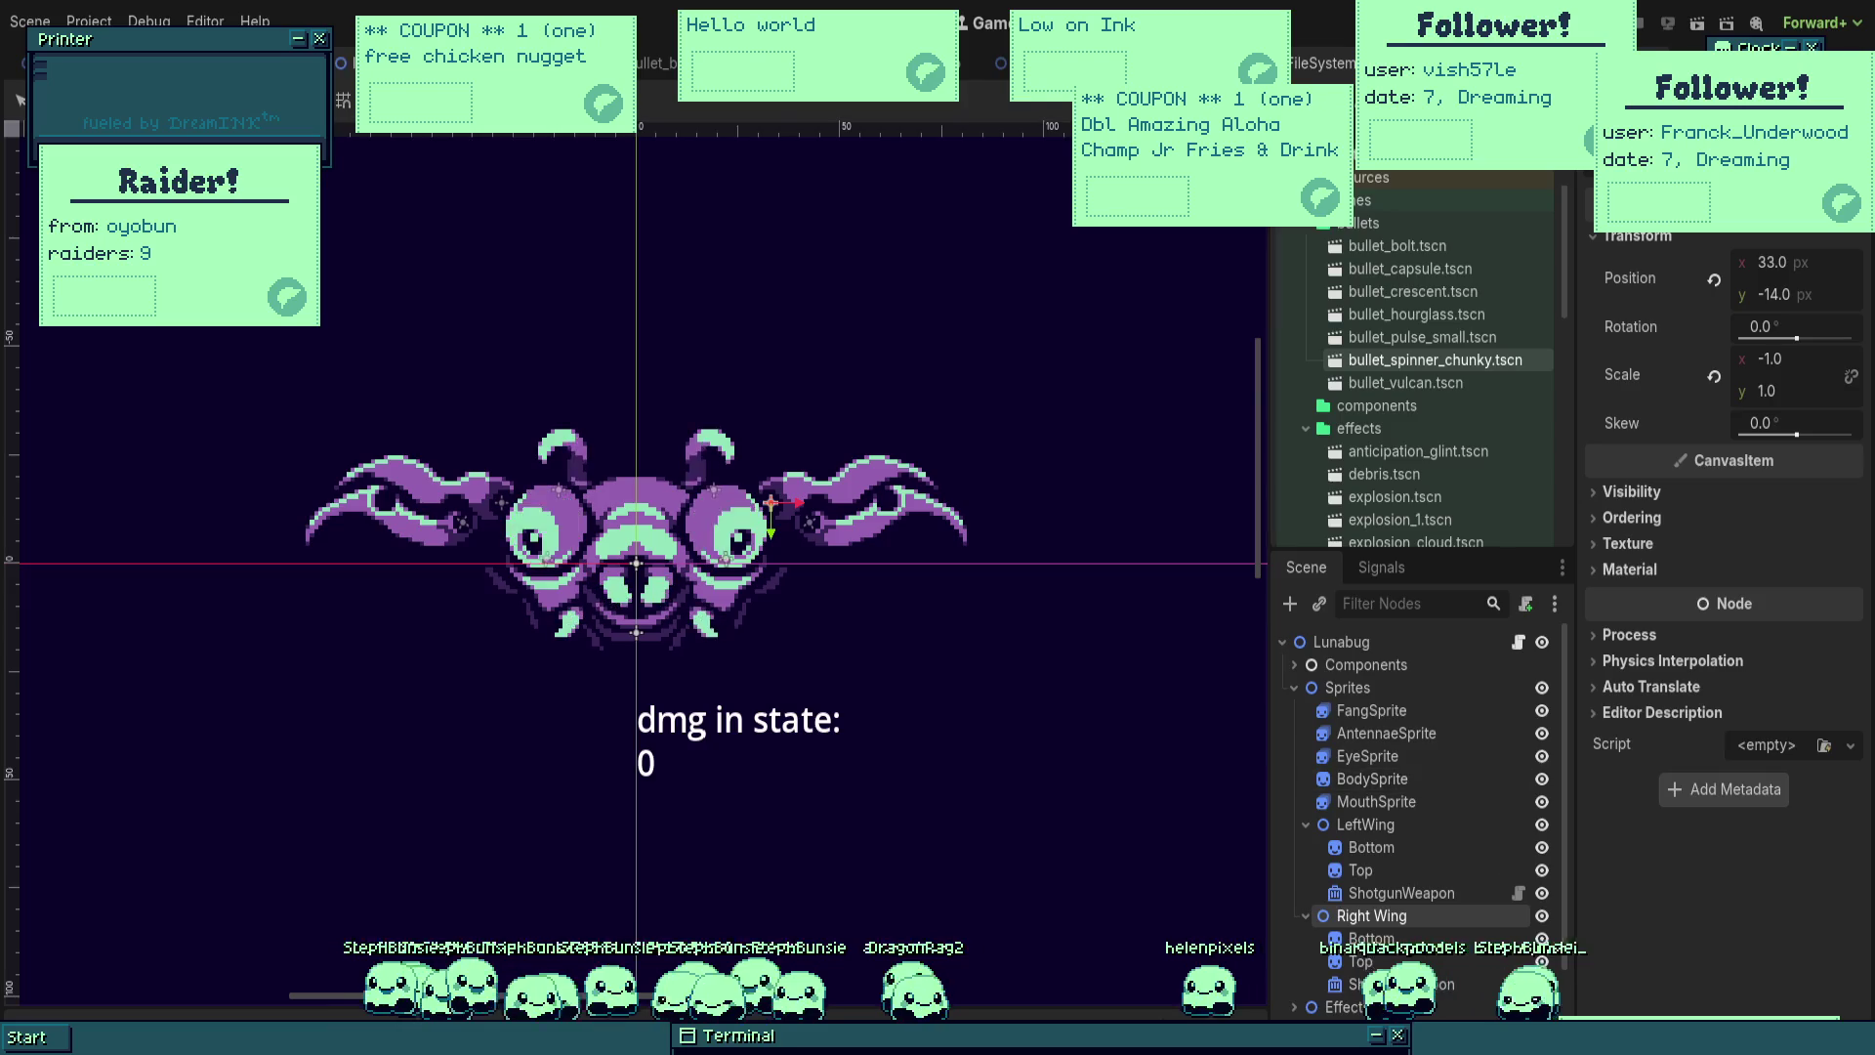
Step: Move the Raider popup aside, run the project with F5, and stop it after a brief play
mouse_move(177, 230)
left_mouse_down()
mouse_move(926, 271)
mouse_move(1546, 234)
mouse_move(696, 147)
mouse_move(754, 139)
left_mouse_up()
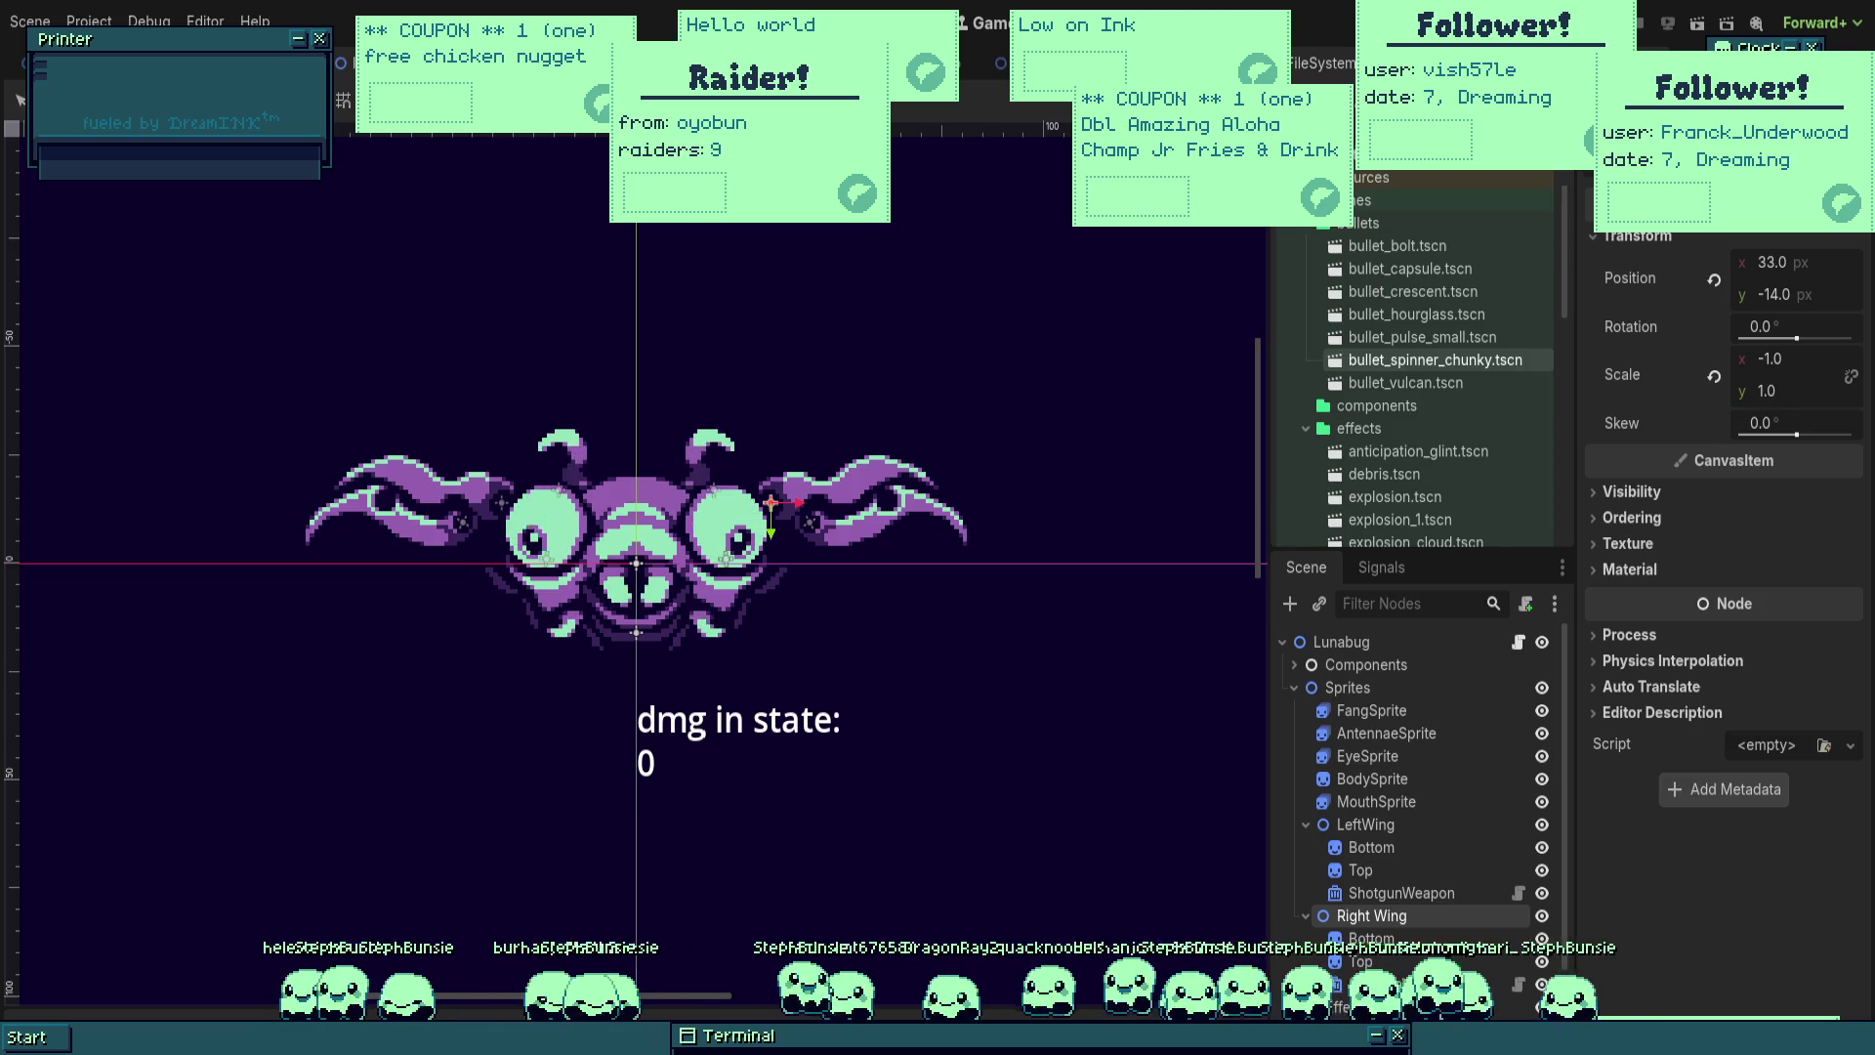
key("F5")
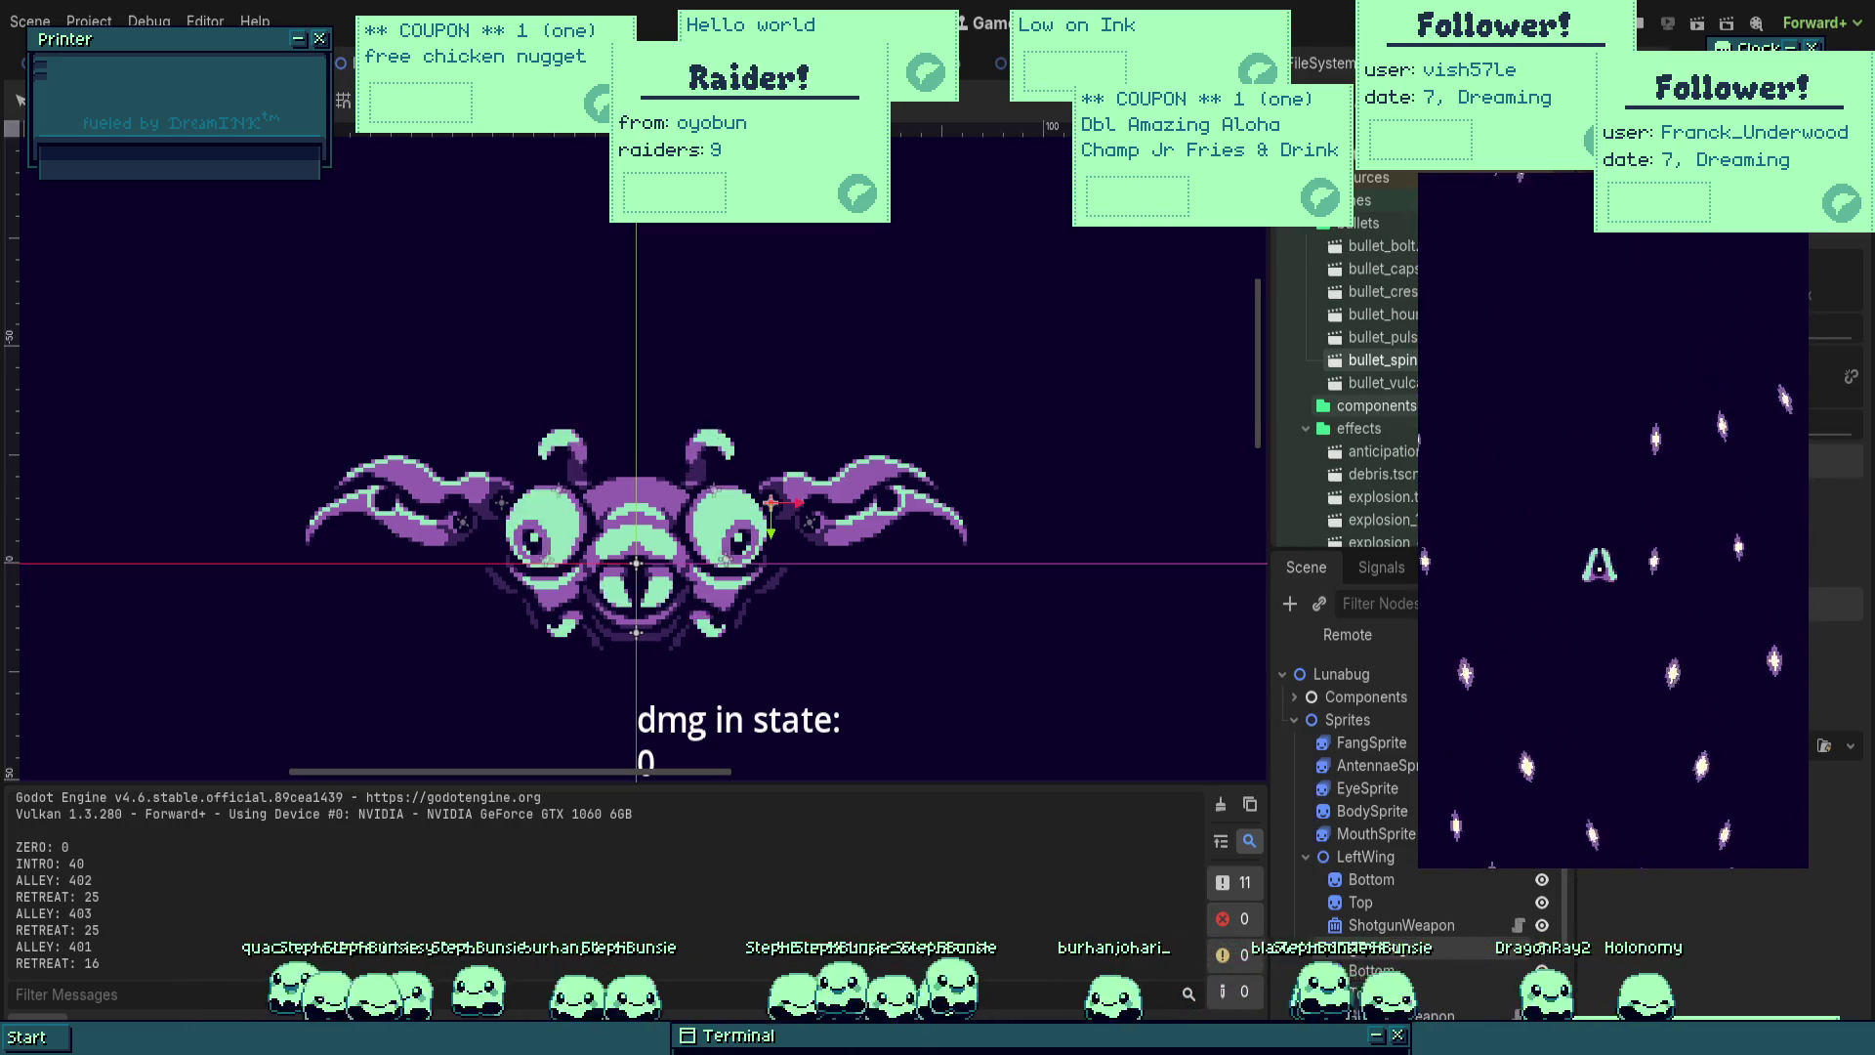
key("F8")
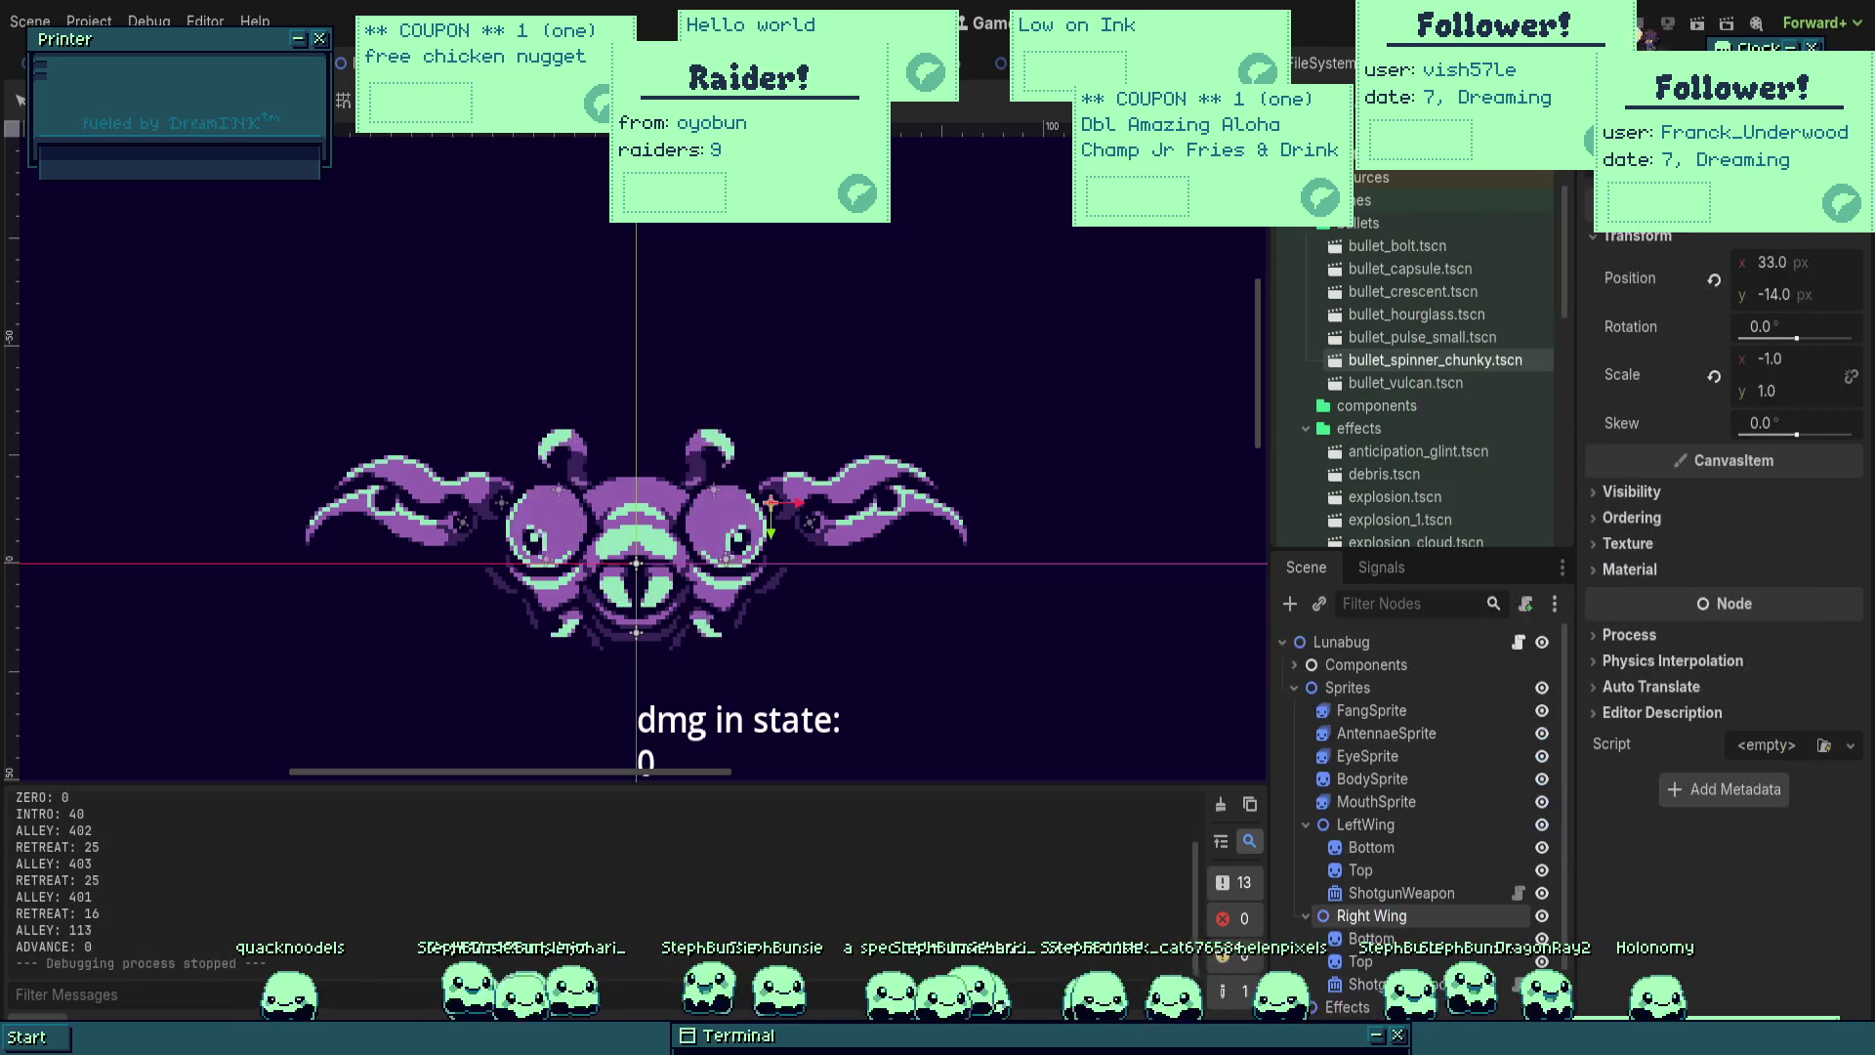
Step: Make FangSprite through MouthSprite use their parent's material
key("ctrl+s")
left_click(1371, 710)
left_click(1387, 801, "shift")
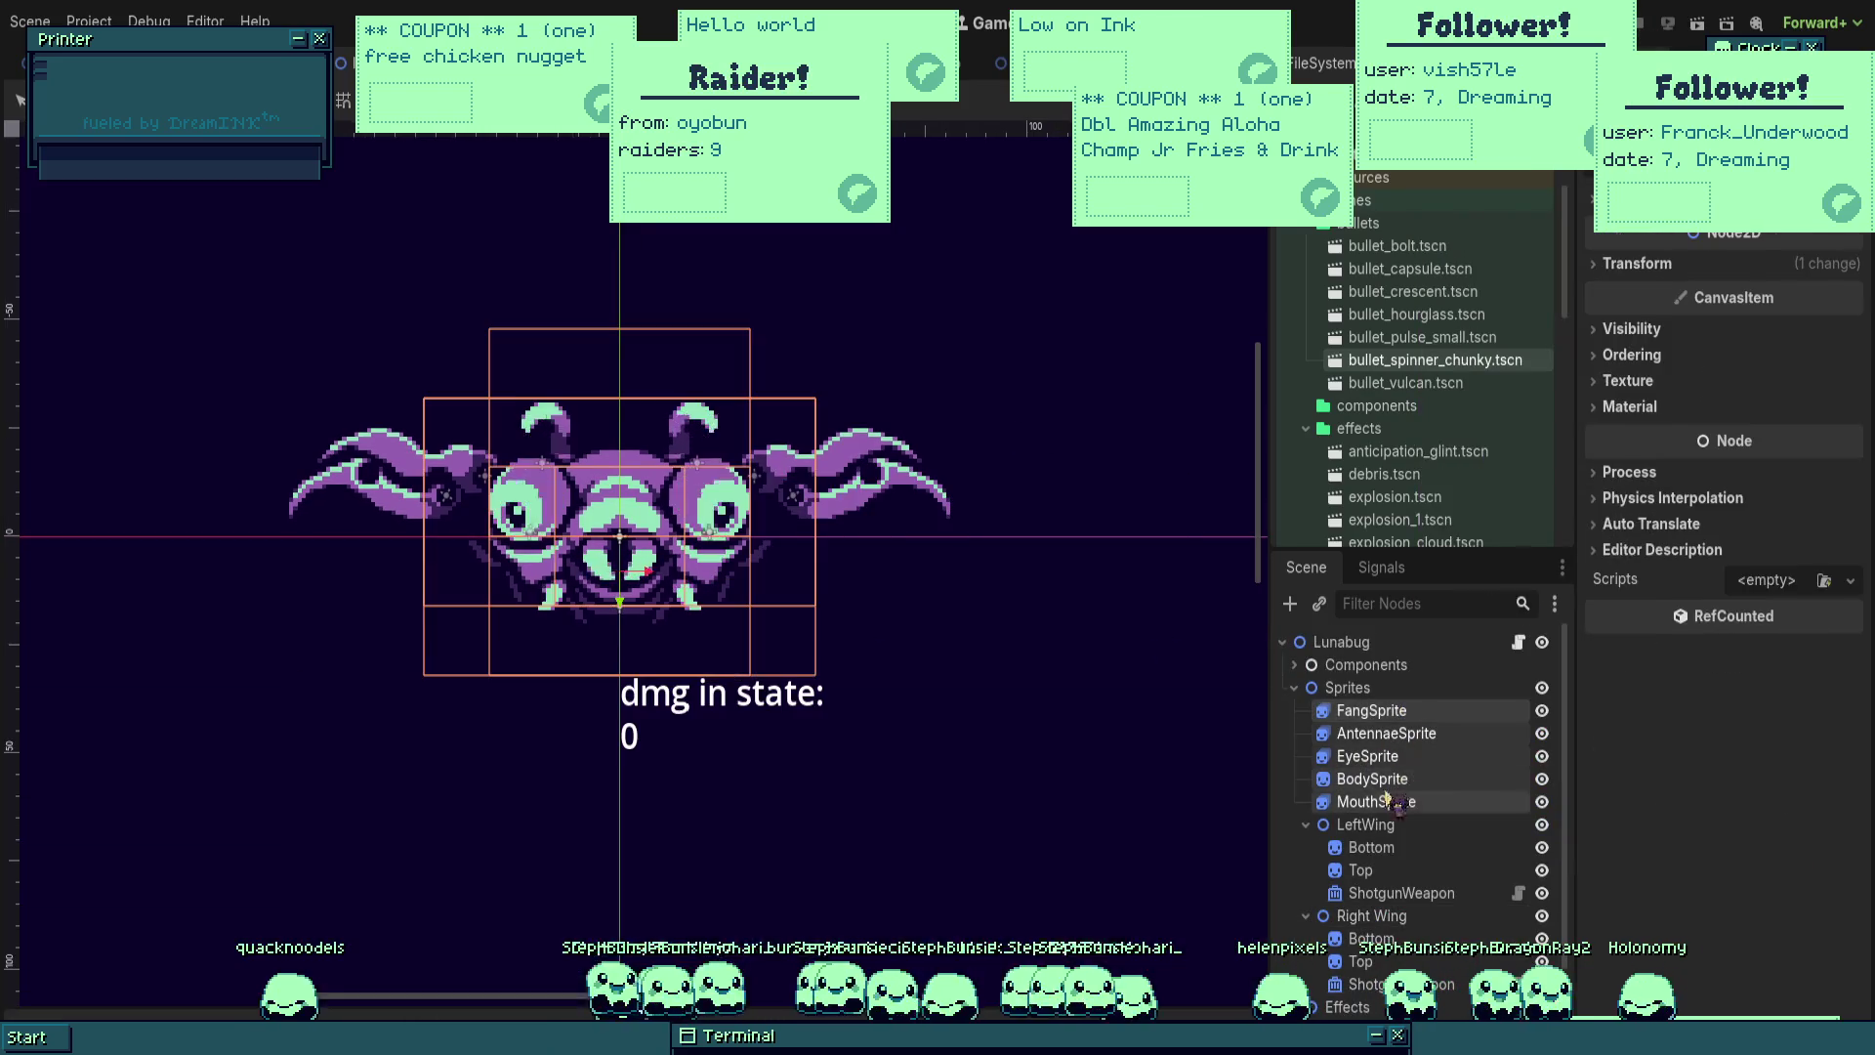
left_click(1628, 407)
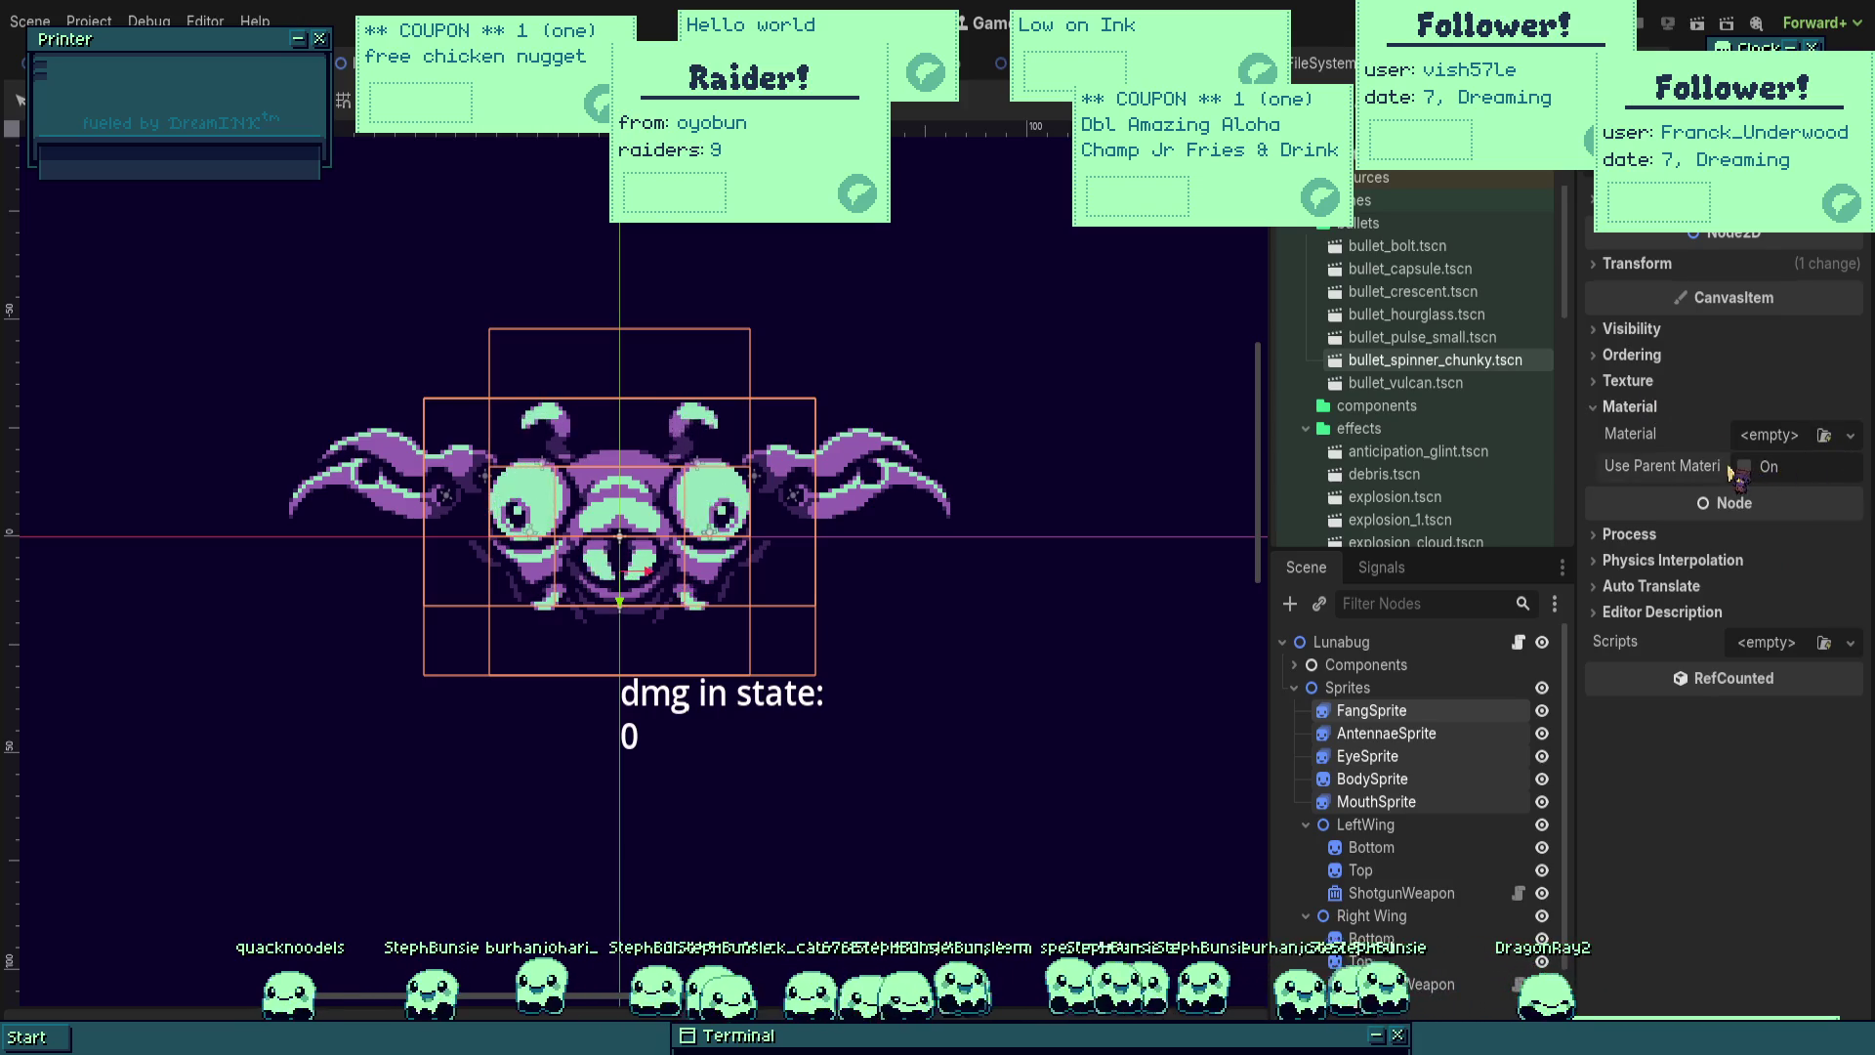
left_click(1745, 467)
left_click_drag(559, 658, 674, 604)
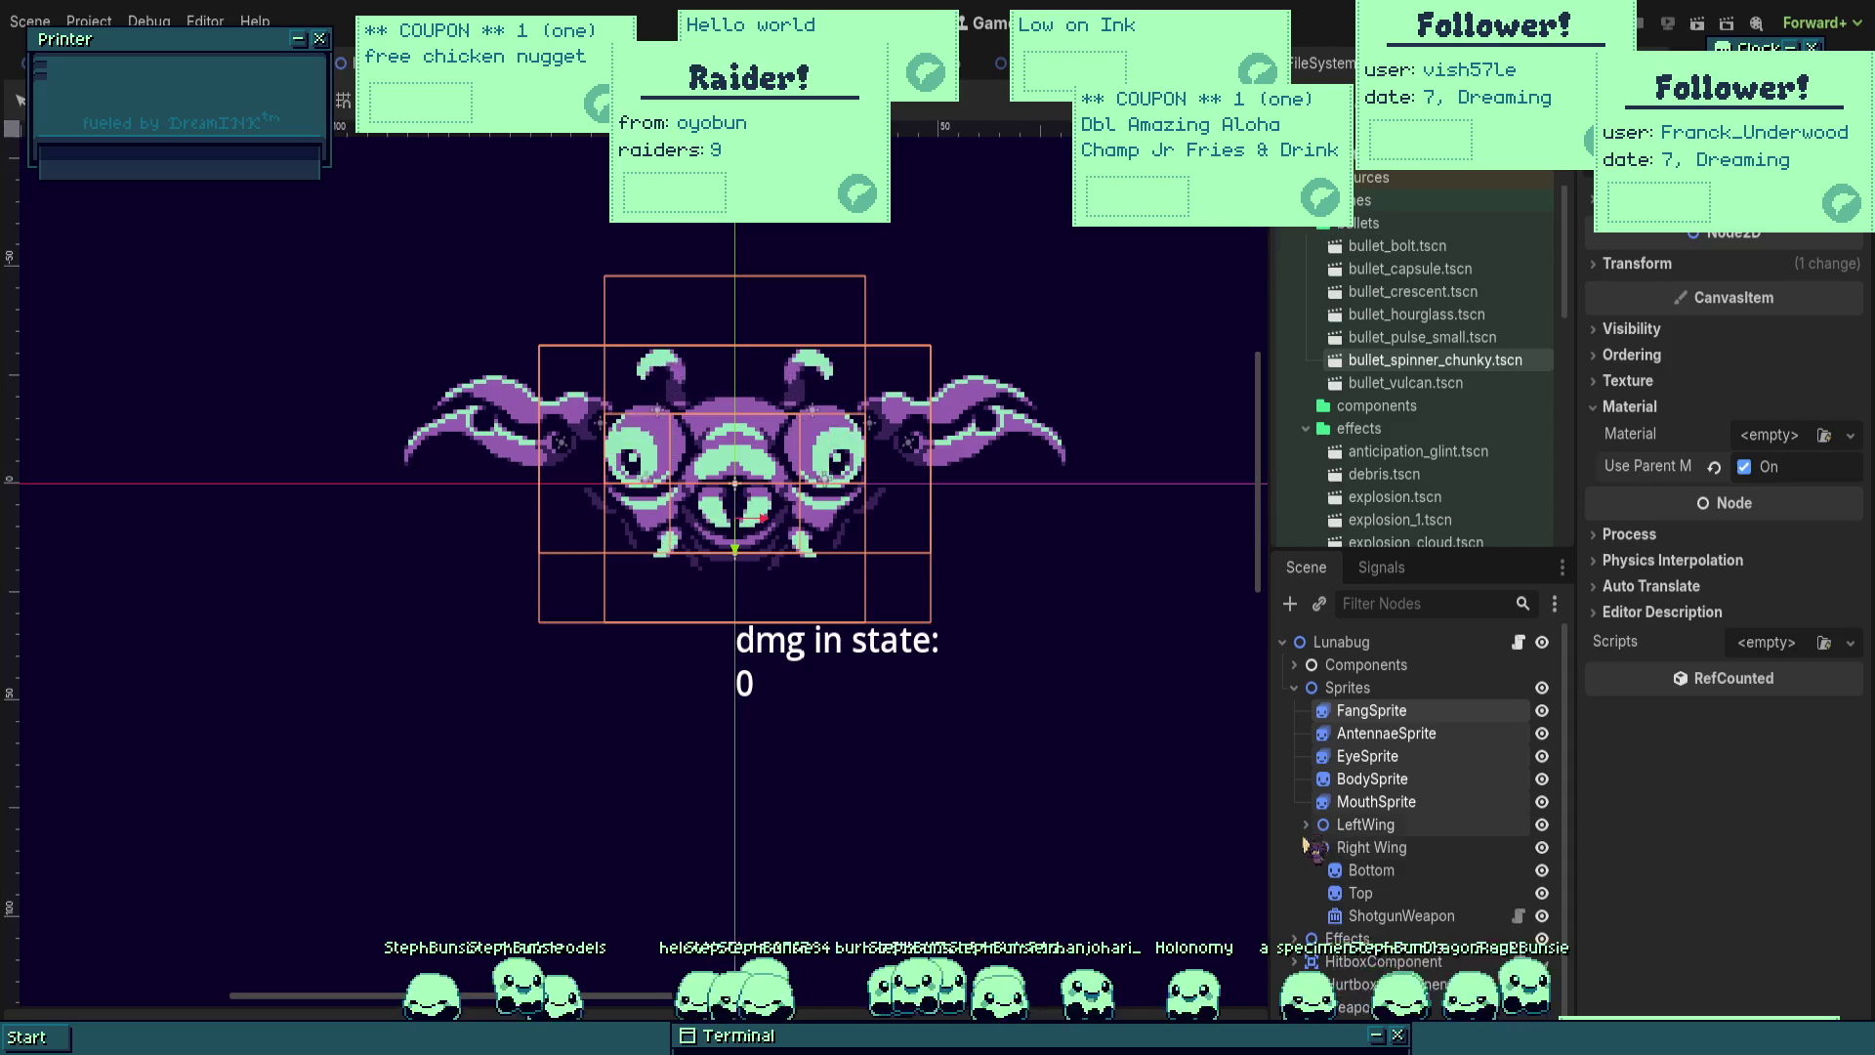
Step: Select the wing sprites, check their material settings, and save the scene
left_click(1377, 711)
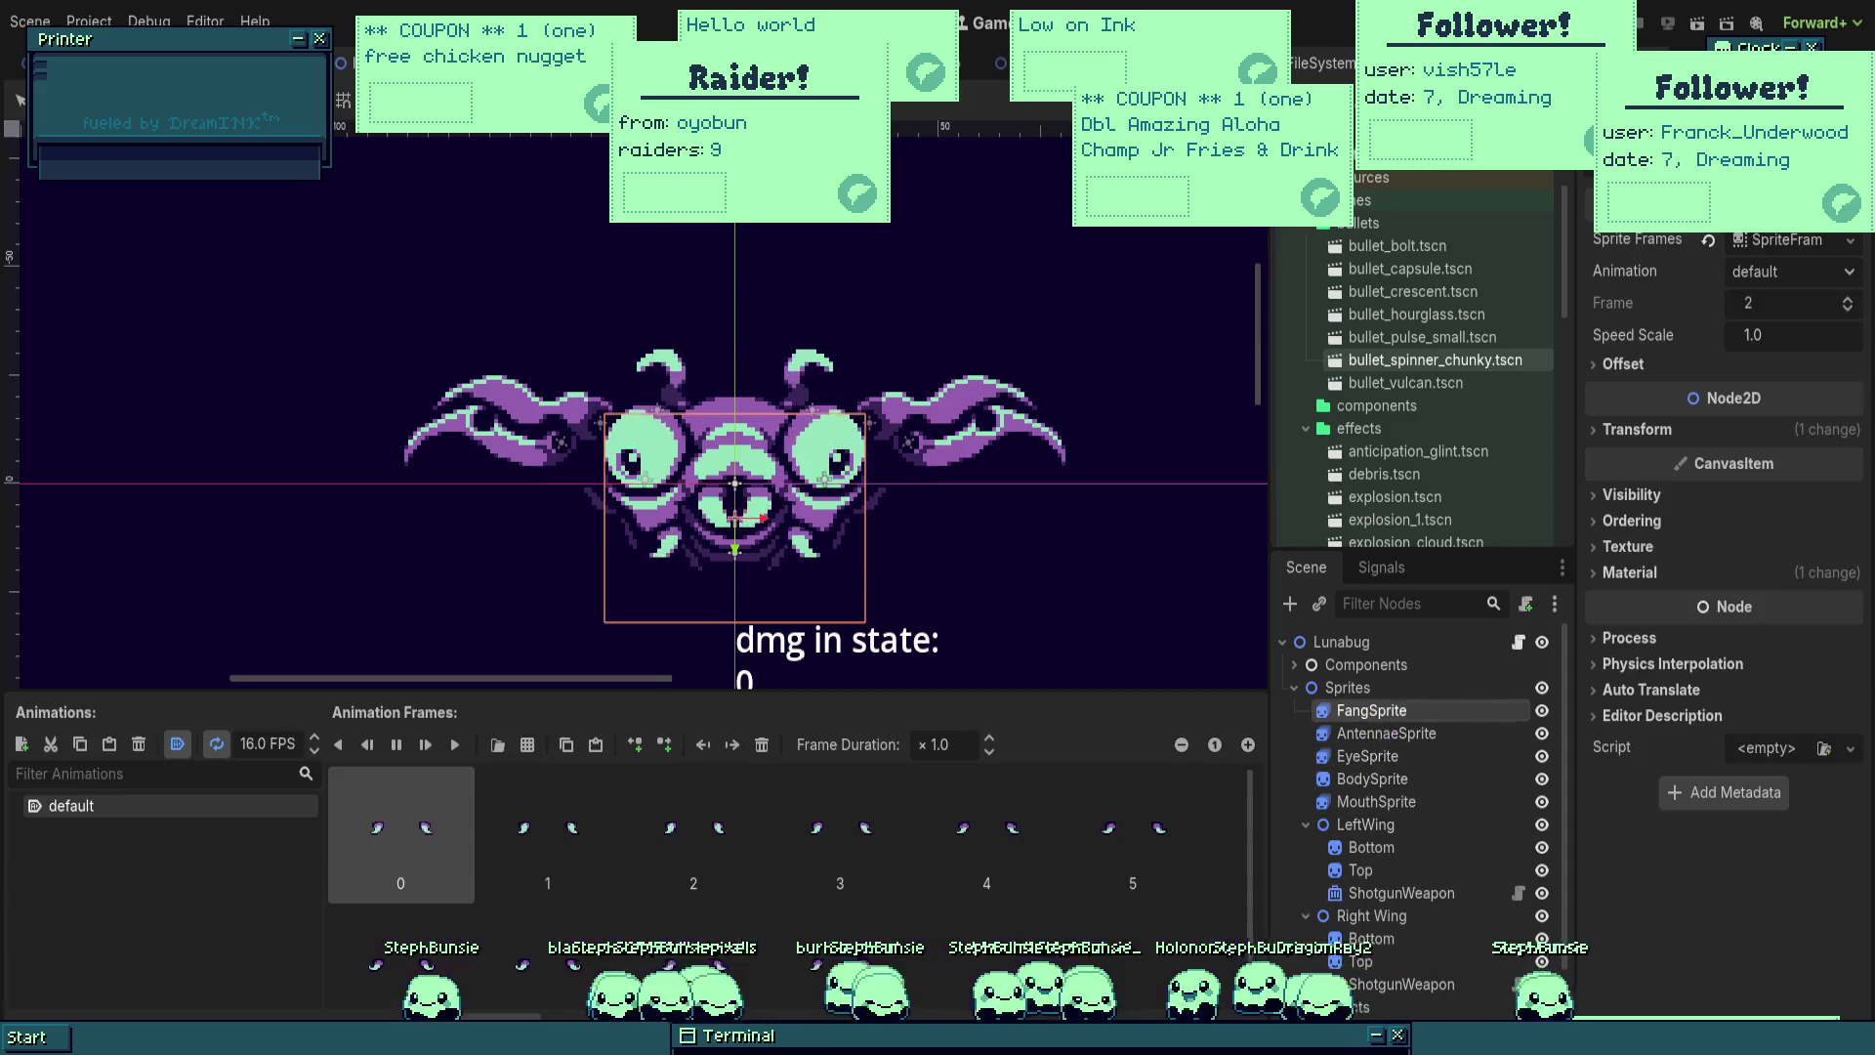
left_click(1378, 938)
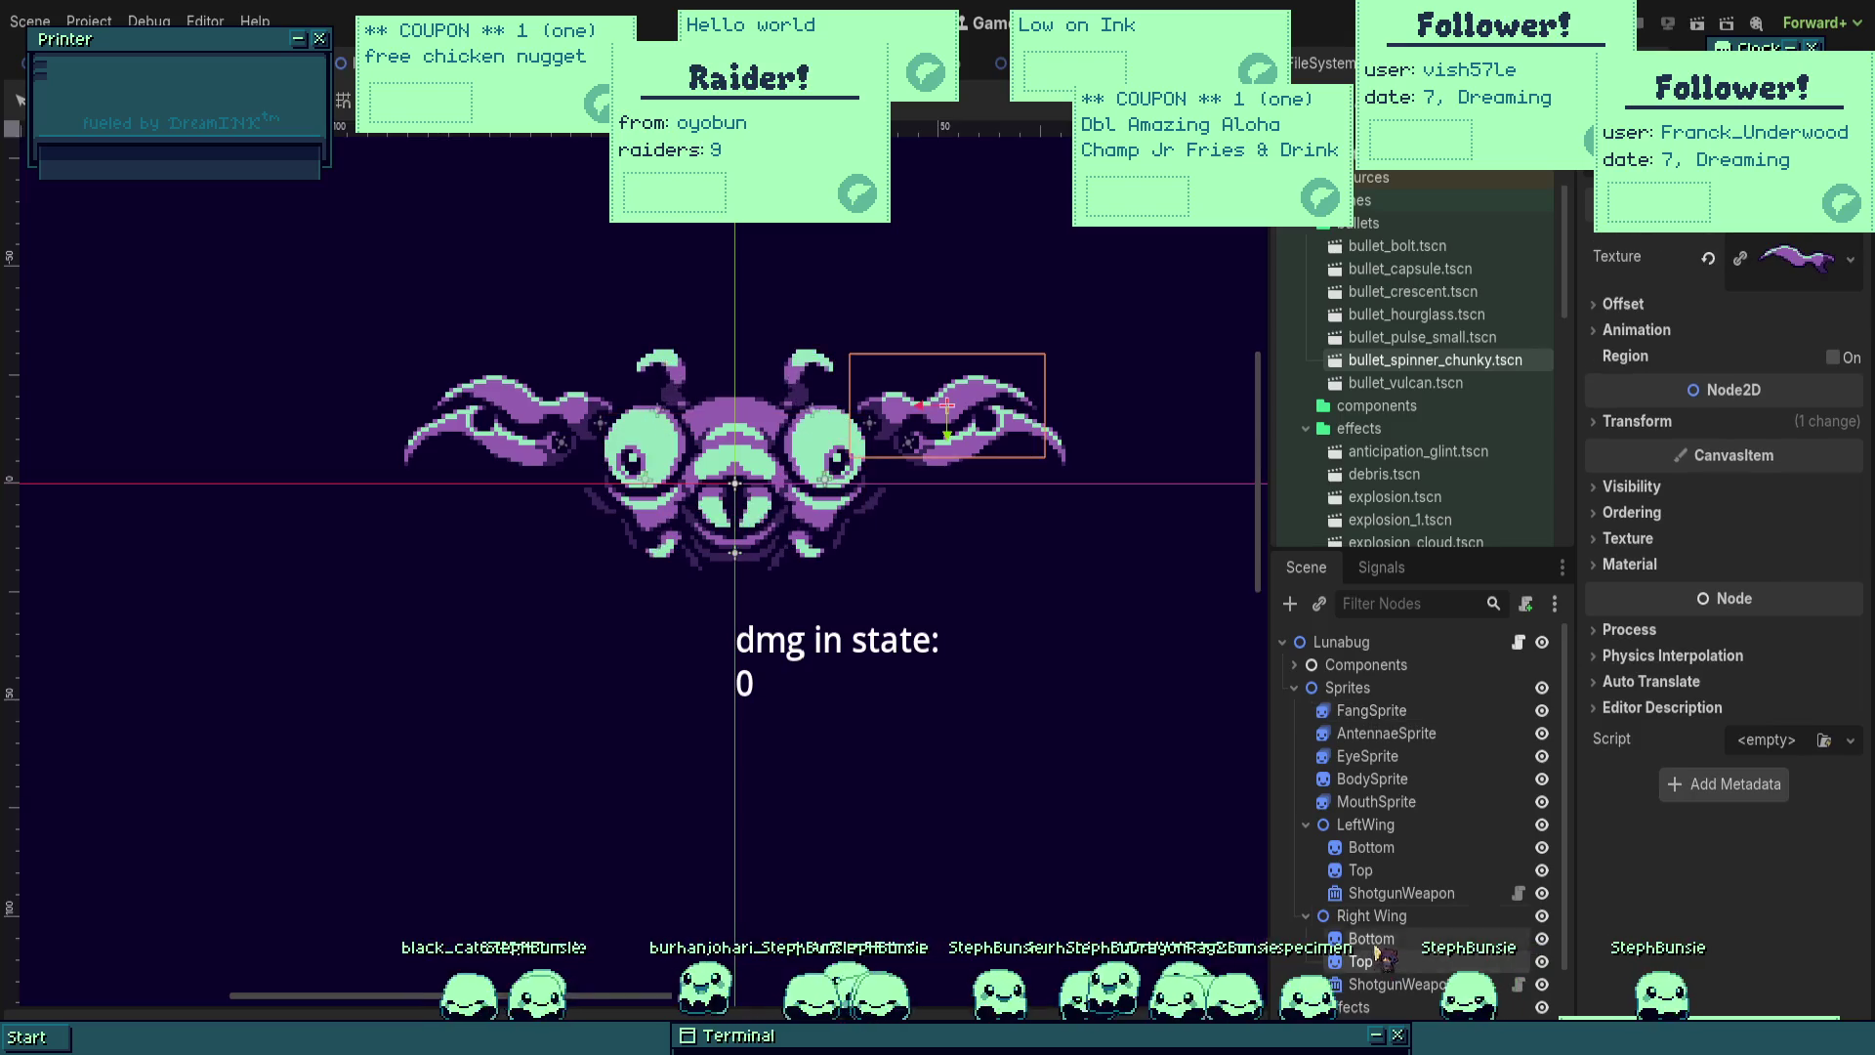
left_click(1367, 710, "shift")
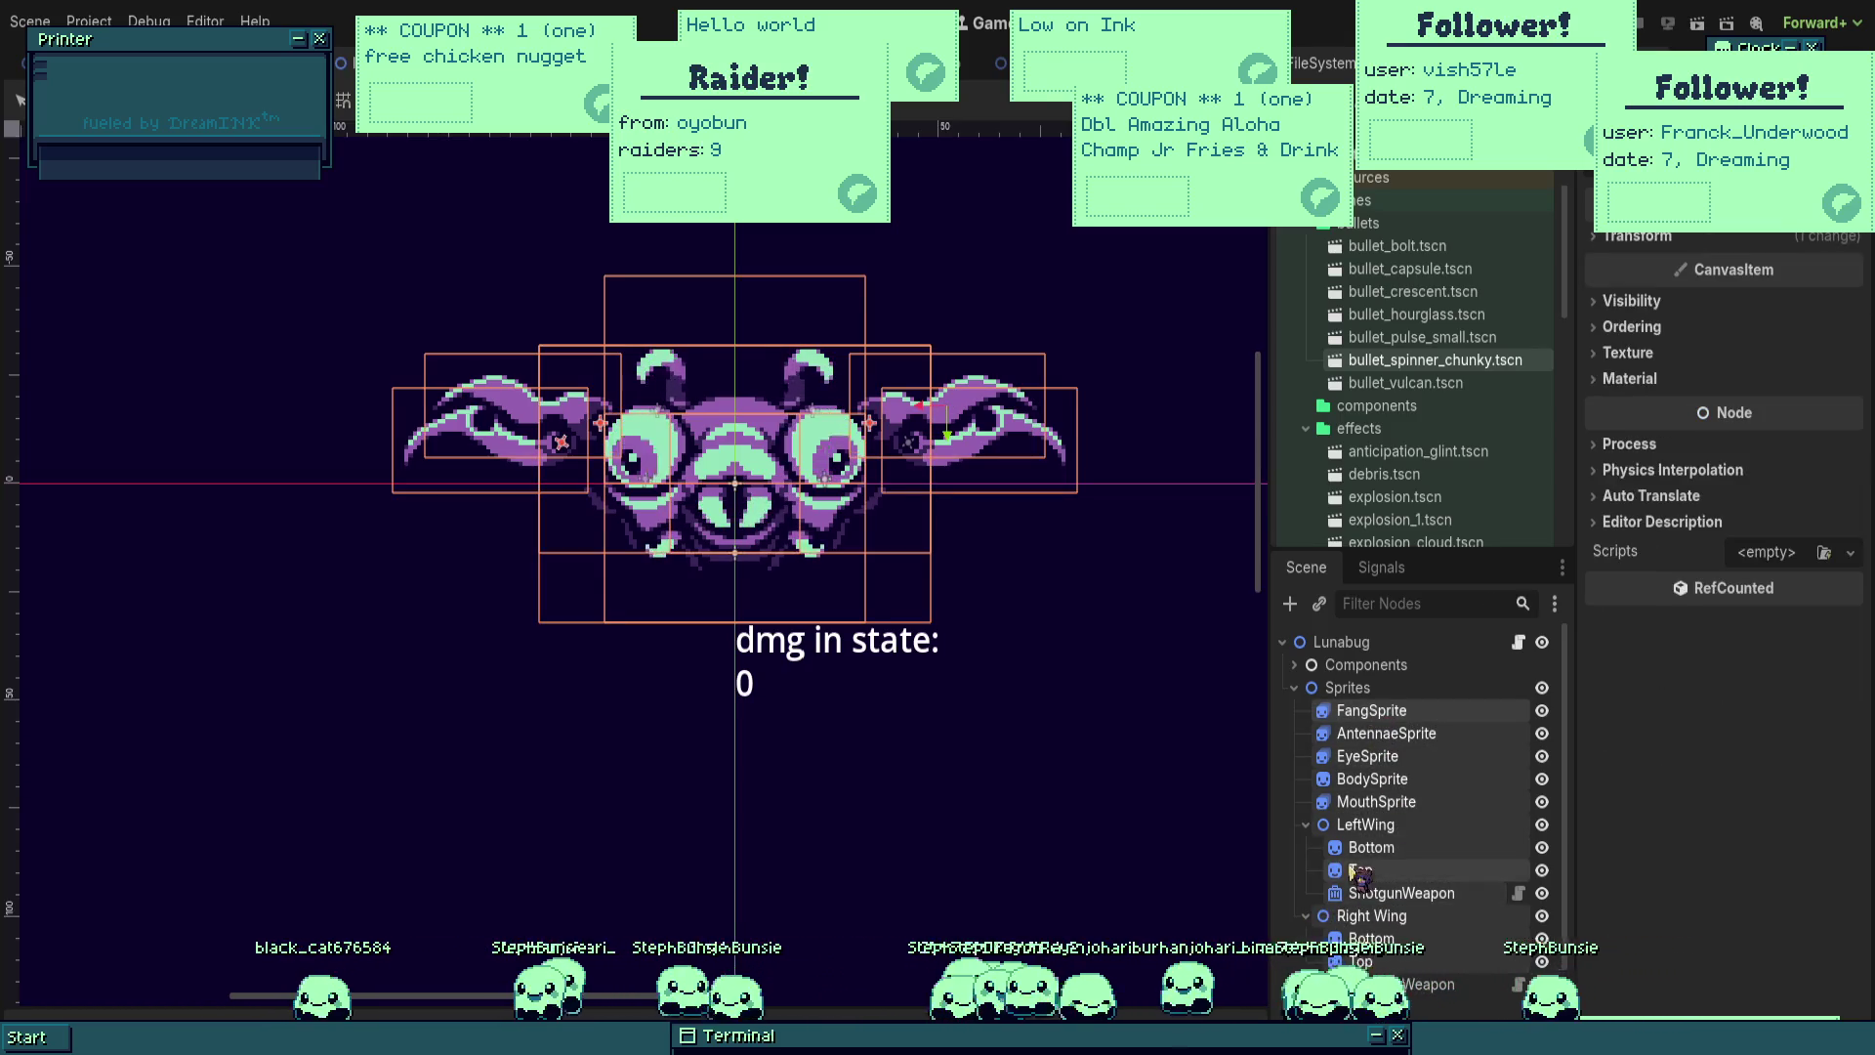
left_click(1629, 379)
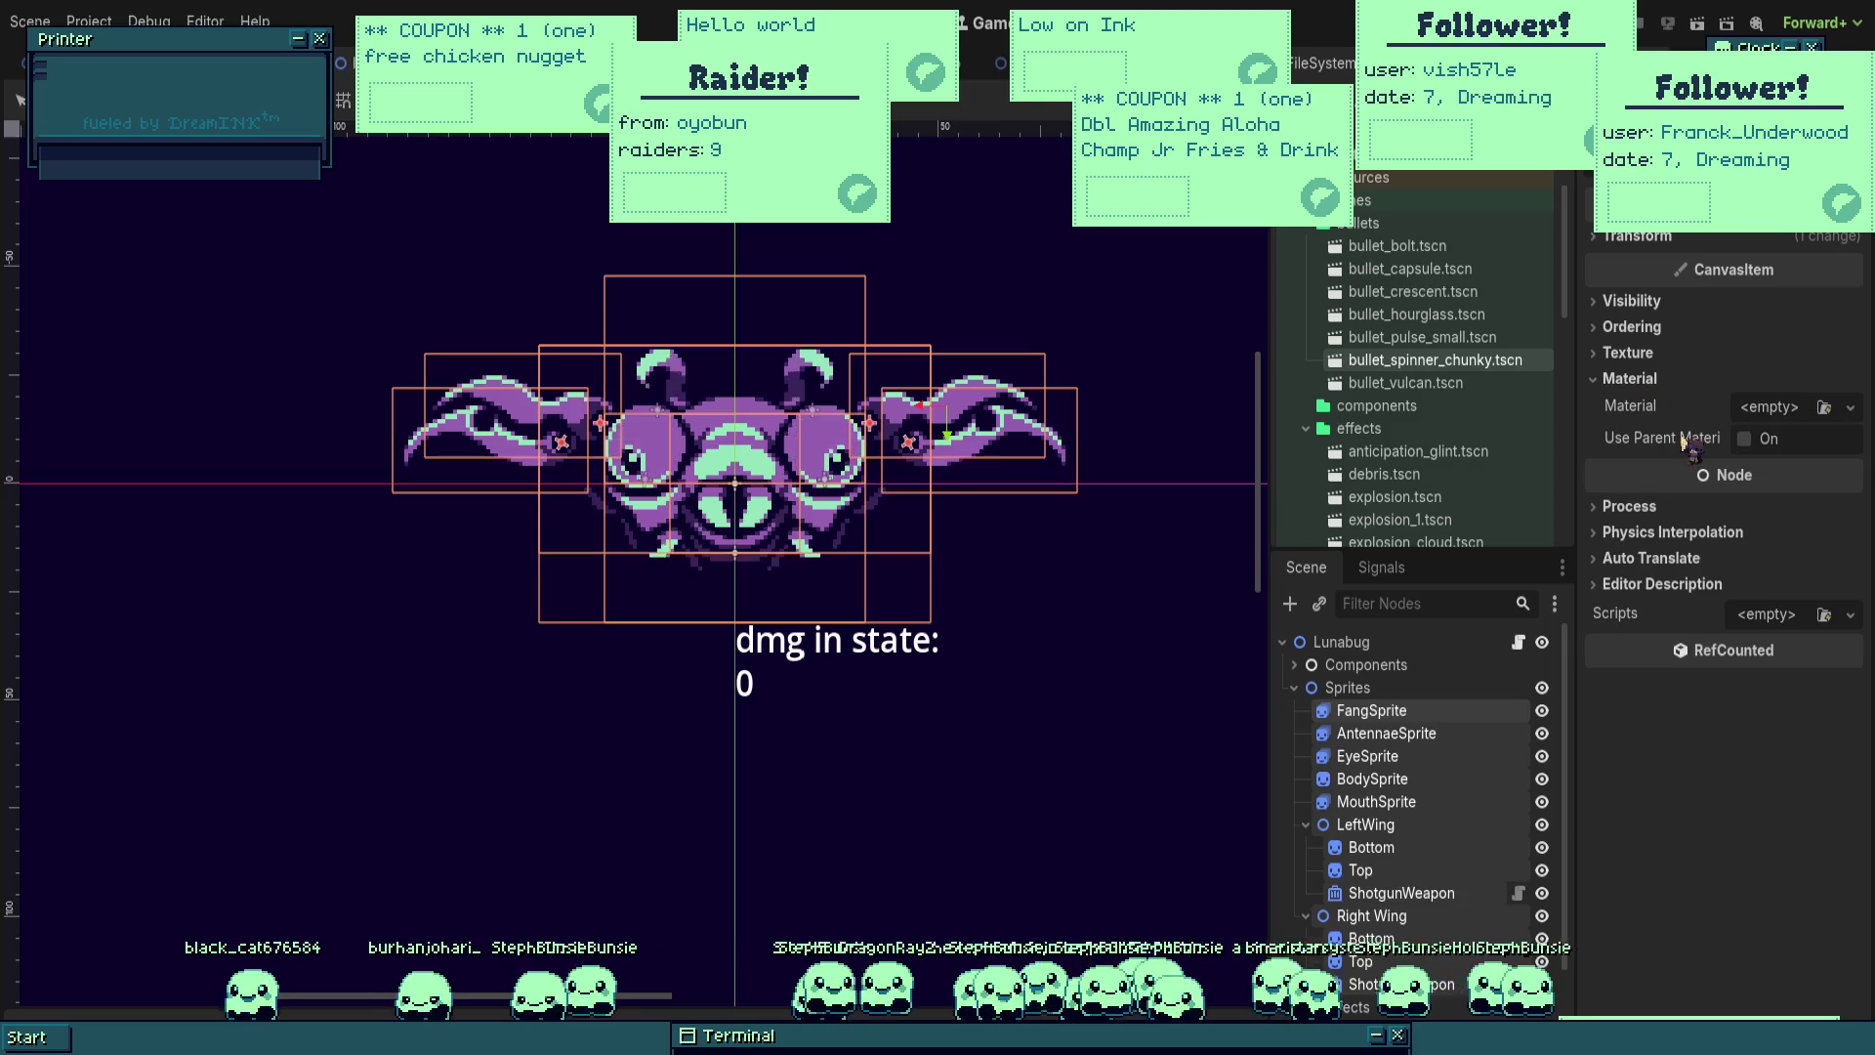
key("ctrl+s")
Step: Expand the Components group and select HitFlashComponent
left_click(1387, 688)
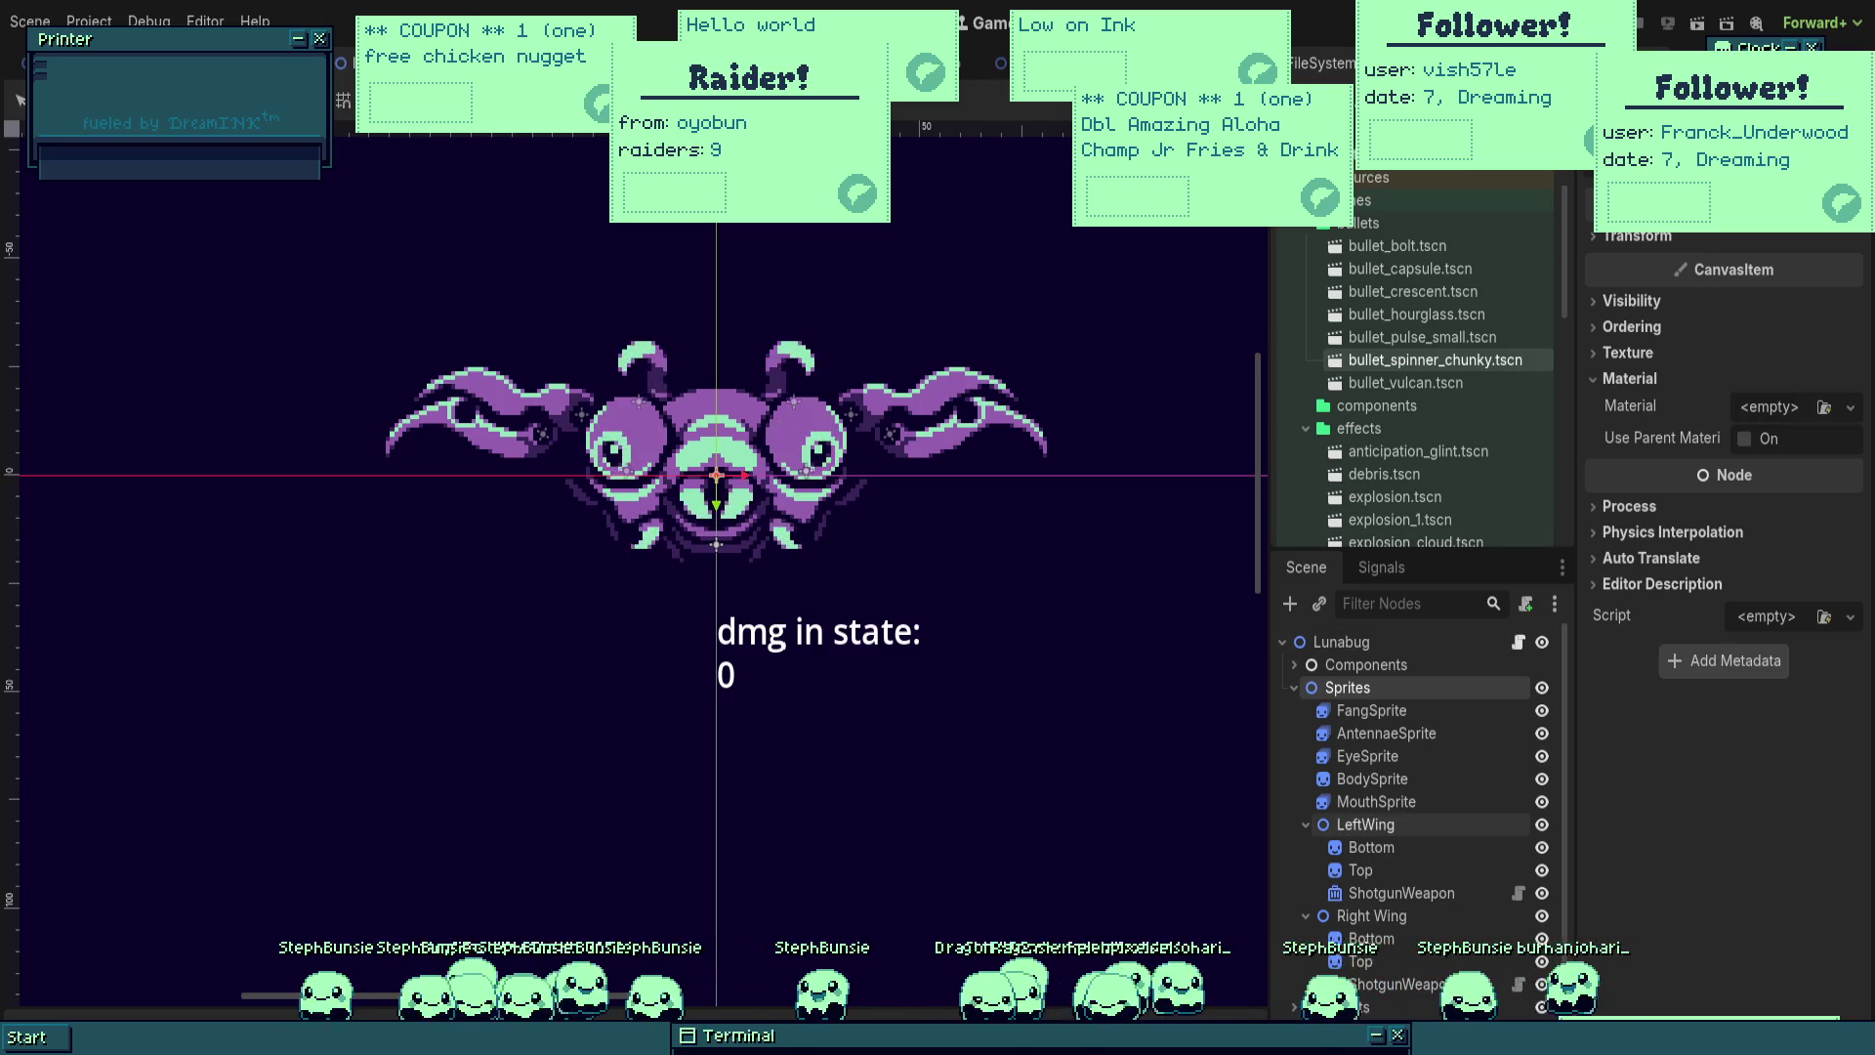
left_click(1295, 664)
left_click(1397, 710)
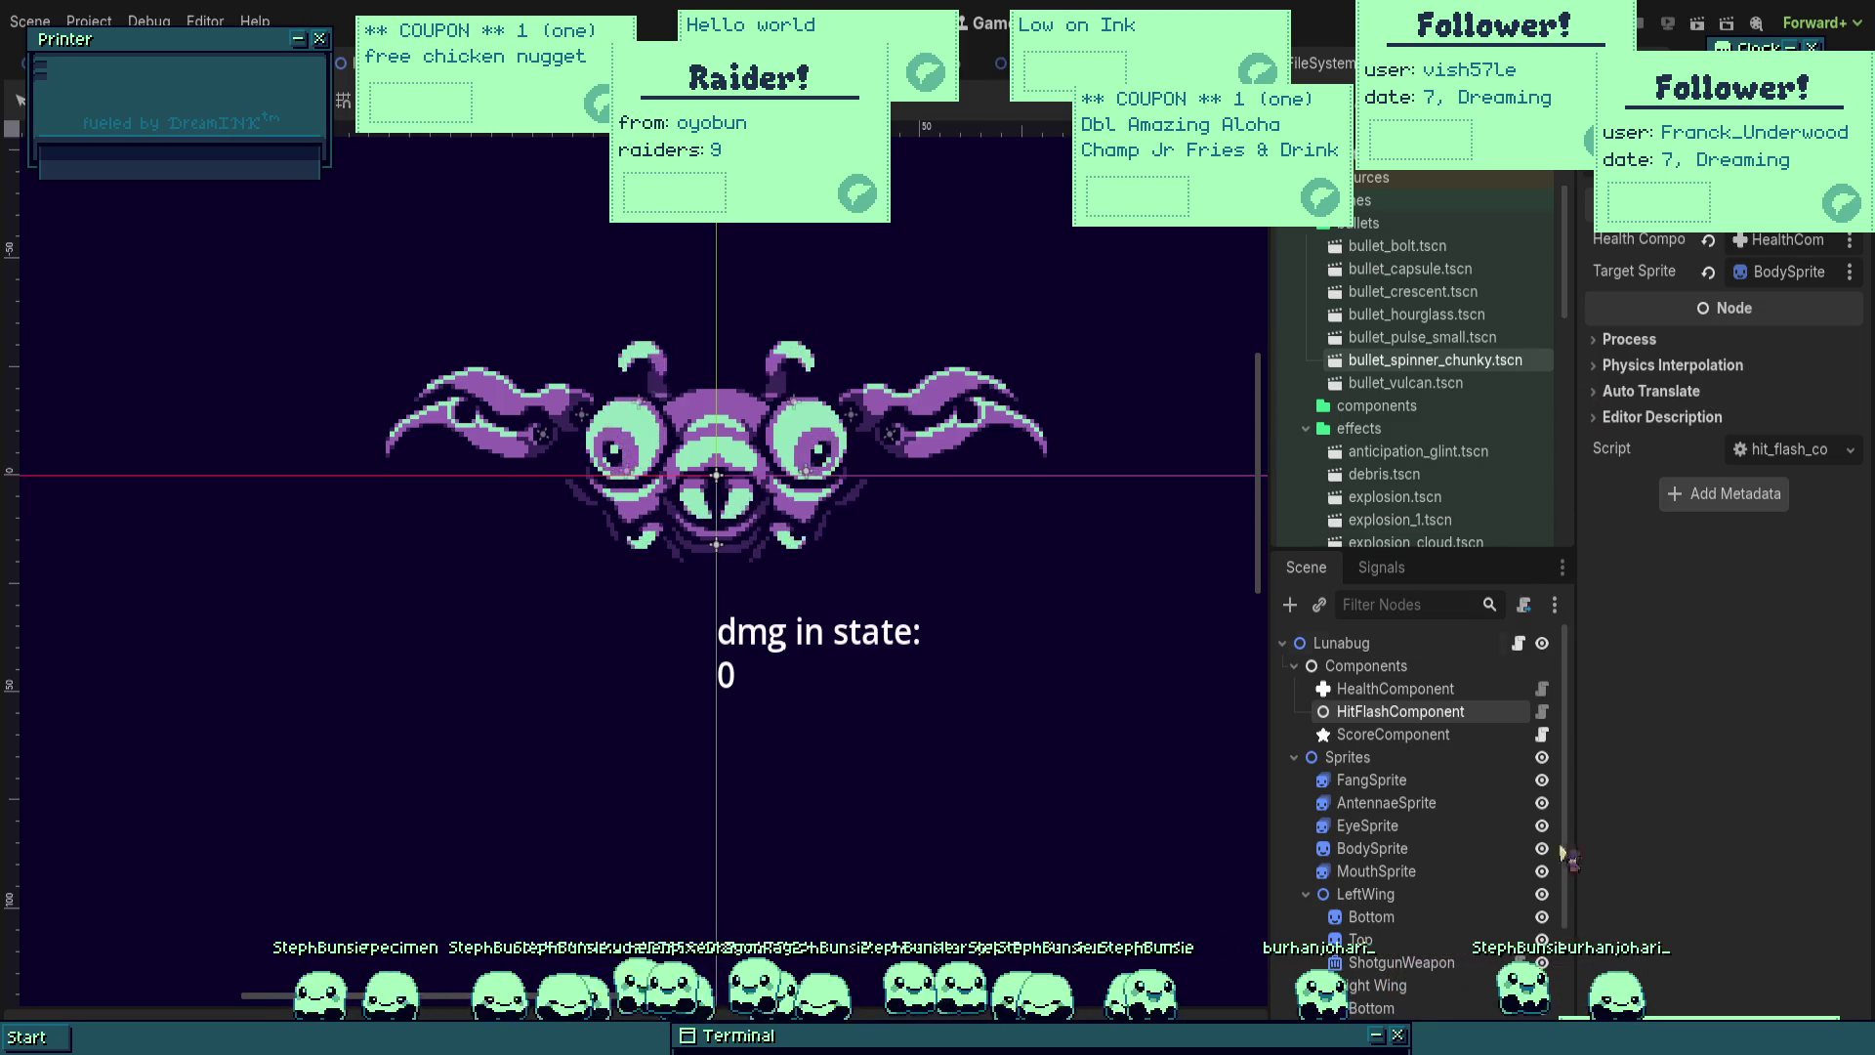
Step: In the hit-flash script, change line 5's export to a Node2D variable named target
left_click(1542, 711)
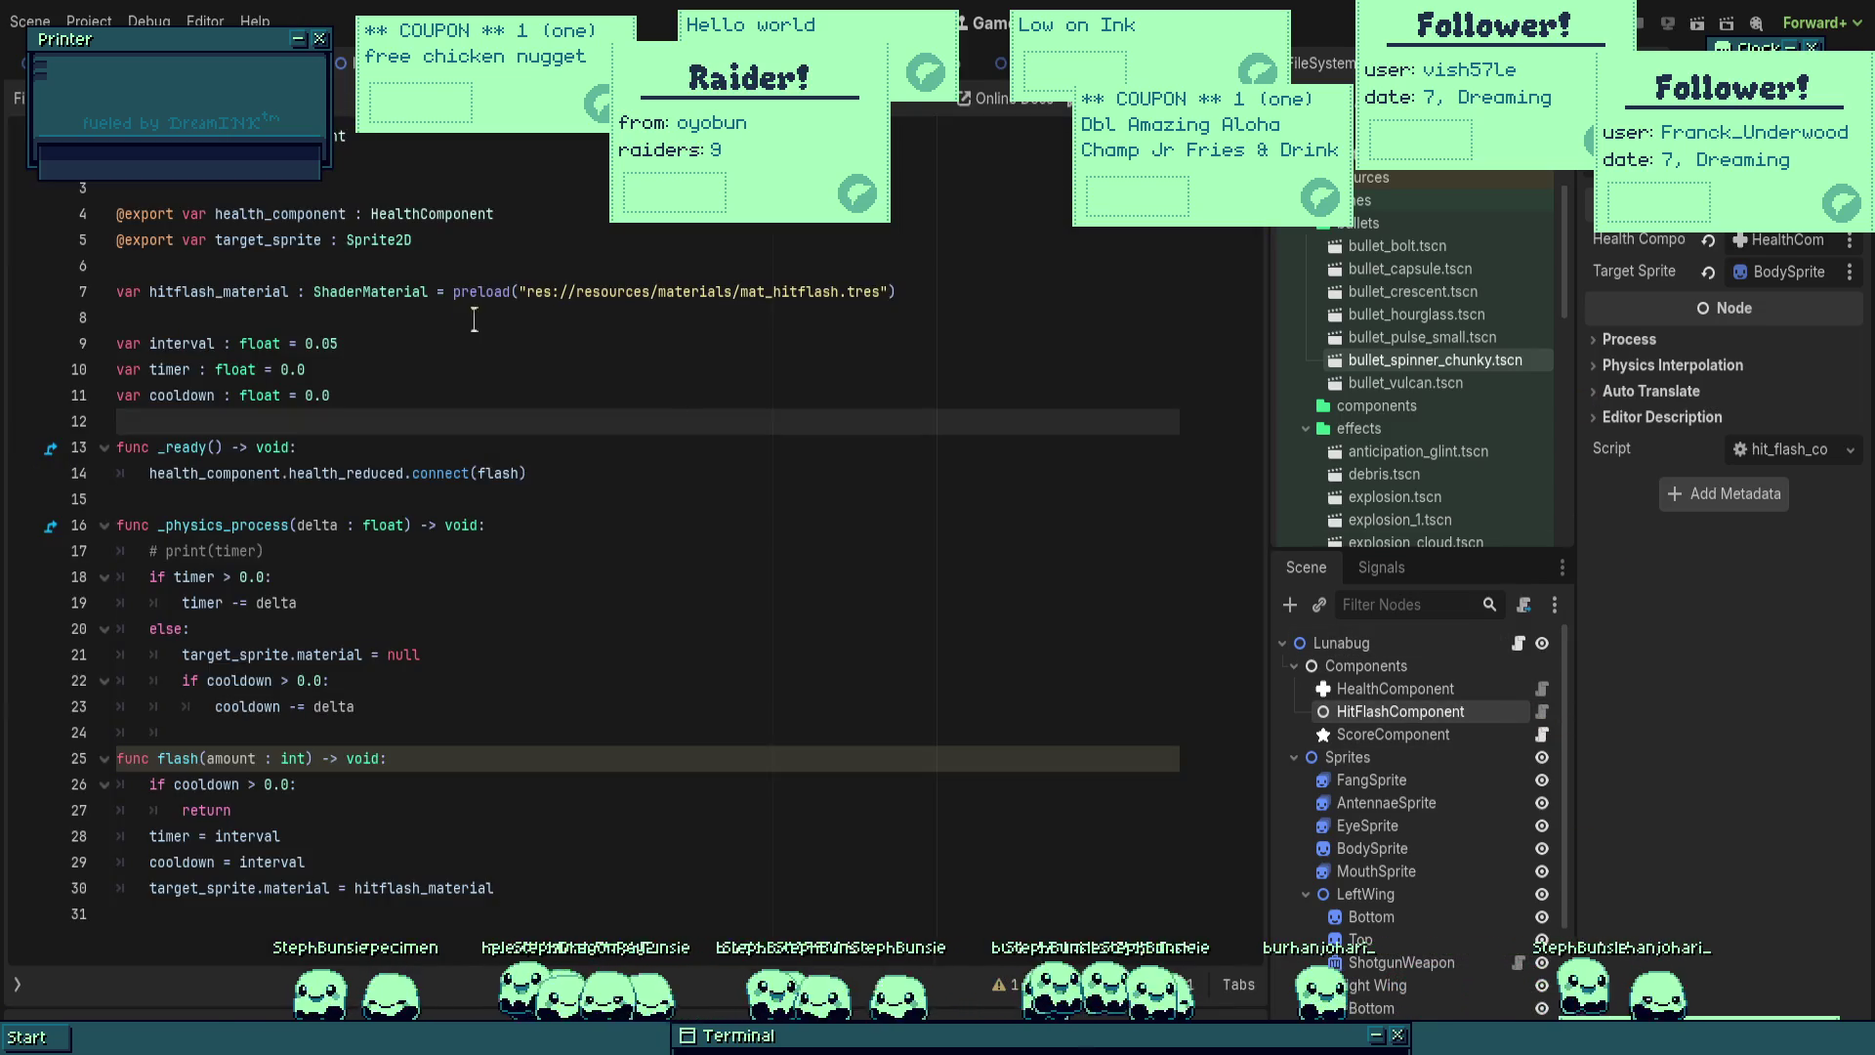
double_click(379, 239)
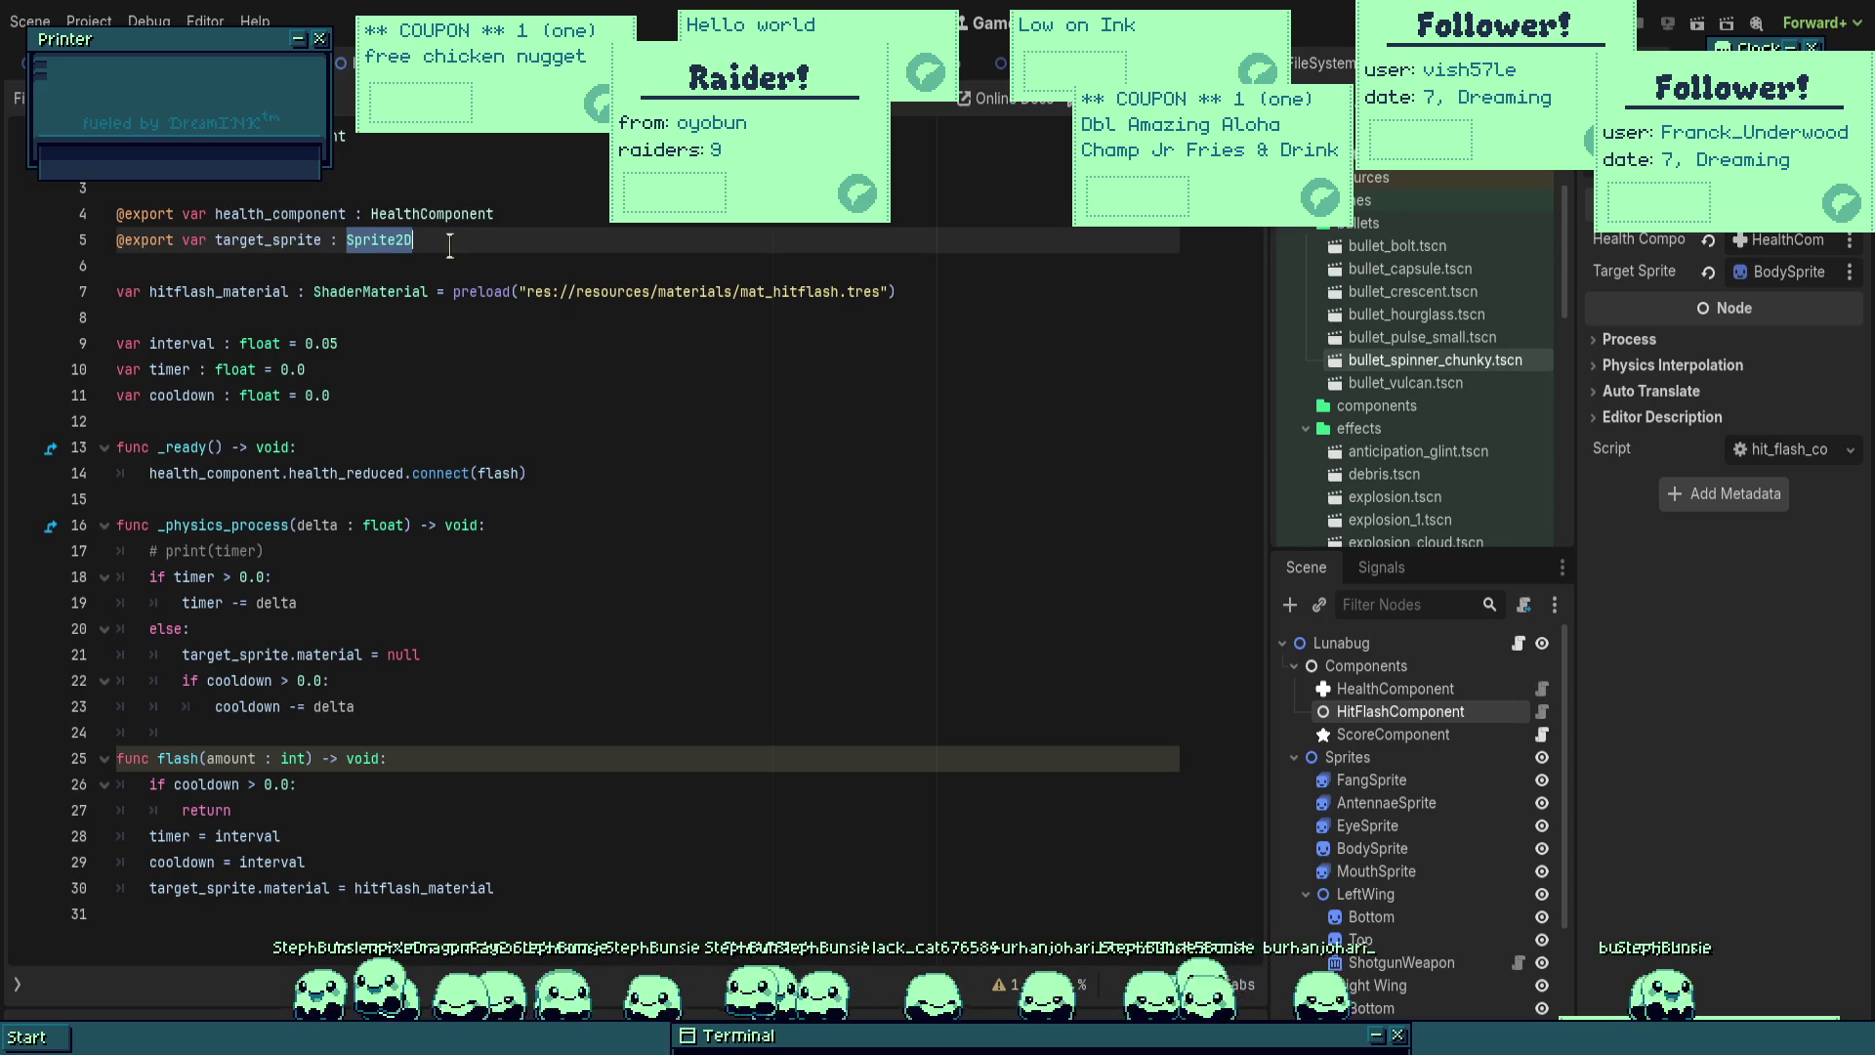
key("Left")
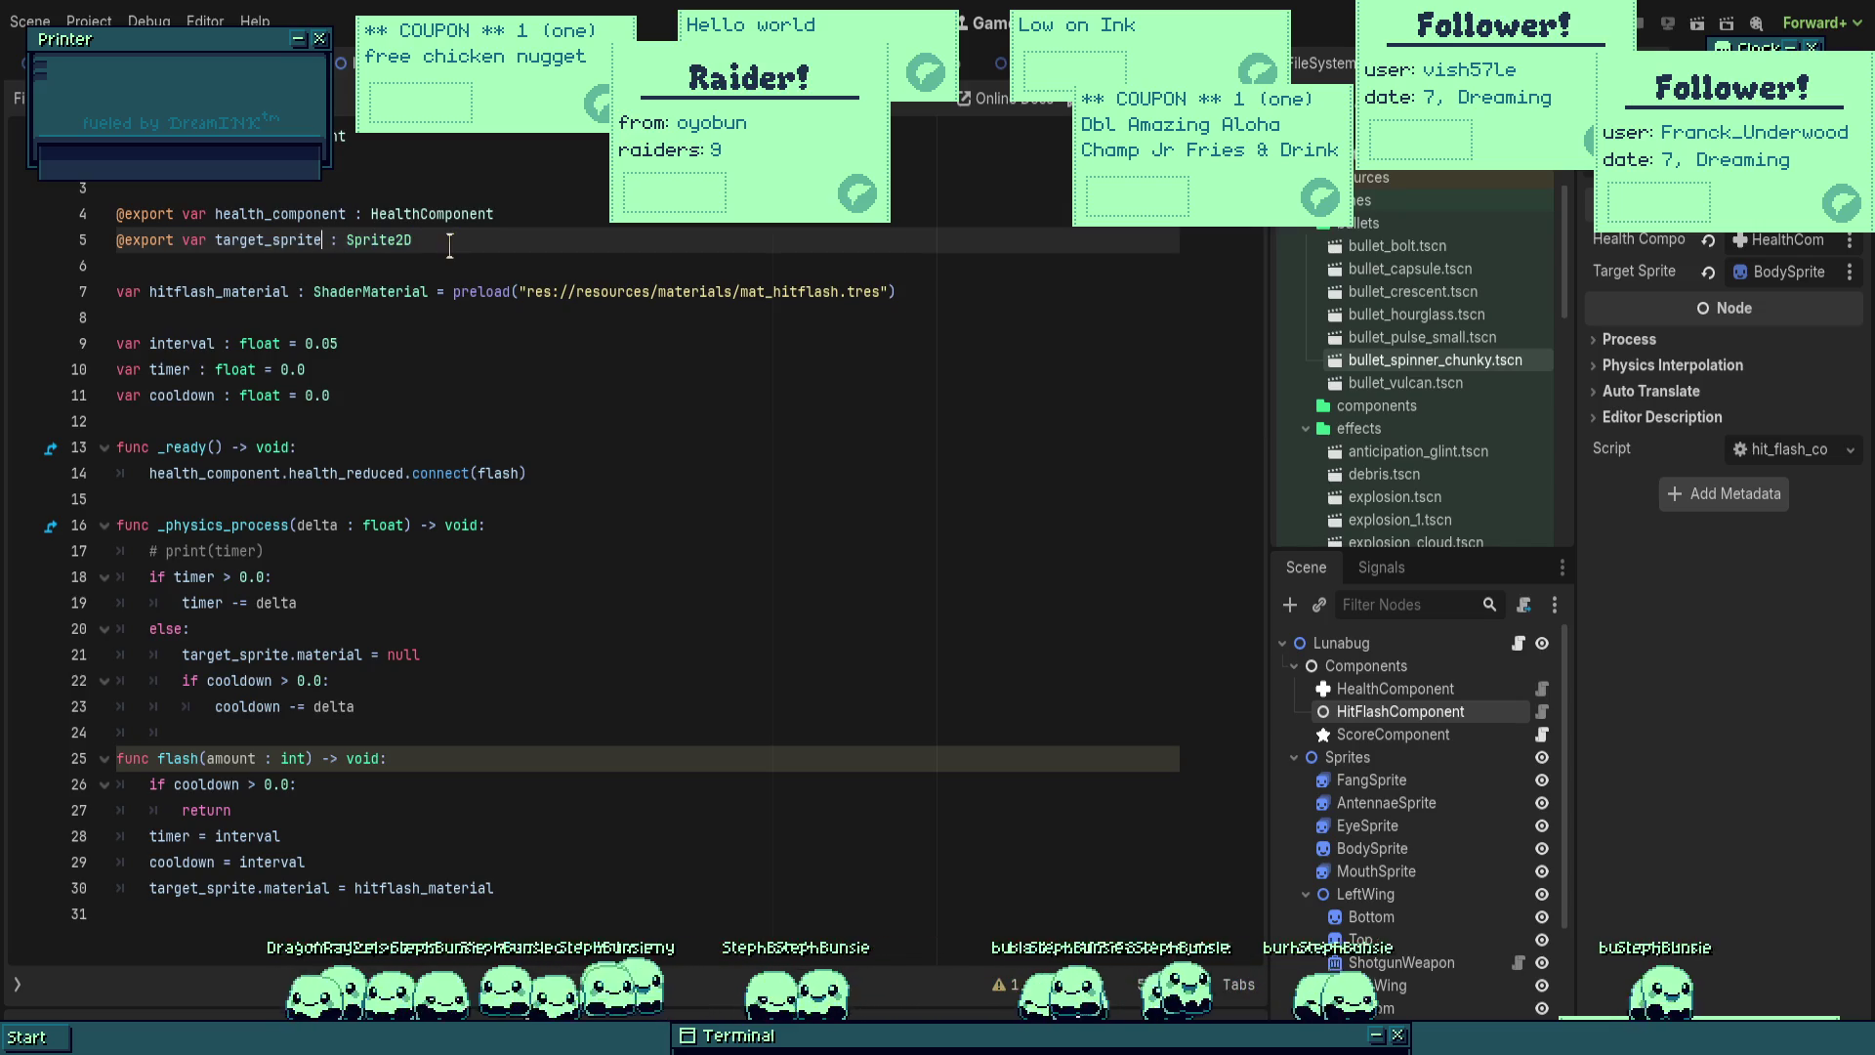
key("BackSpace")
key("BackSpace")
key("BackSpace")
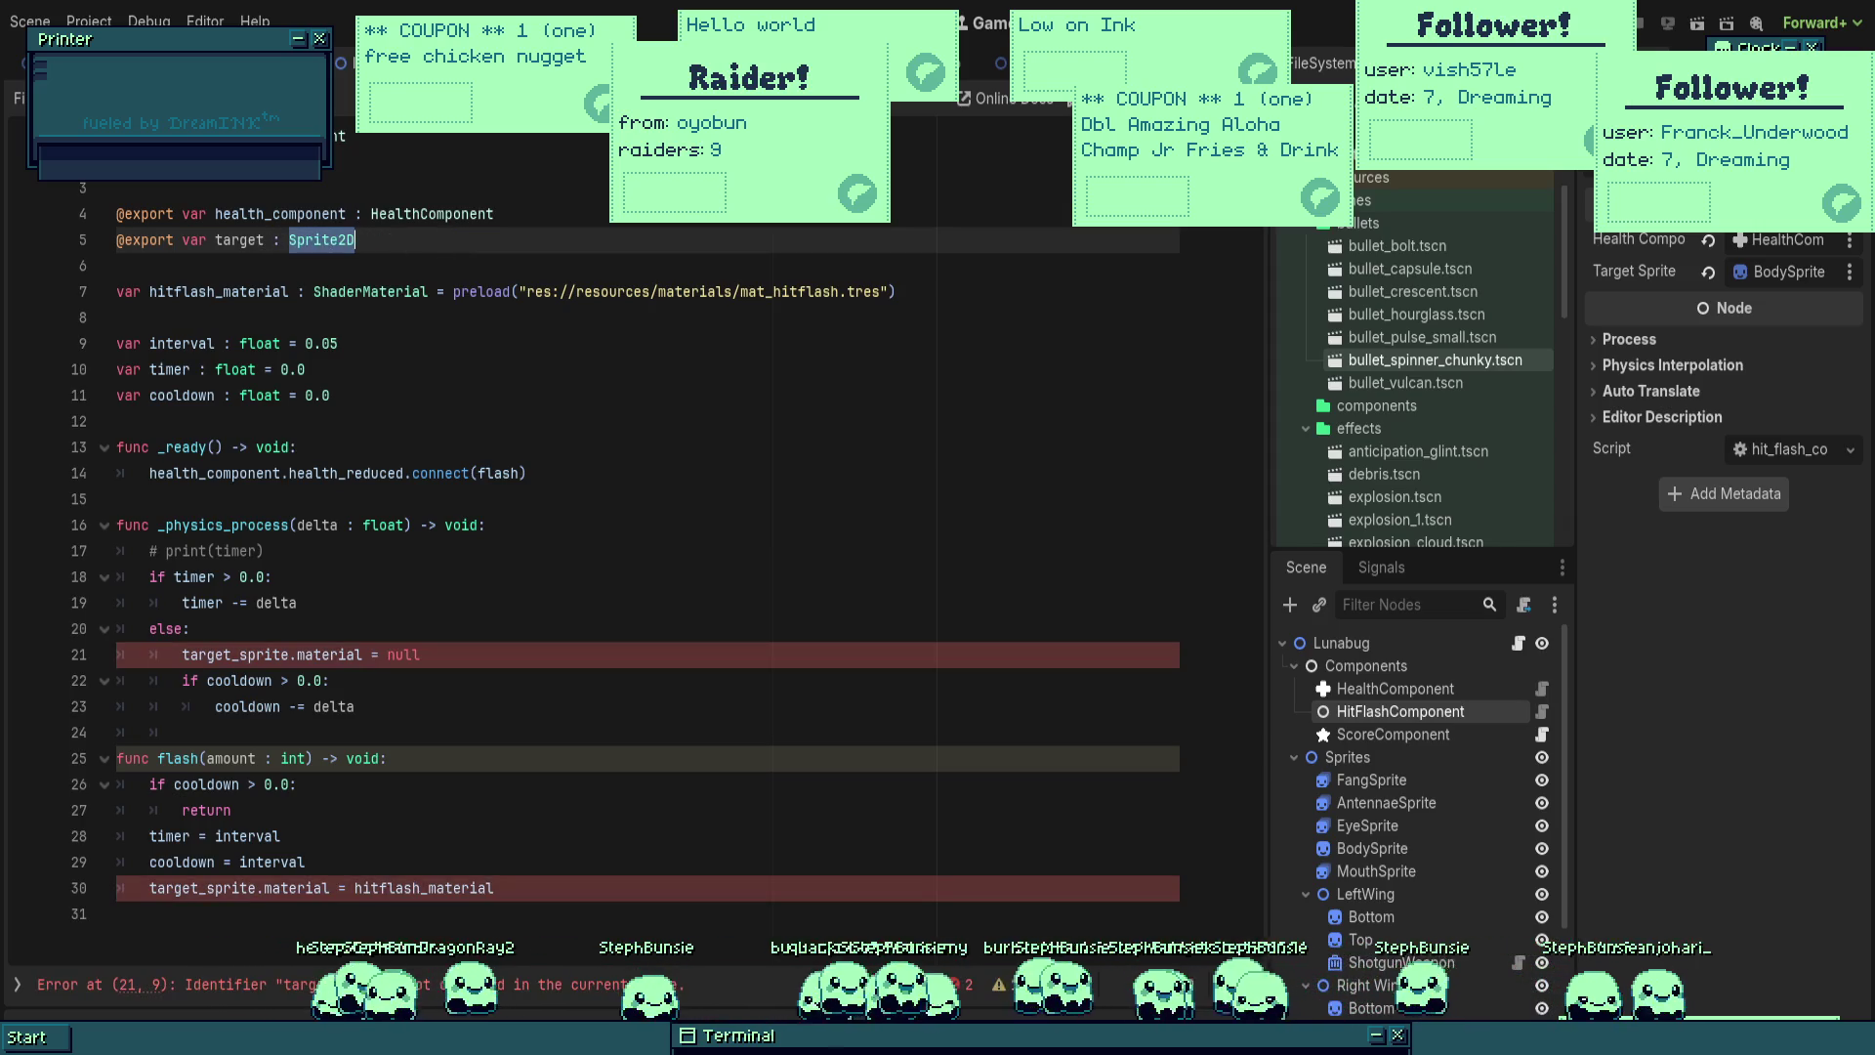
type("Node2D")
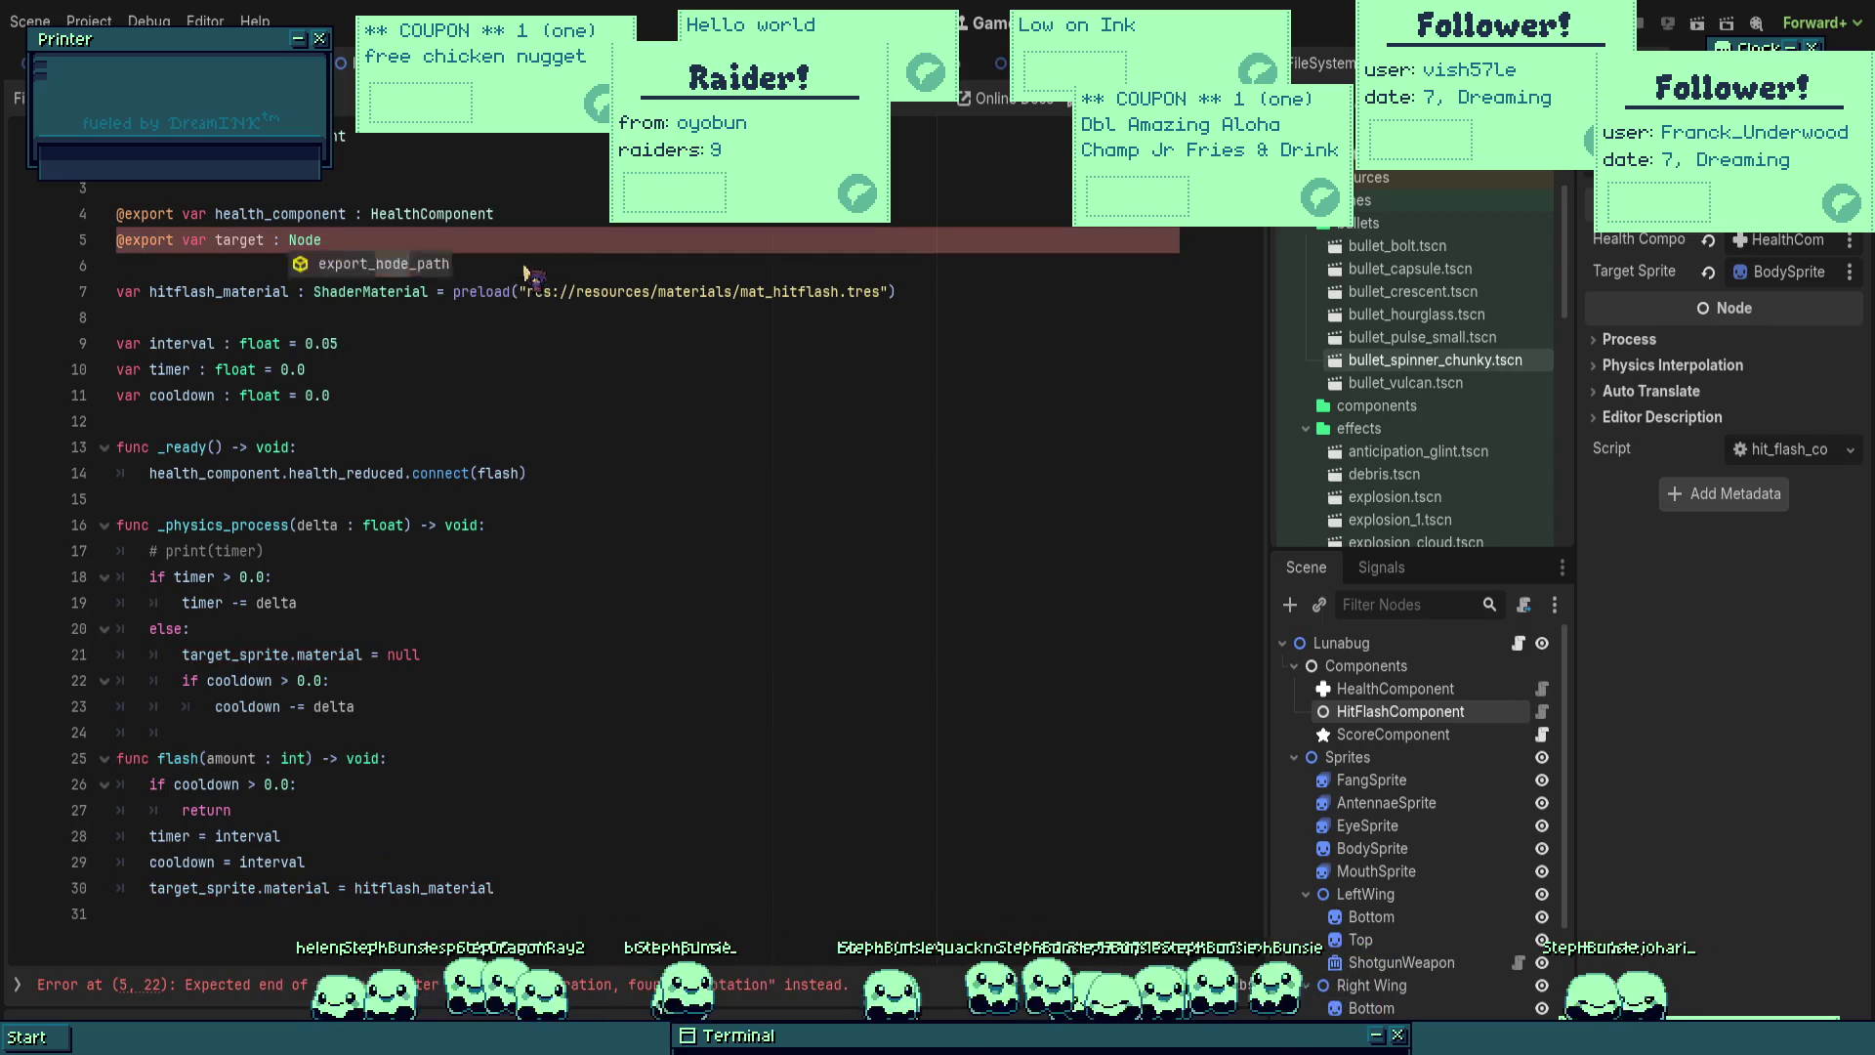
left_click(763, 353)
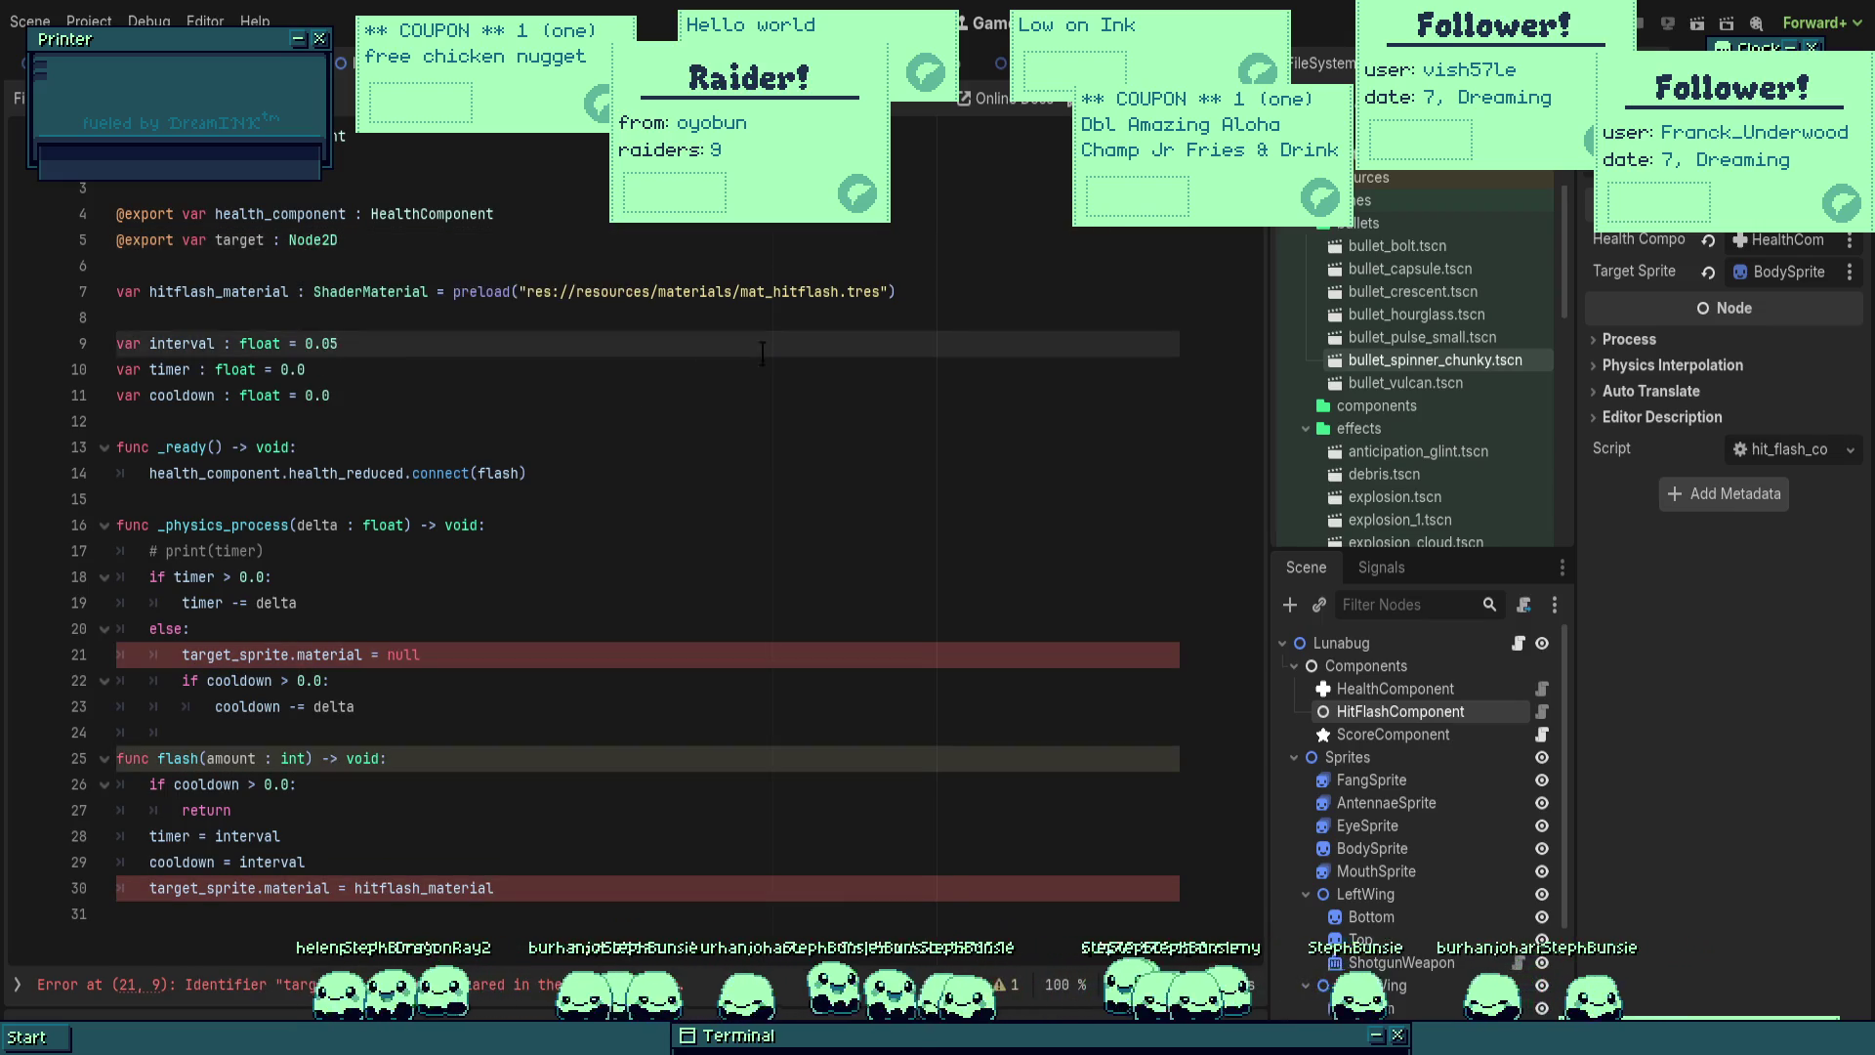
Step: Rename target_sprite to target in the function body and save the script
left_click(719, 524)
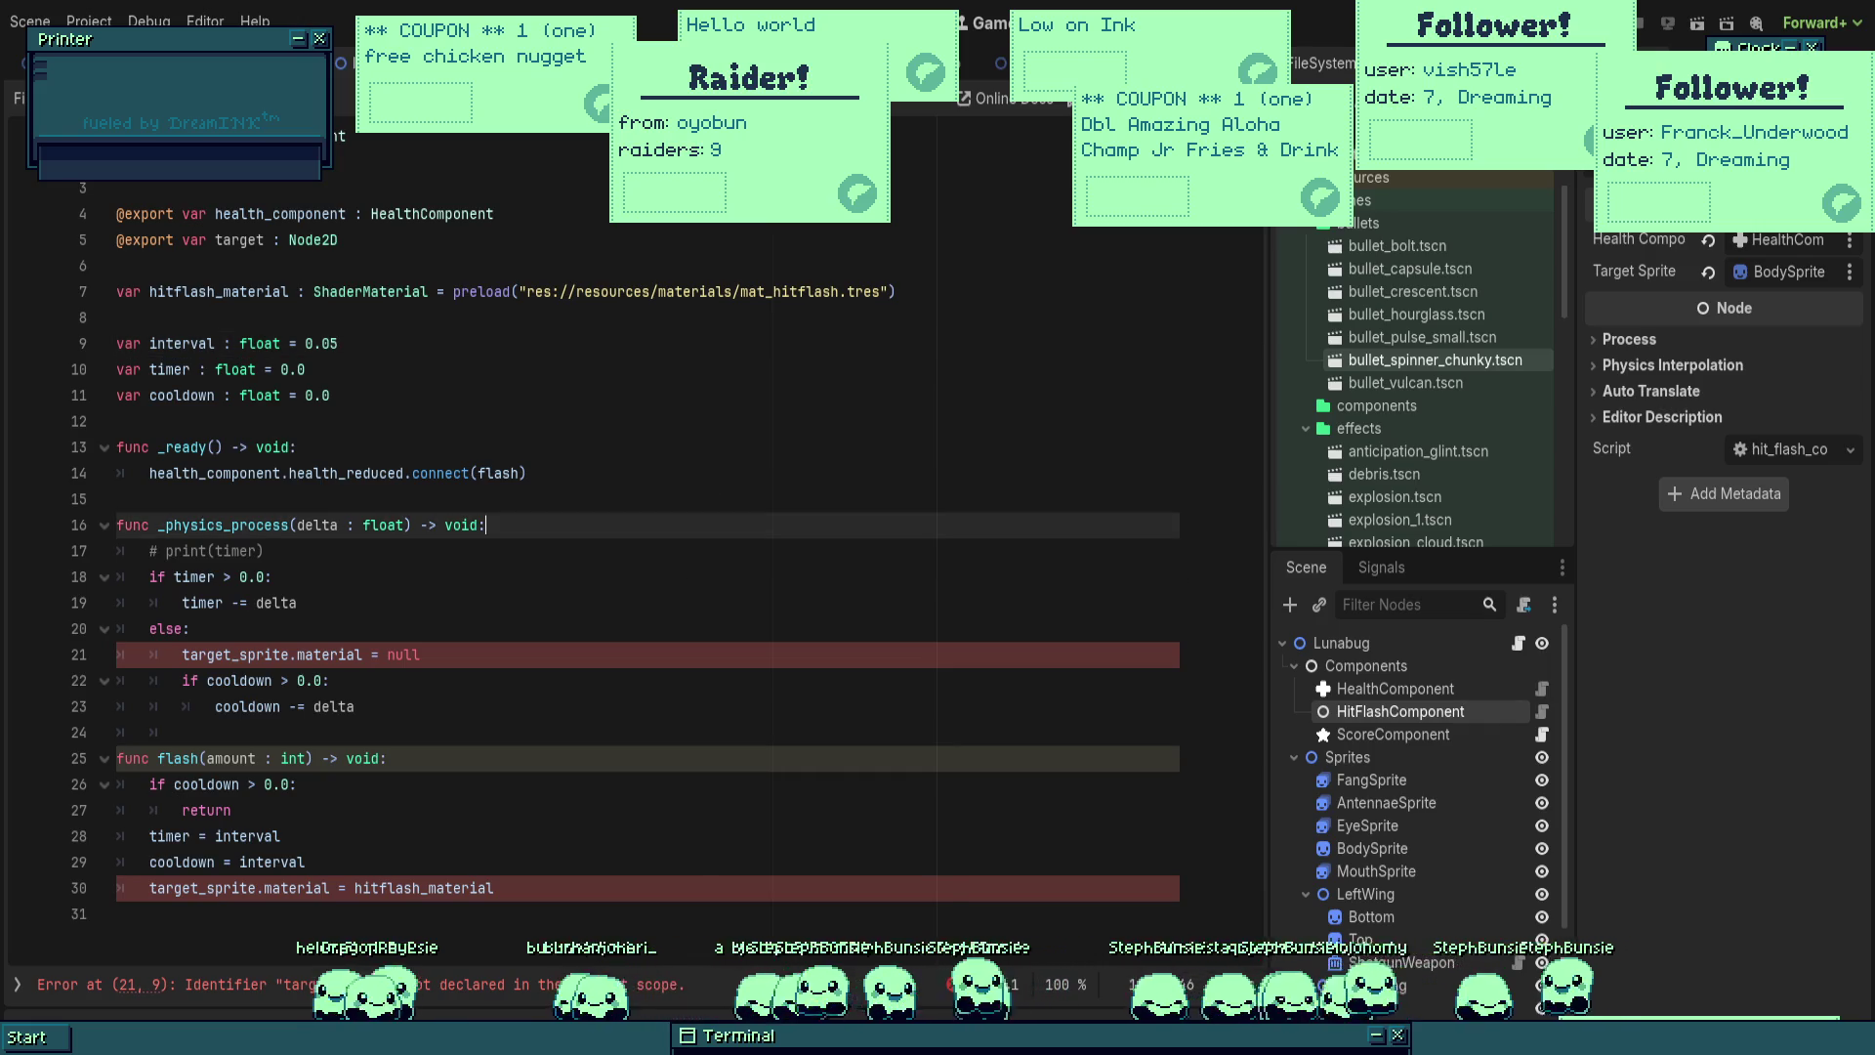
key("ctrl+d")
key("ctrl+d")
type("target")
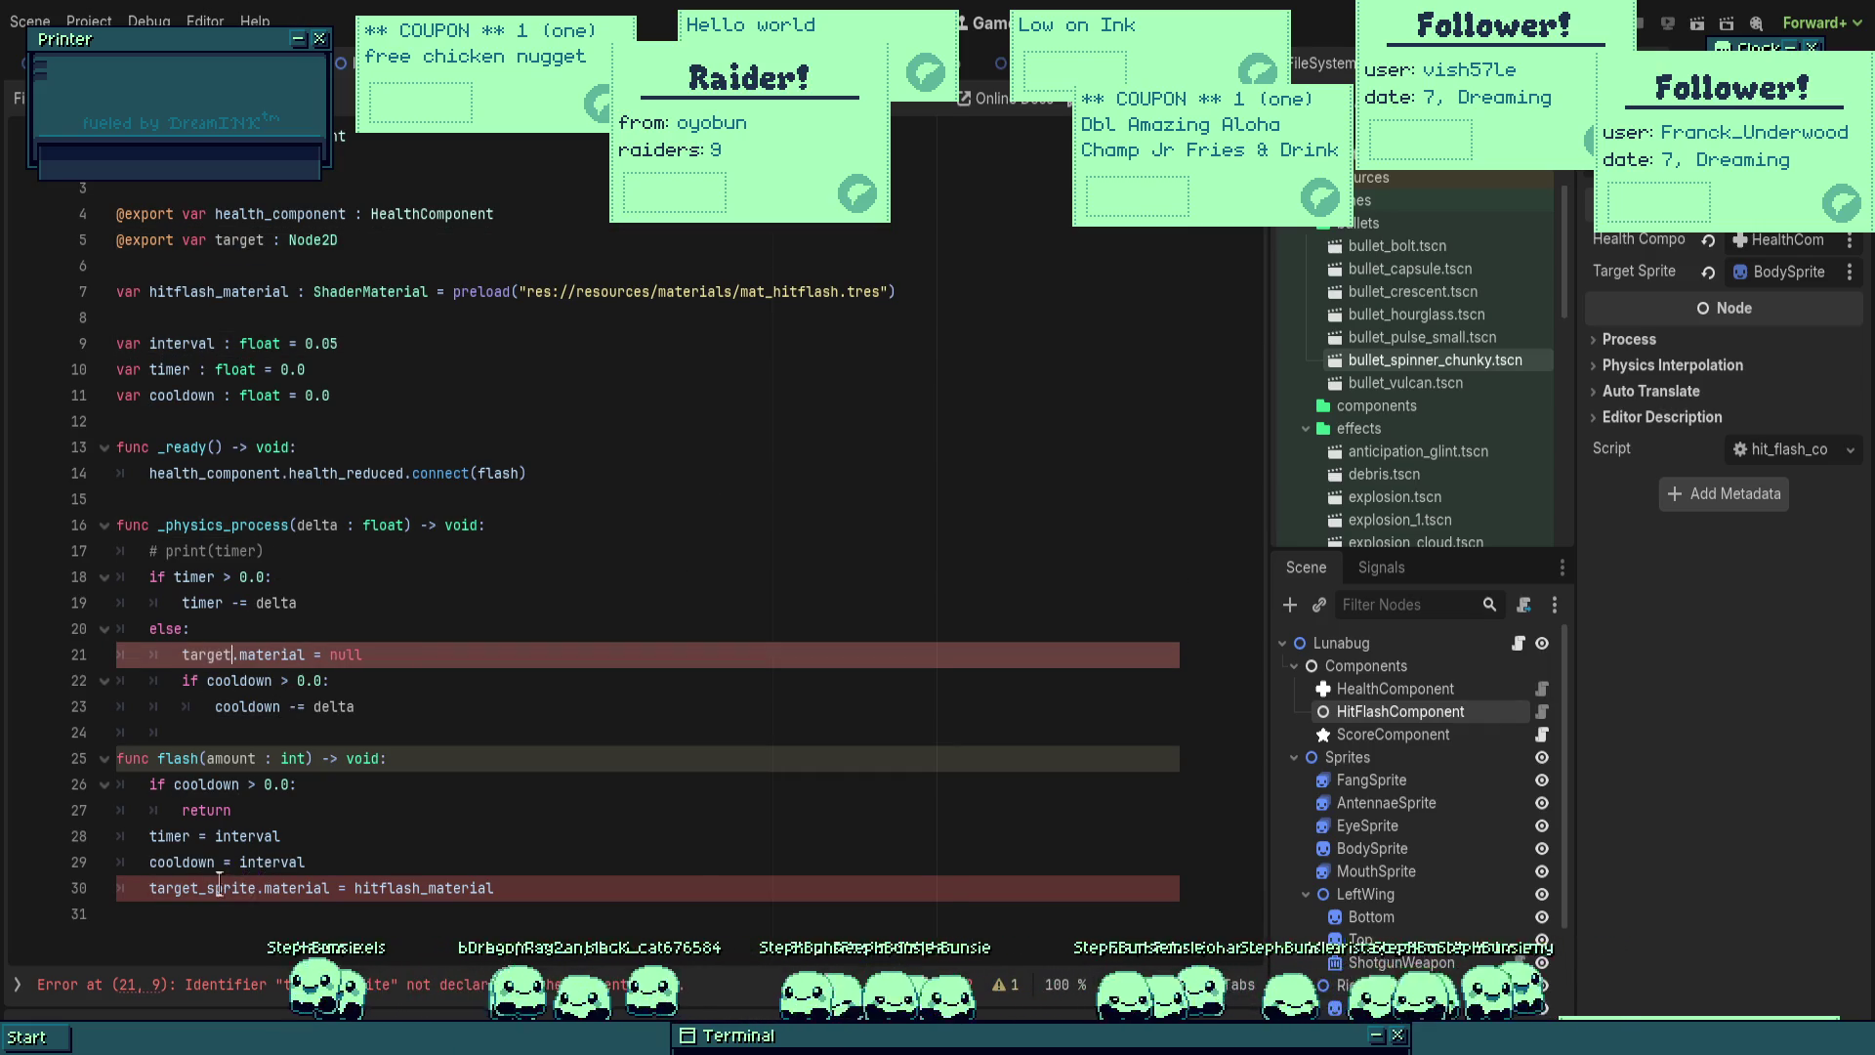
key("ctrl+s")
key("ctrl+F1")
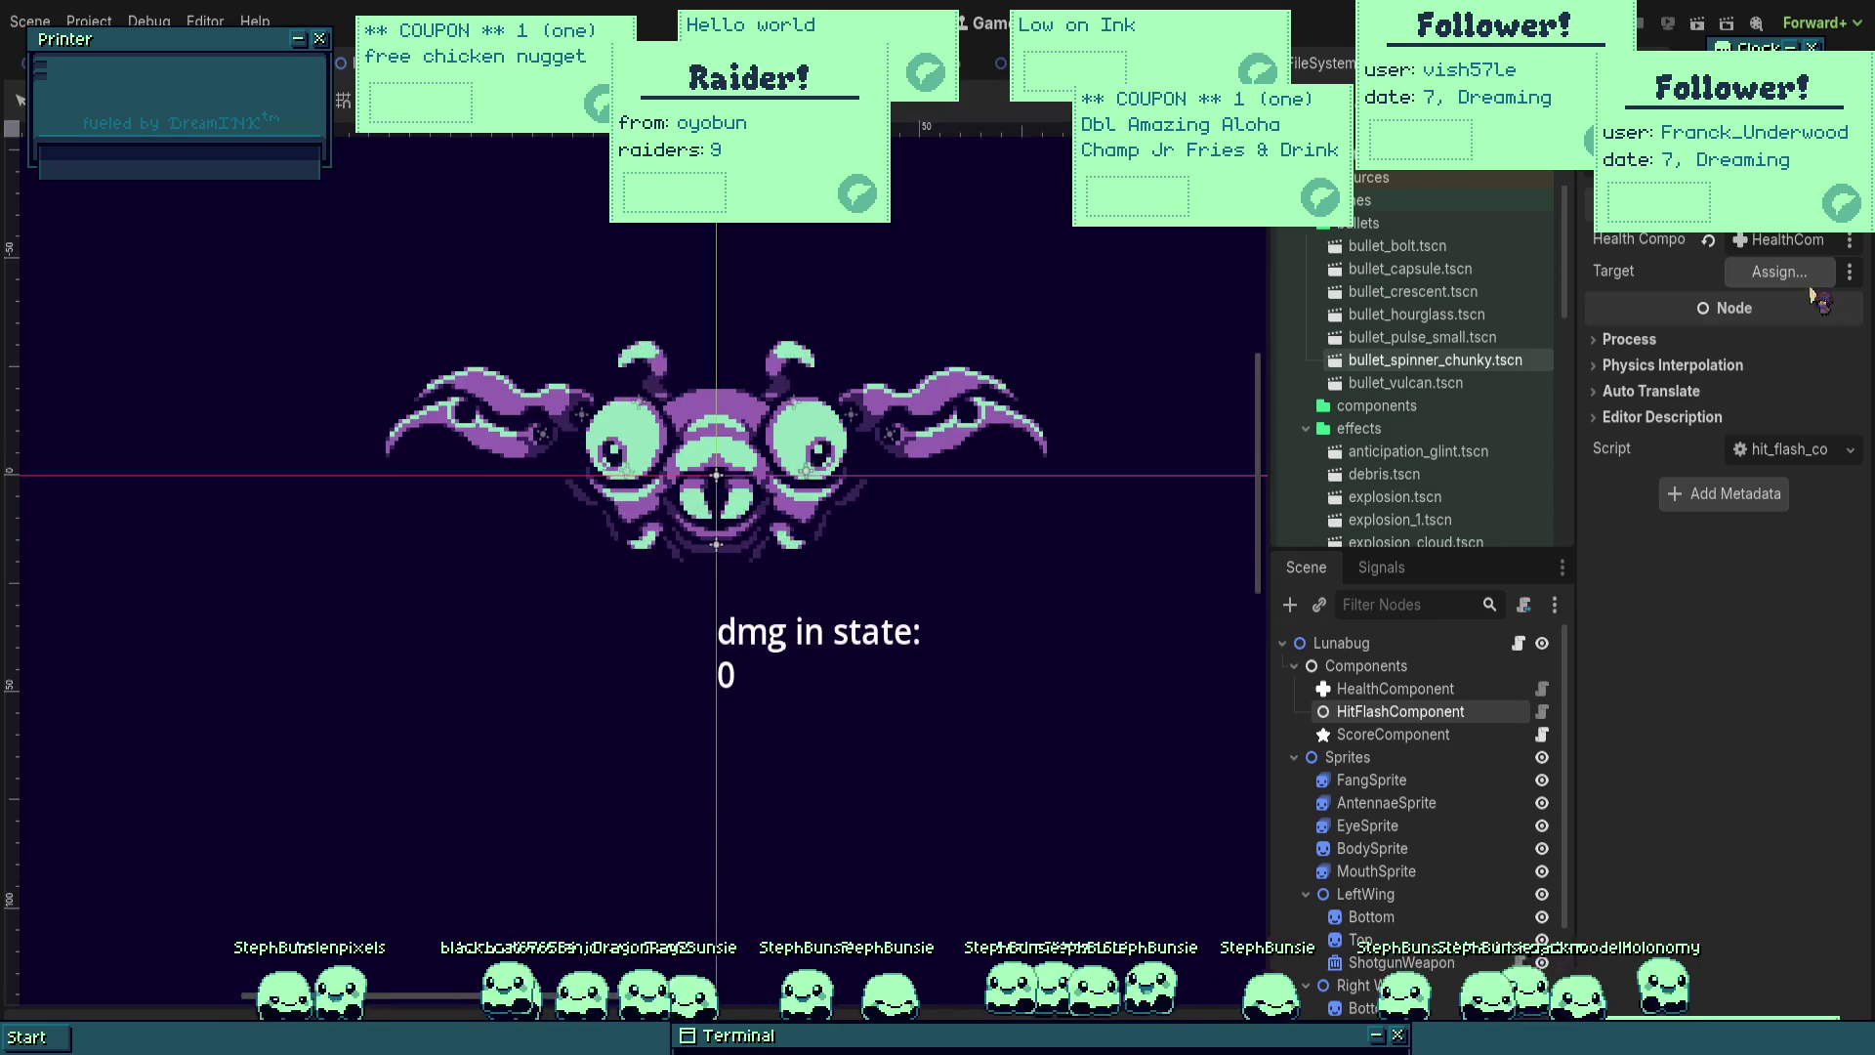
Step: Assign the Sprites node as HitFlashComponent's Target, then play-test with F6 and stop with F8
left_click_drag(1348, 757, 1779, 272)
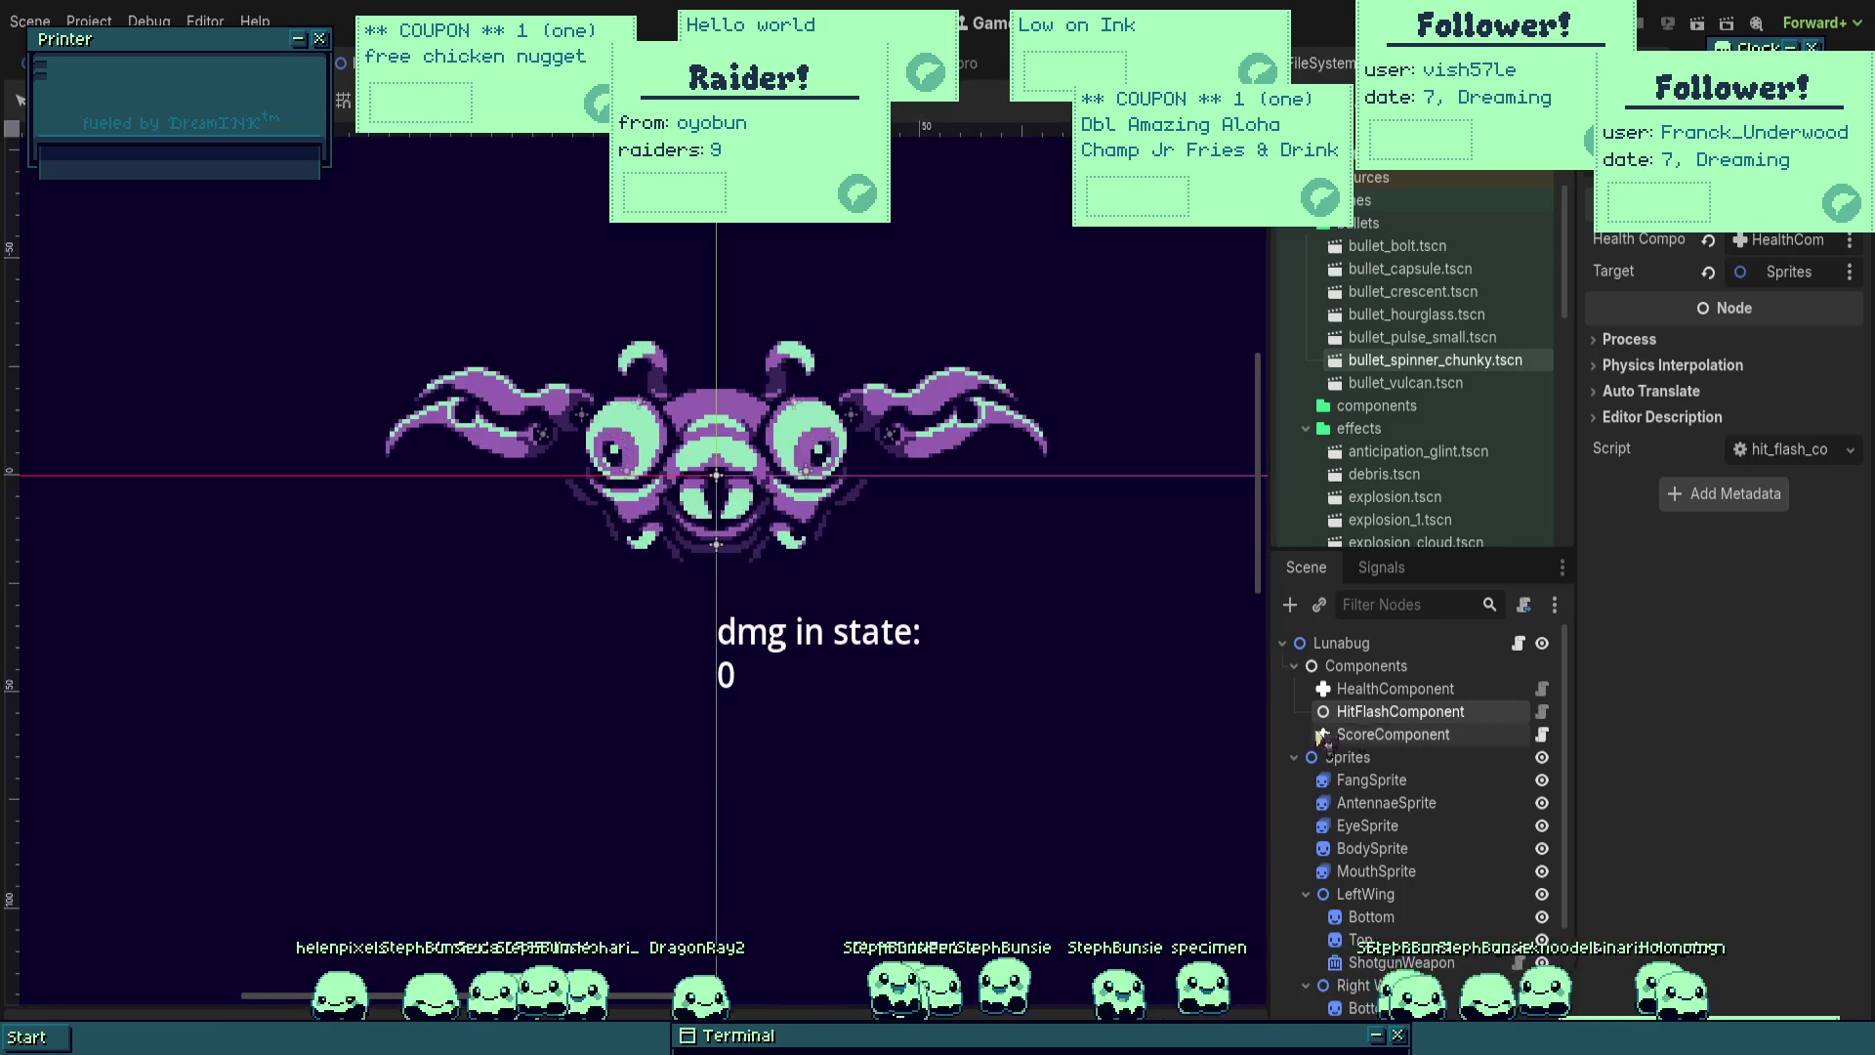
left_click(1294, 757)
left_click_drag(1076, 506, 1027, 498)
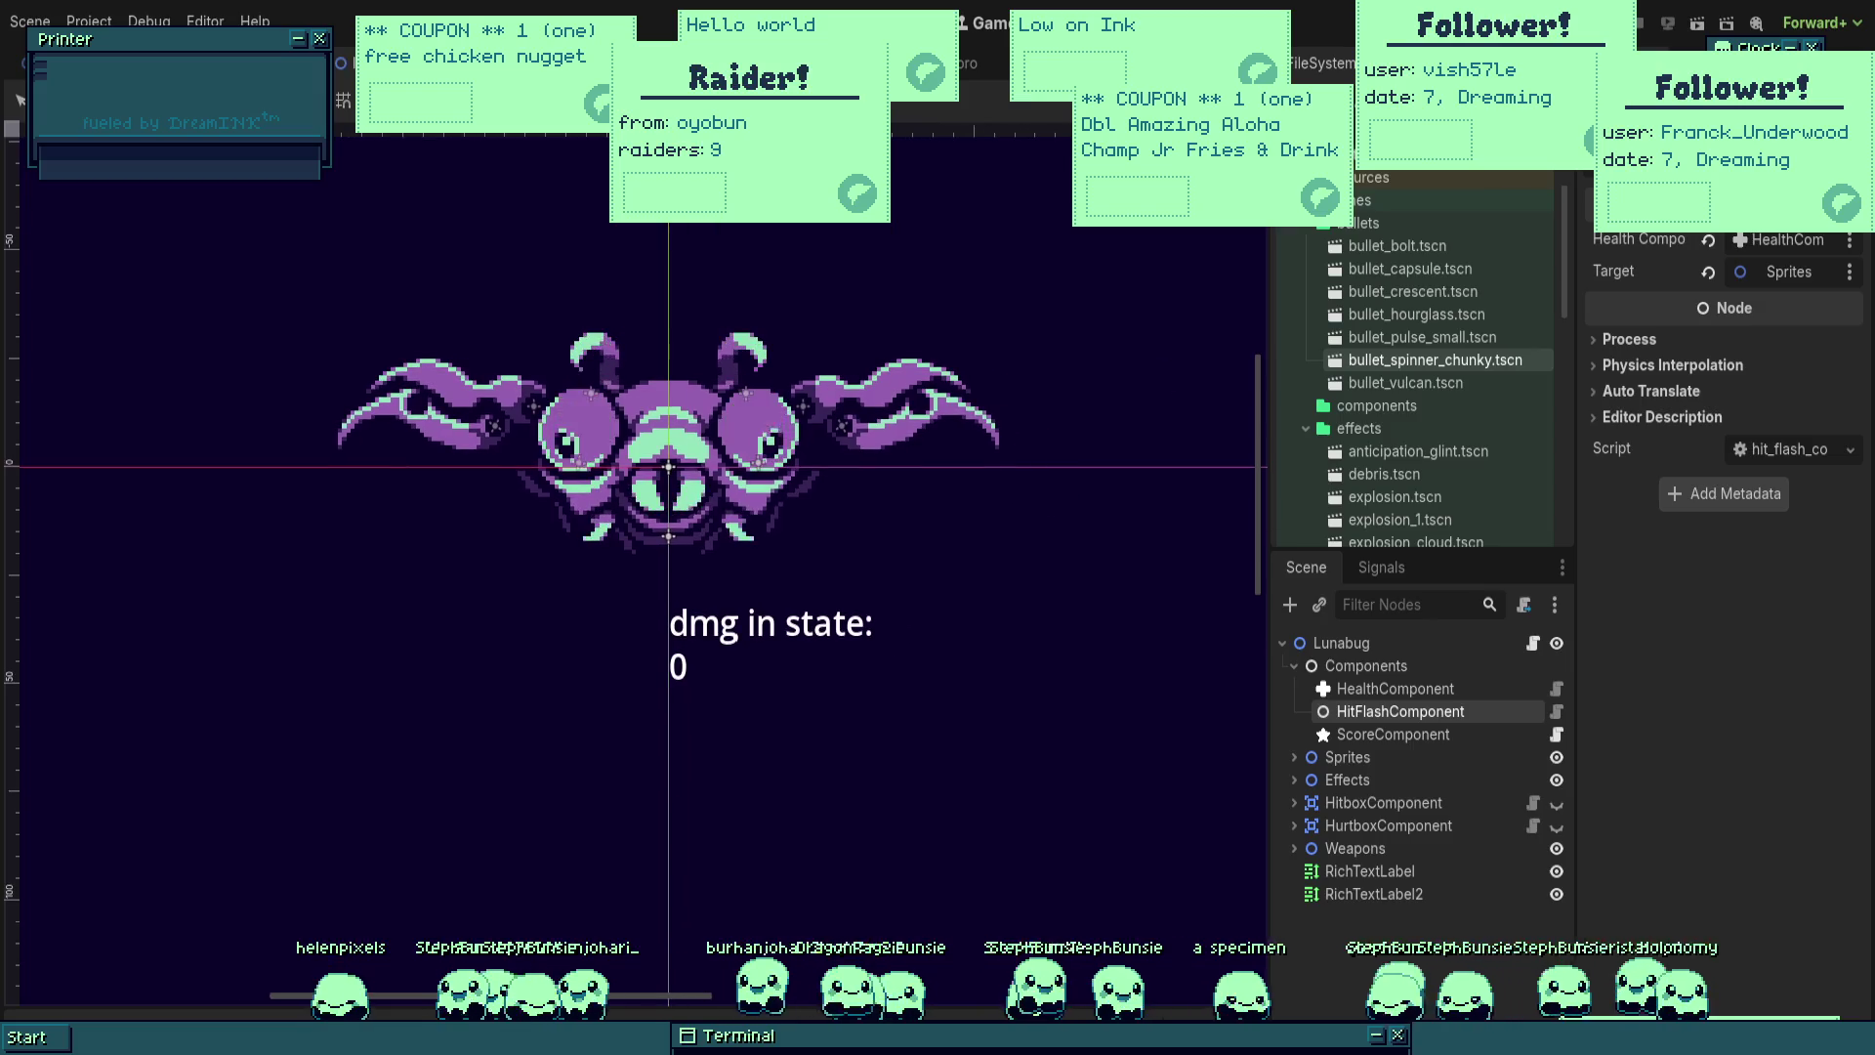
key("F6")
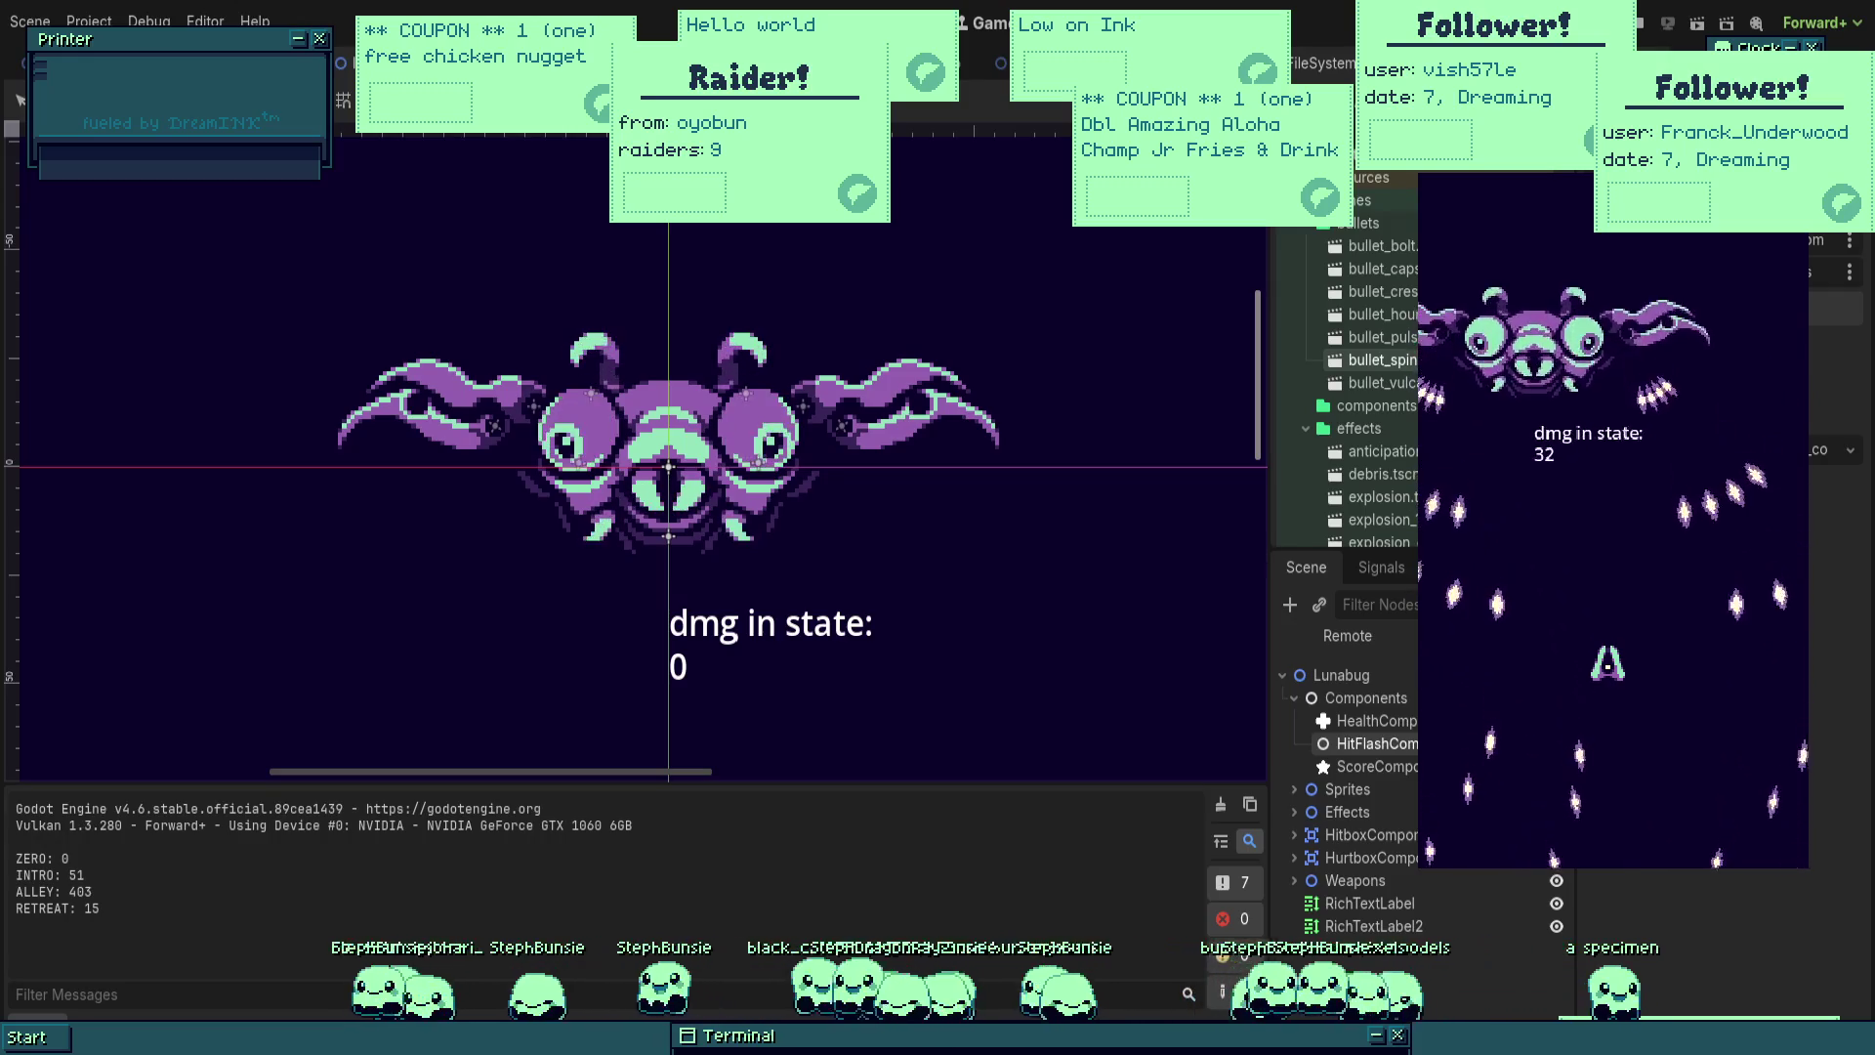
key("F8")
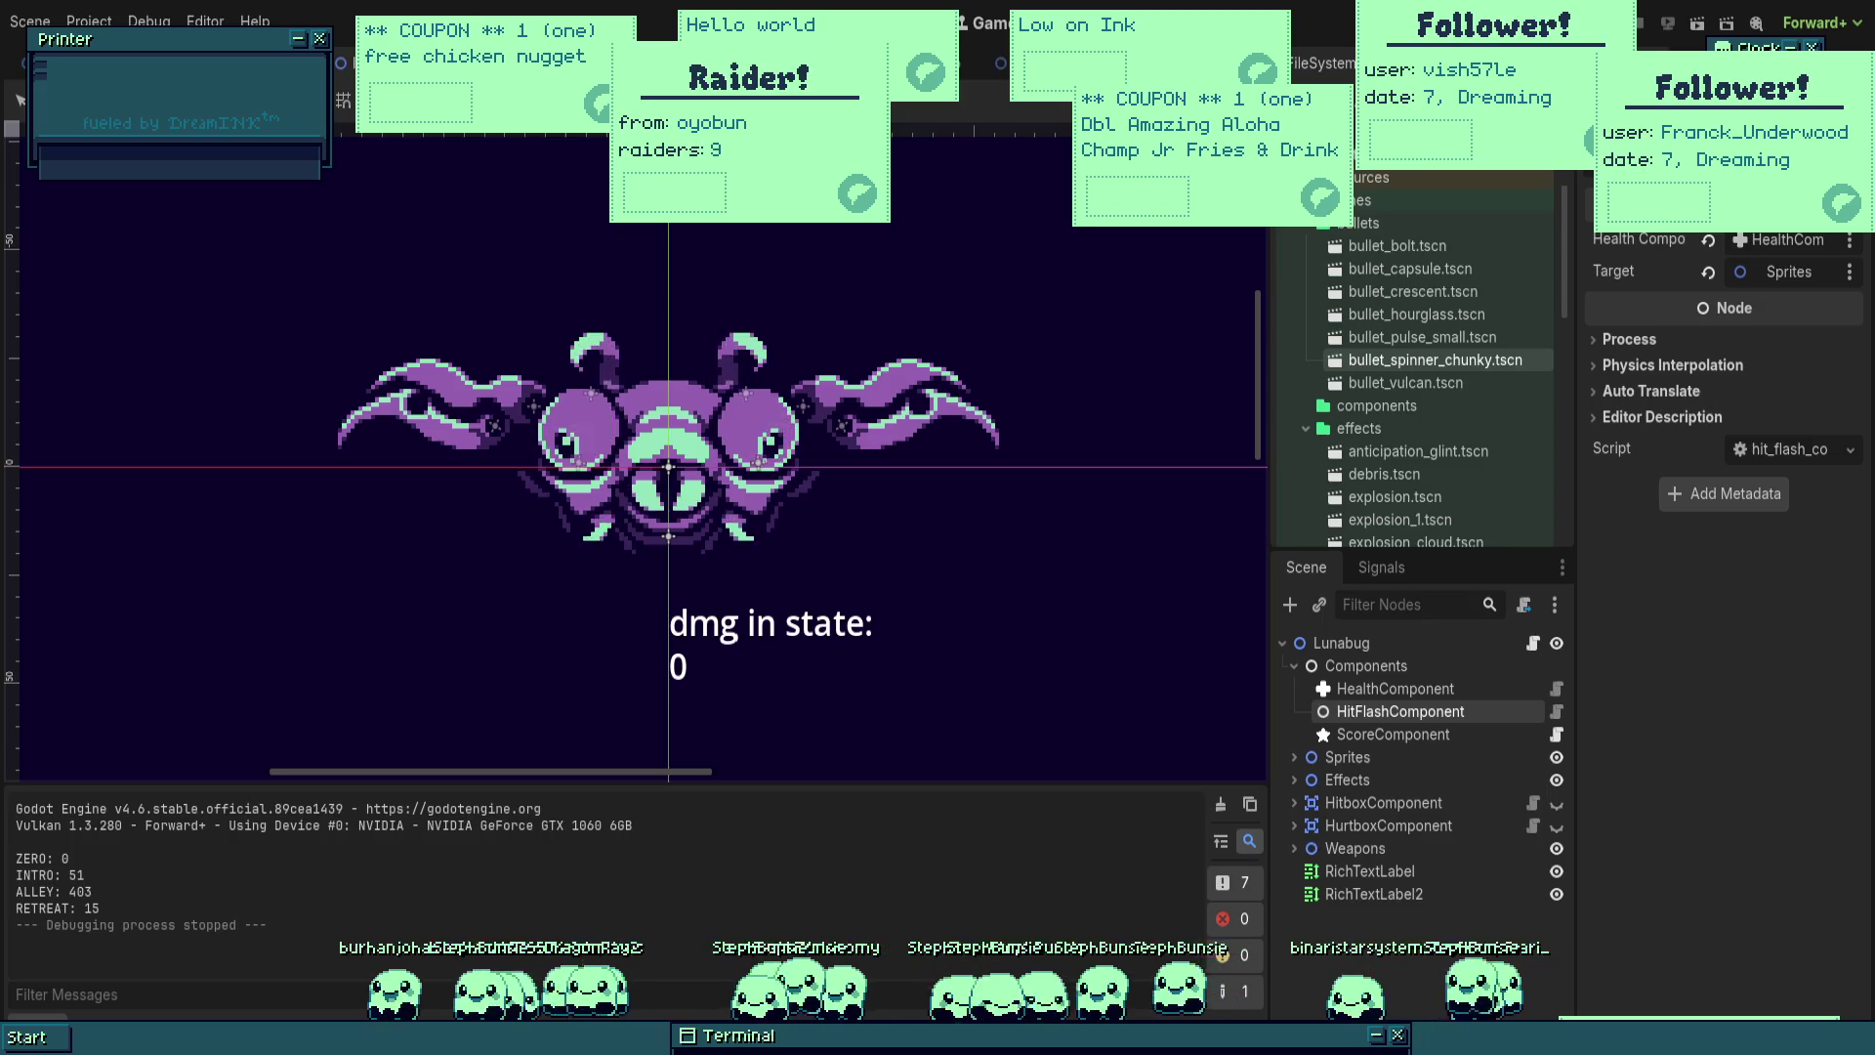
Step: Expand and collapse the Components, Sprites and wing groups in the Scene dock
left_click_drag(860, 518, 977, 479)
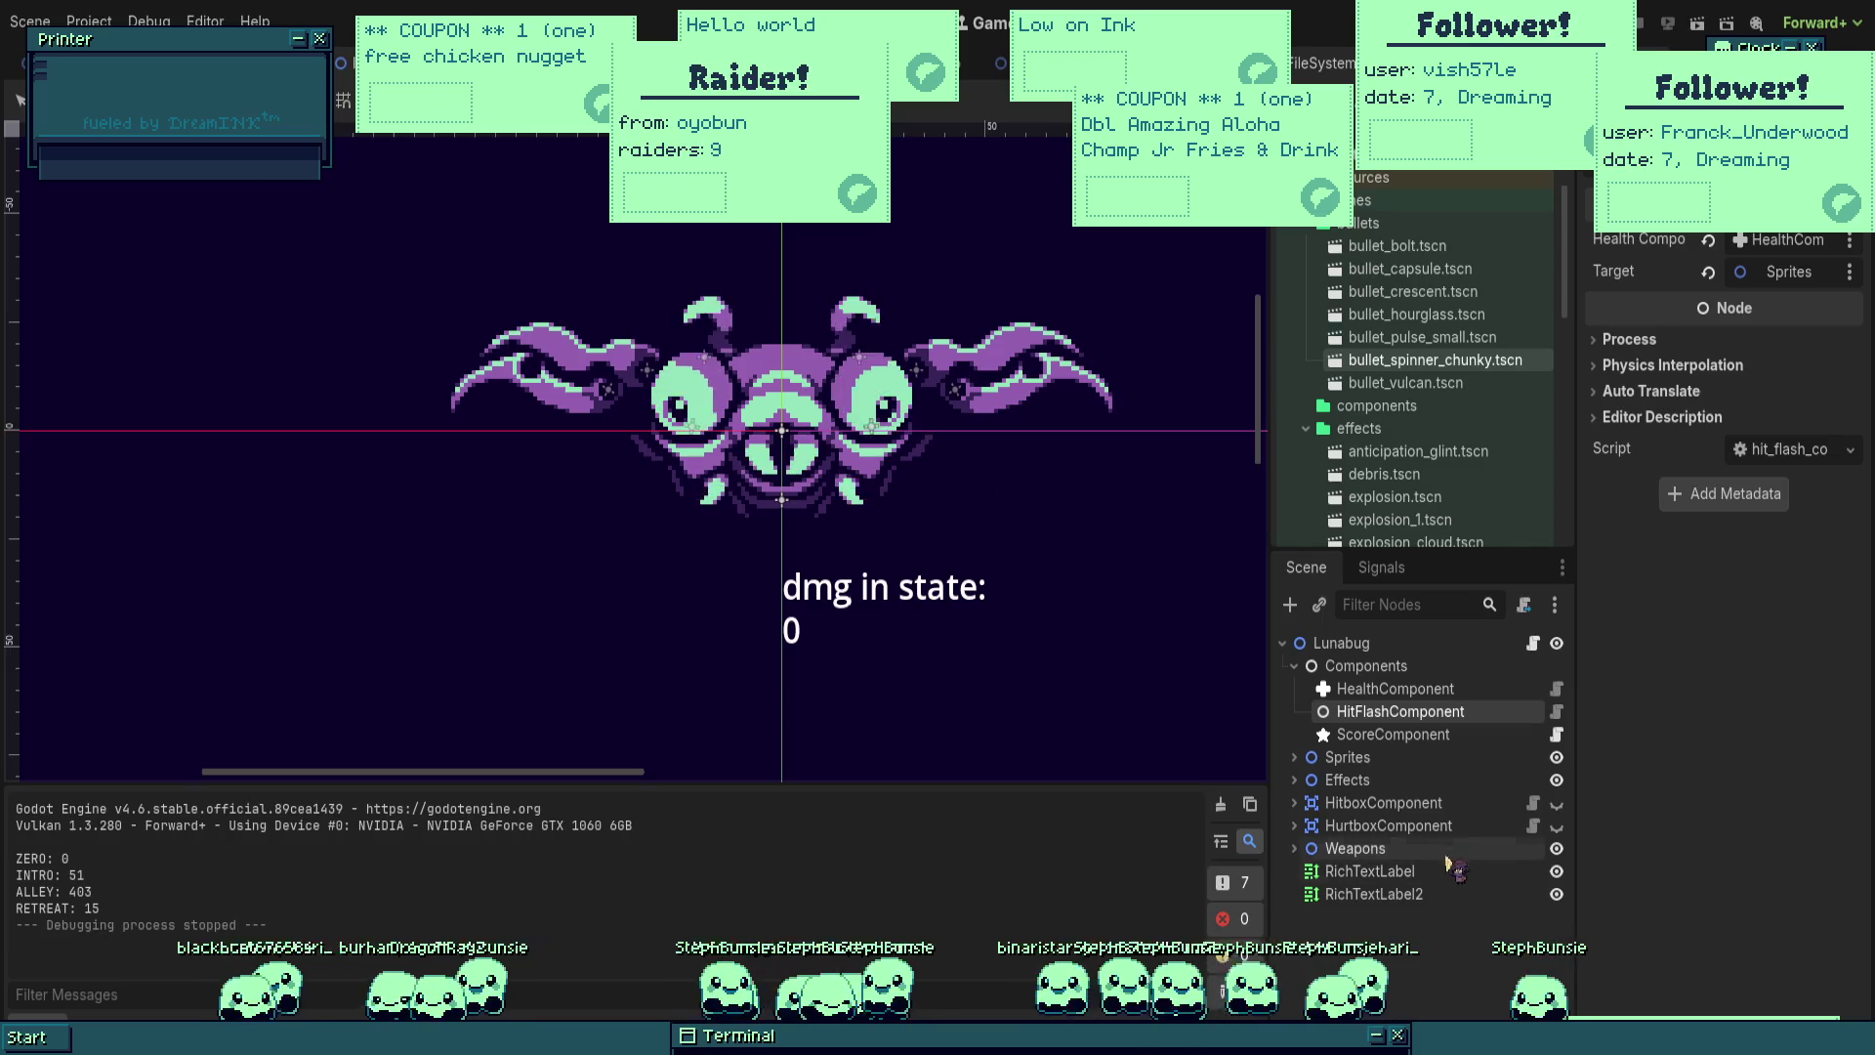
left_click(1295, 665)
left_click(1294, 711)
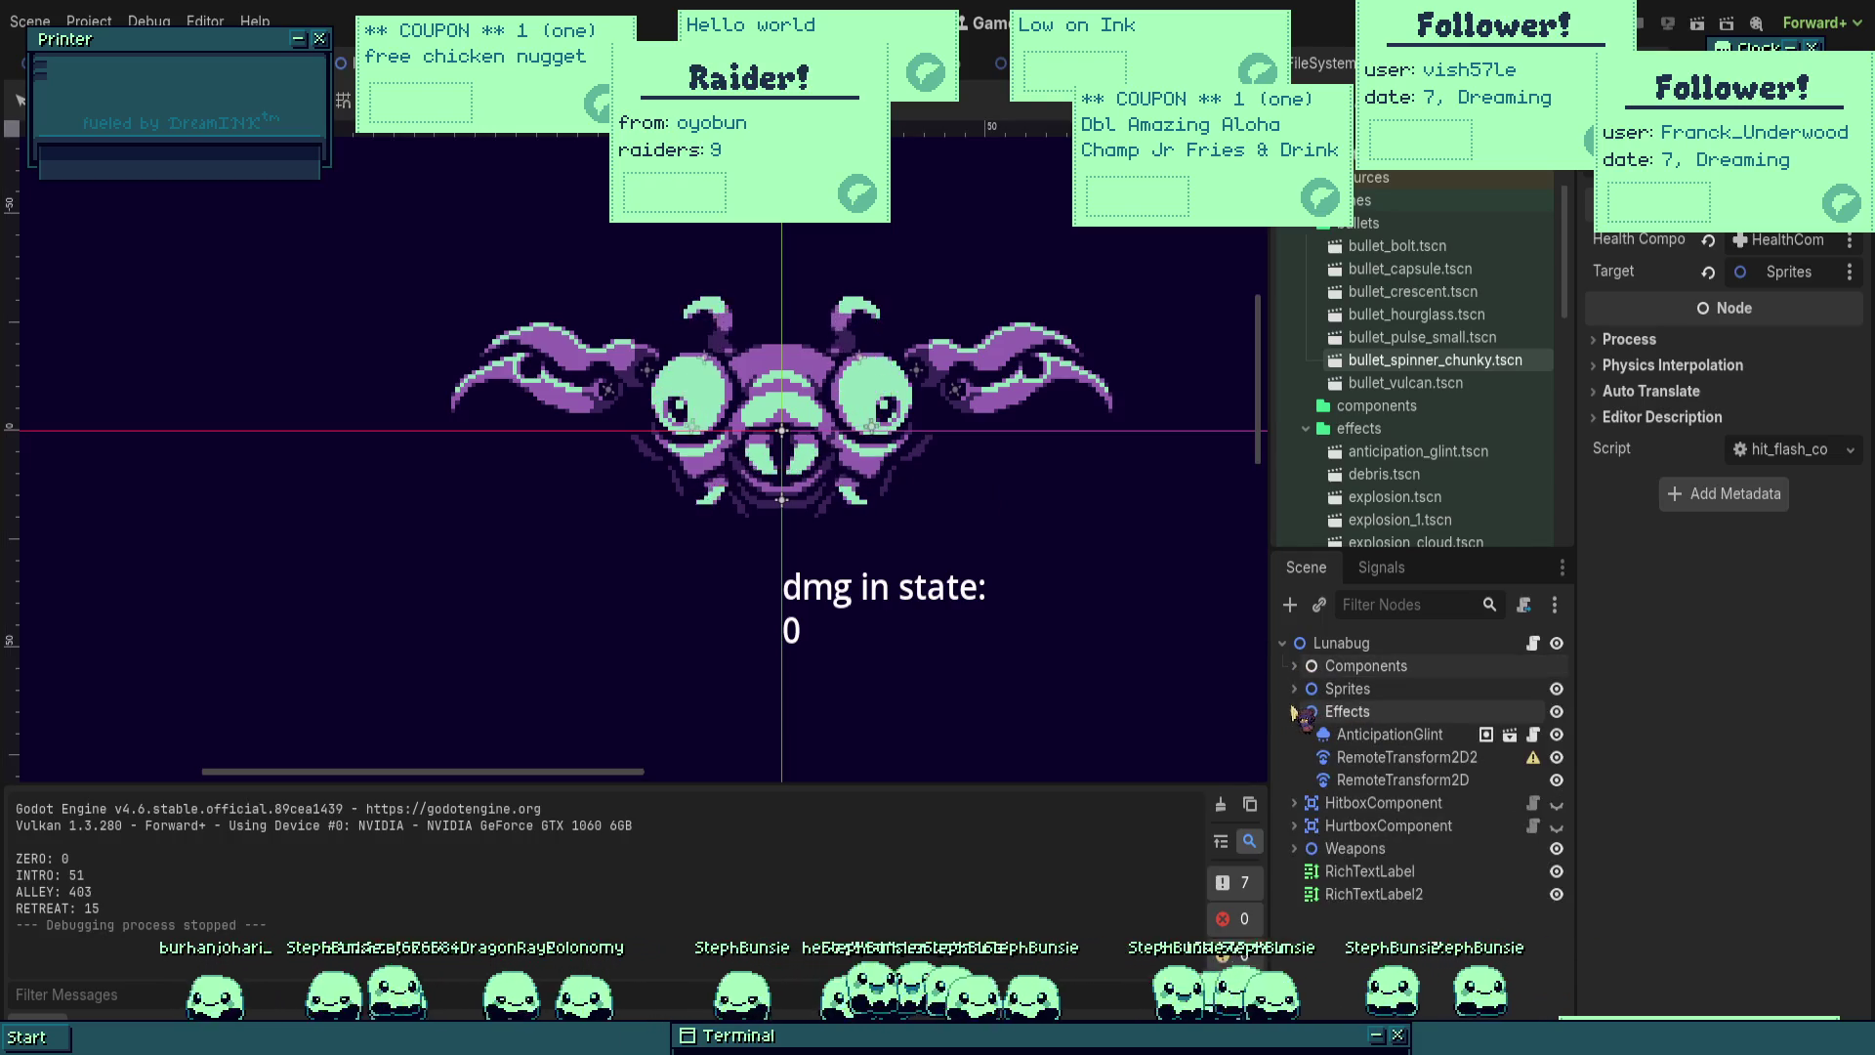
left_click(1294, 711)
left_click(1295, 688)
left_click(1306, 826)
left_click(1306, 848)
left_click(1296, 689)
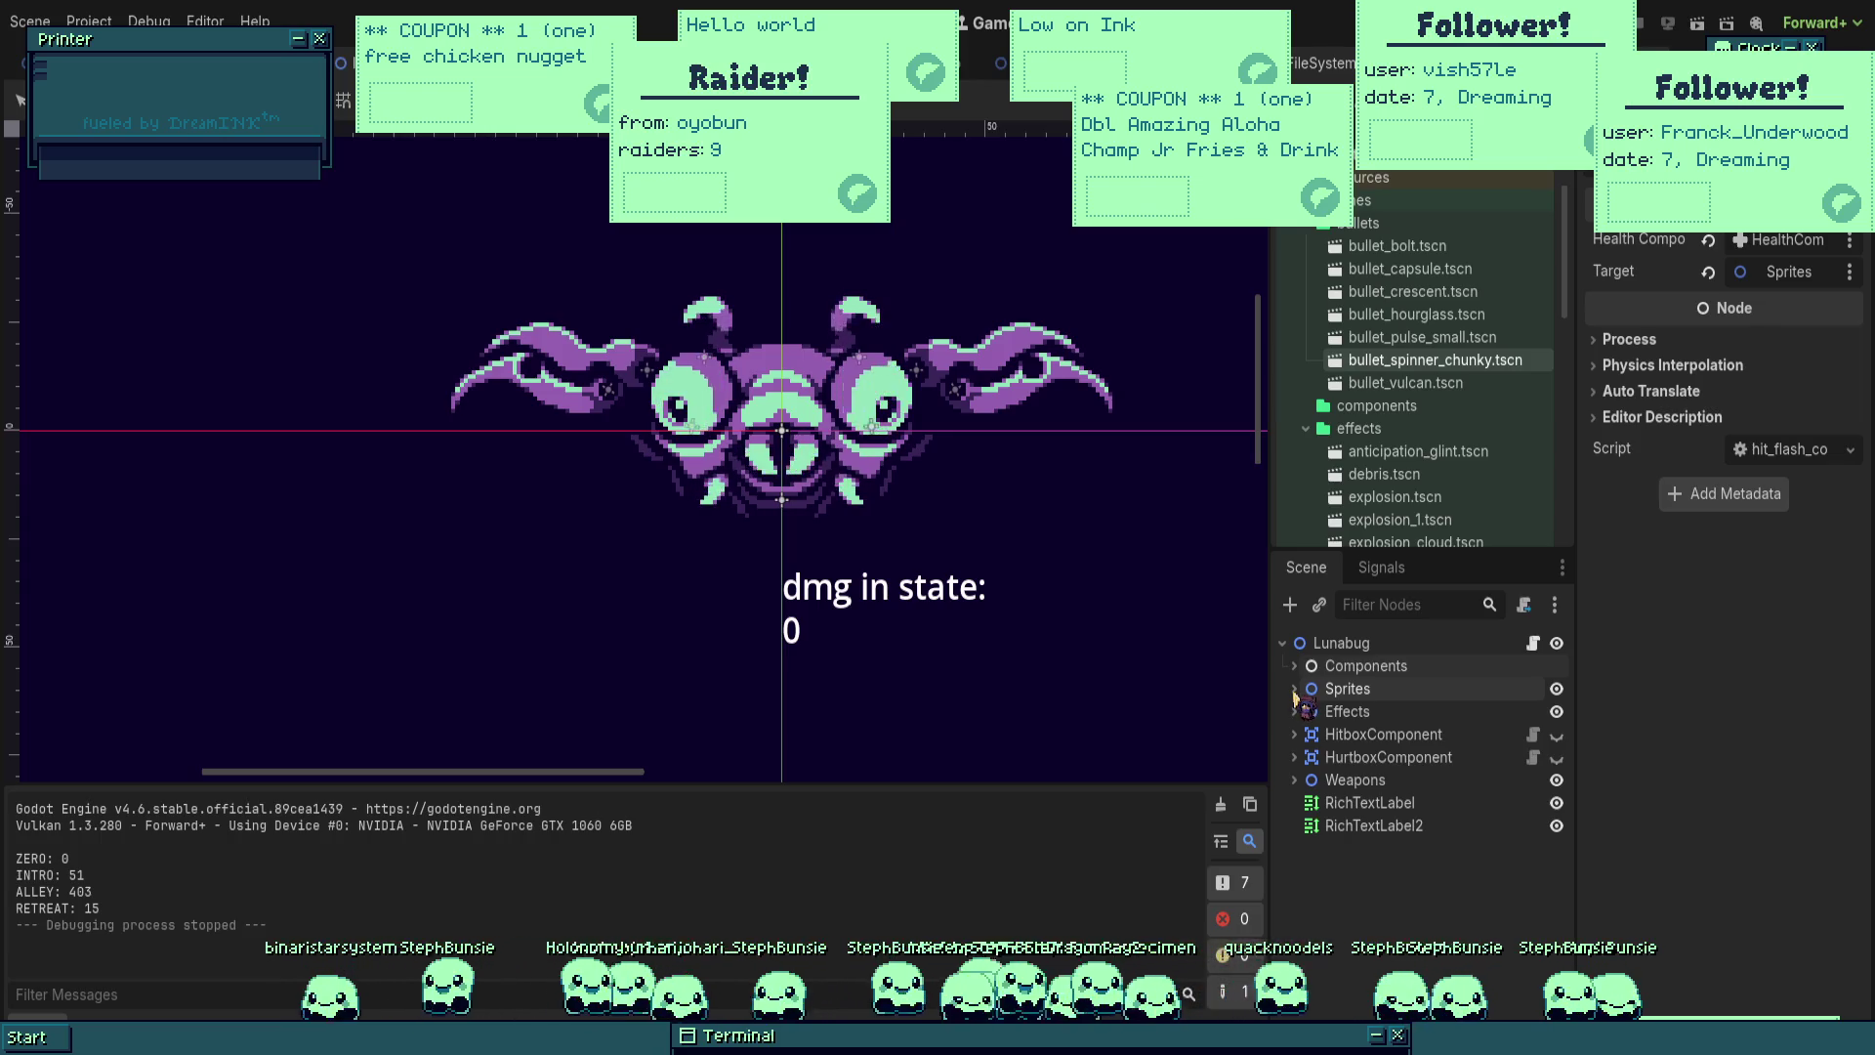
Step: Drag the Sprites node to a new position near Weapons in the scene tree
mouse_move(1296, 695)
left_mouse_down()
mouse_move(1338, 766)
mouse_move(1336, 848)
left_mouse_up()
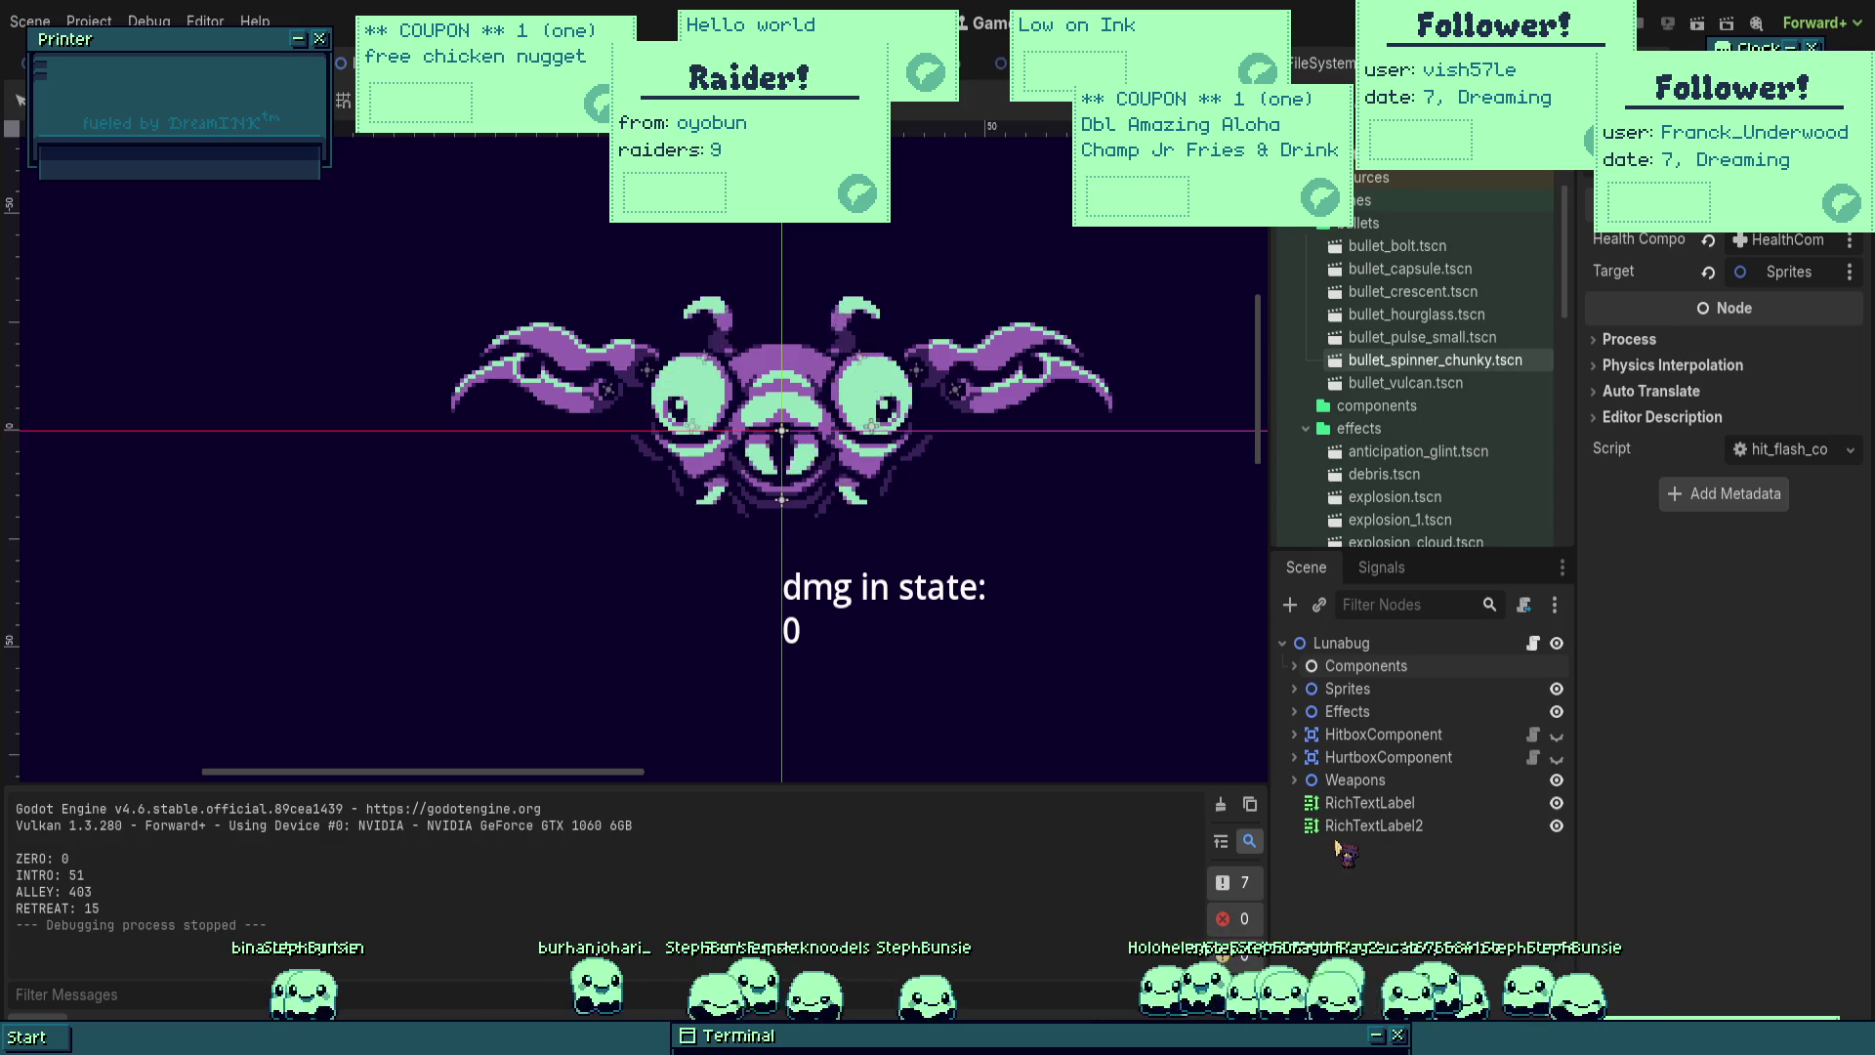
left_click_drag(1338, 848, 1369, 767)
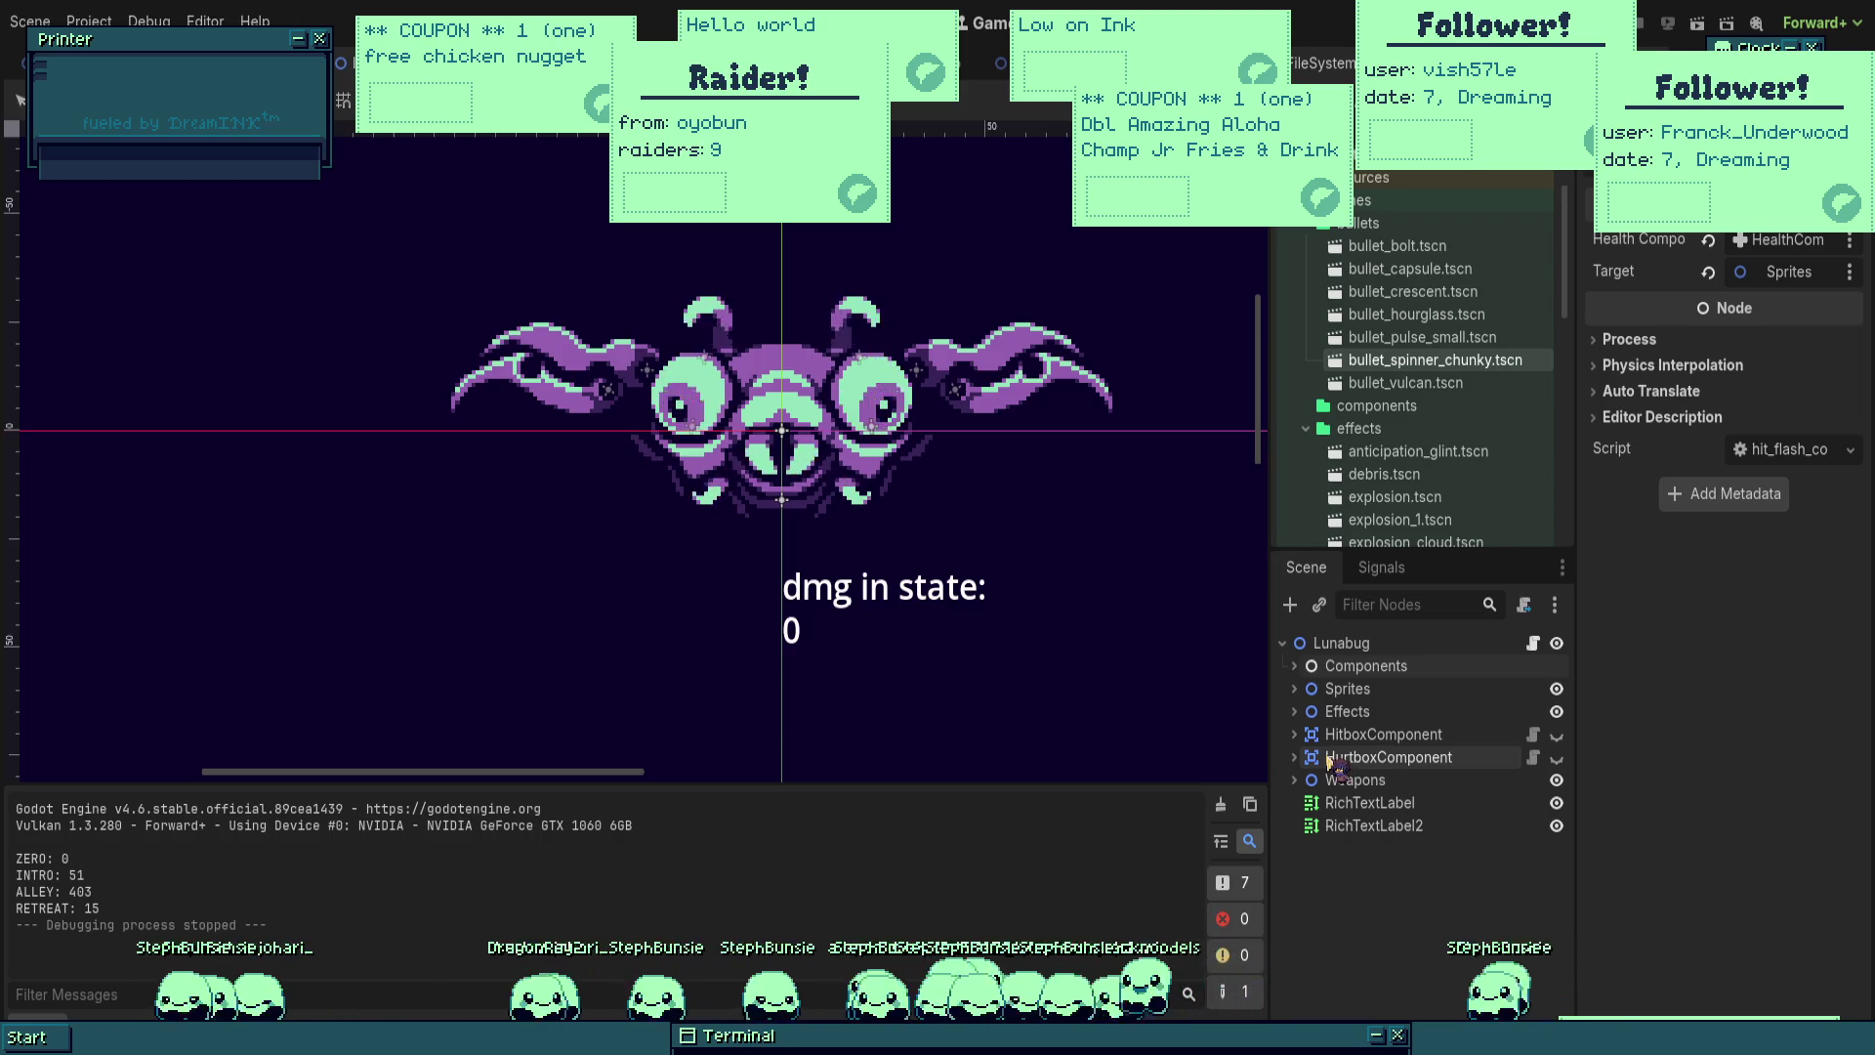
left_click_drag(1334, 766, 1297, 715)
Step: Expand Sprites, reparent the LeftWing node onto the Lunabug root, and save the scene
left_click(1295, 712)
left_click(1295, 712)
left_click(1294, 689)
left_click(1395, 826)
mouse_move(1395, 827)
left_mouse_down()
mouse_move(1338, 915)
mouse_move(1311, 911)
mouse_move(1310, 718)
mouse_move(1533, 613)
mouse_move(1536, 646)
left_mouse_up()
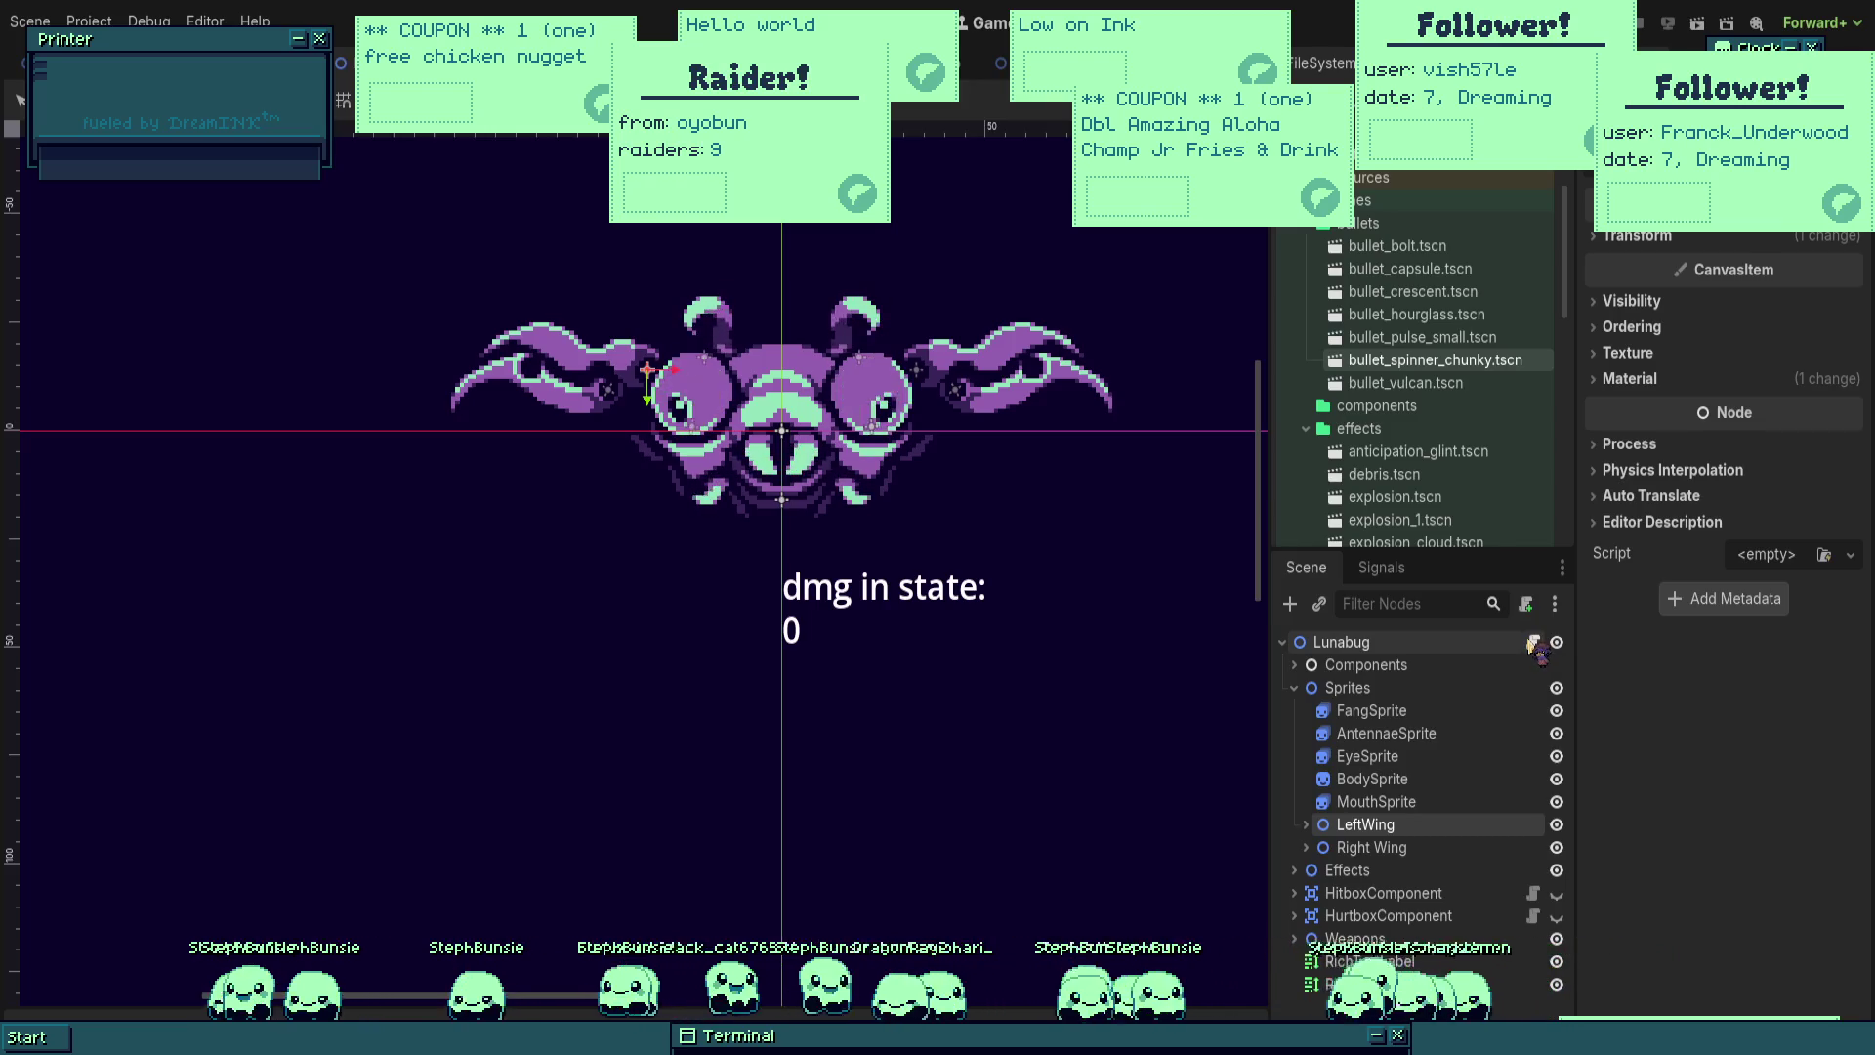
left_click_drag(1536, 647, 1534, 647)
key("ctrl+s")
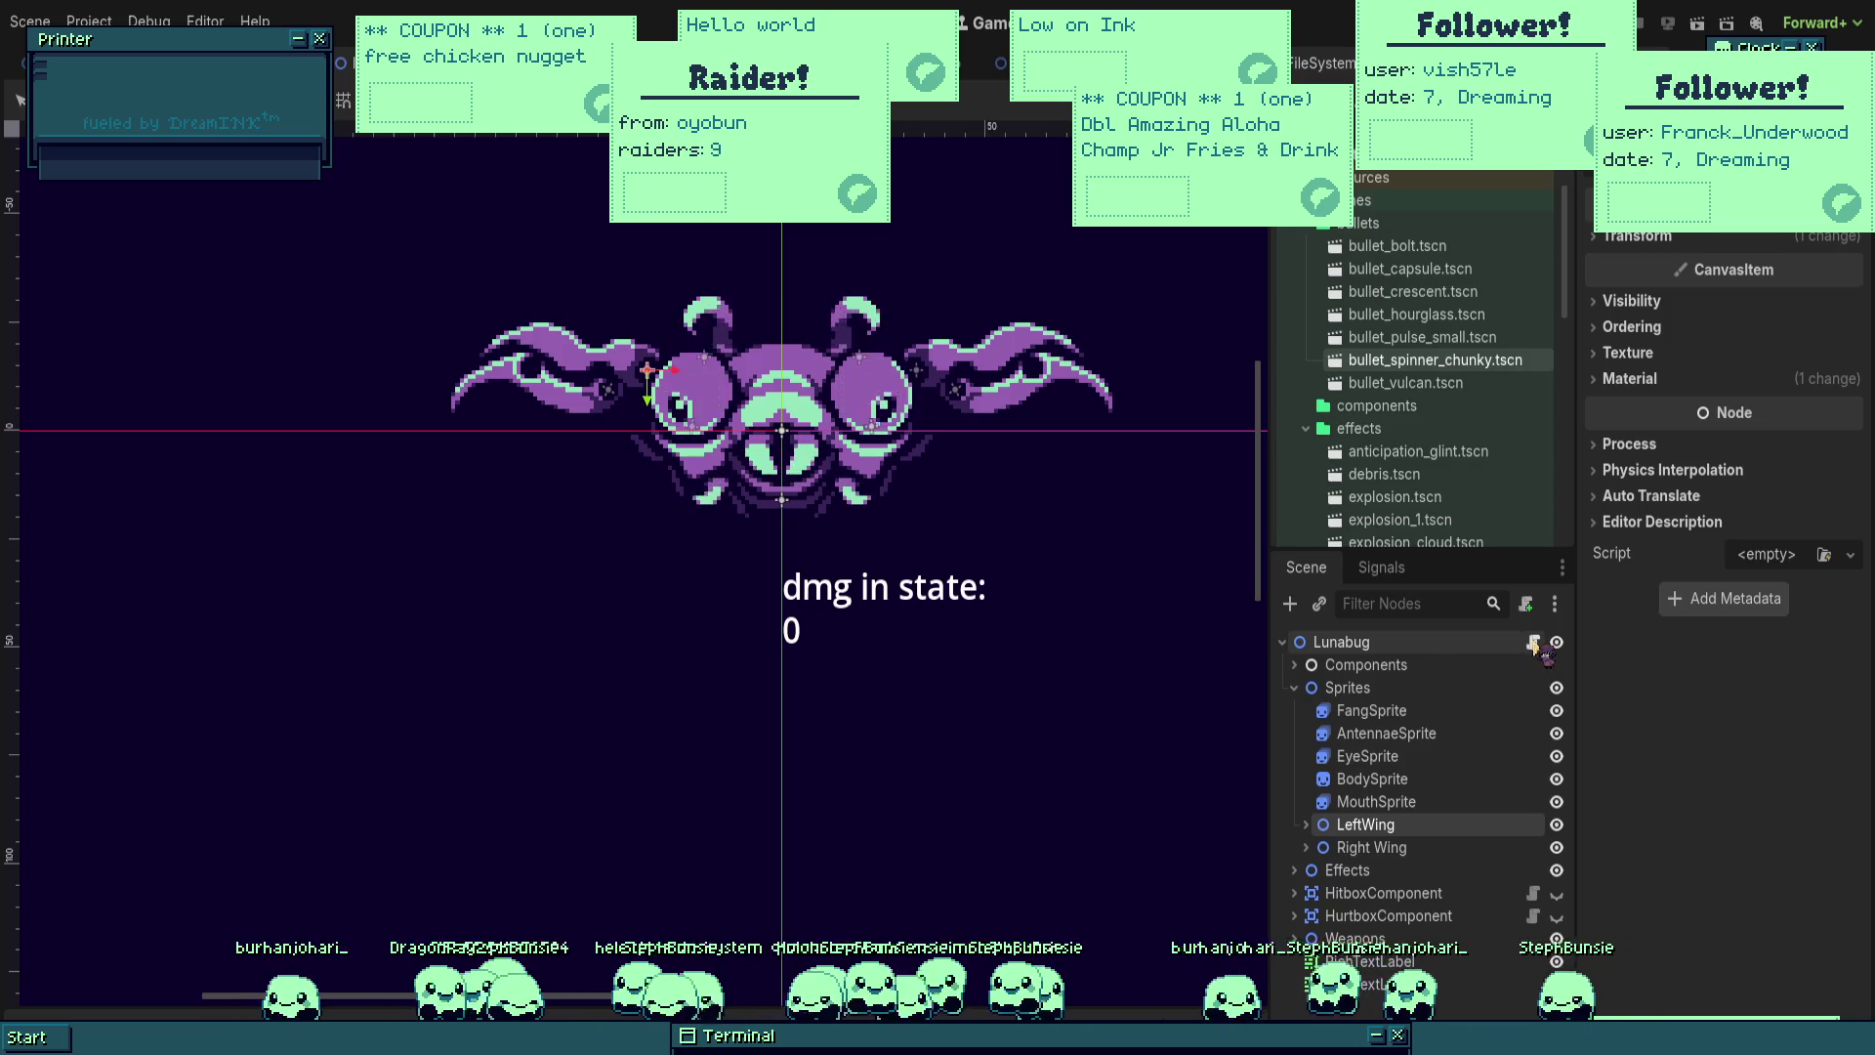
left_click(1534, 644)
Step: Select LeftWing and attach a new wing.gd script to it
left_click(1378, 823)
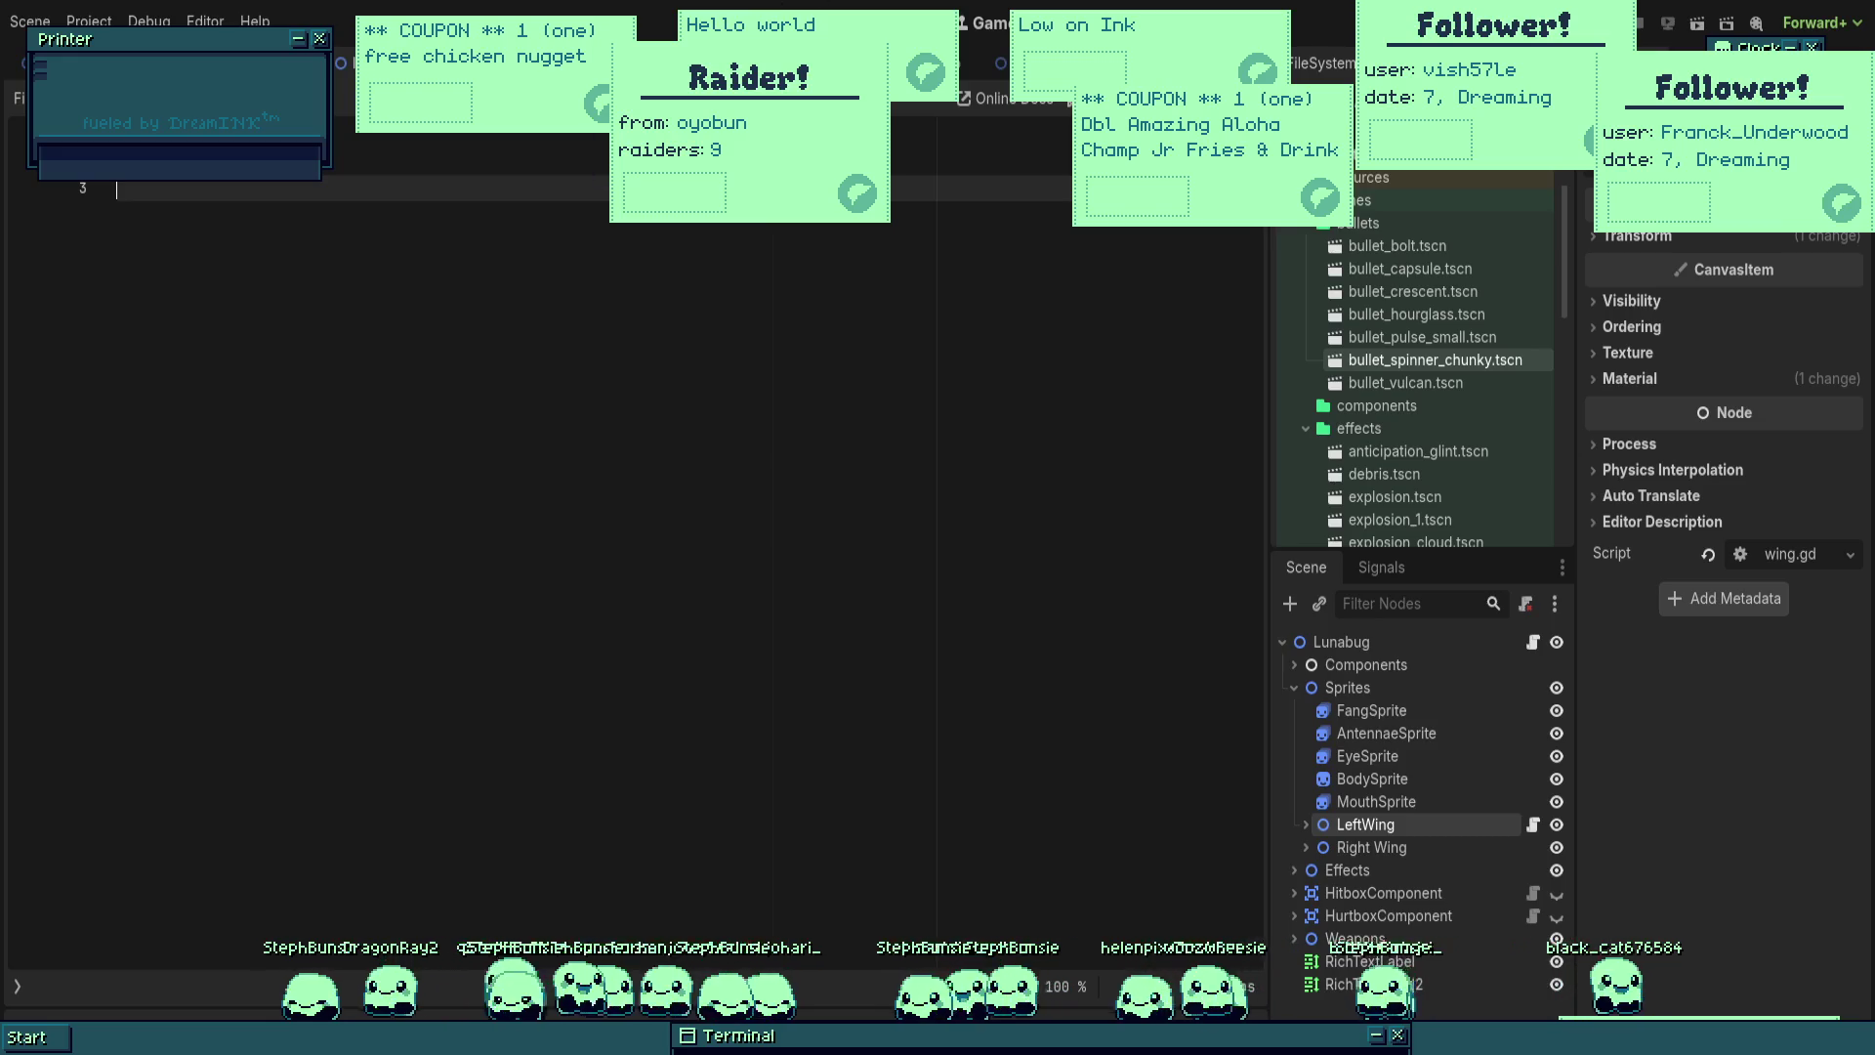
key("ctrl+F1")
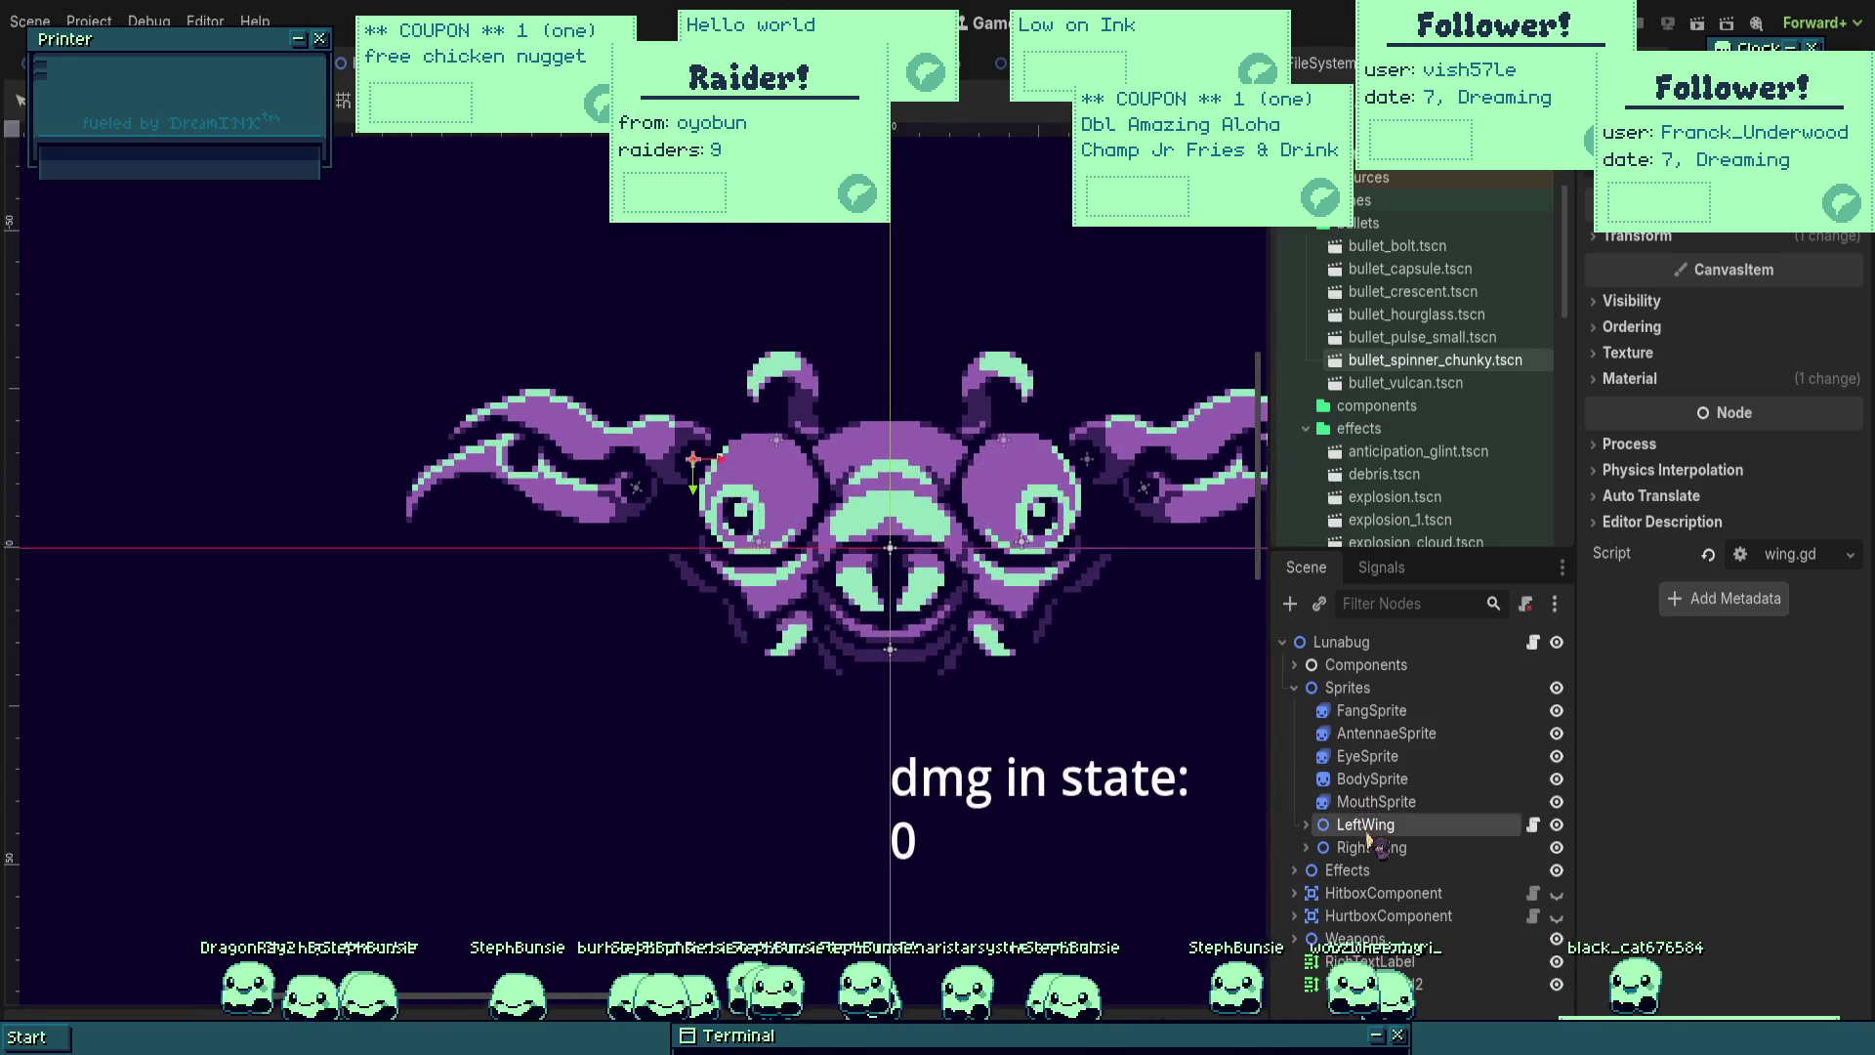
Step: Expand LeftWing's Transform properties in the Inspector and drag its Rotation to test the swing
left_click(1665, 332)
left_click(1666, 332)
left_click(1666, 355)
left_click(1665, 355)
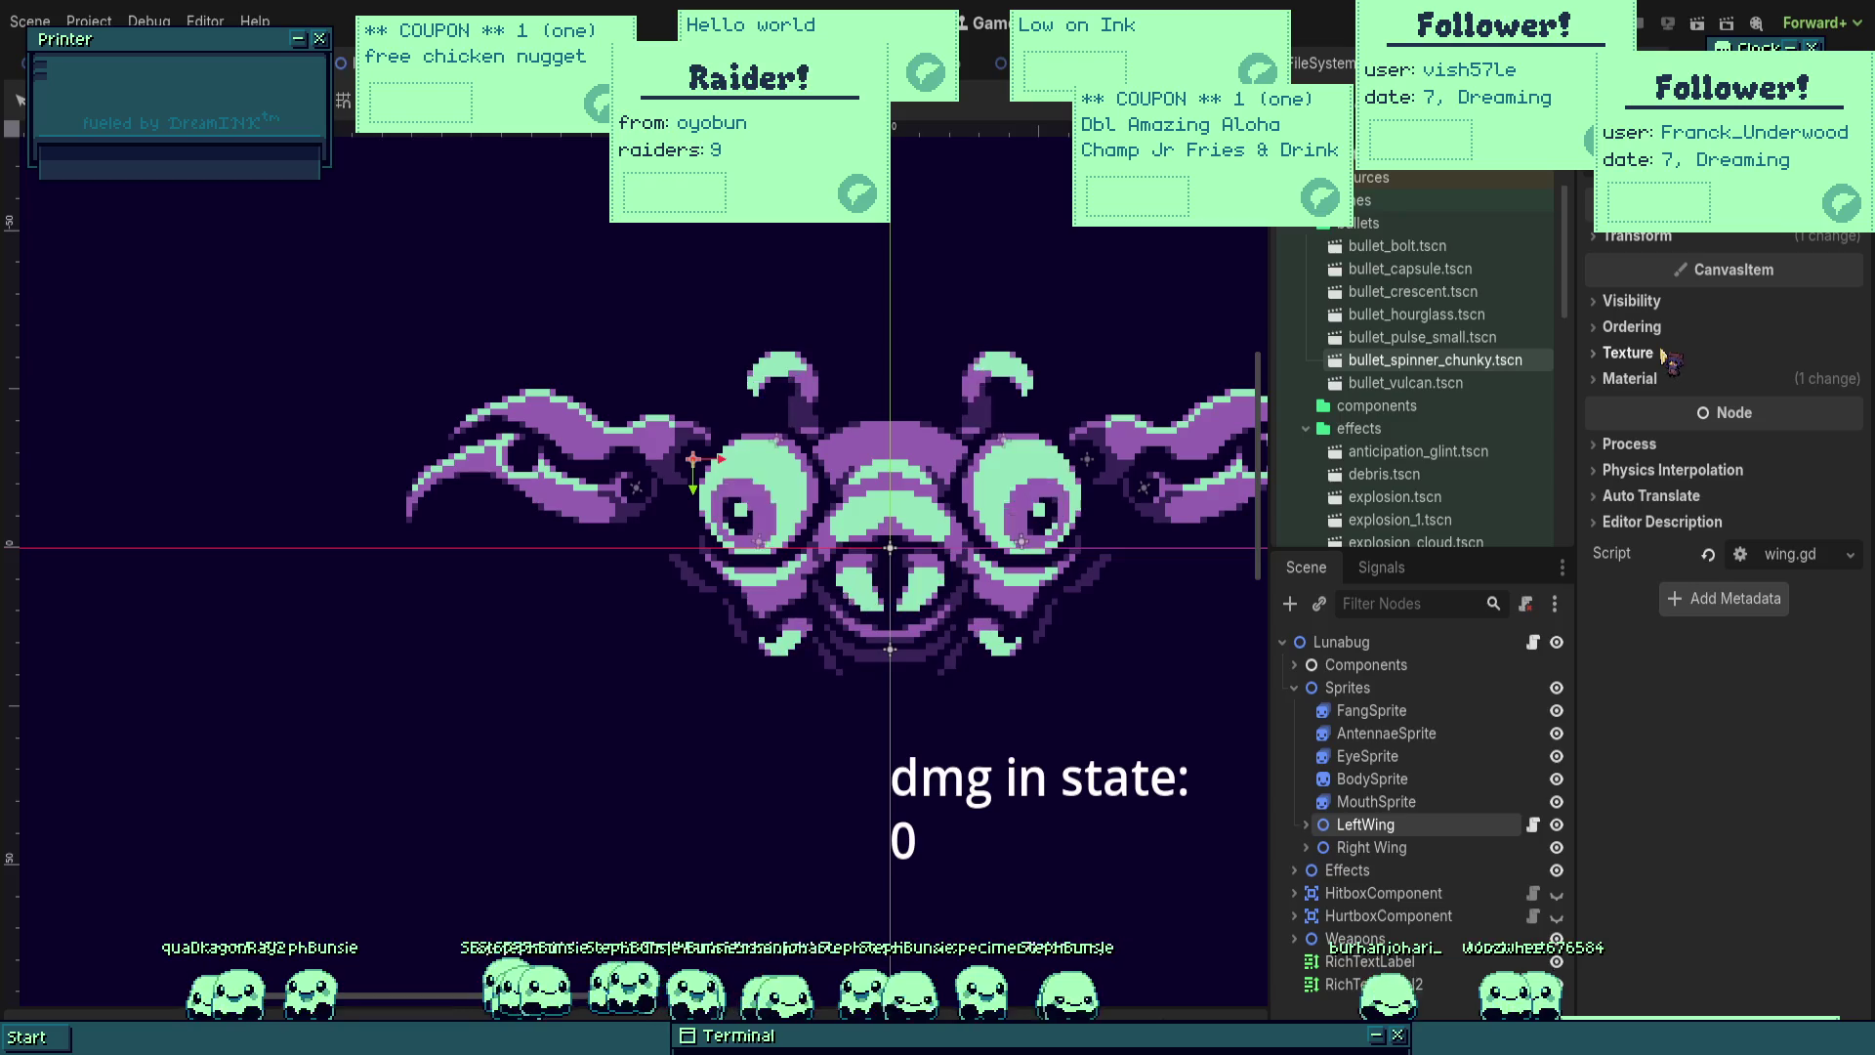
left_click(1649, 304)
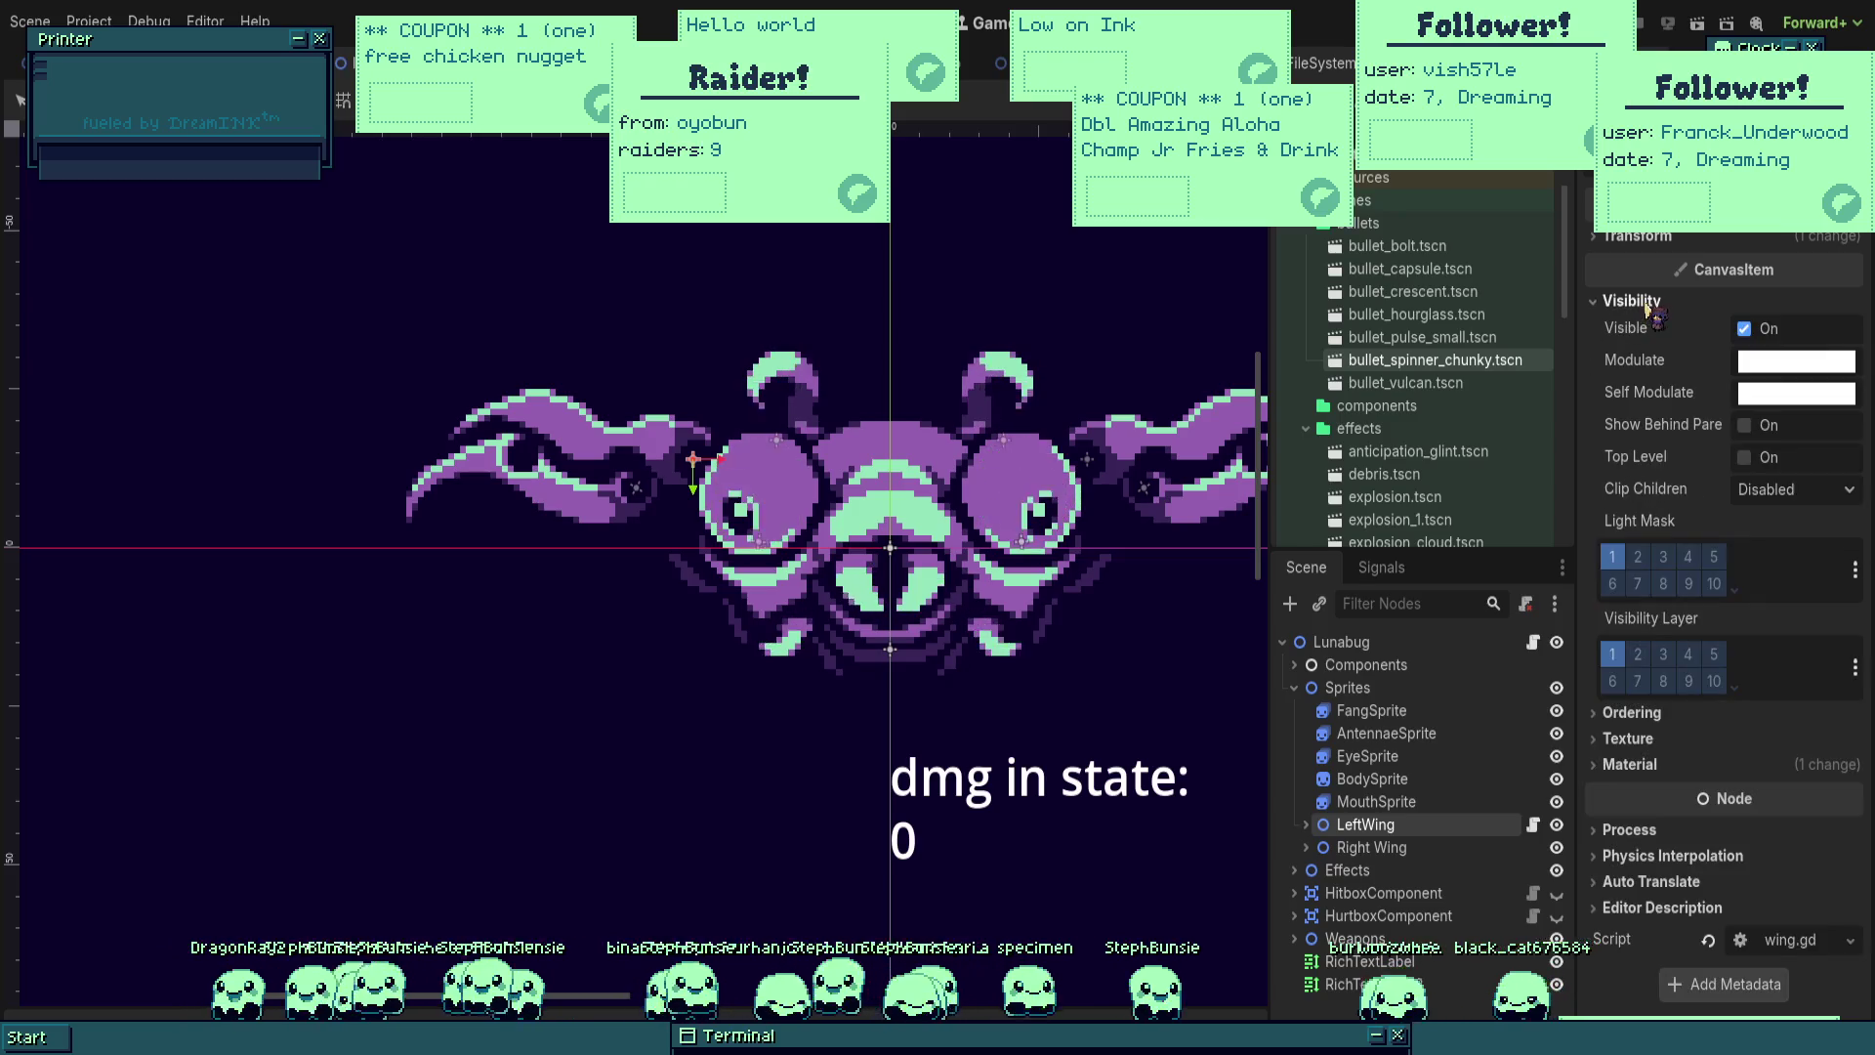
left_click(1651, 305)
left_click(1645, 239)
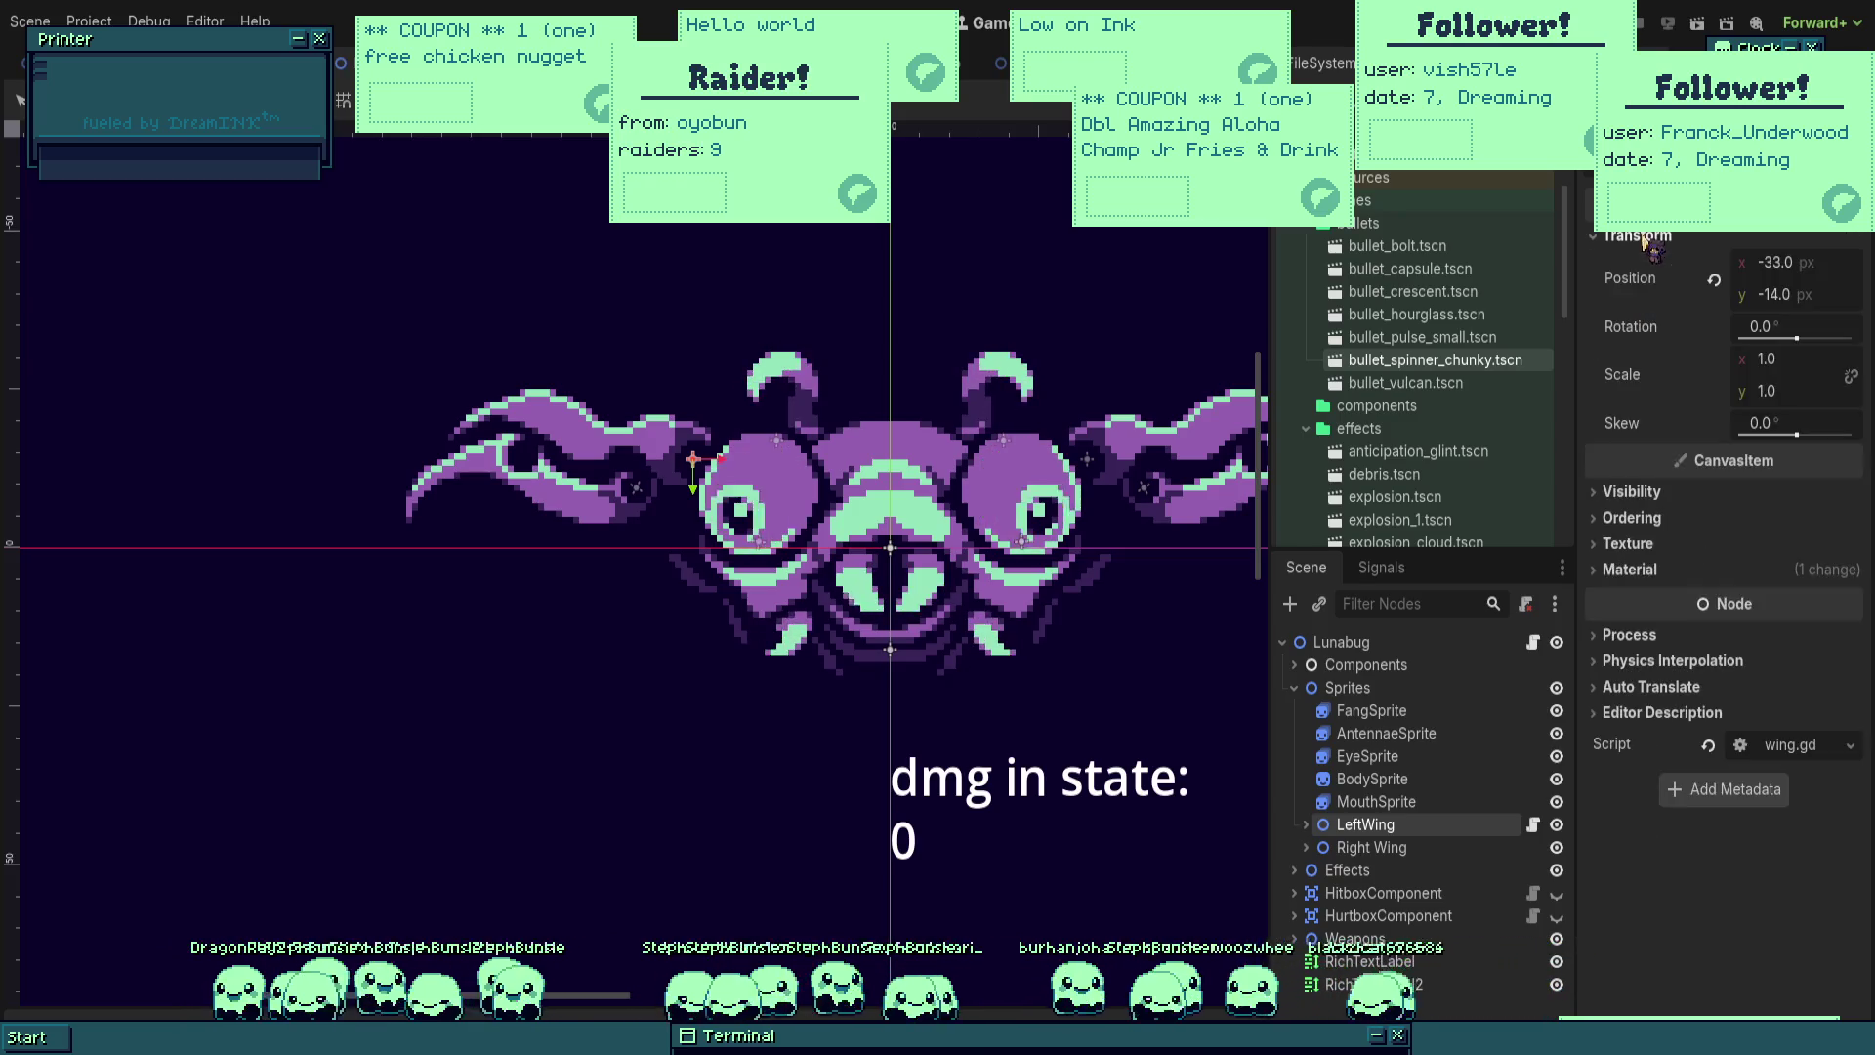
mouse_move(1805, 338)
left_mouse_down()
mouse_move(1741, 338)
mouse_move(1796, 339)
left_mouse_up()
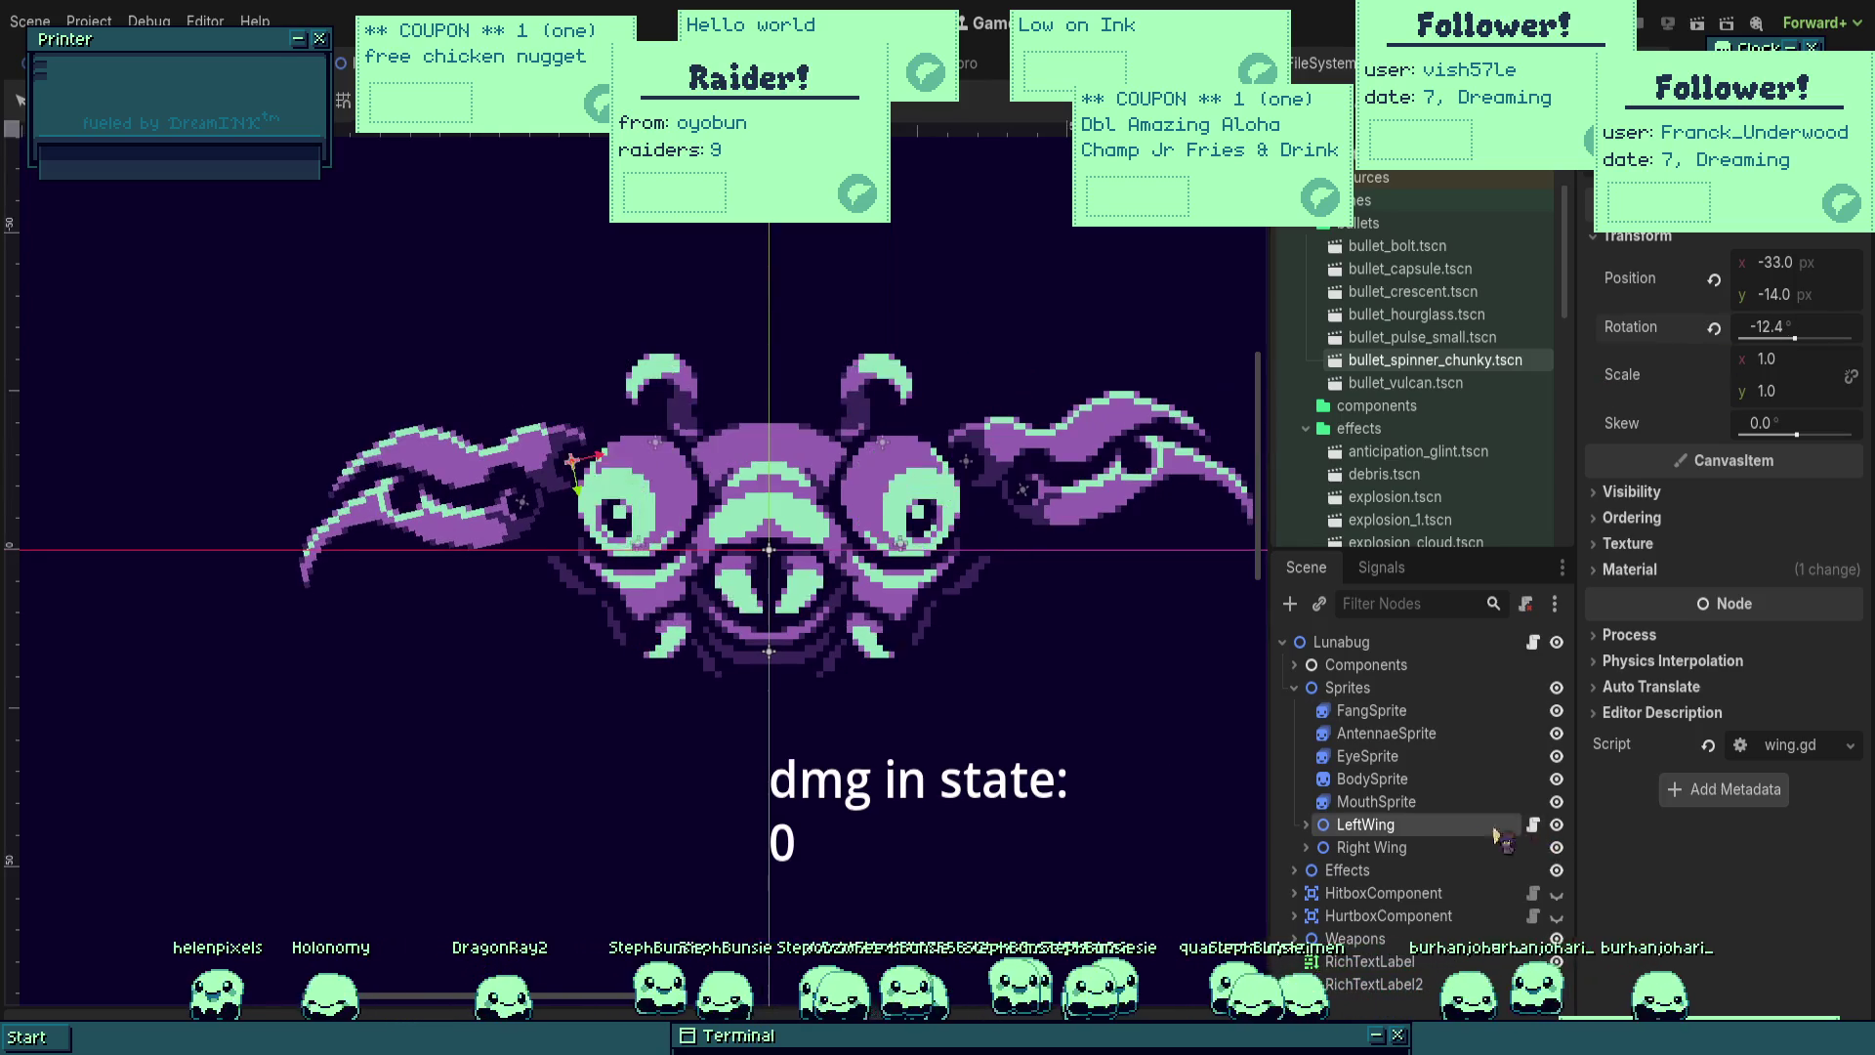
Step: Try rotating Right Wing, comparing its mirrored transform (x 33, scale x -1), then reselect LeftWing
left_click(1371, 847)
left_click_drag(1797, 339, 1796, 339)
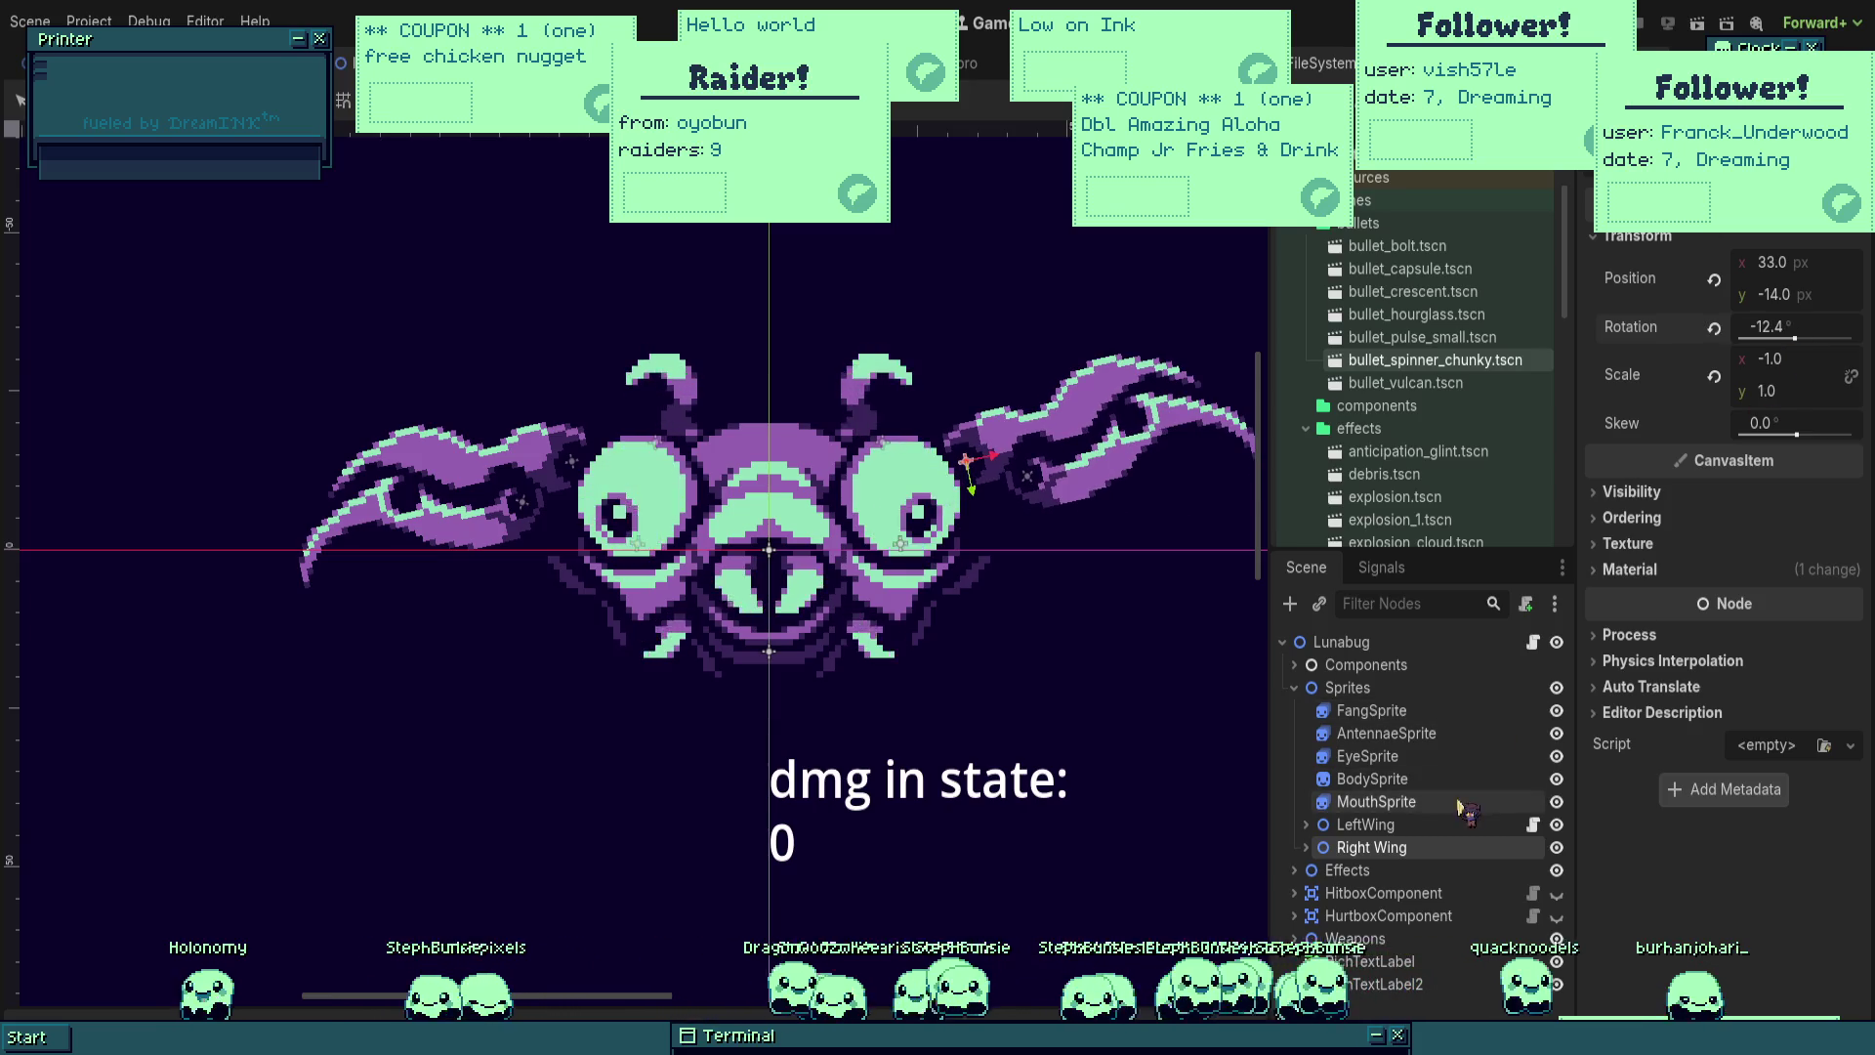
left_click(1436, 825)
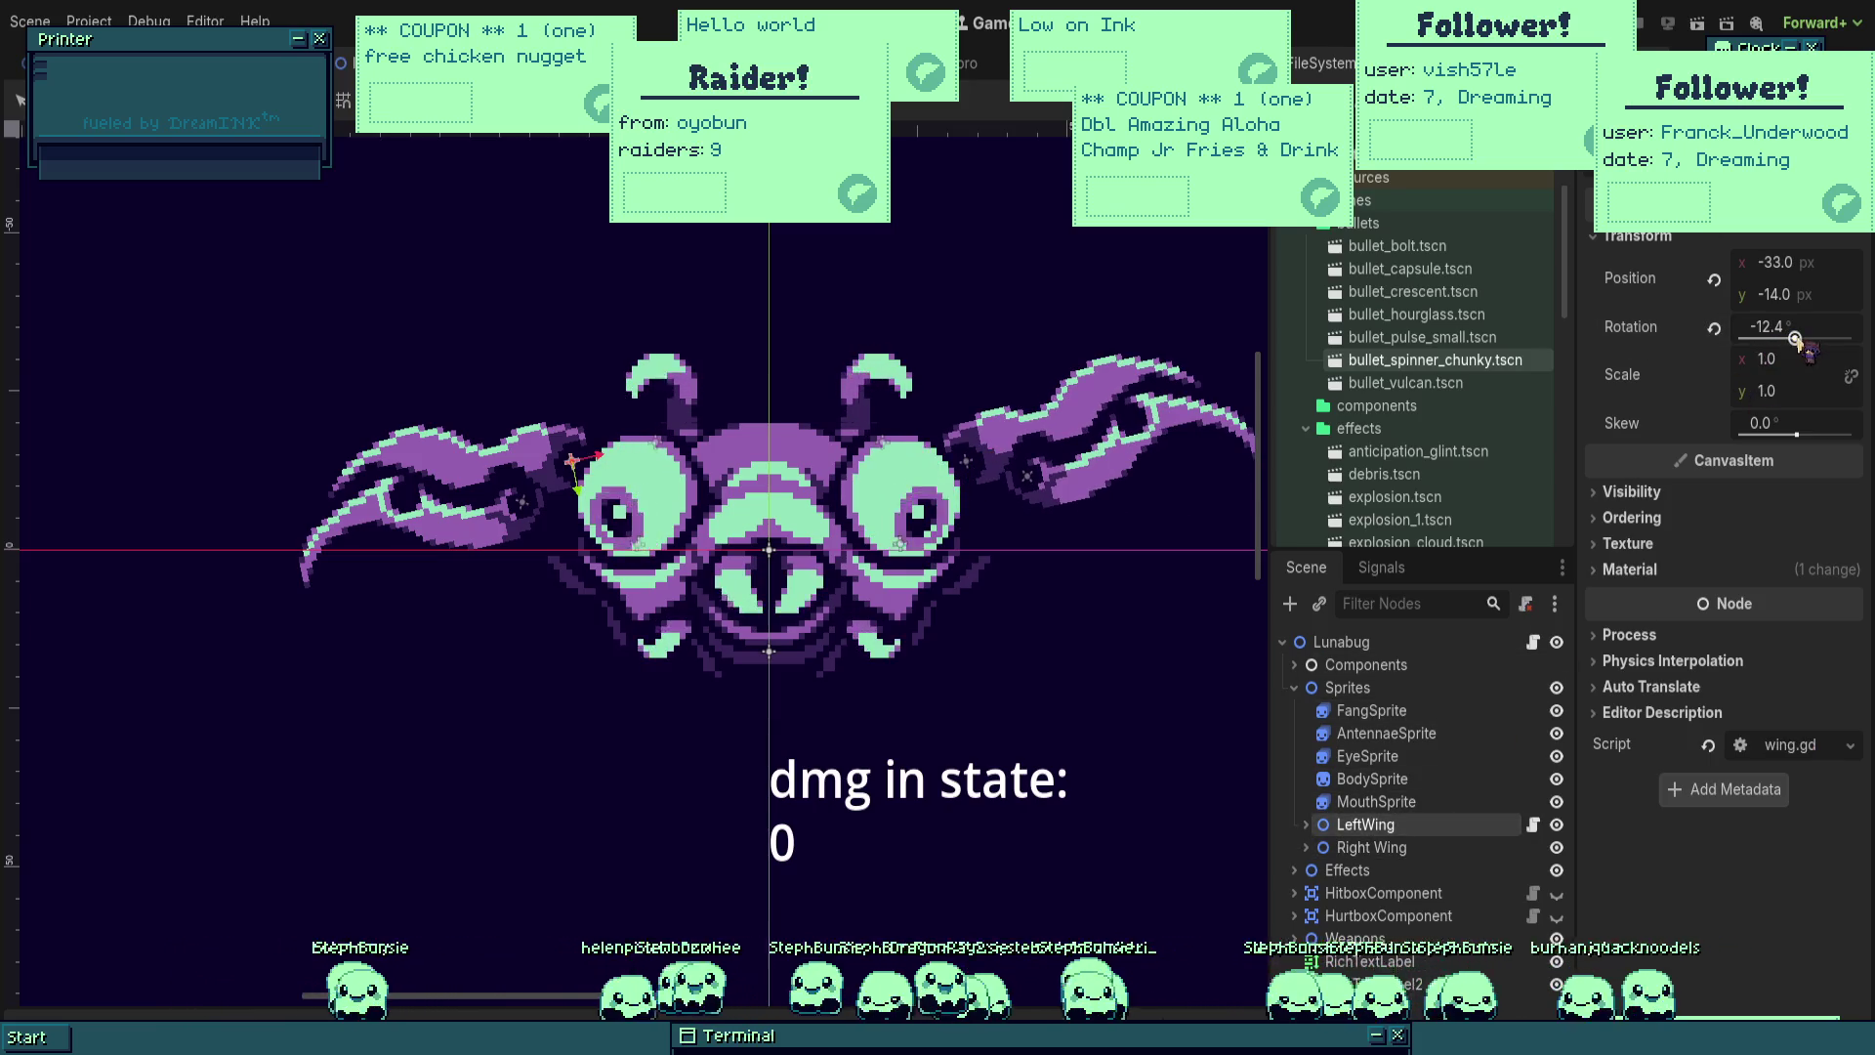
scroll(1007, 656, "left", 1)
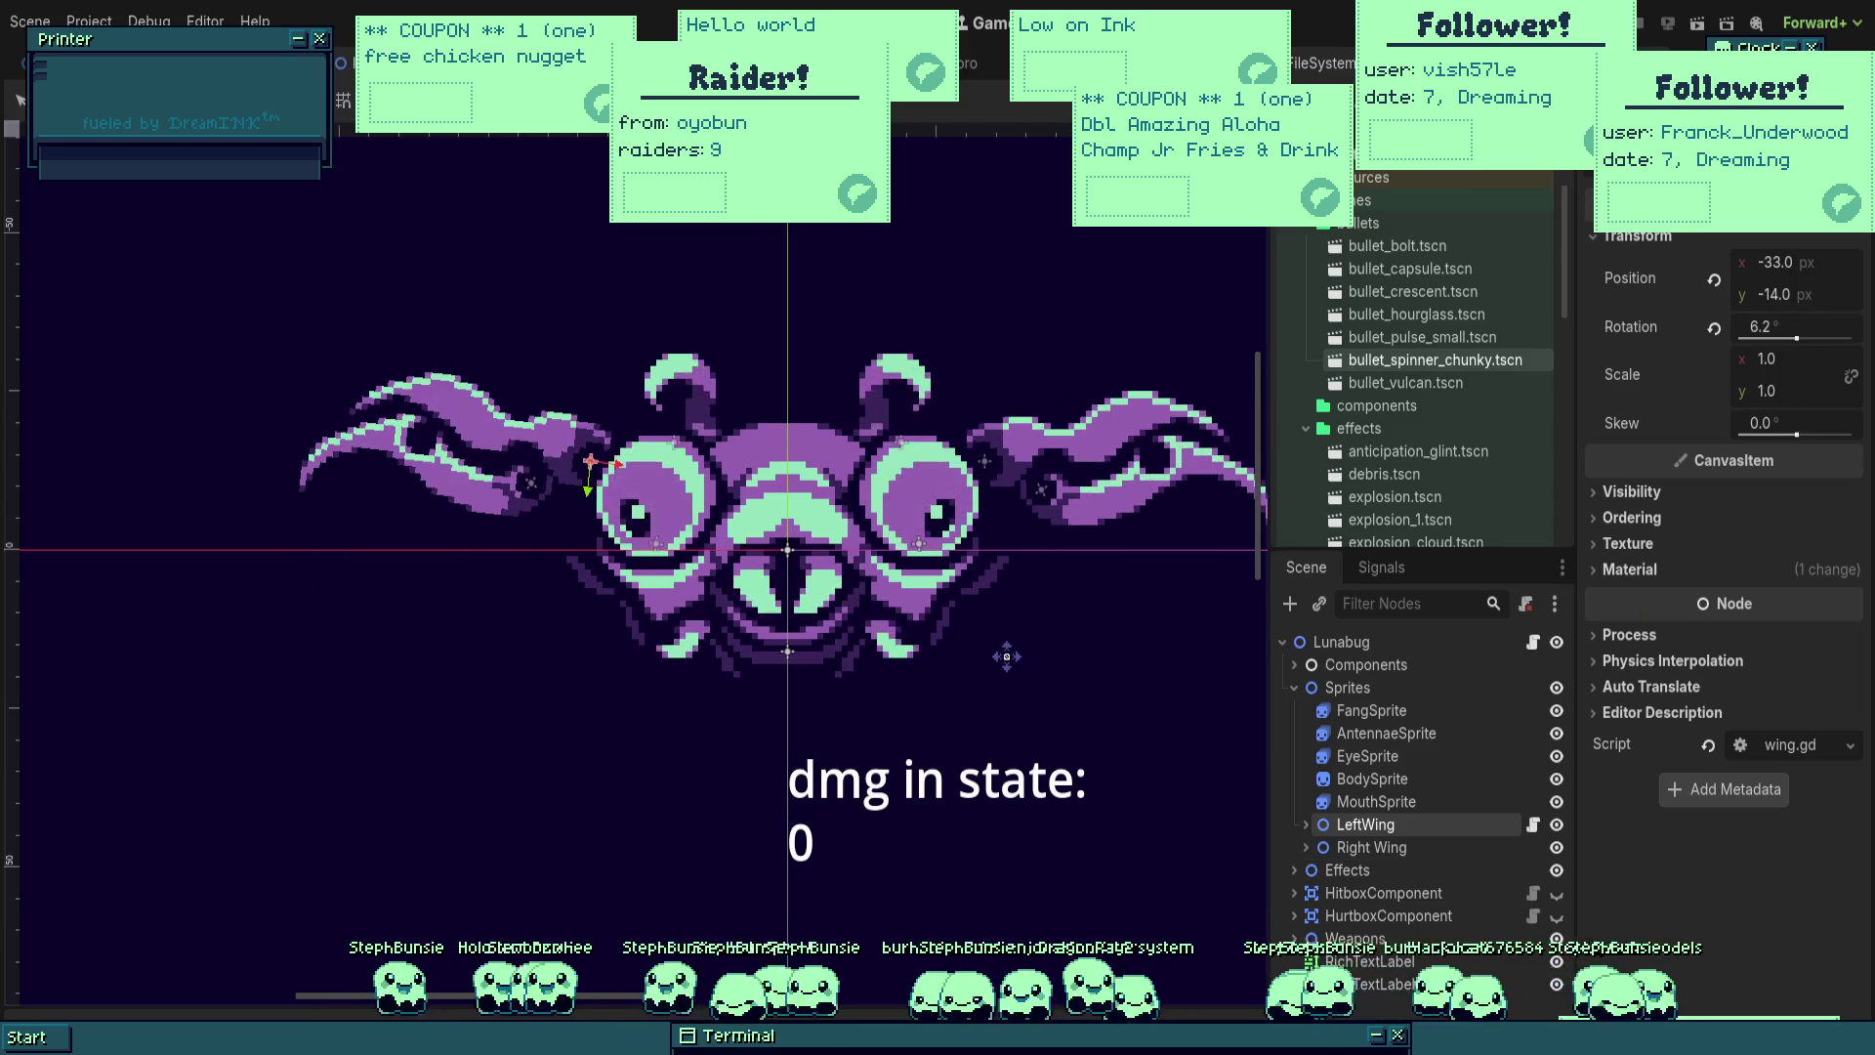
scroll(1006, 660, "left", 1)
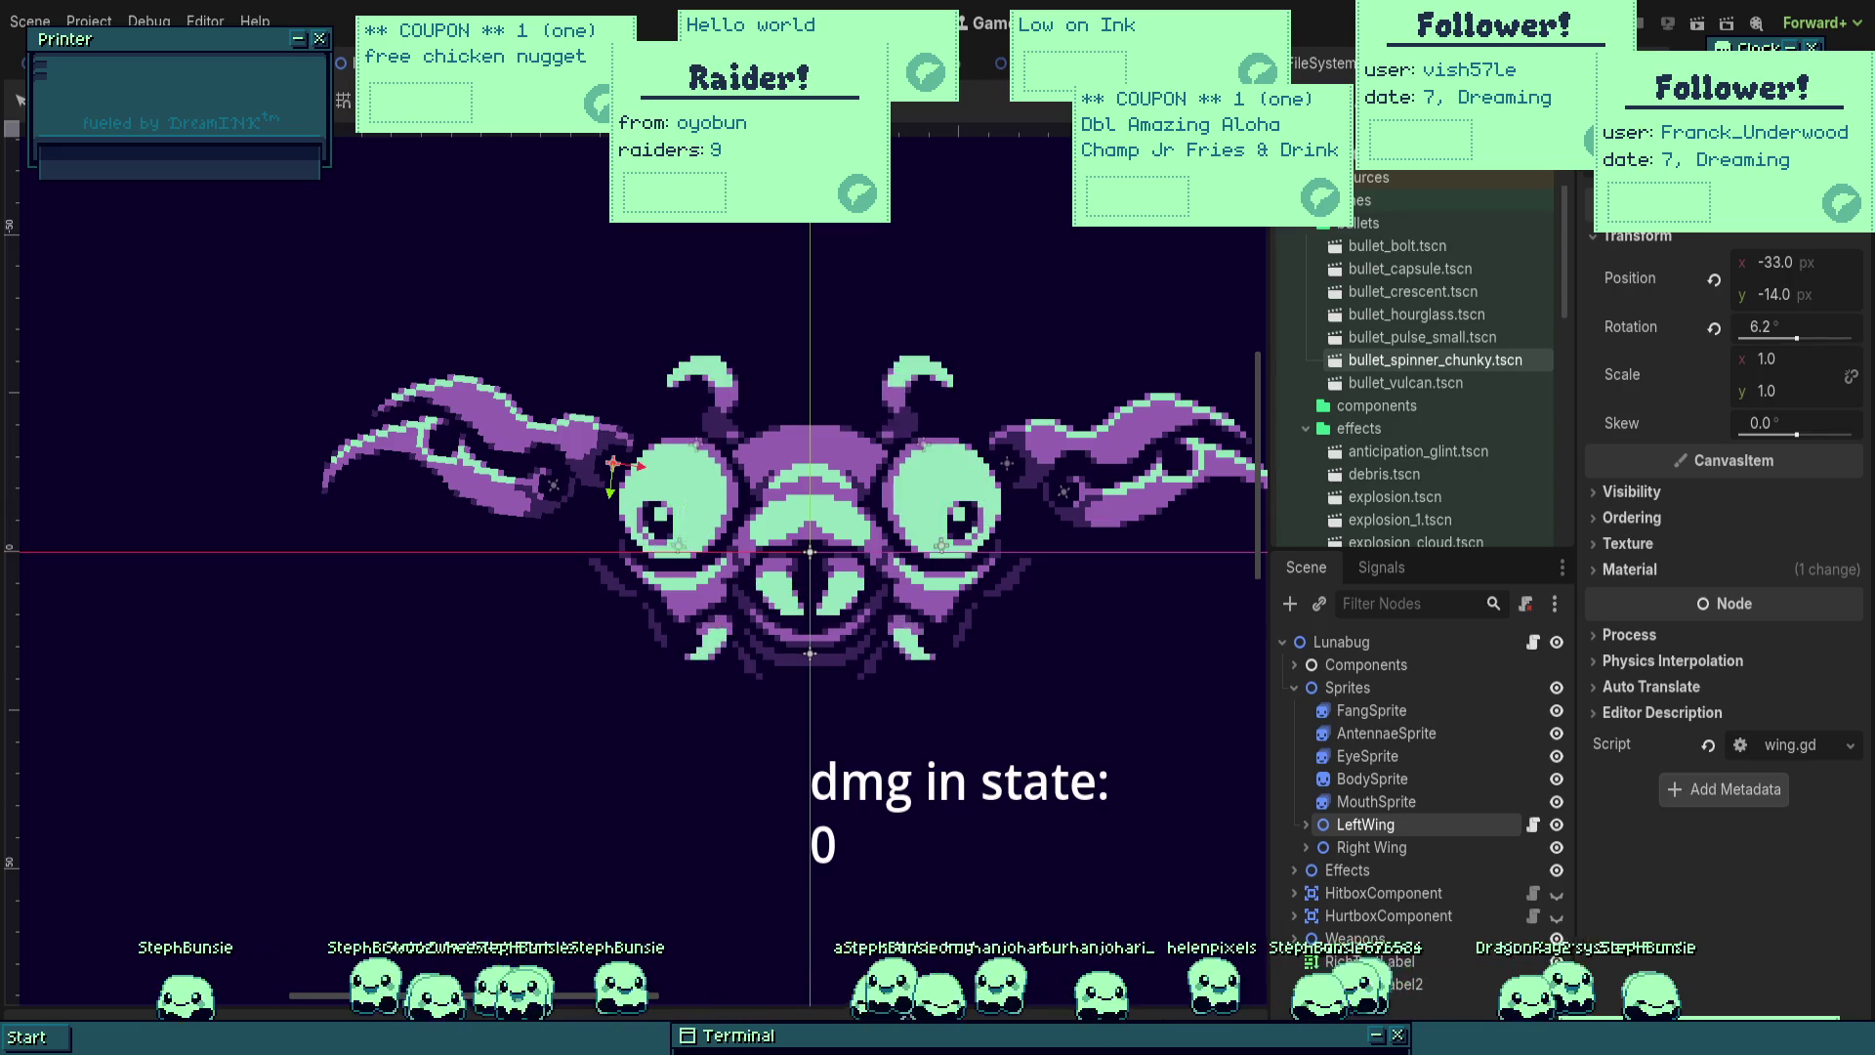
scroll(635, 547, "down", 1)
scroll(635, 547, "right", 1)
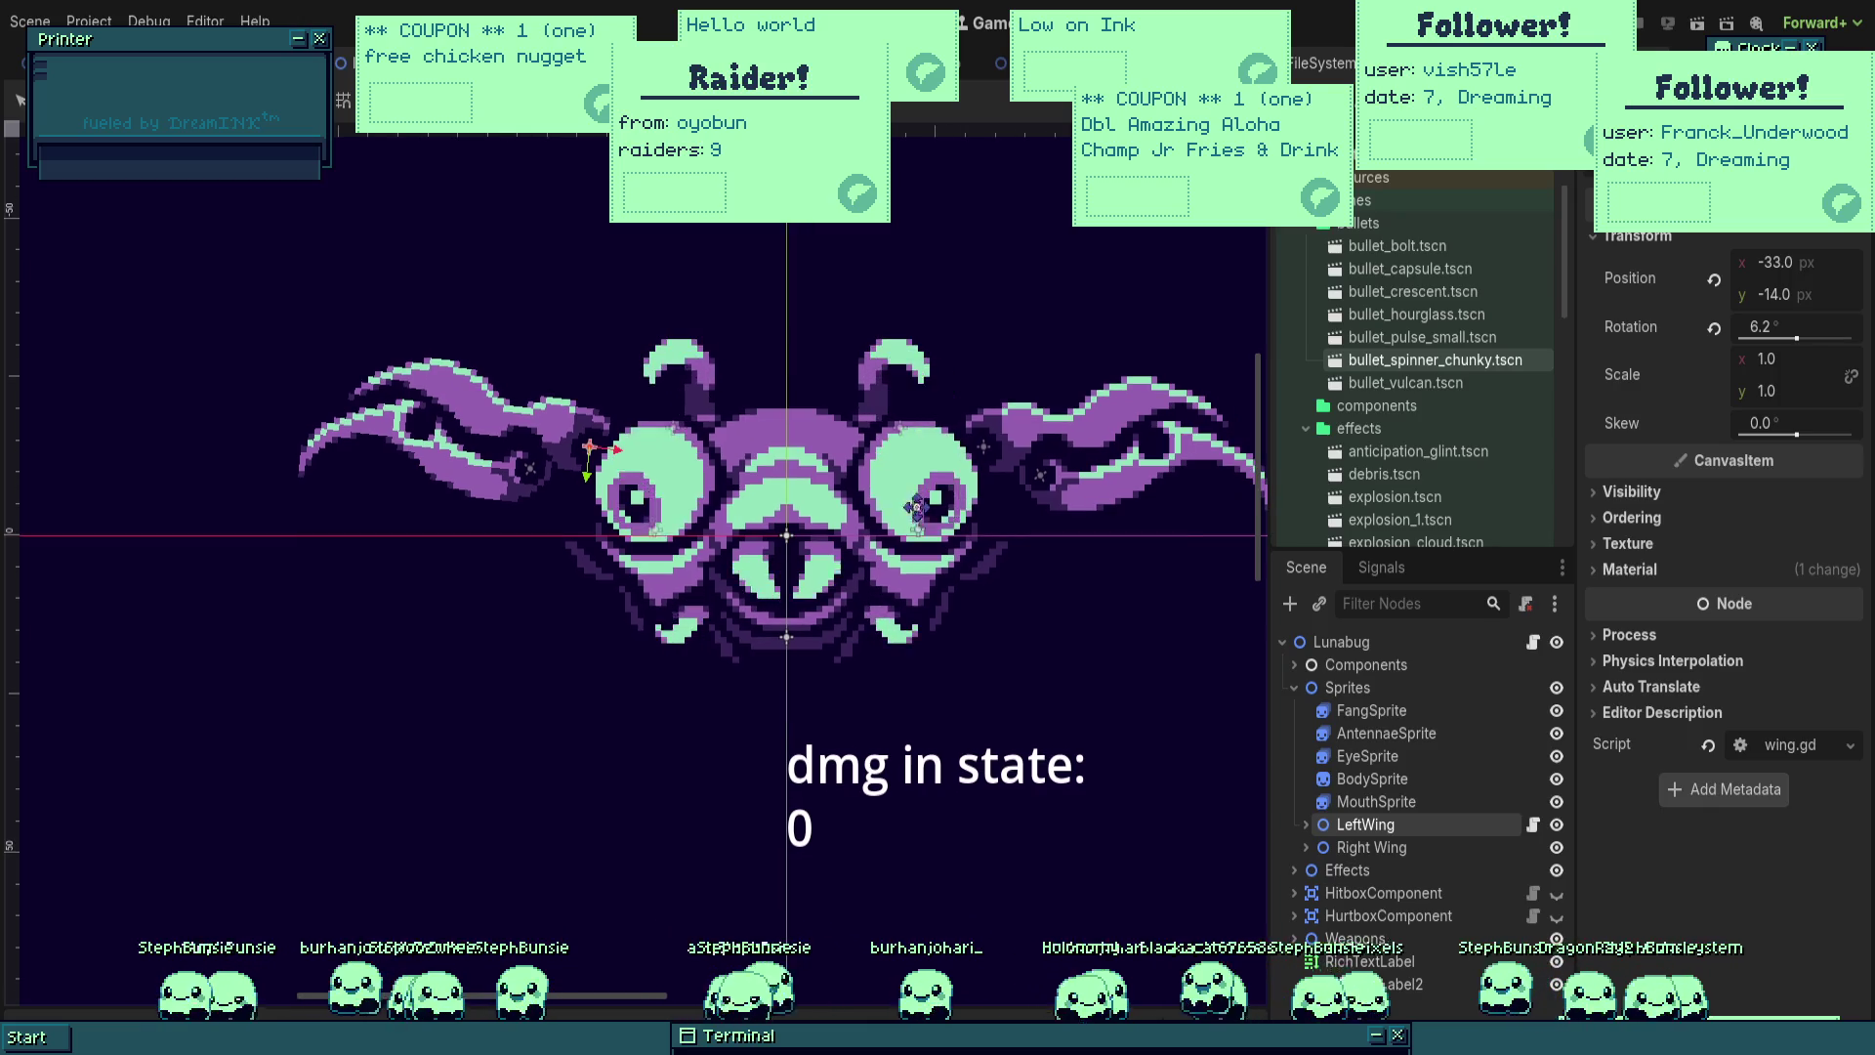
Step: In wing.gd, declare variables t = 0.0 and t_multiplier = 1.0
left_click(1534, 826)
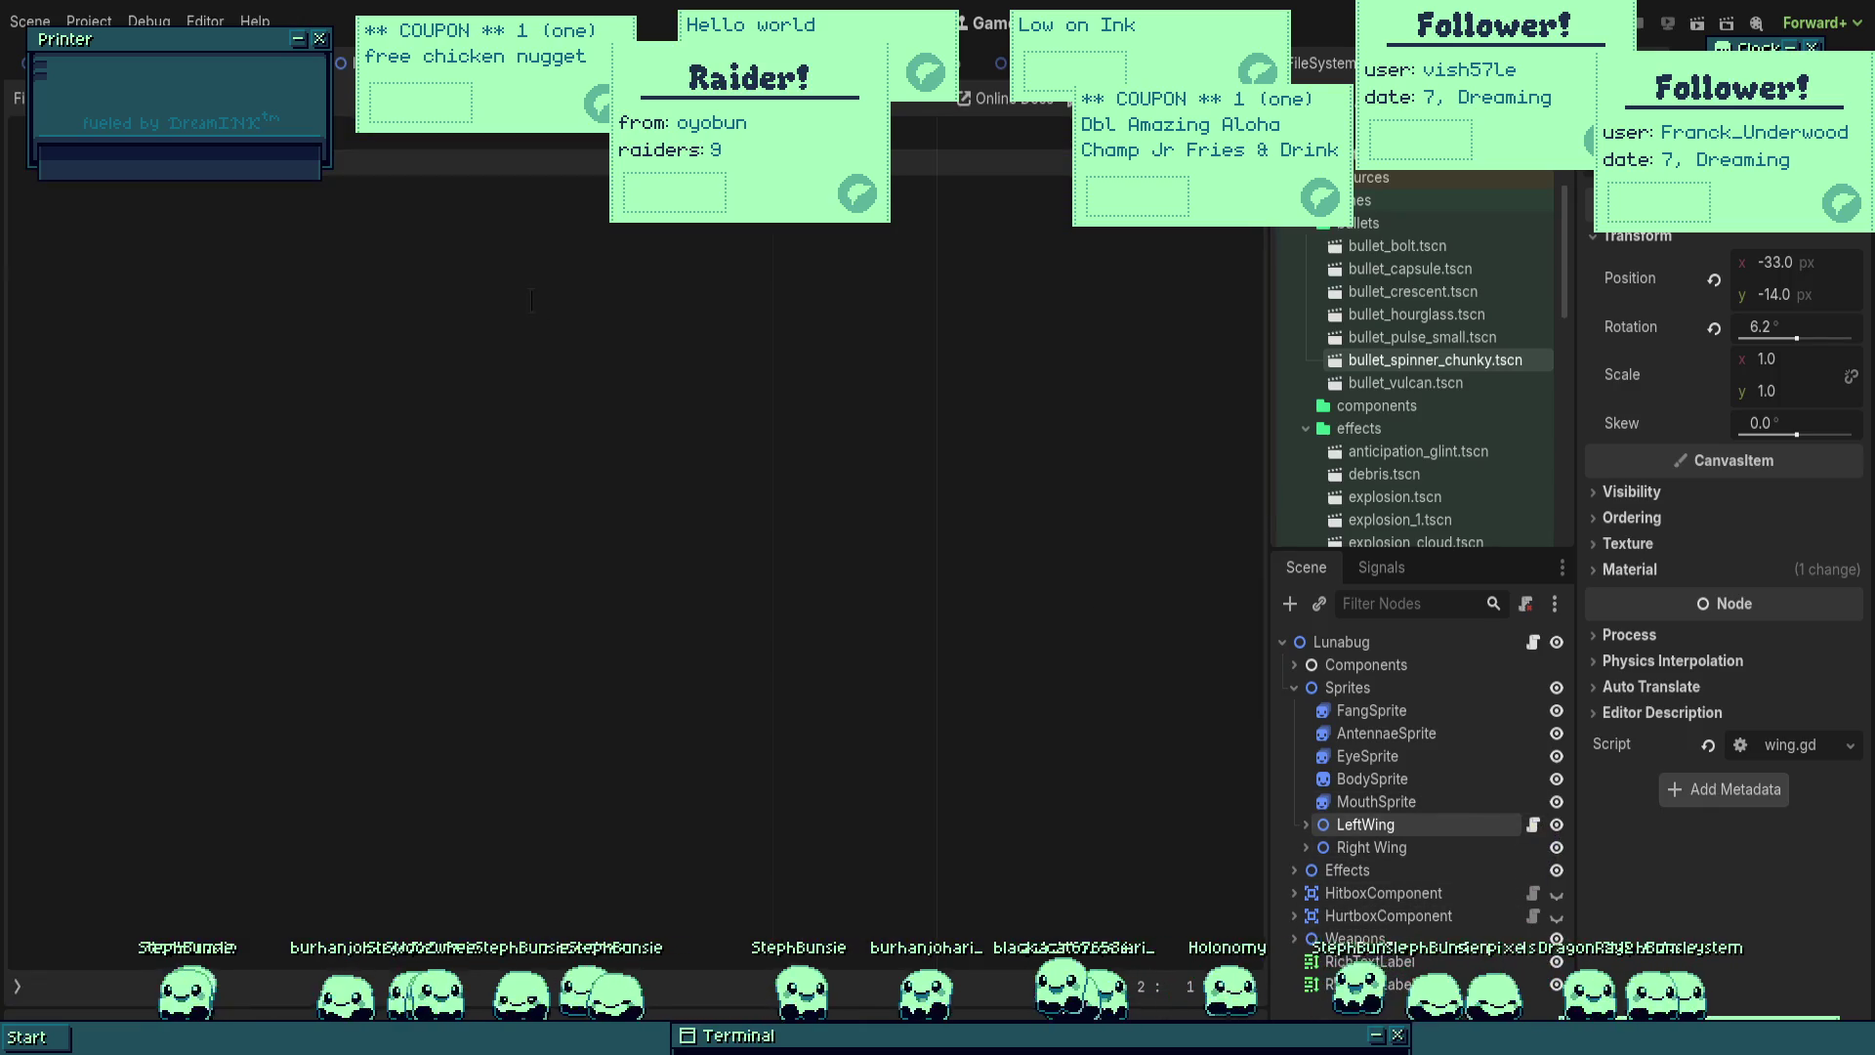
type("var t")
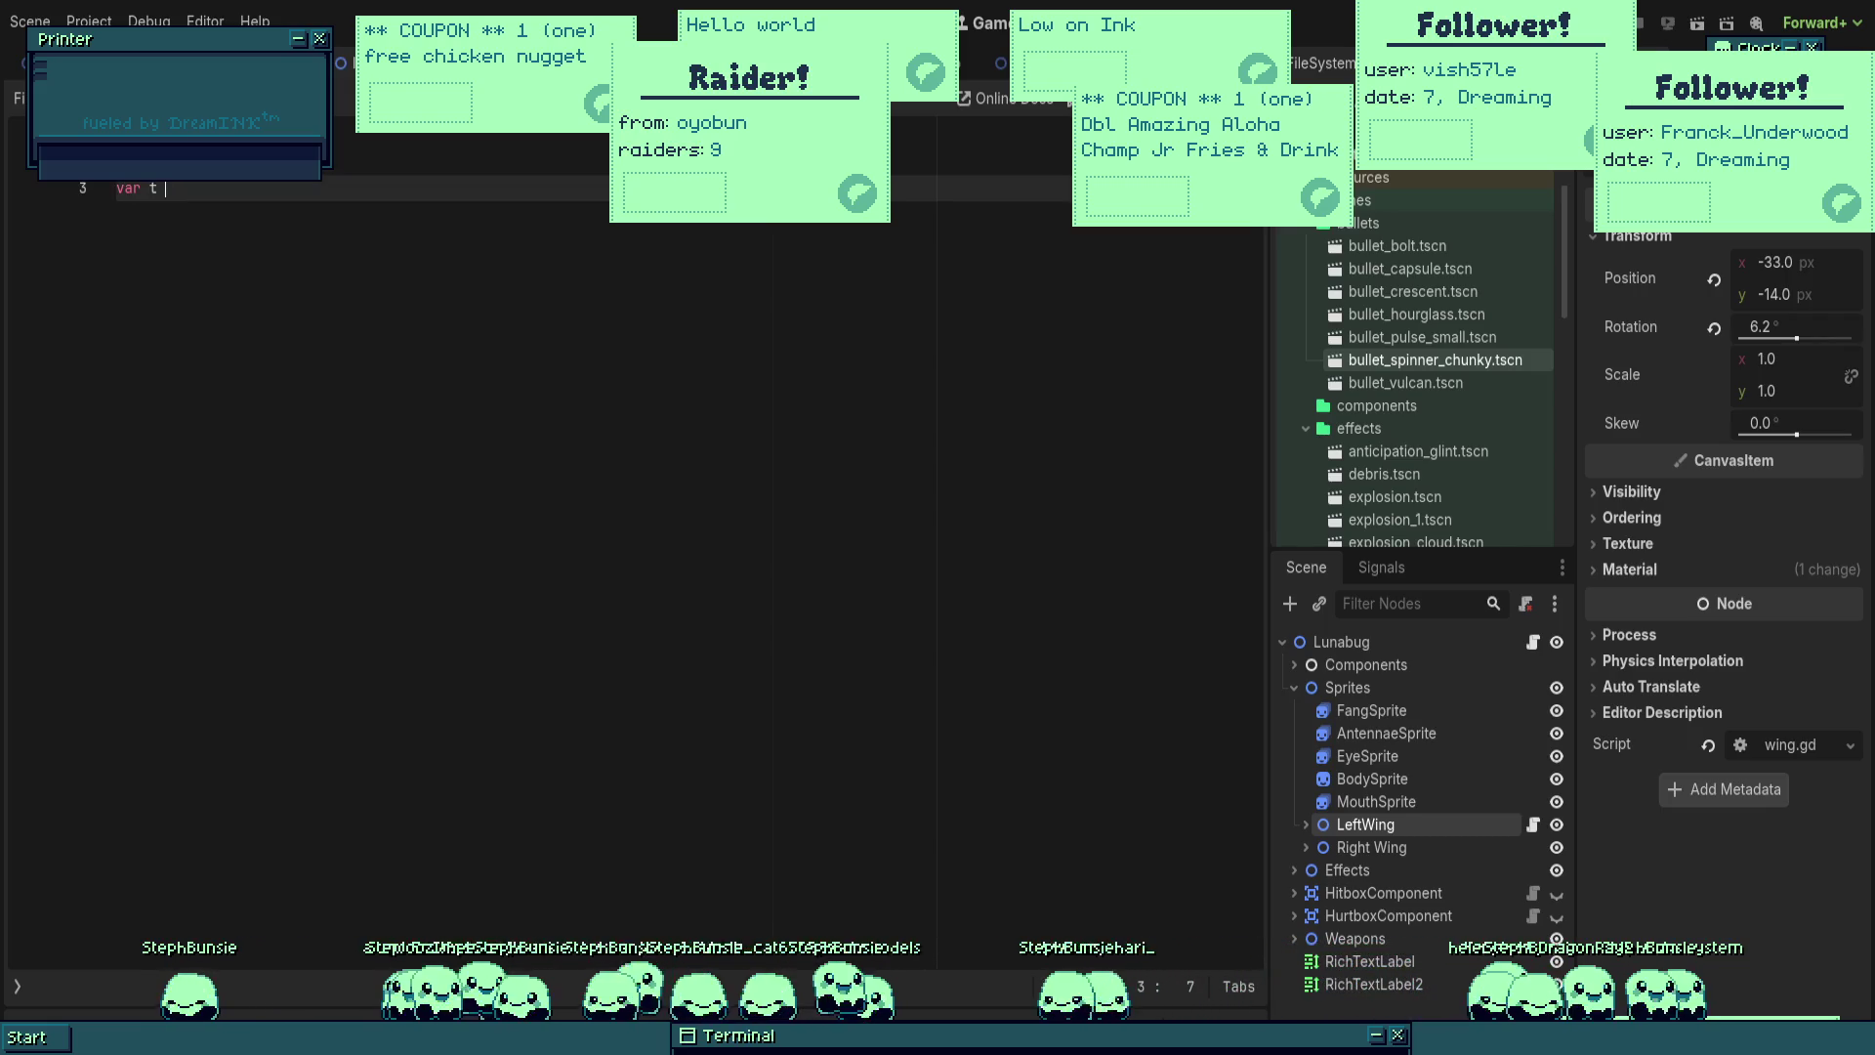
key("Return")
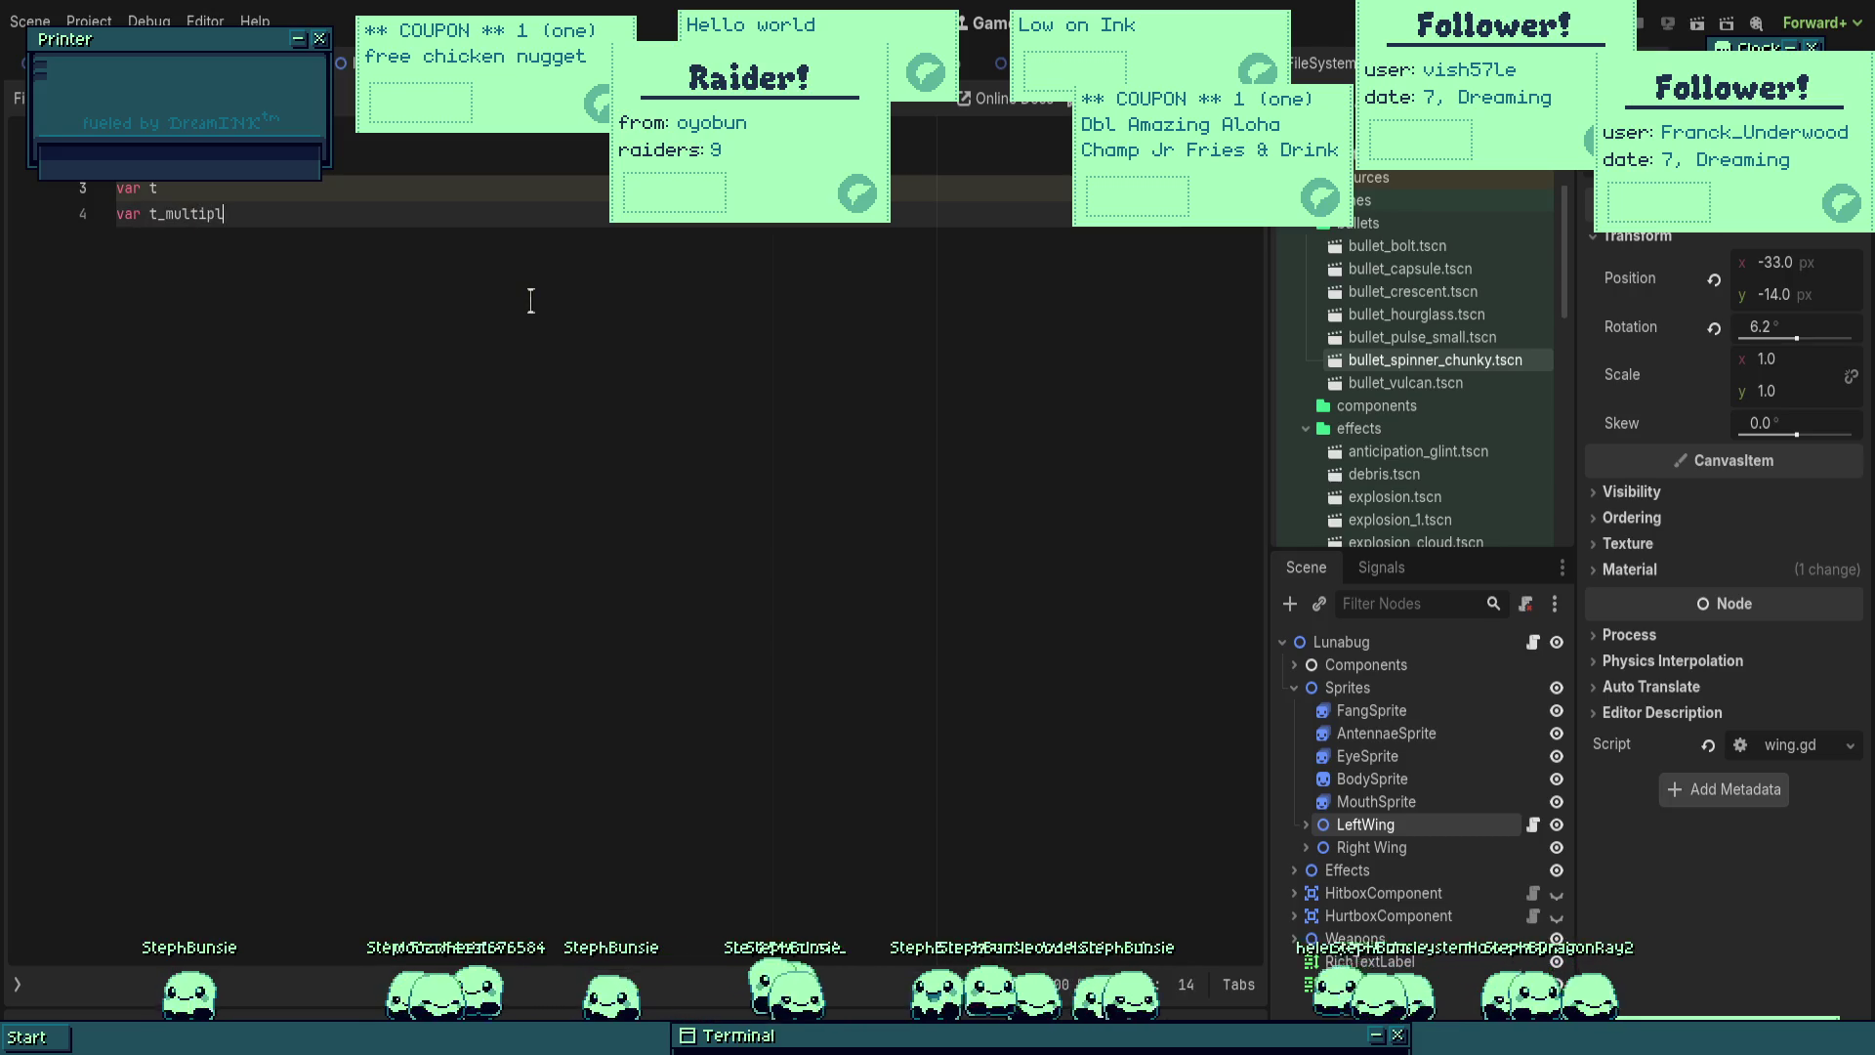
key("BackSpace")
type(": fl")
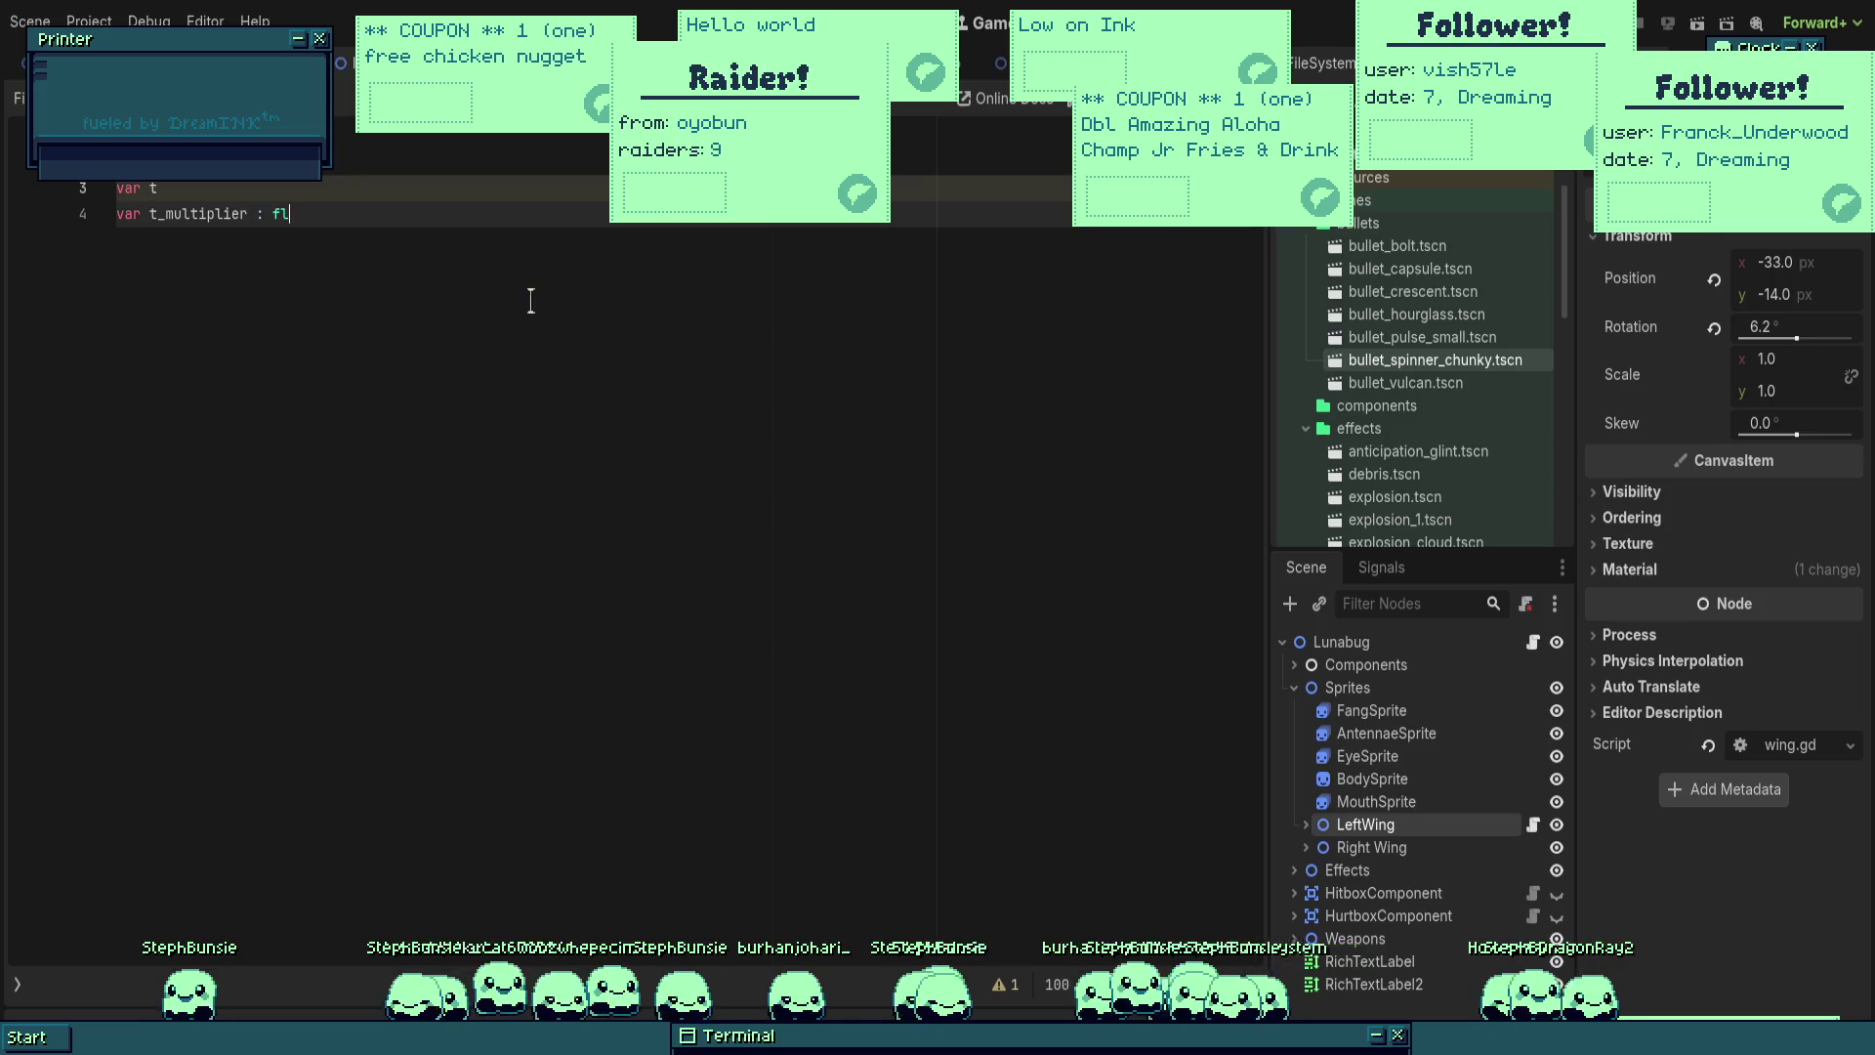
type("oat = 1.0")
key("Up")
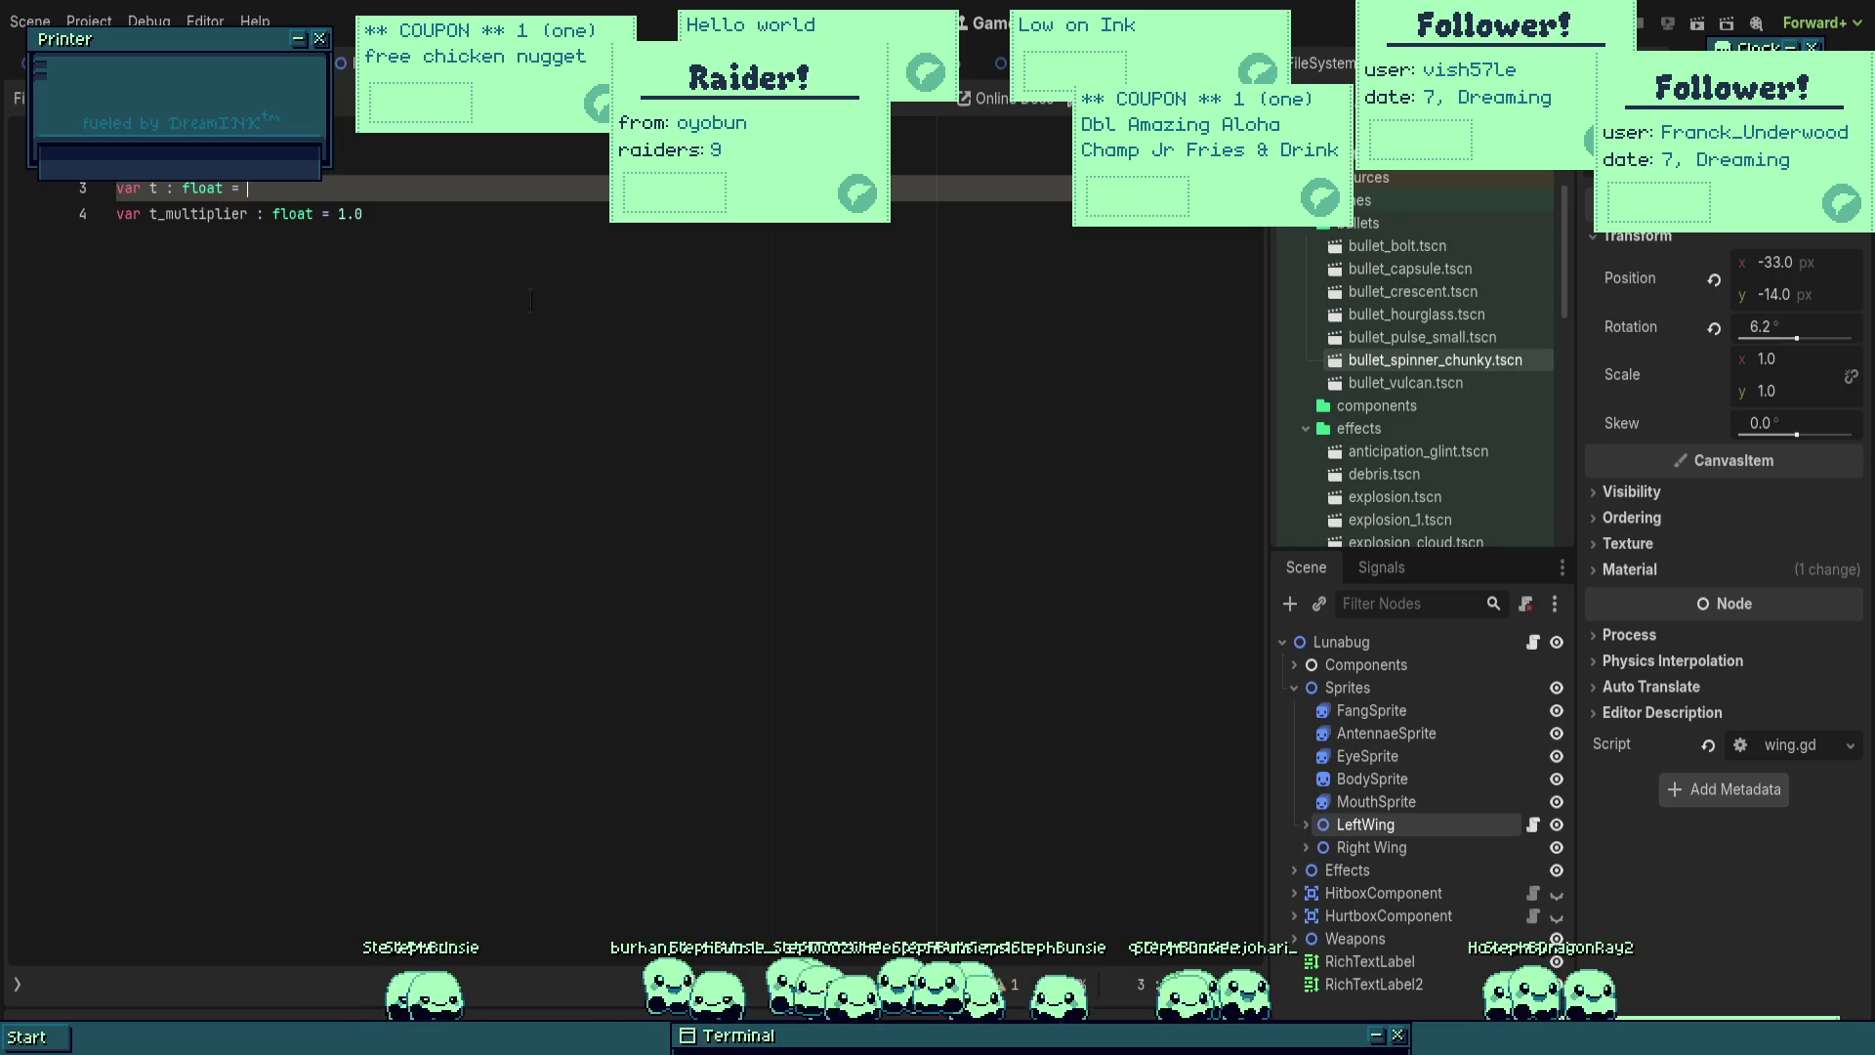
key("Down")
key("Up")
key("Return")
key("Delete")
key("End")
Step: Add a _physics_process function containing t += delta * t_multiplier, then start a new line
key("Return")
key("Return")
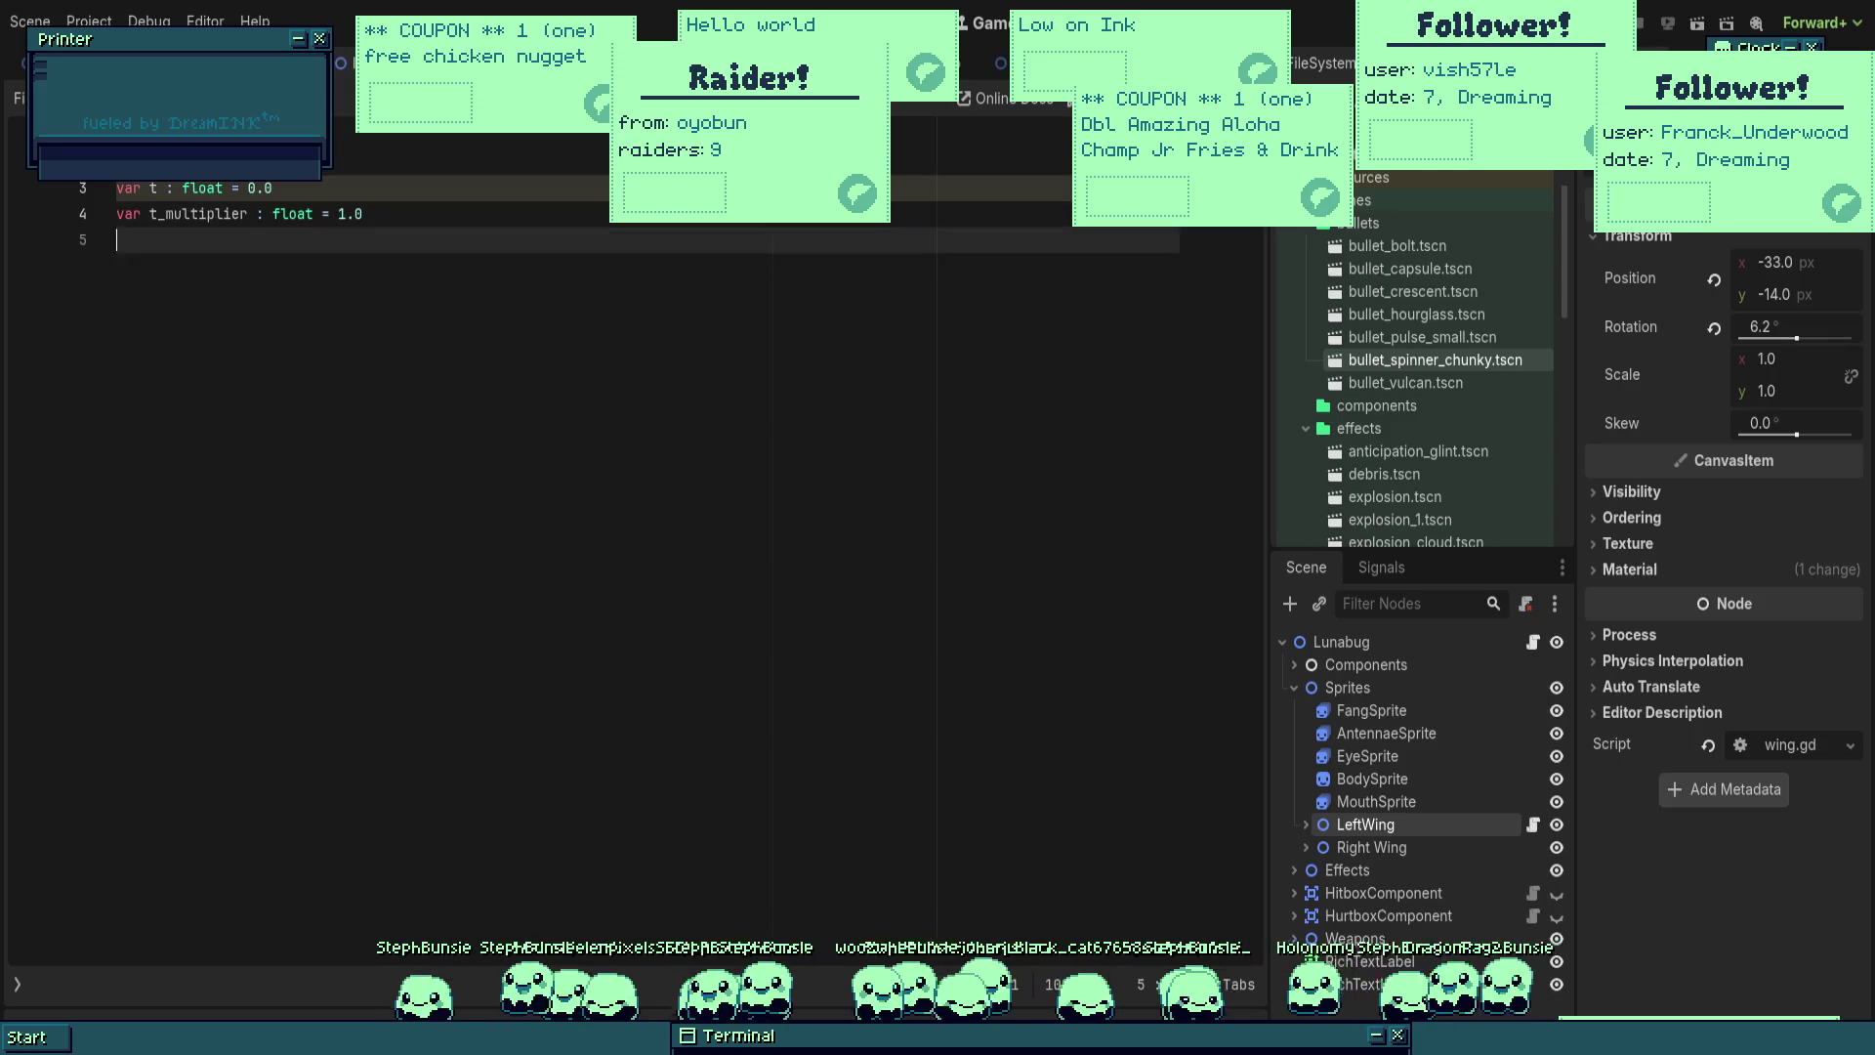
type("f")
type("y")
key("Return")
key("Return")
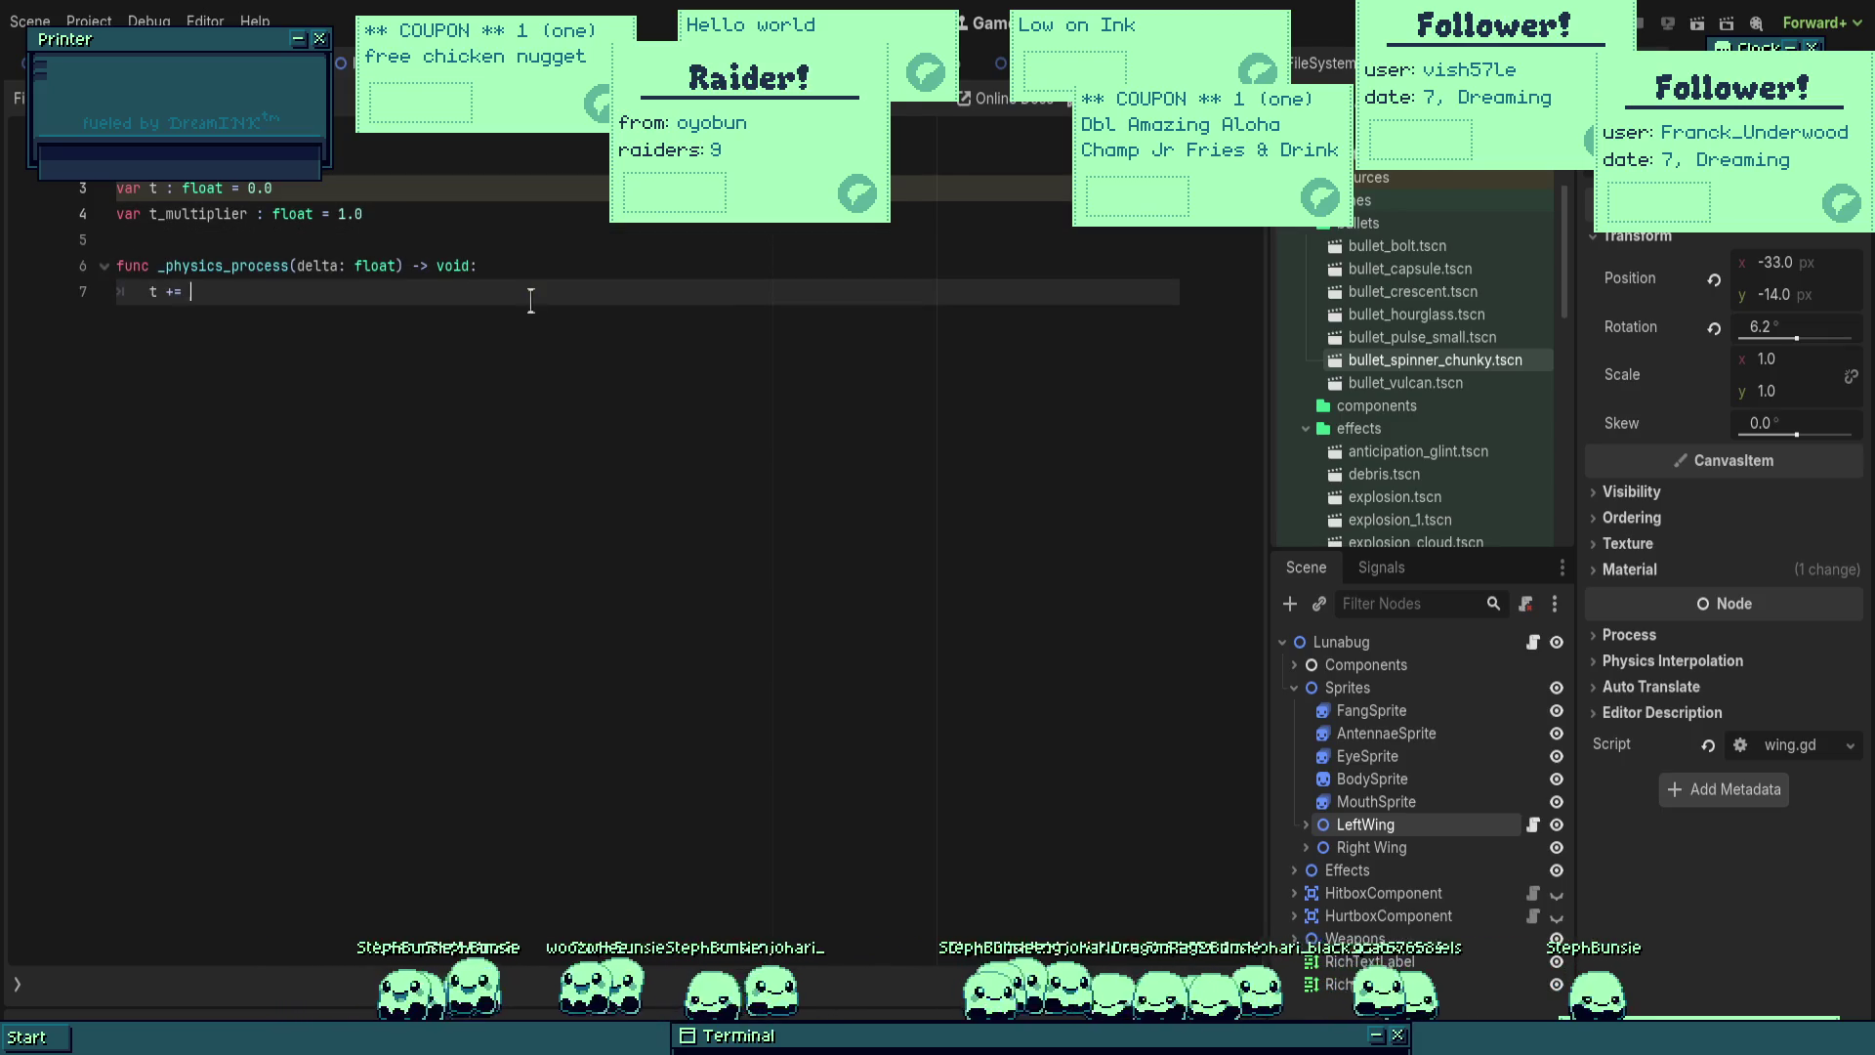
type("delt")
key("Return")
type("ta")
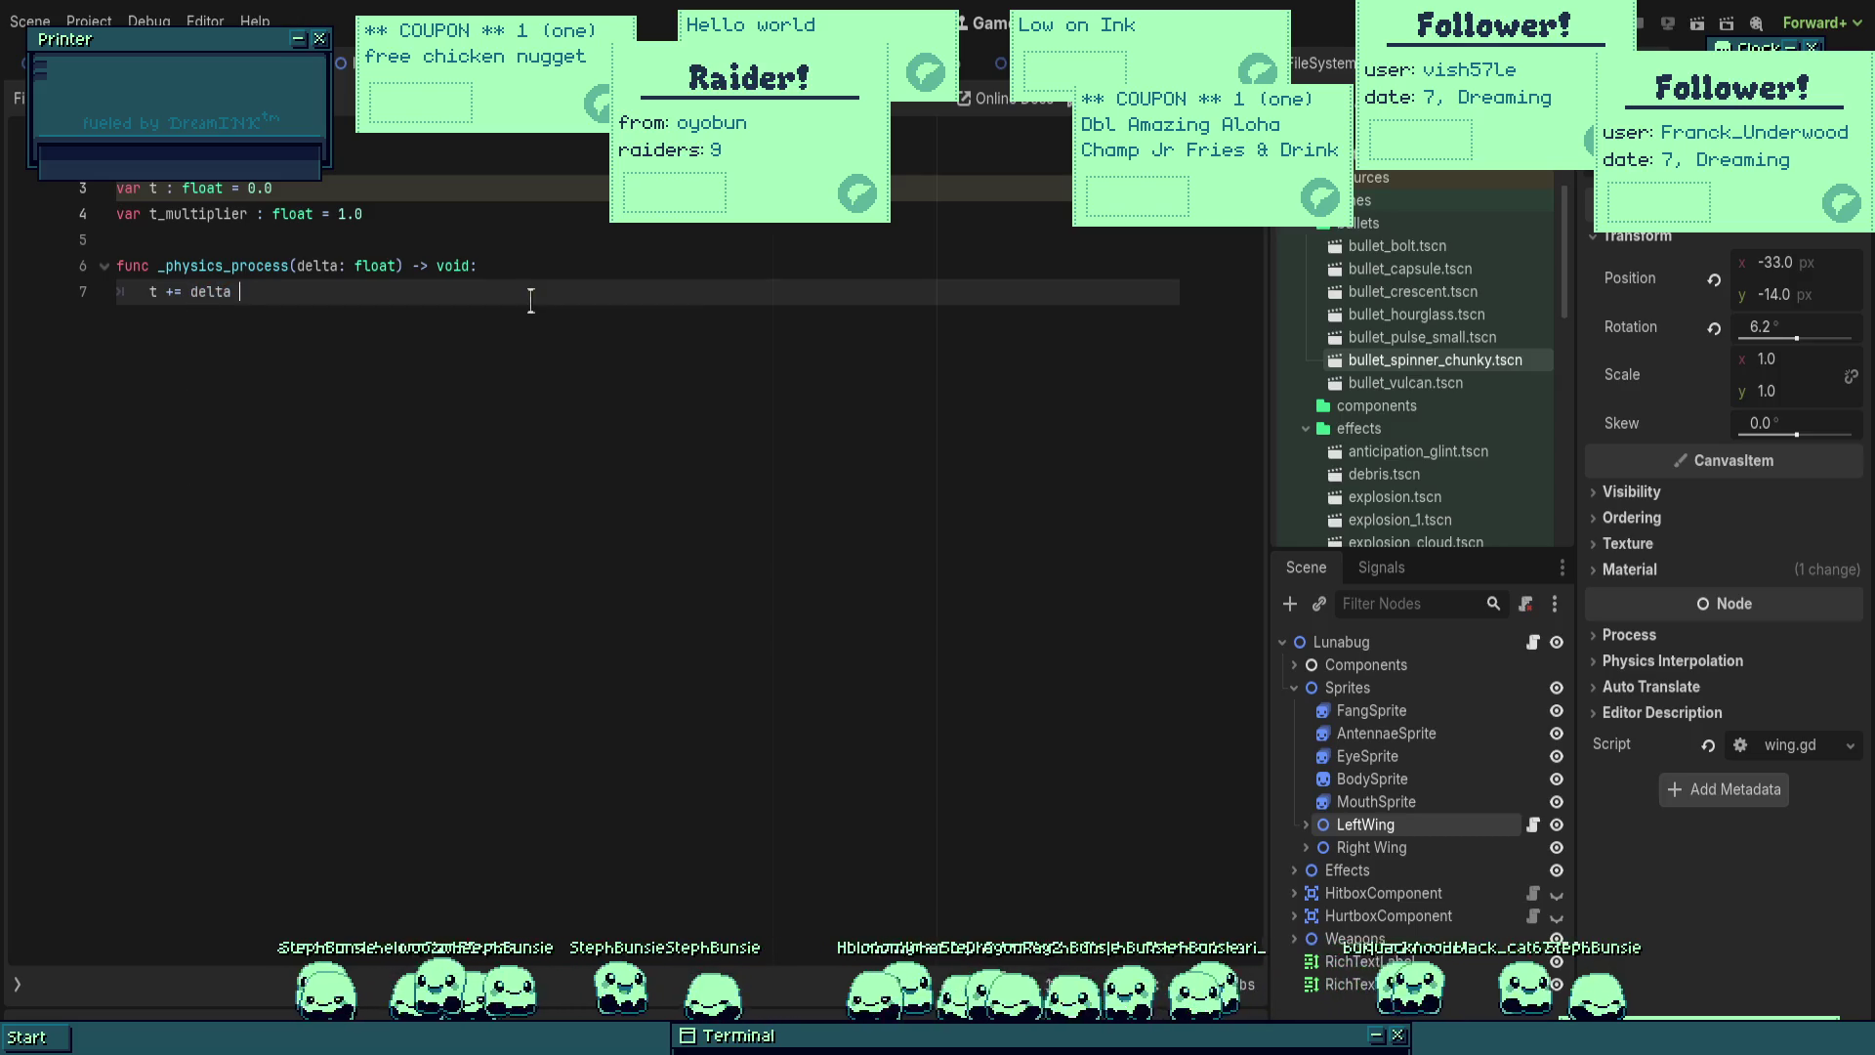
type("_m")
key("Return")
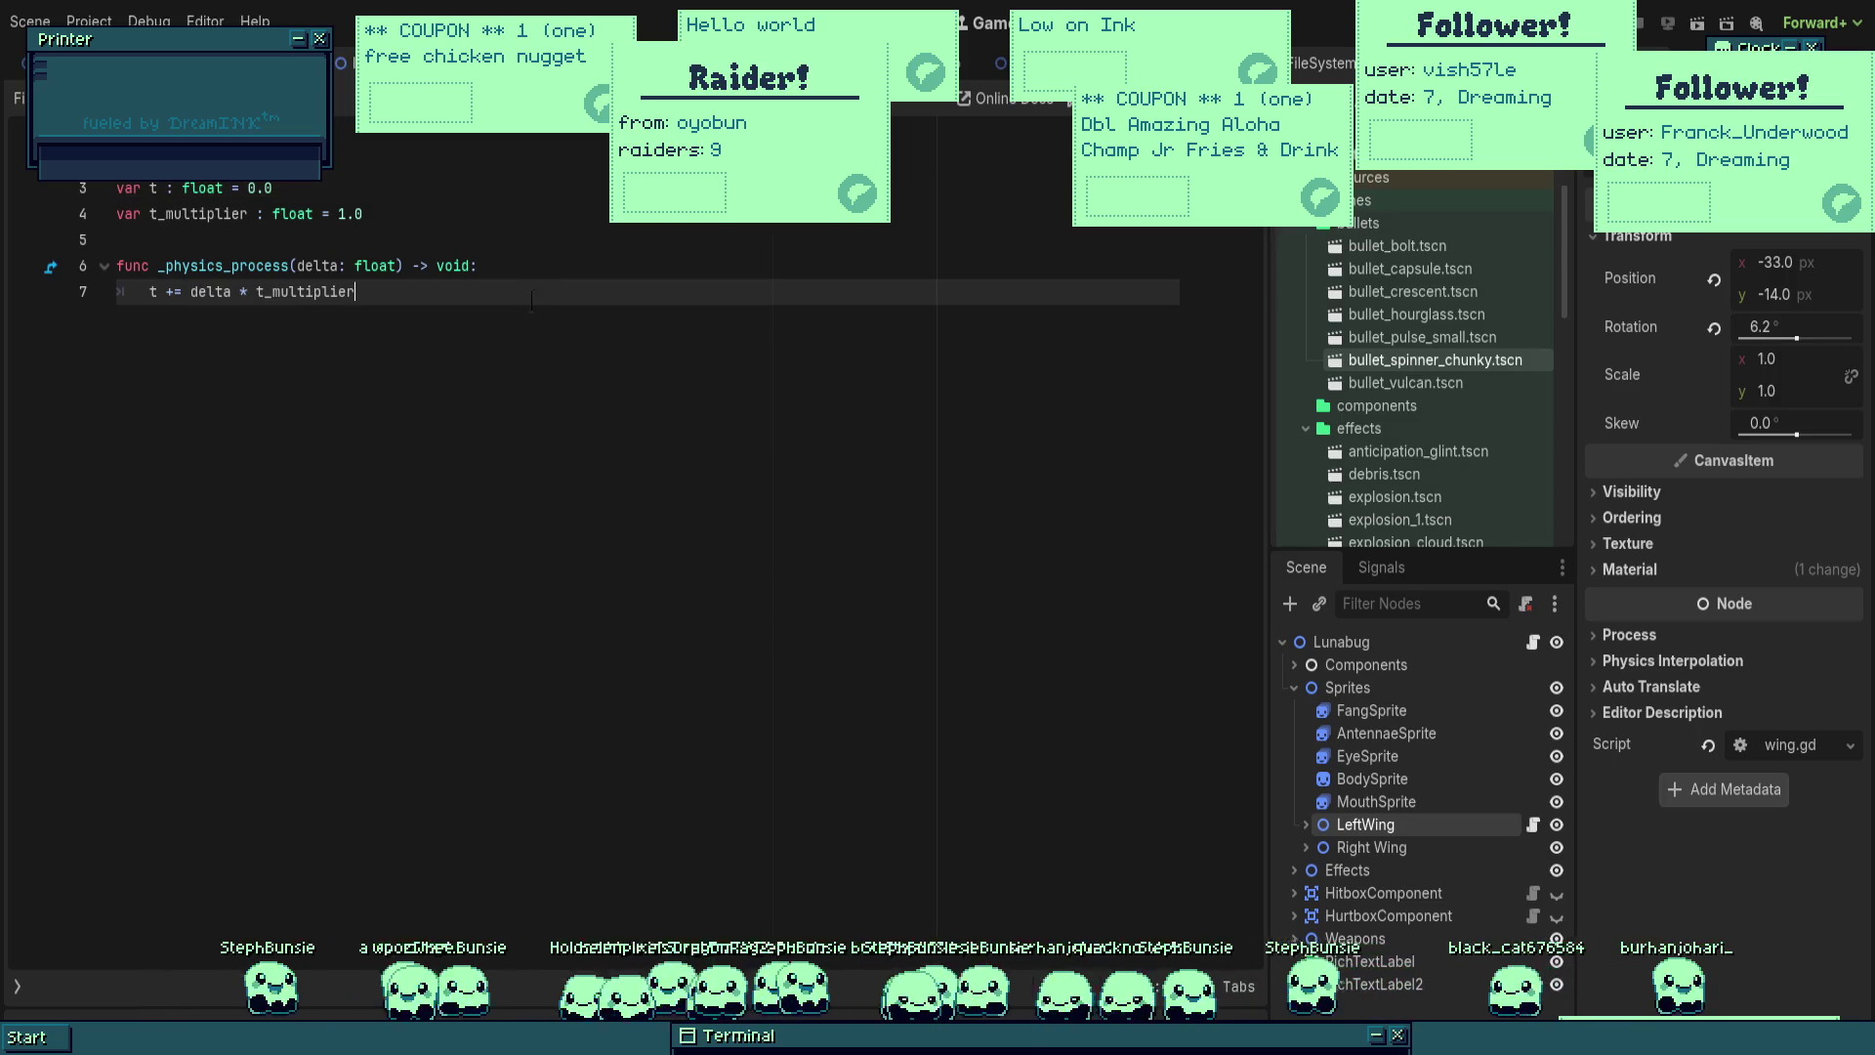
key("Return")
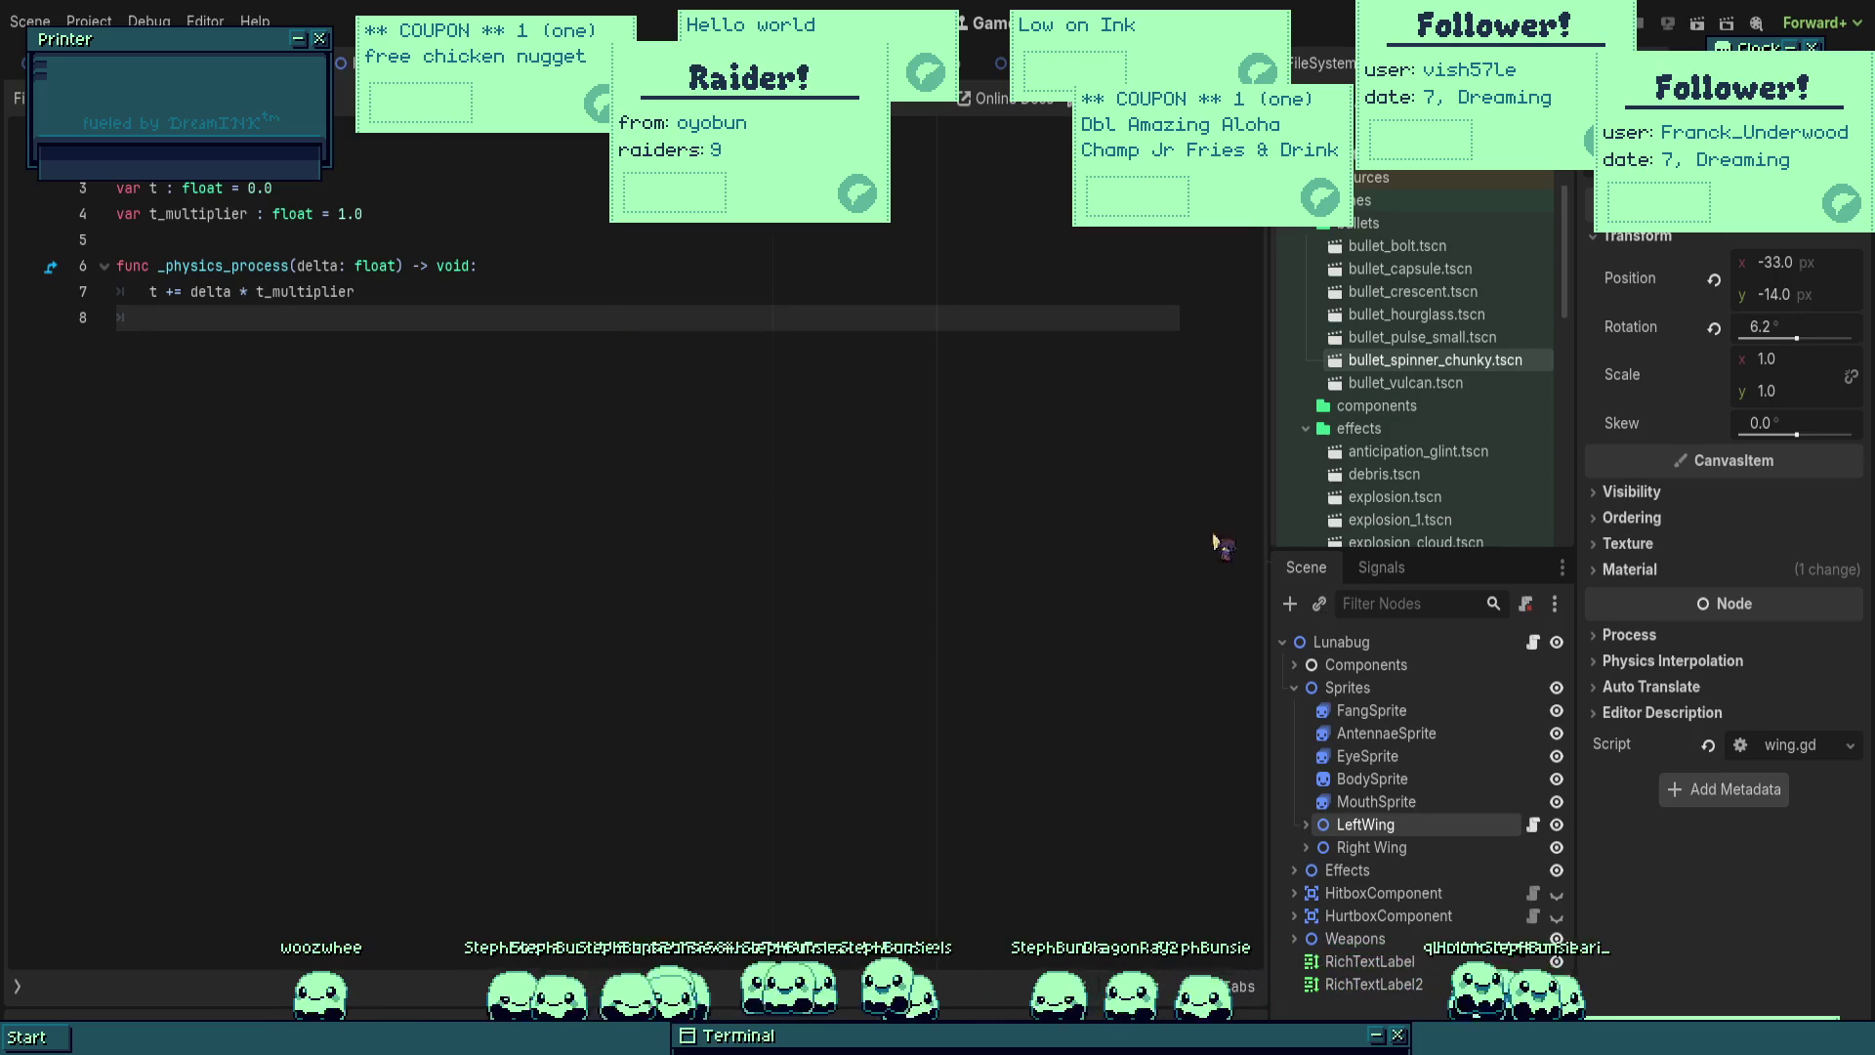
Step: Copy the boss script's cos/sin velocity lines into the empty line 8 of wing.gd
left_click(1532, 642)
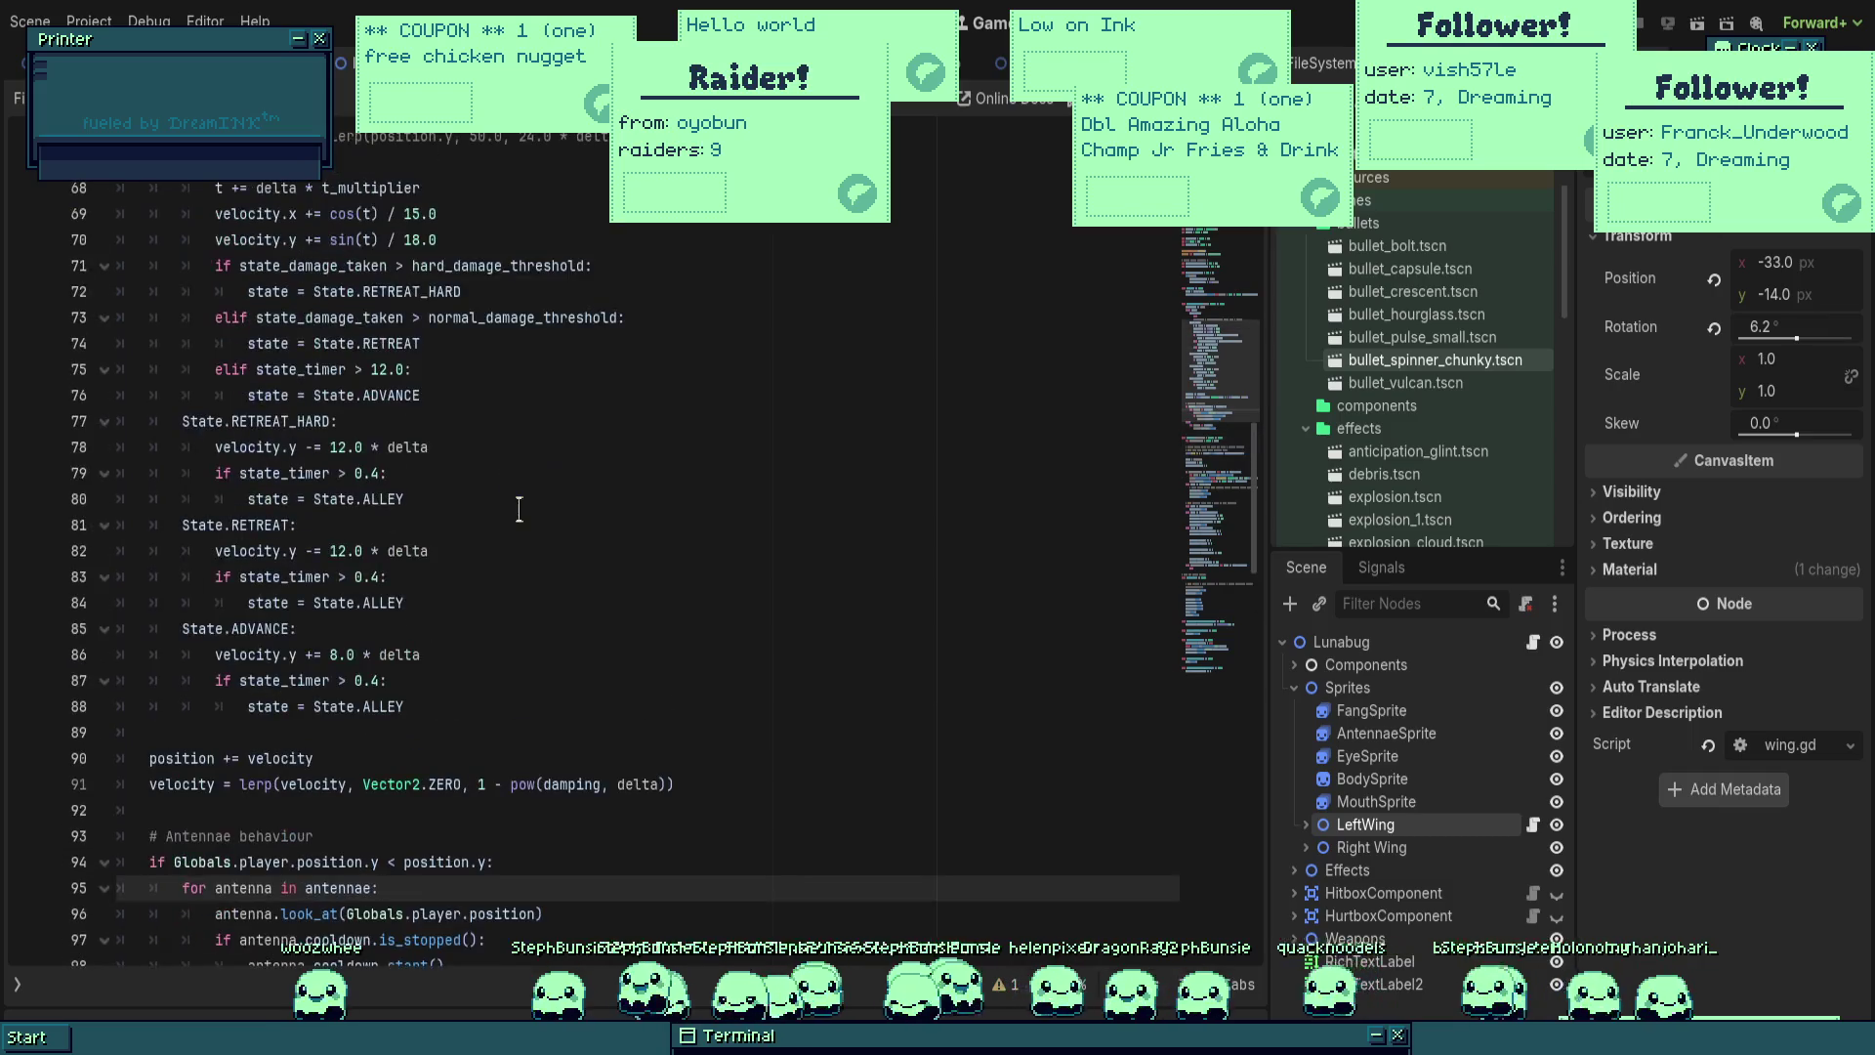
scroll(577, 548, "up", 4)
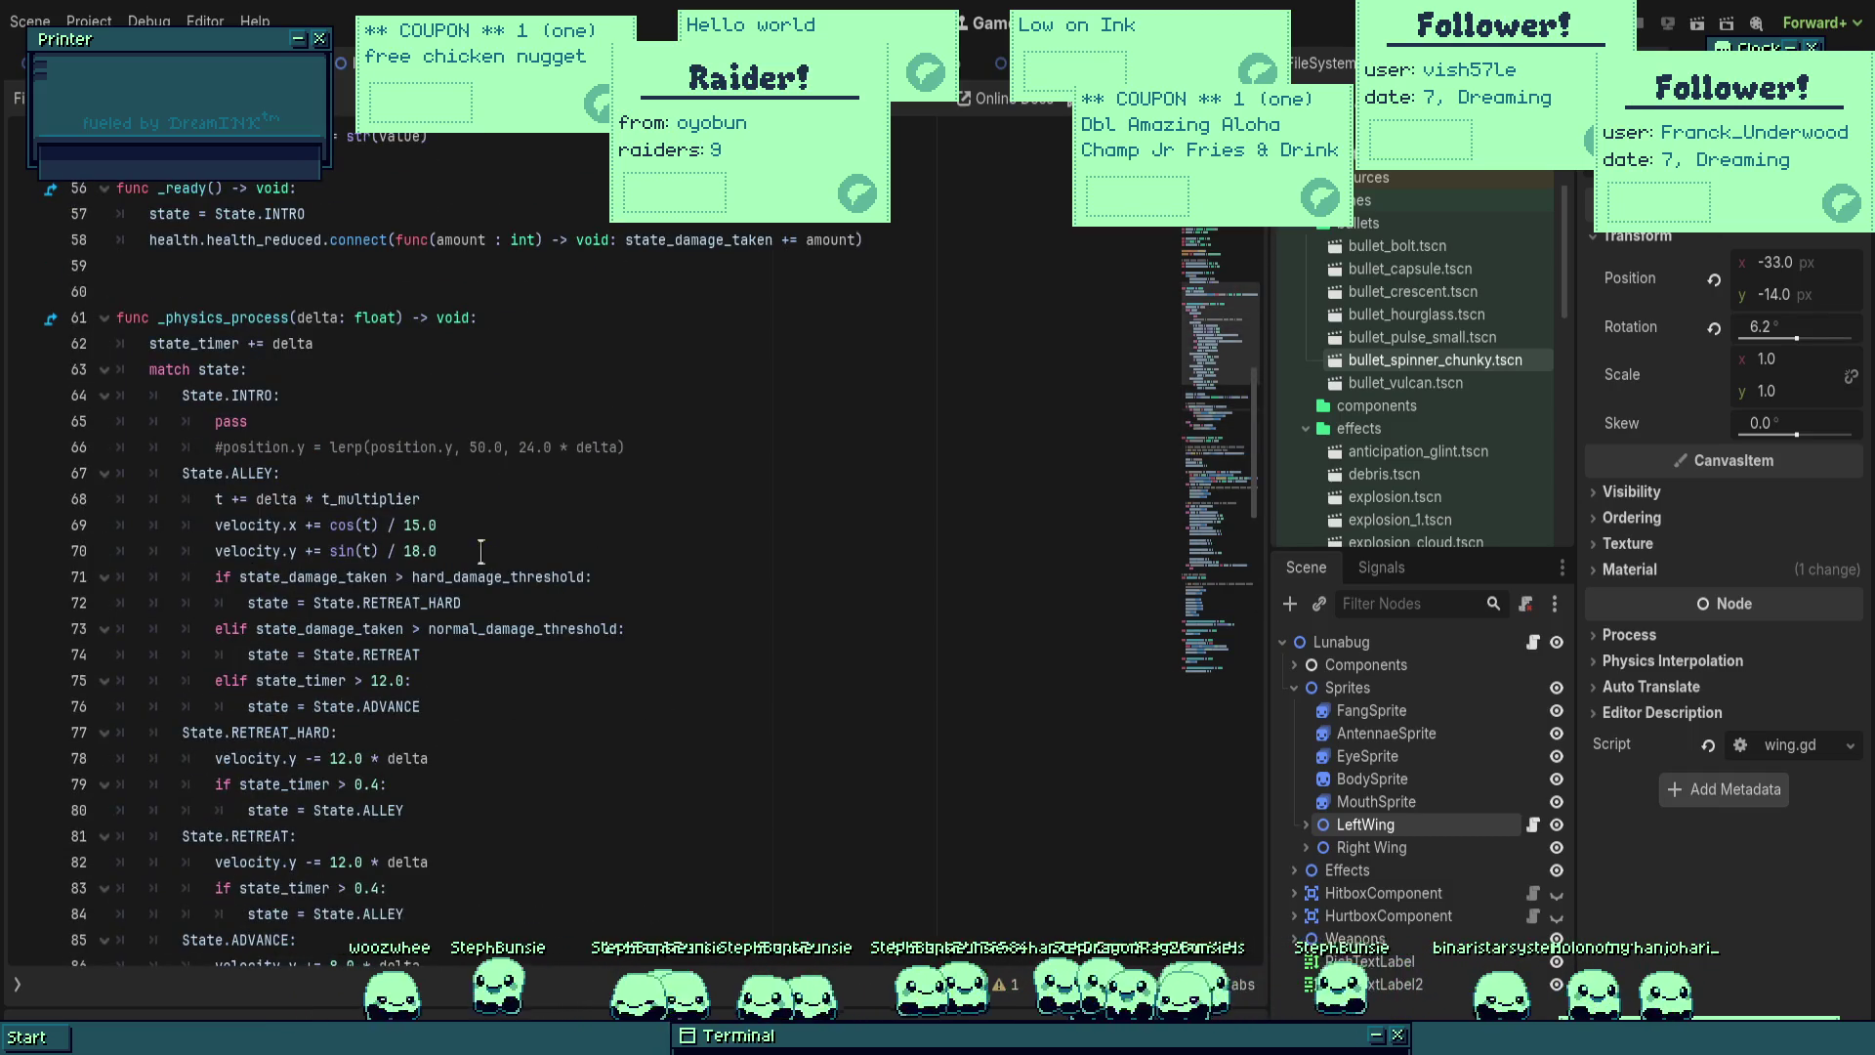
left_click_drag(482, 553, 216, 525)
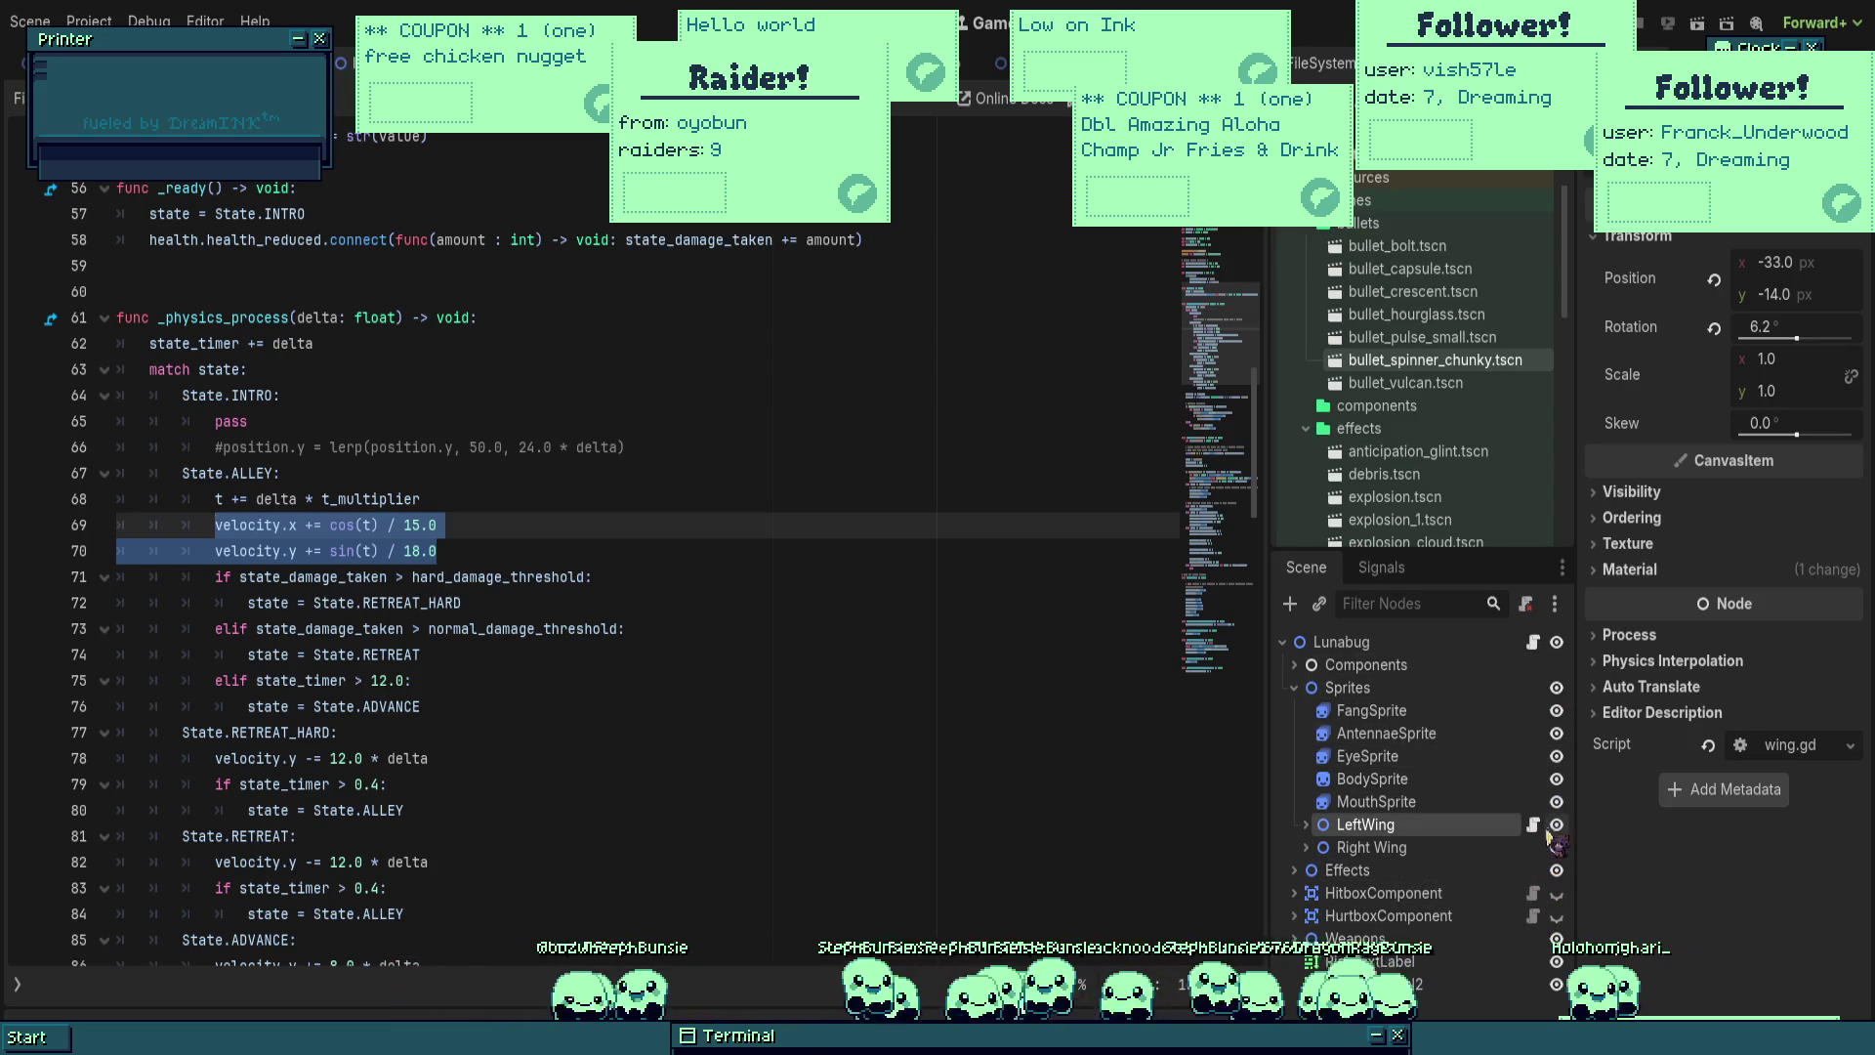
left_click(1533, 824)
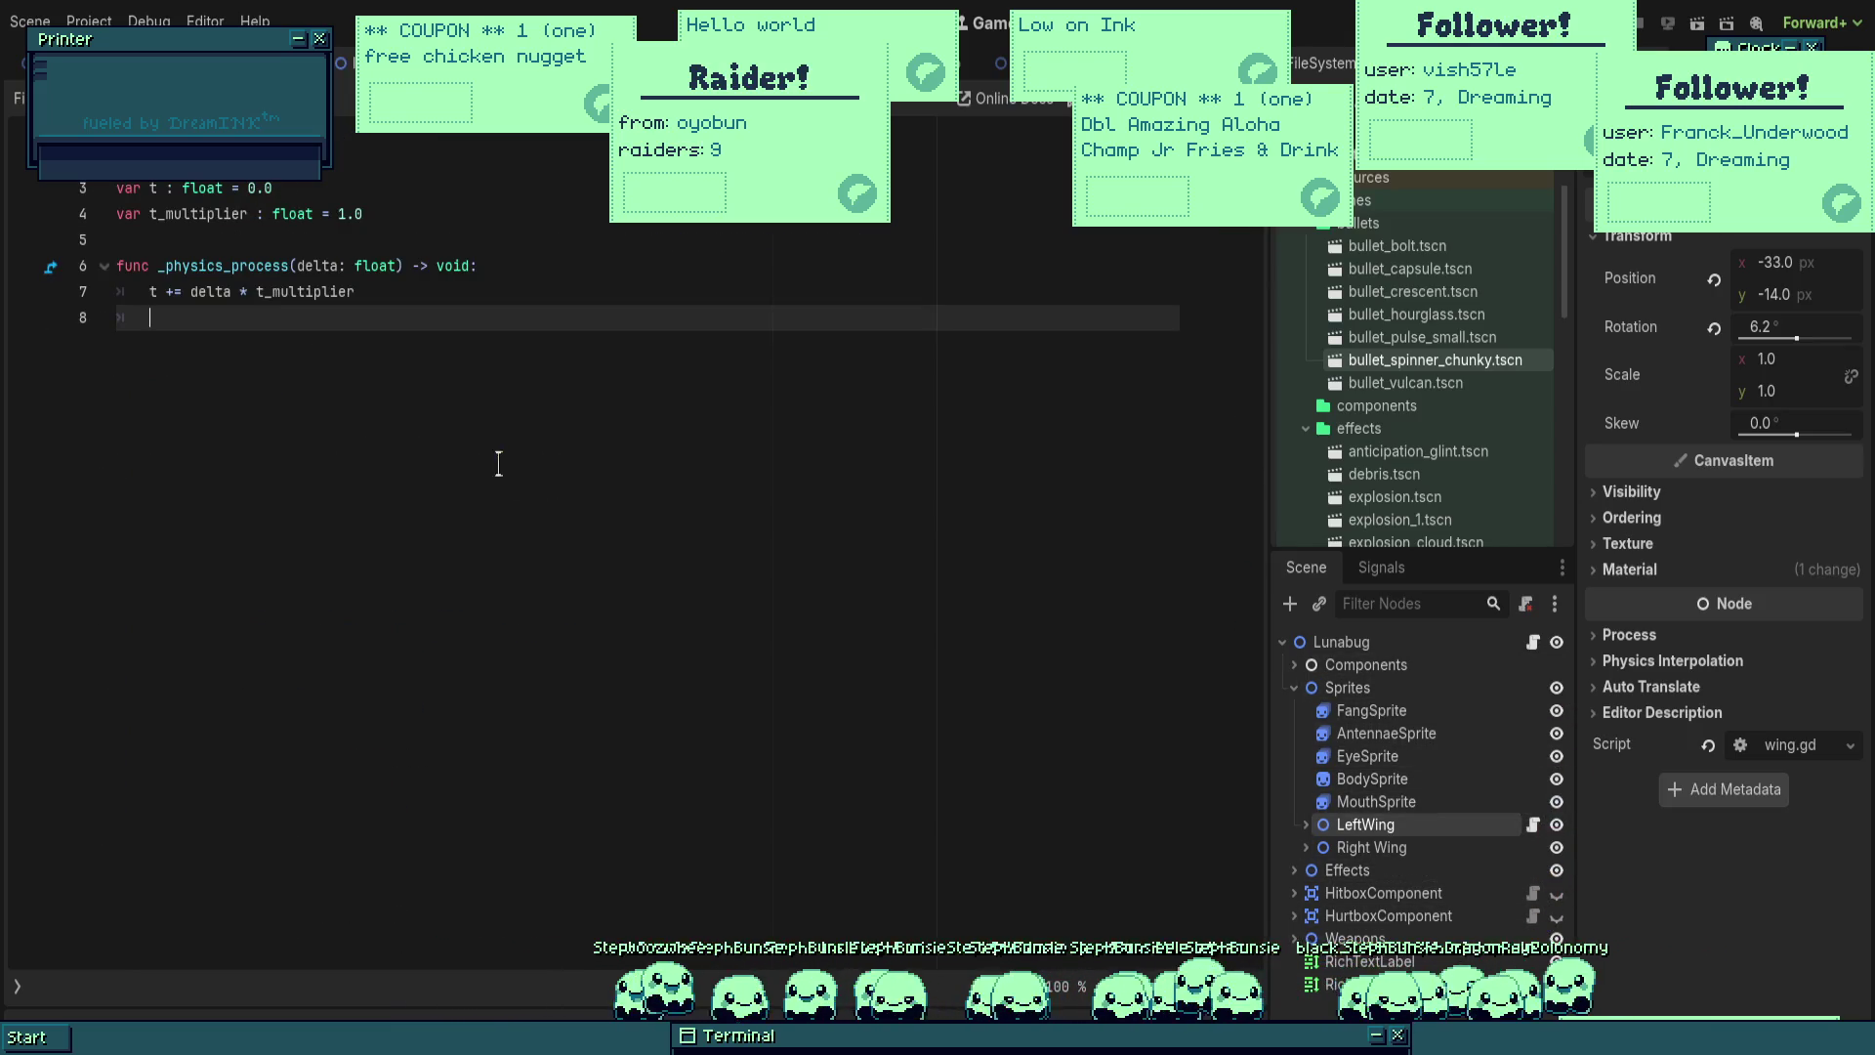
left_click(446, 384)
key("shift+Tab")
key("shift+Tab")
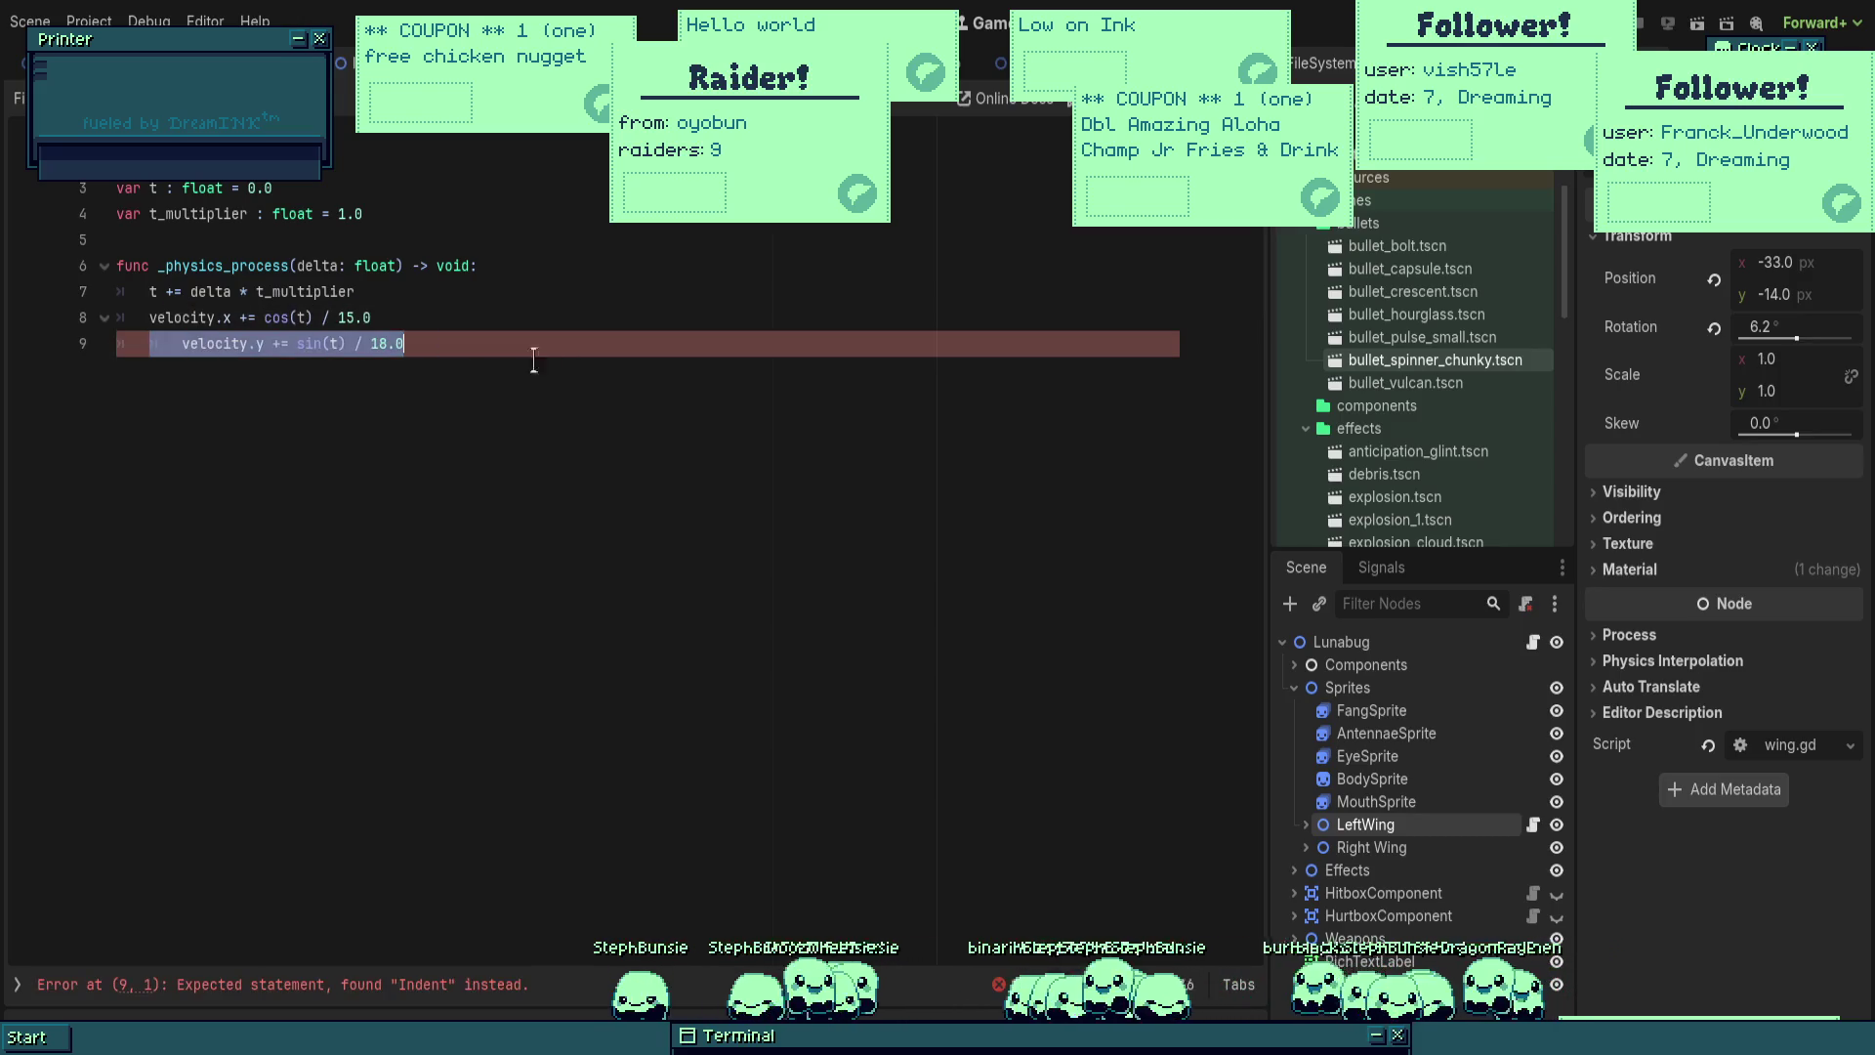
Step: Change the pasted velocity to rotation_degrees and delete the leftover velocity.y line
double_click(194, 320)
type("rotation")
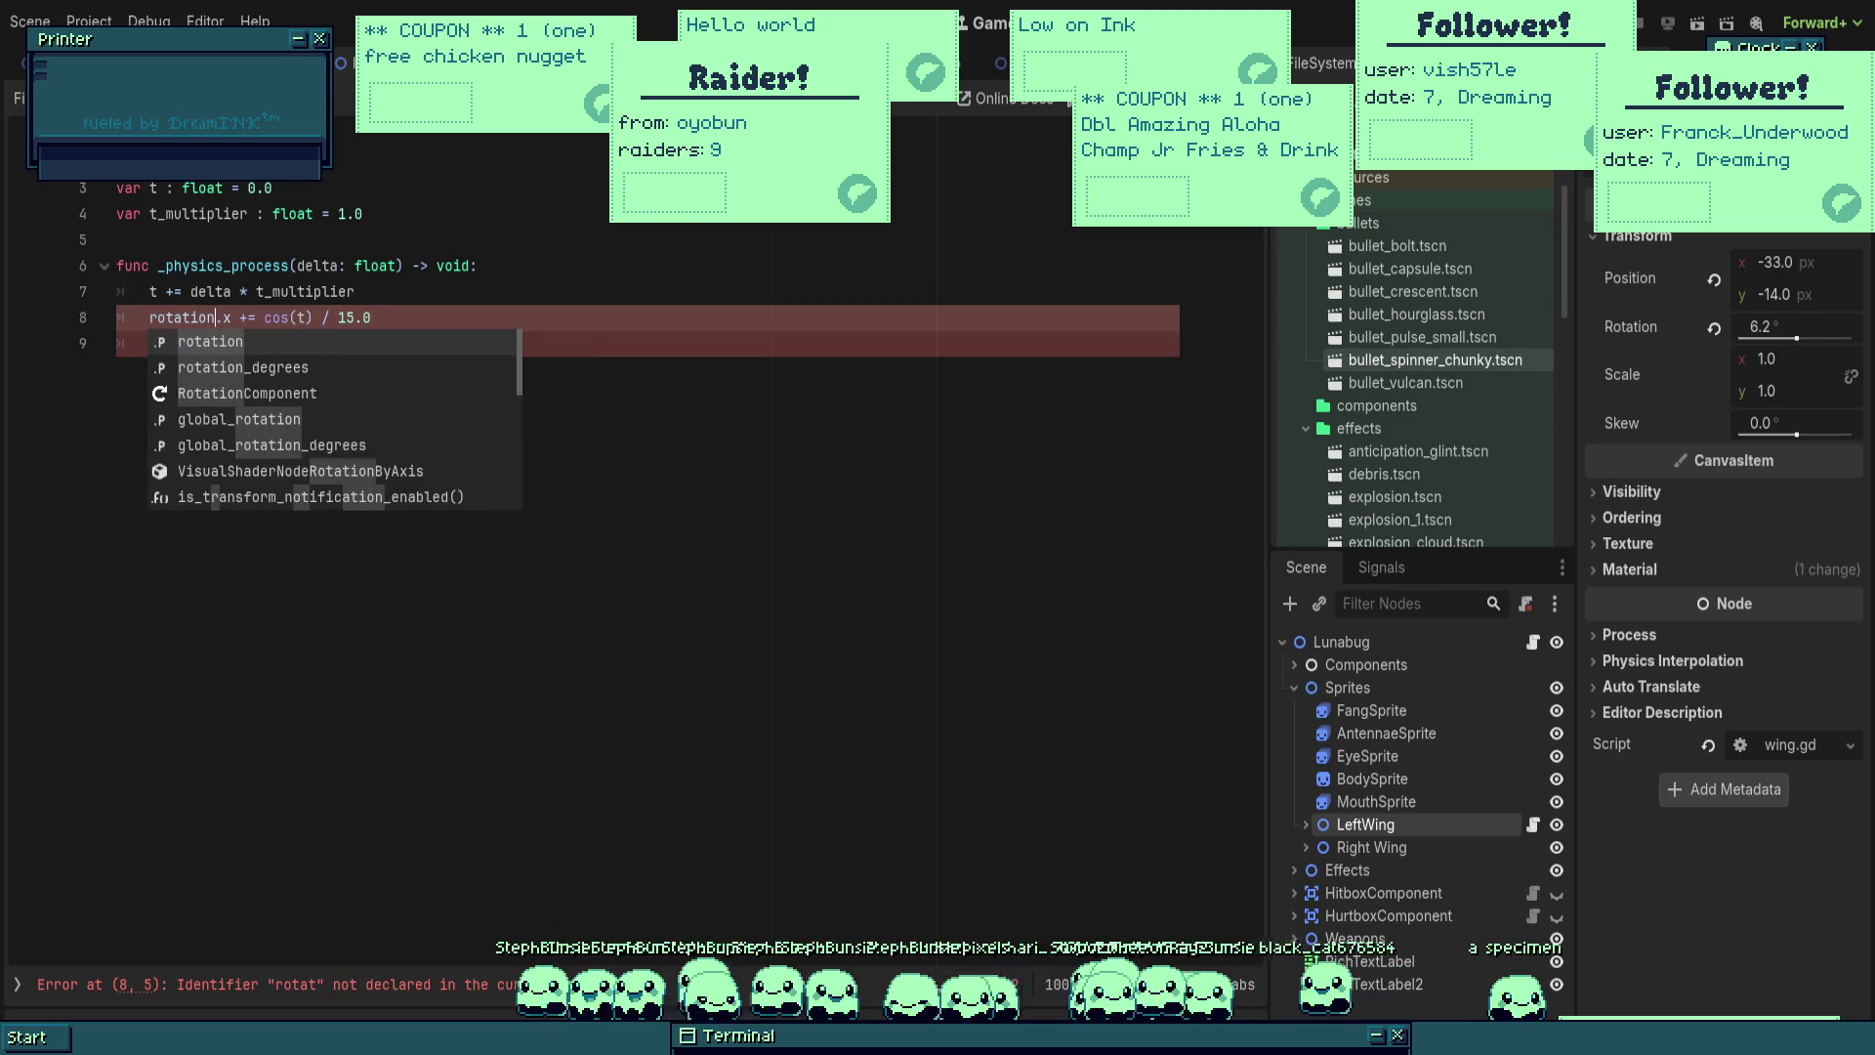
left_click(278, 354)
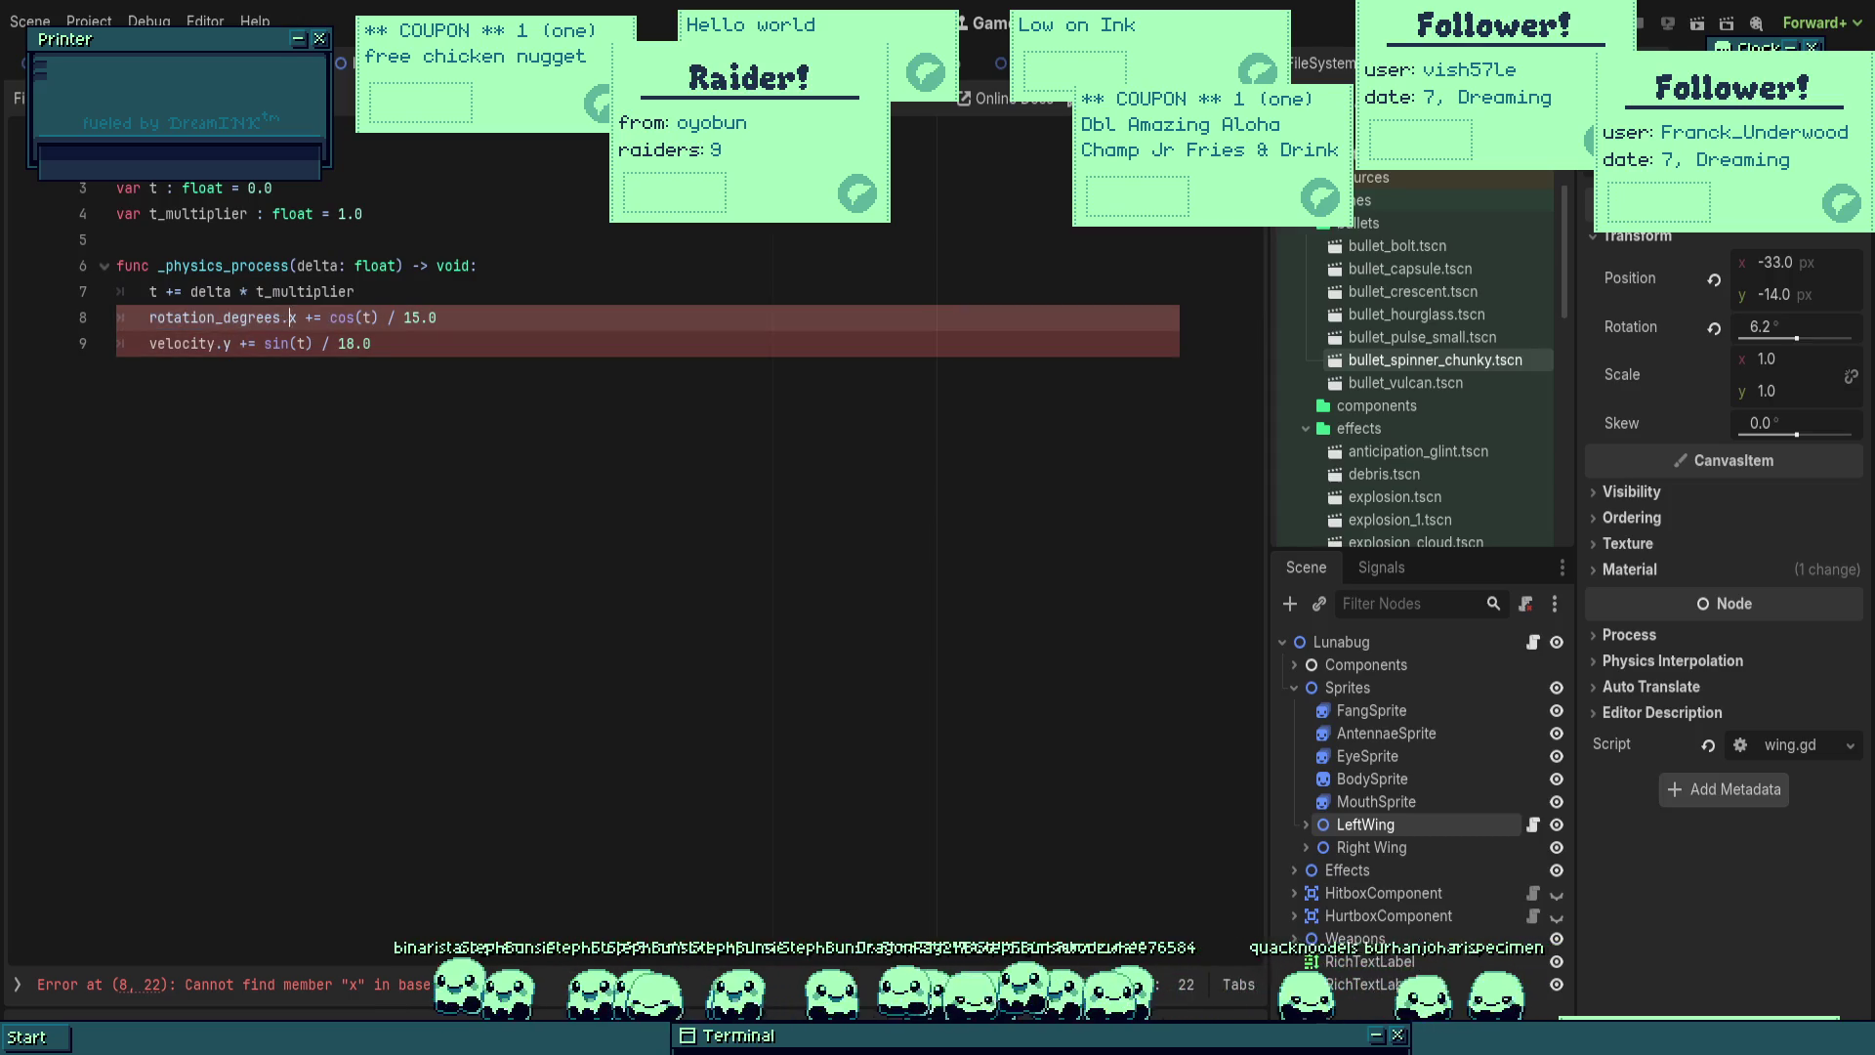
left_click_drag(372, 343, 52, 338)
key("BackSpace")
key("BackSpace")
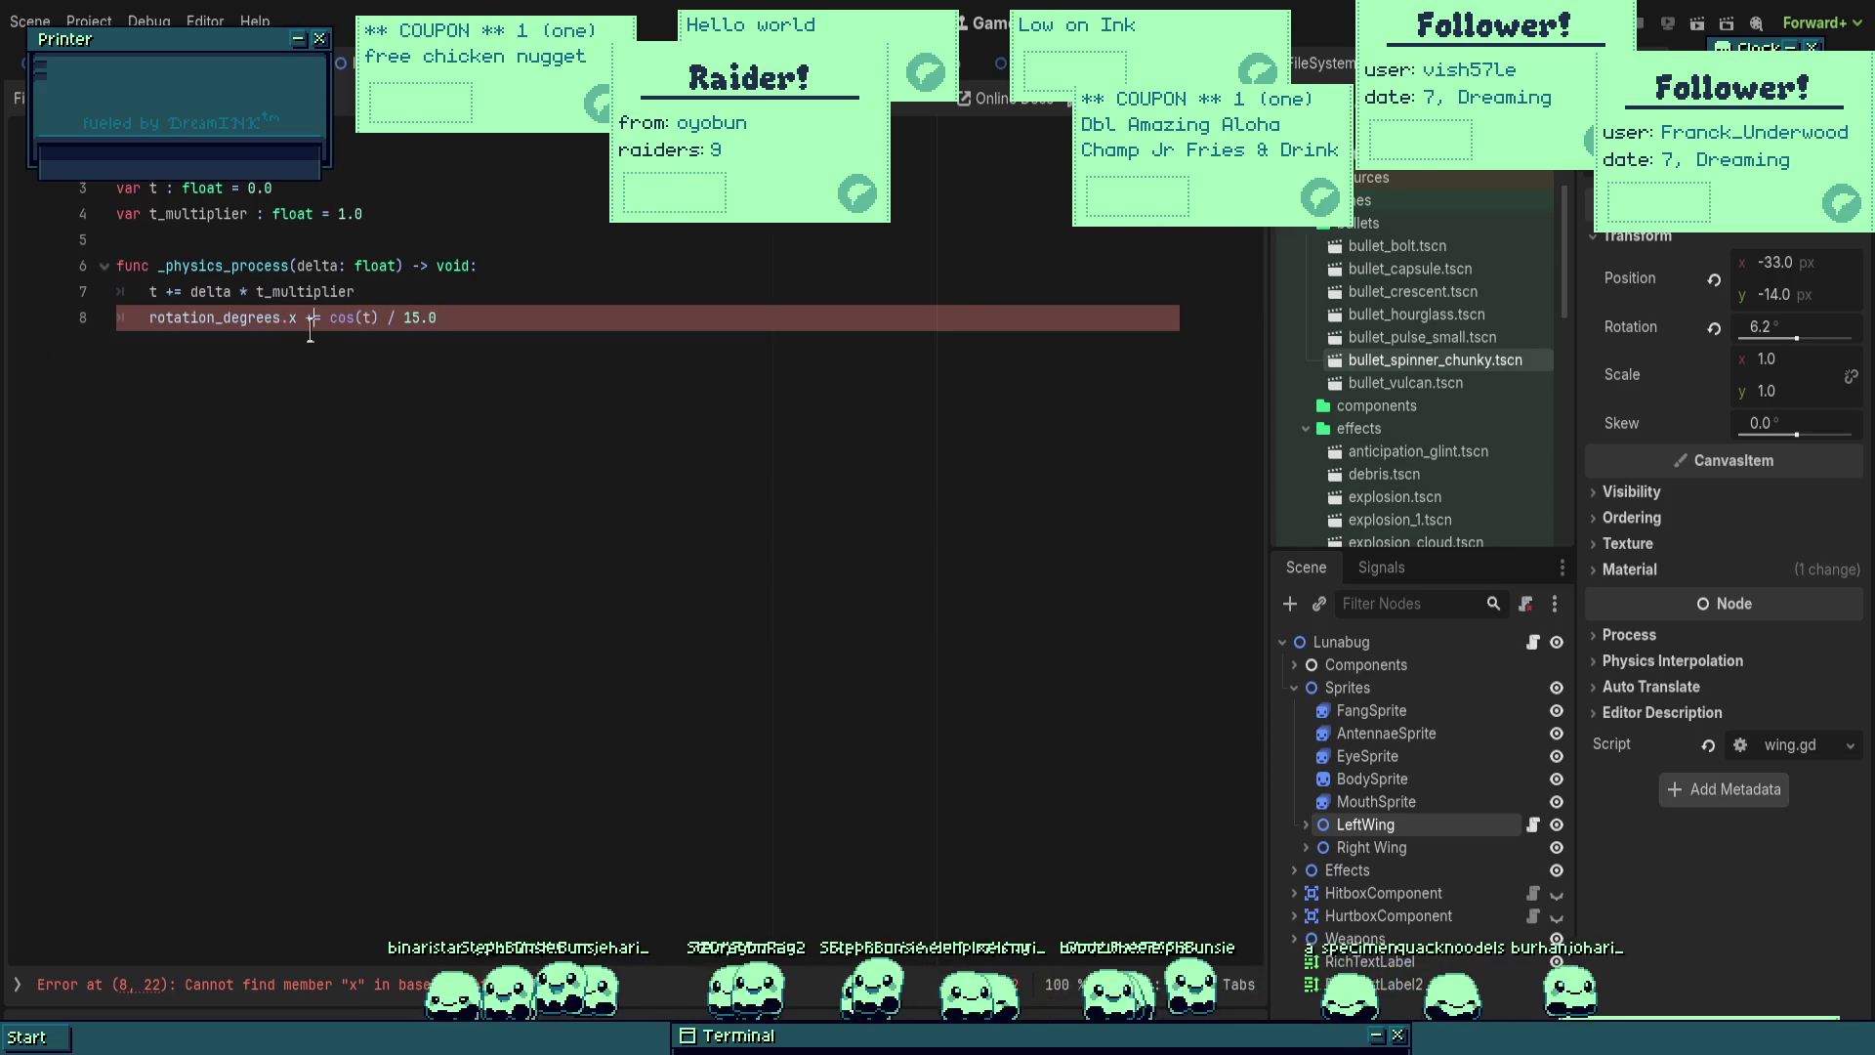
left_click(301, 368)
key("BackSpace")
key("BackSpace")
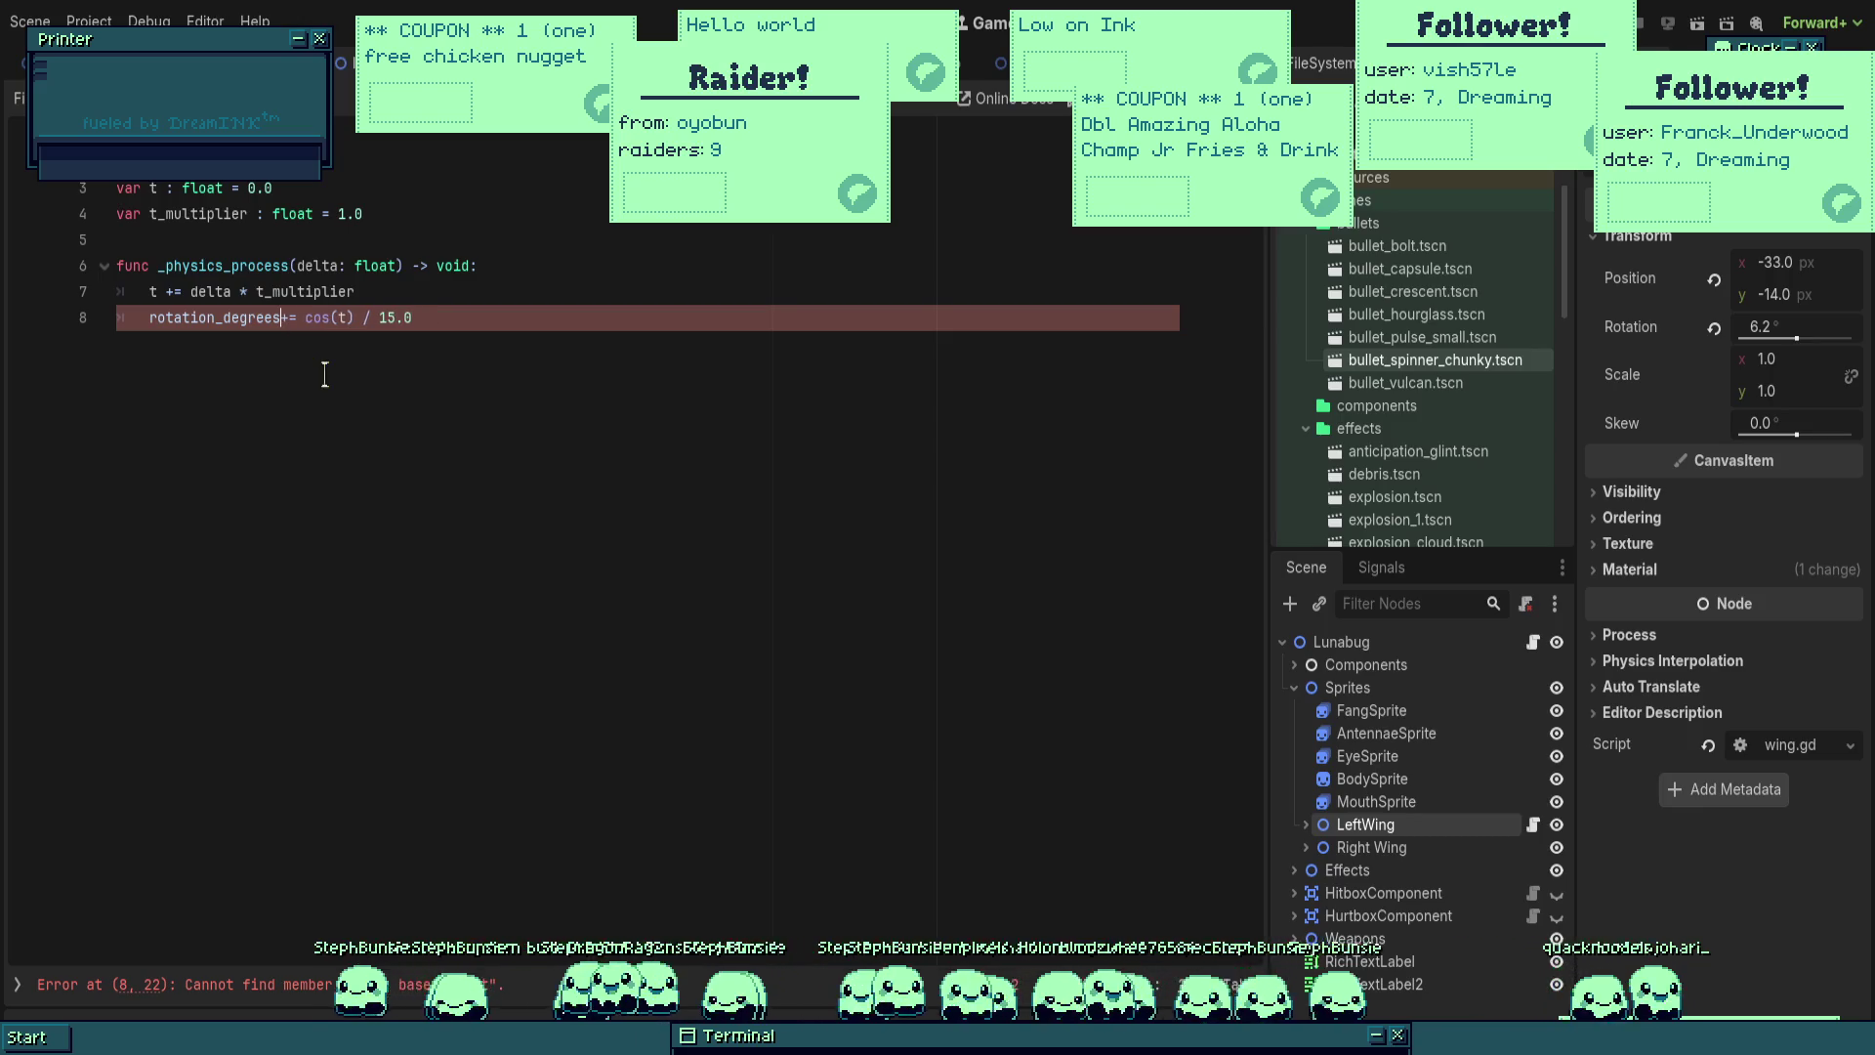
key("End")
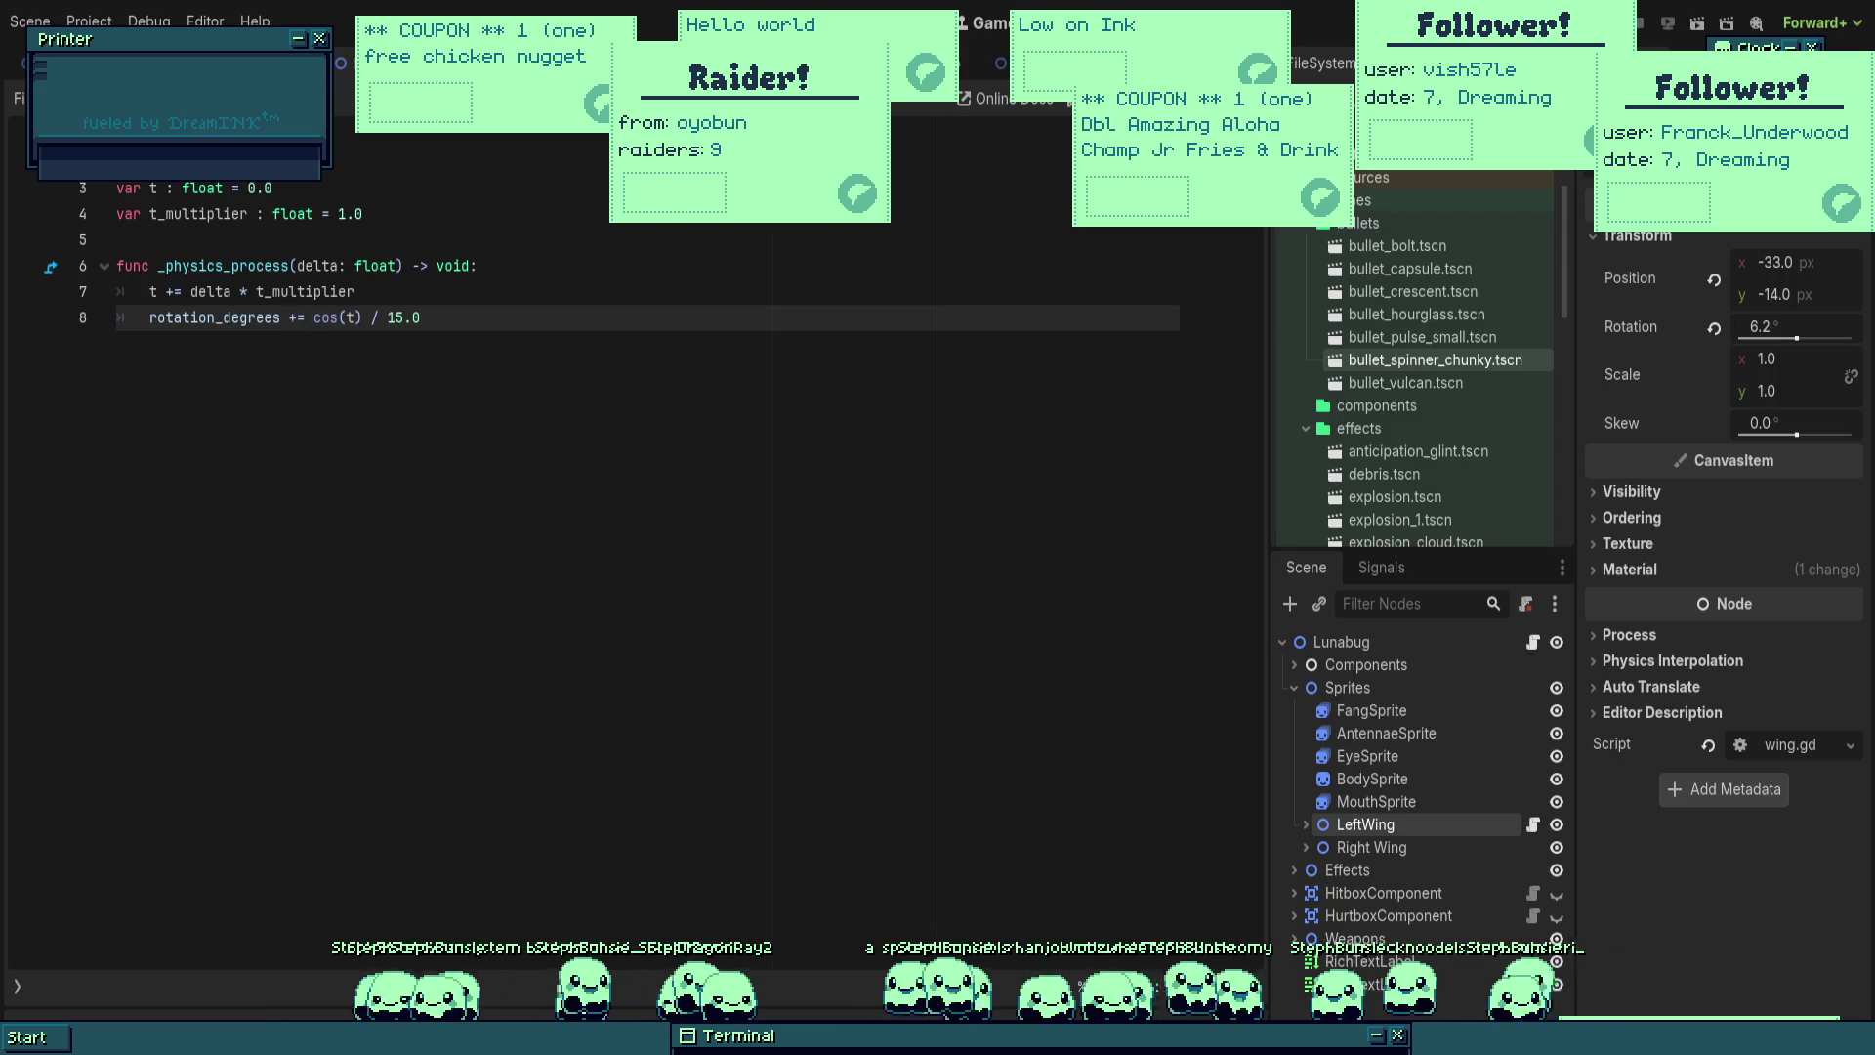
Step: Make the rotation use sin(t) / 15.0 and play-test the wing sway
type("sin")
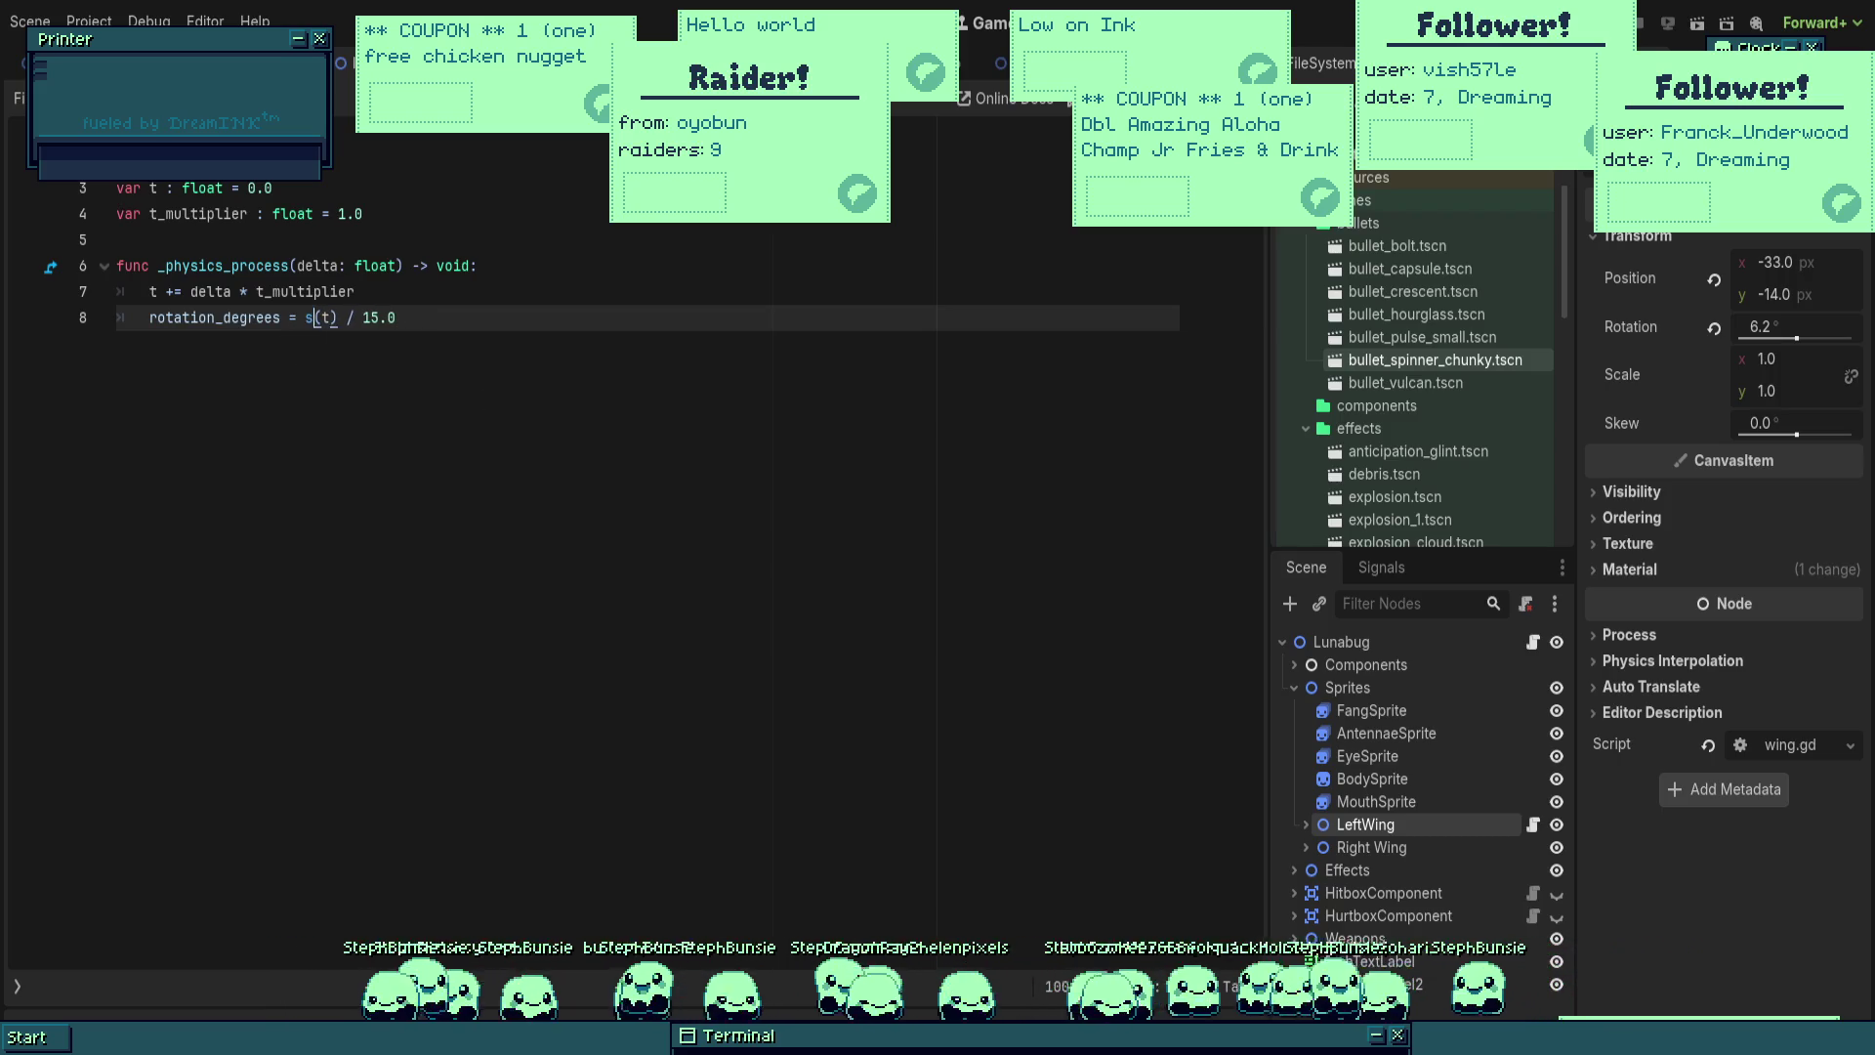
left_click(868, 291)
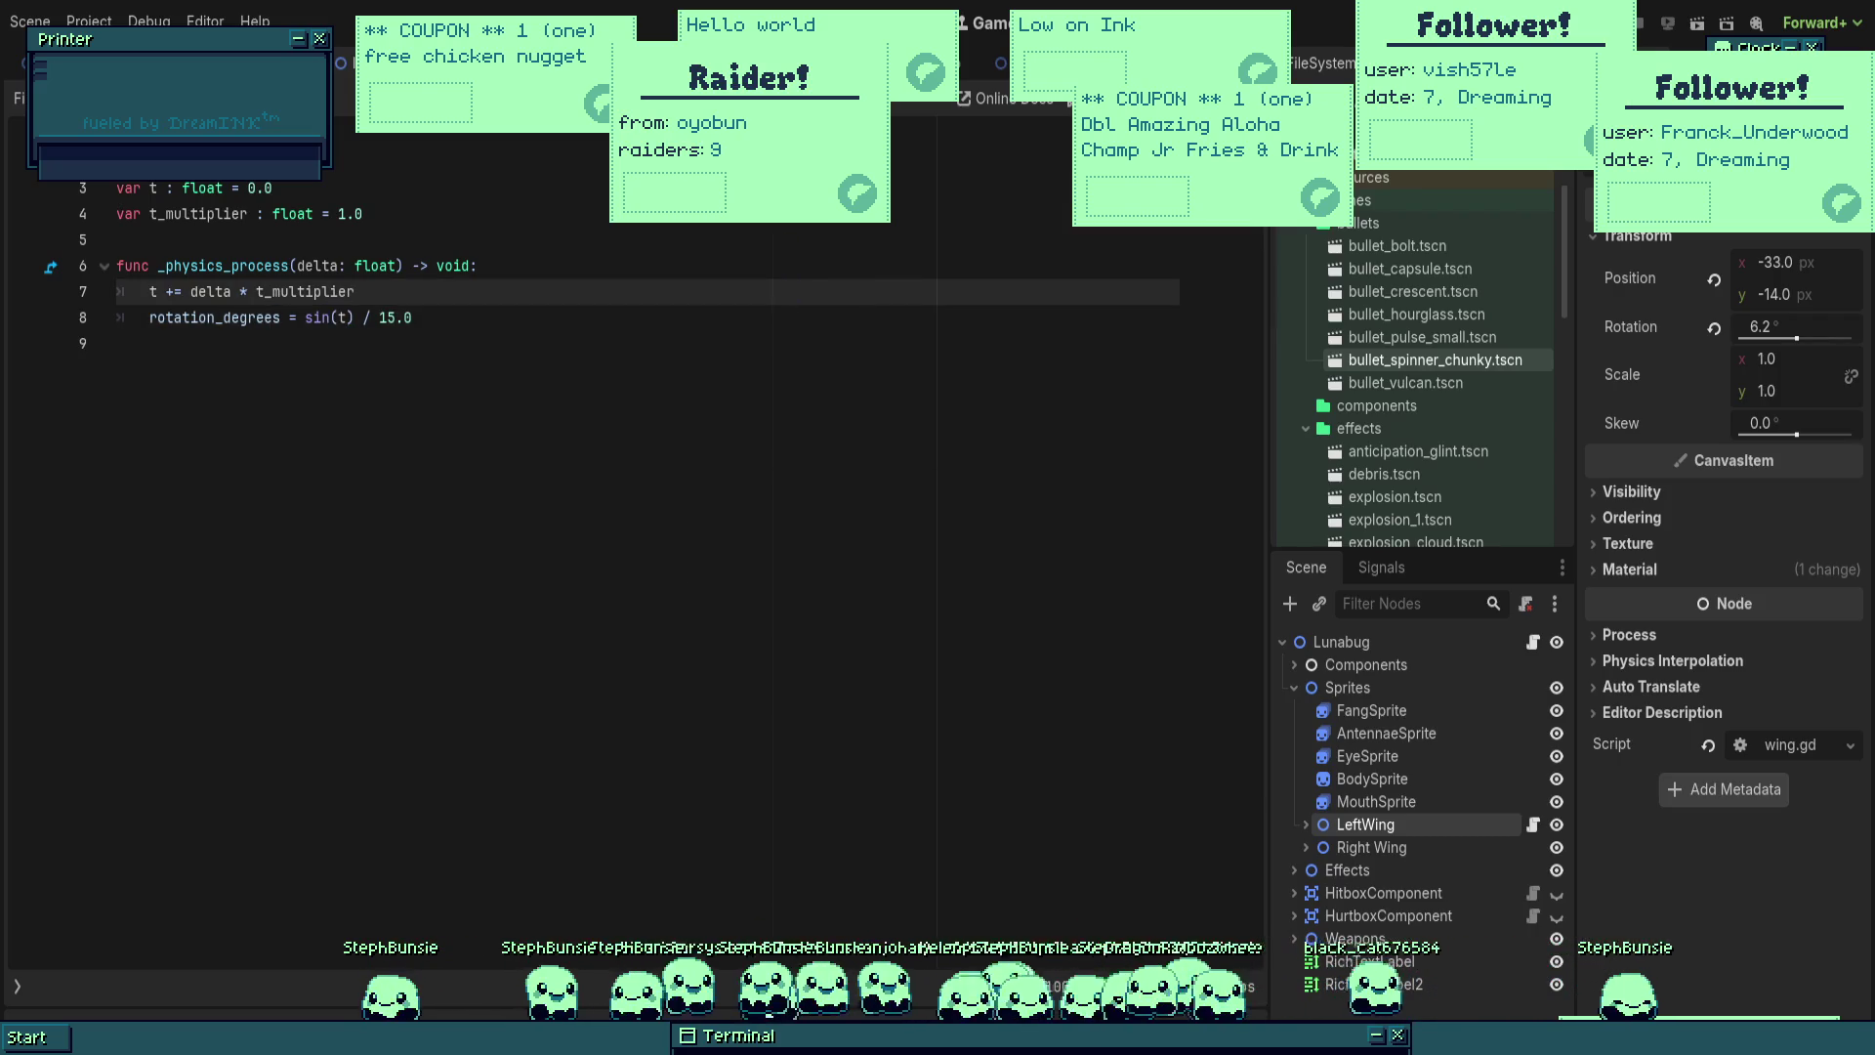
left_click(868, 213)
key("F5")
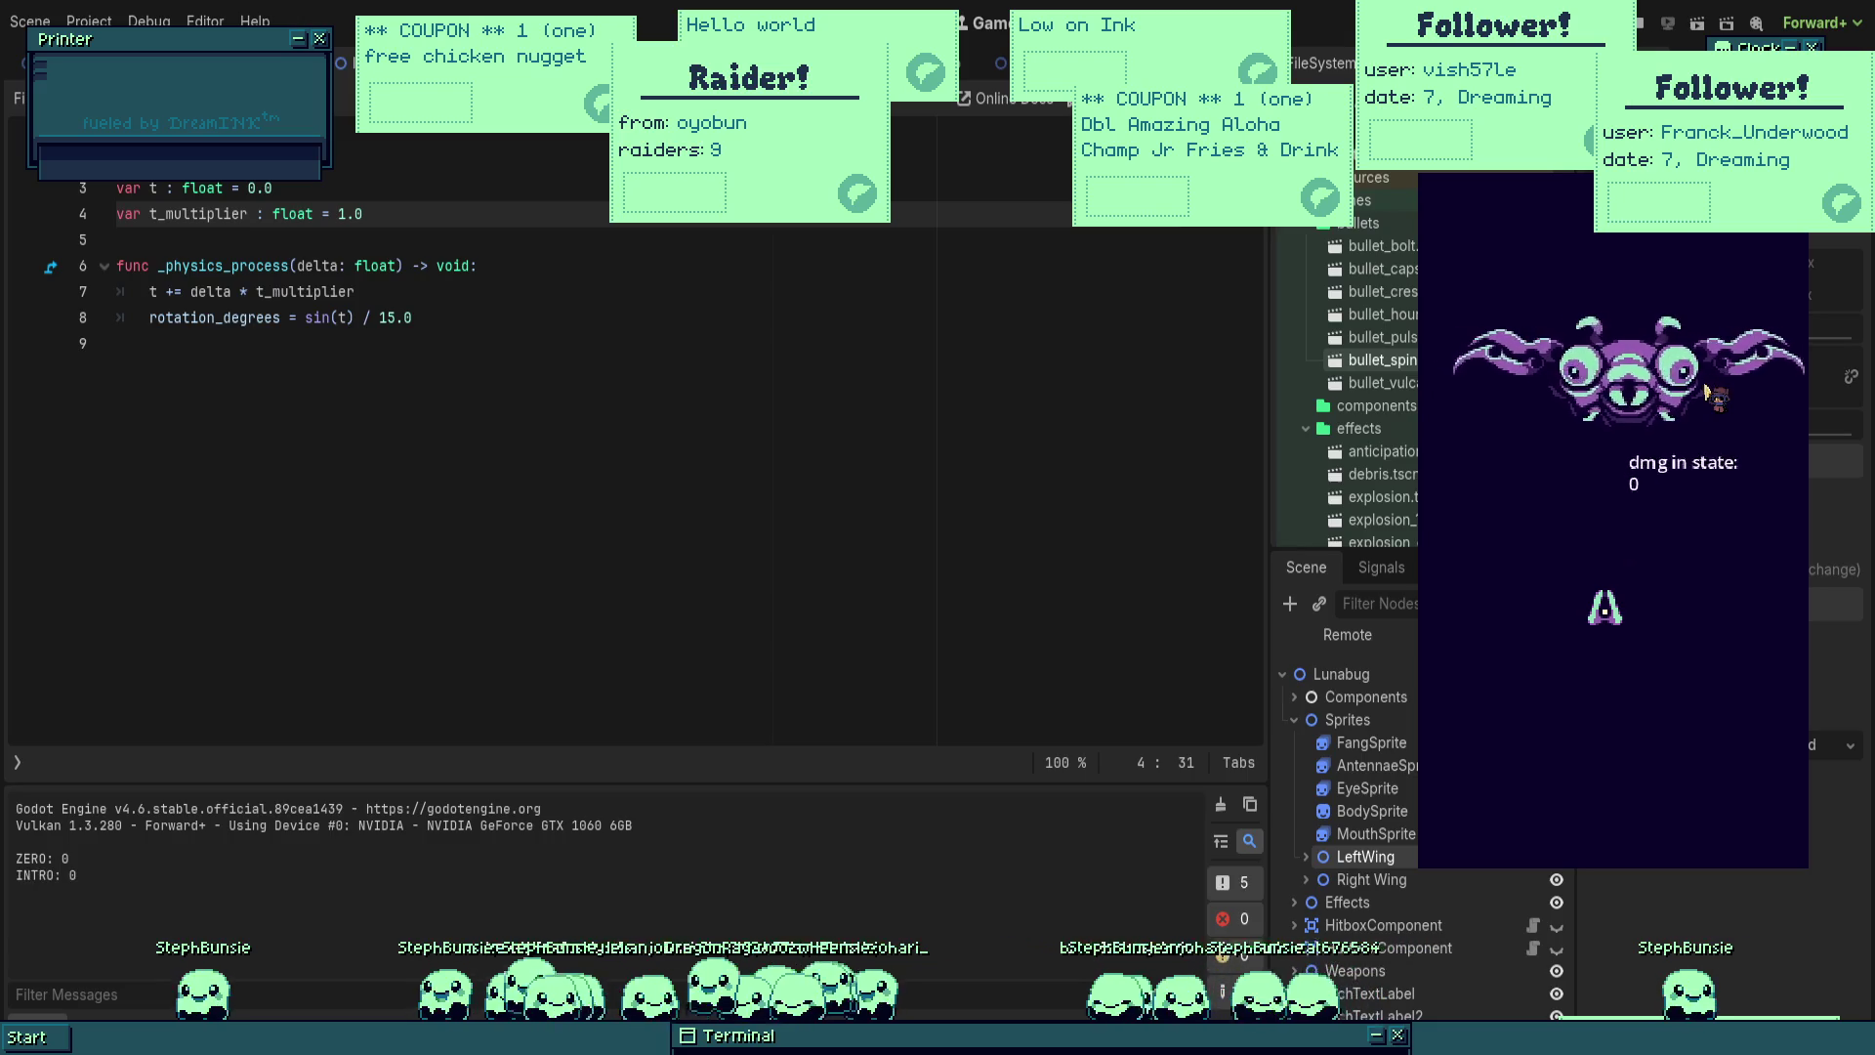
Step: Move the player ship around to watch the wings, then stop the game
key("Left")
key("Down")
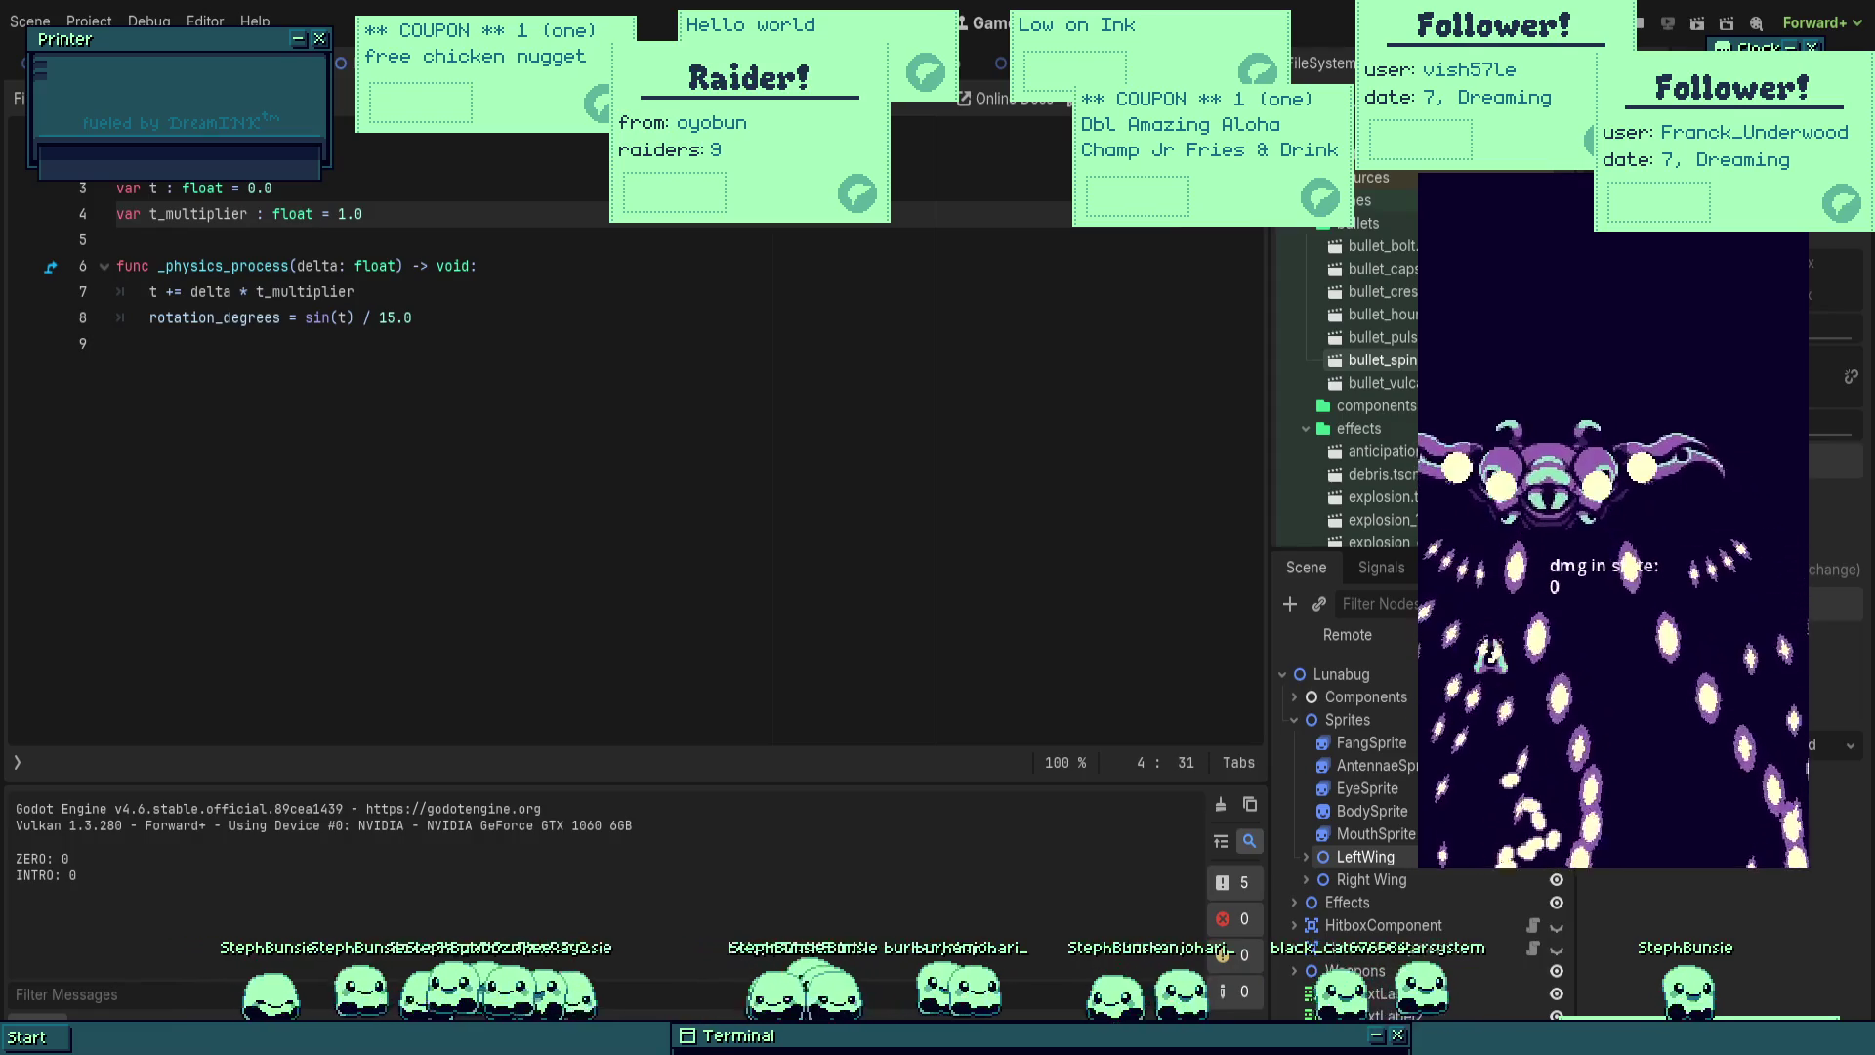
key("F8")
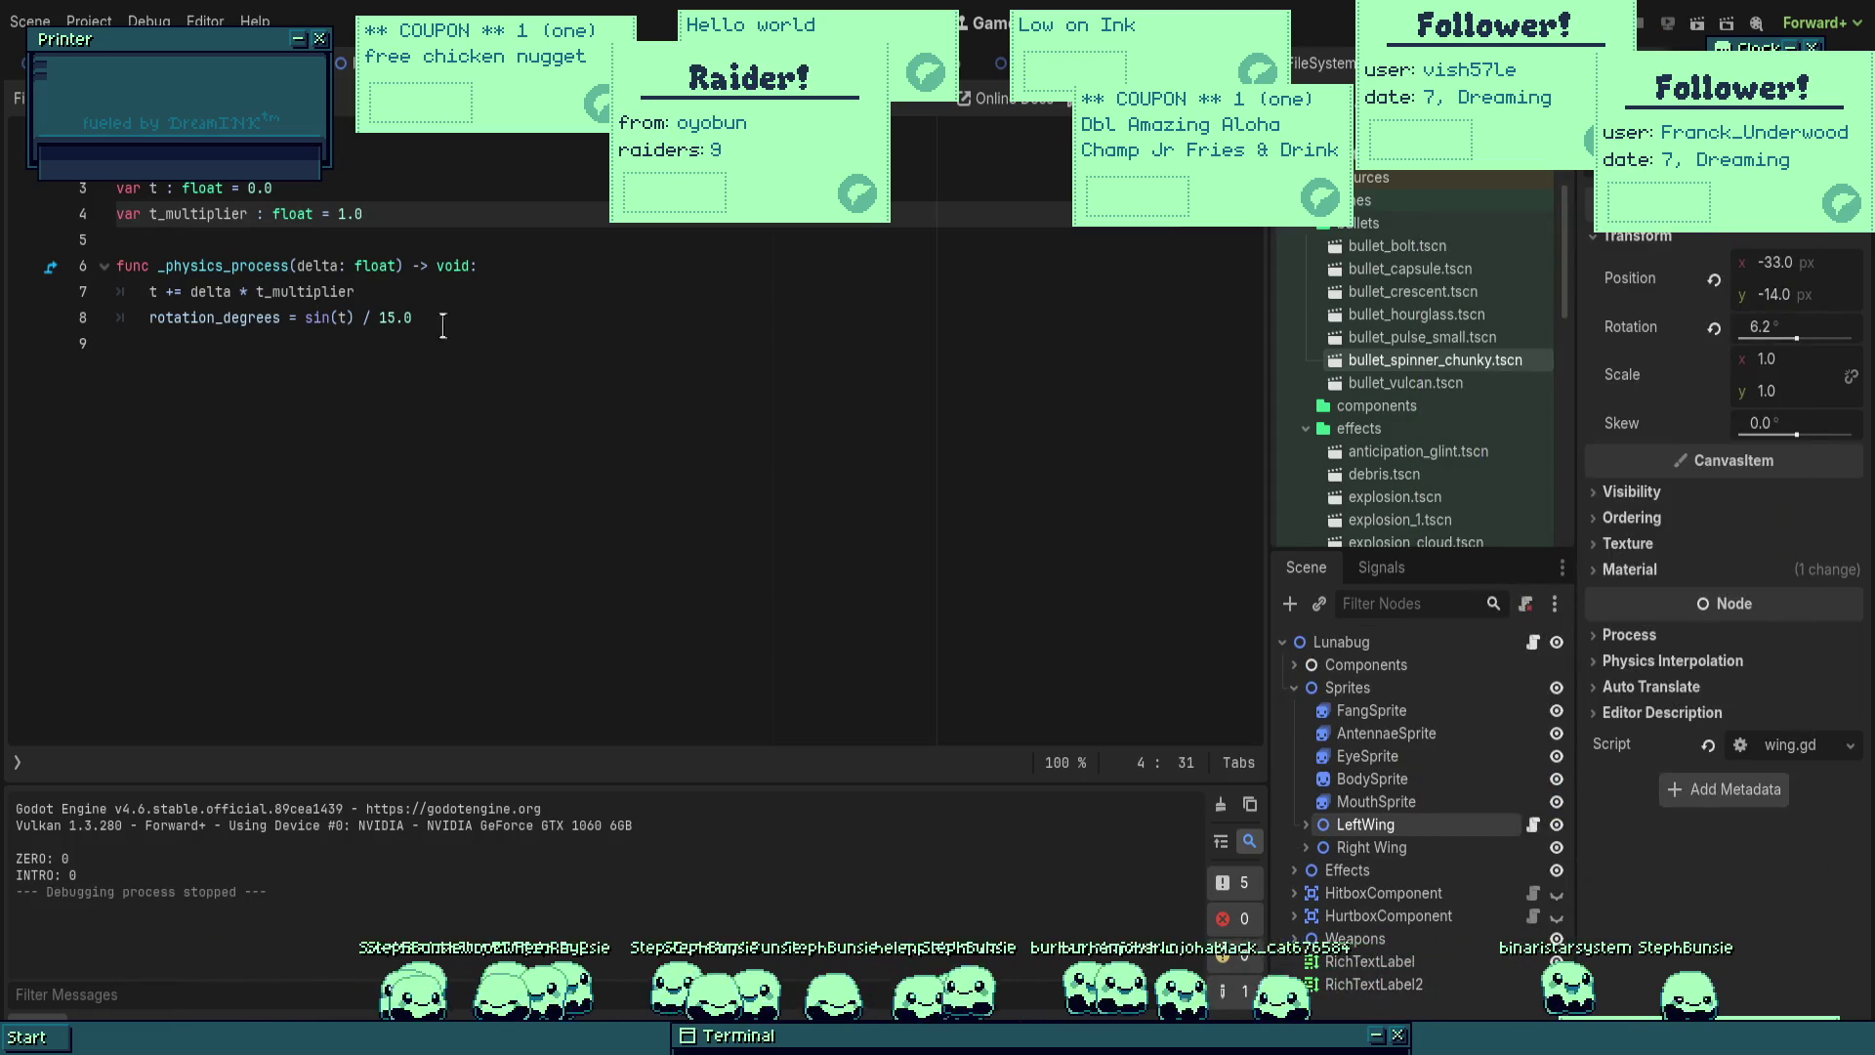
Step: Add a print(rotation_degrees) line below the rotation line in wing.gd
left_click(443, 326)
key("Return")
type("print(rotation")
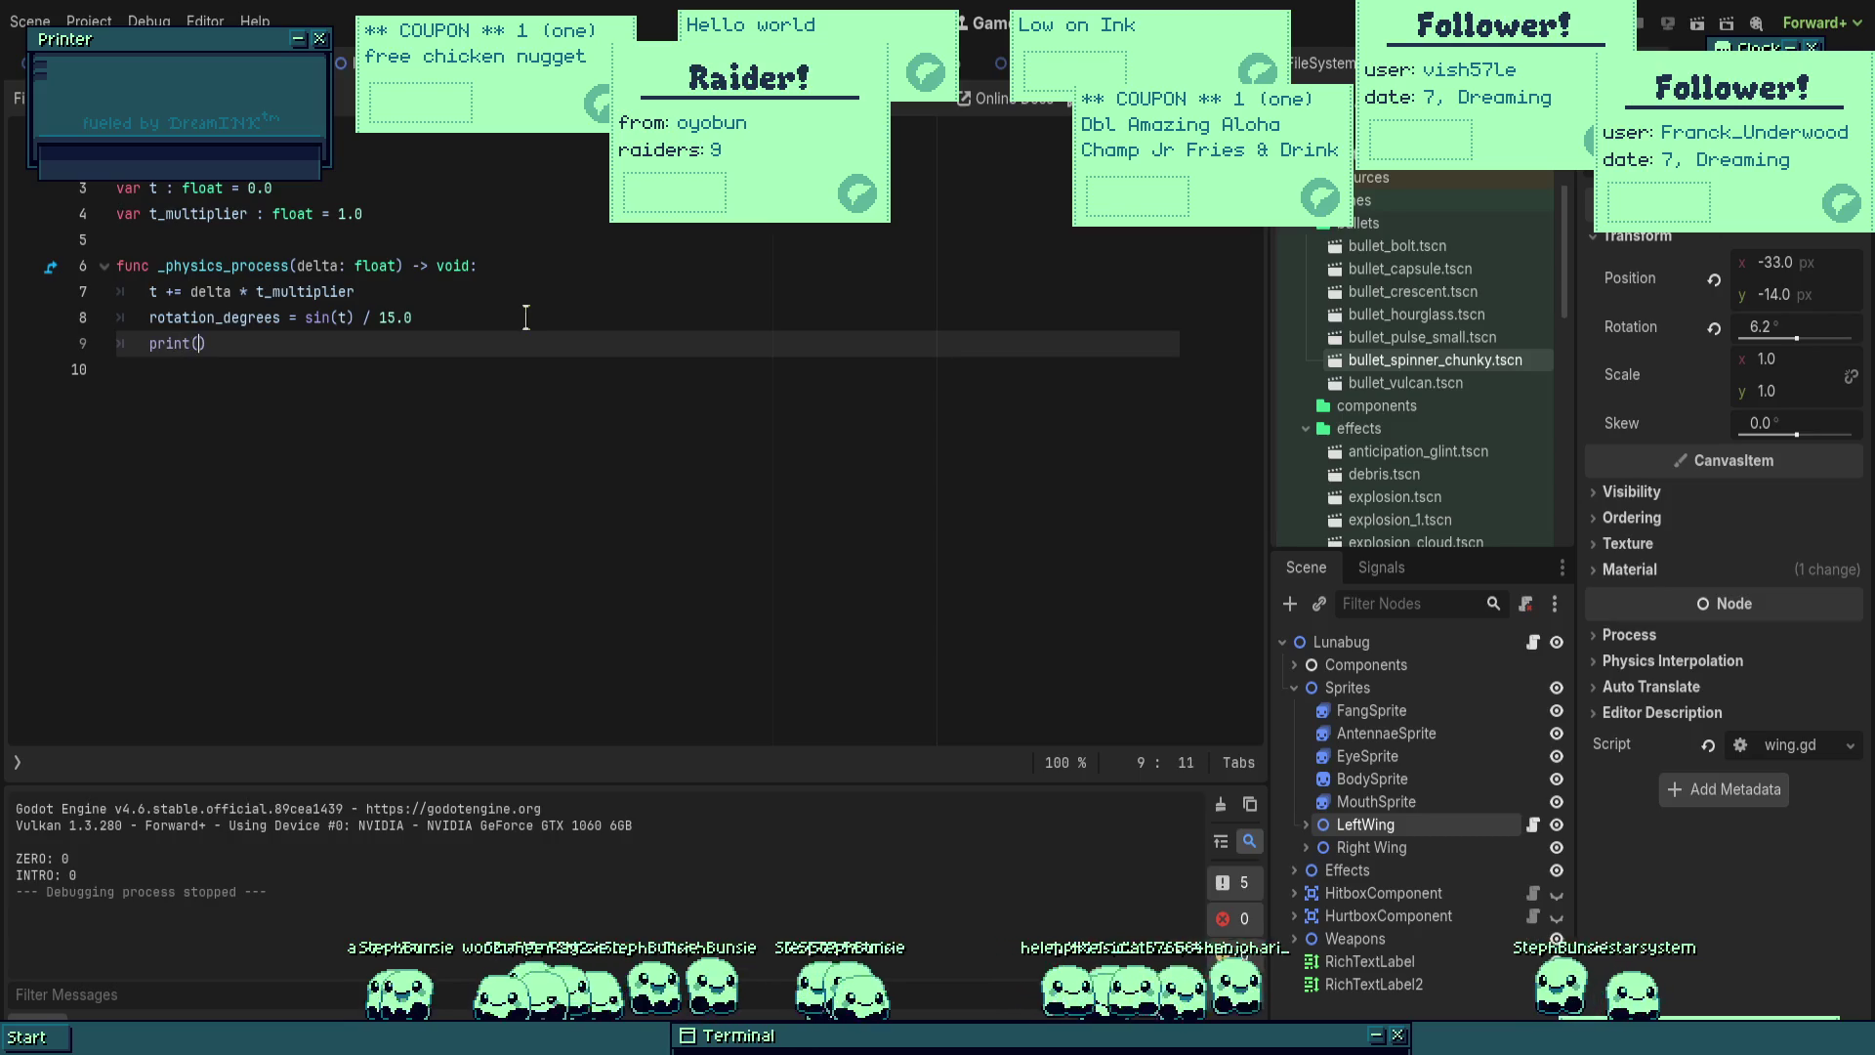
type("_degrees")
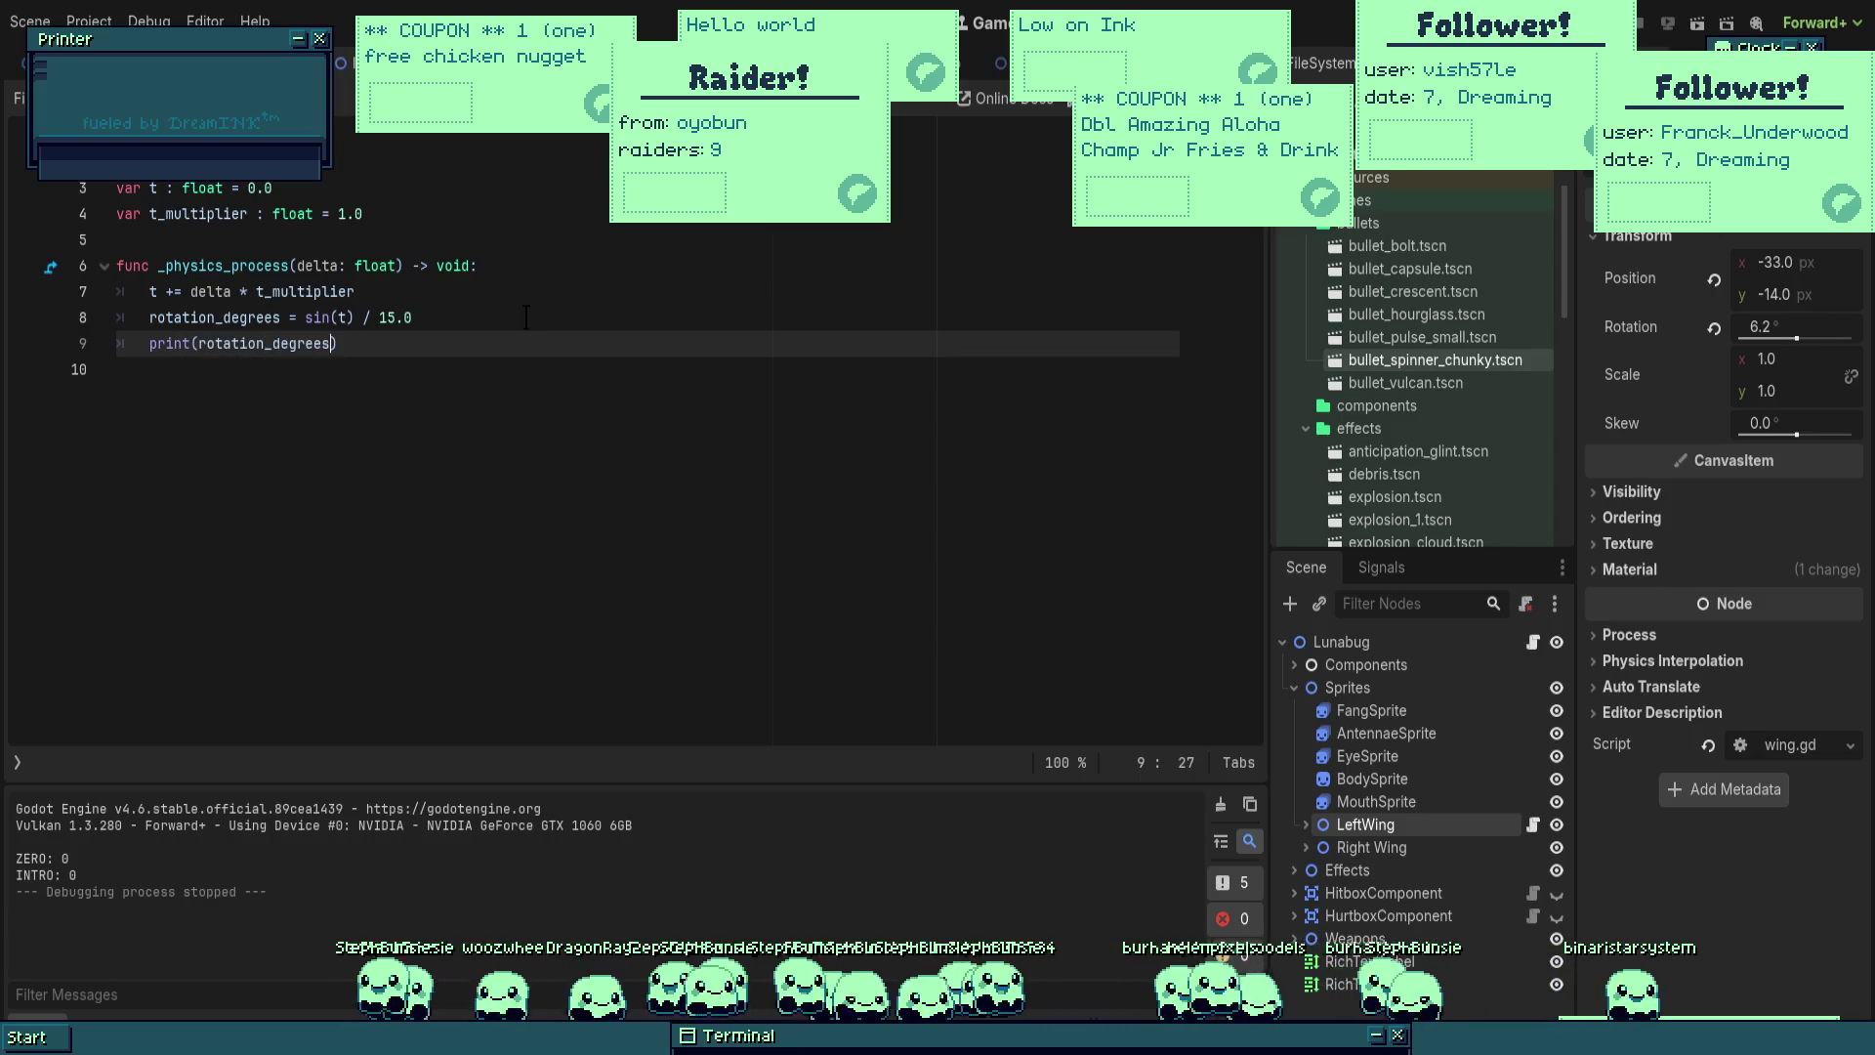
Step: Log the tiny rotation values, drop the '/ 15.0' so rotation is sin(t), save and rerun
key("F5")
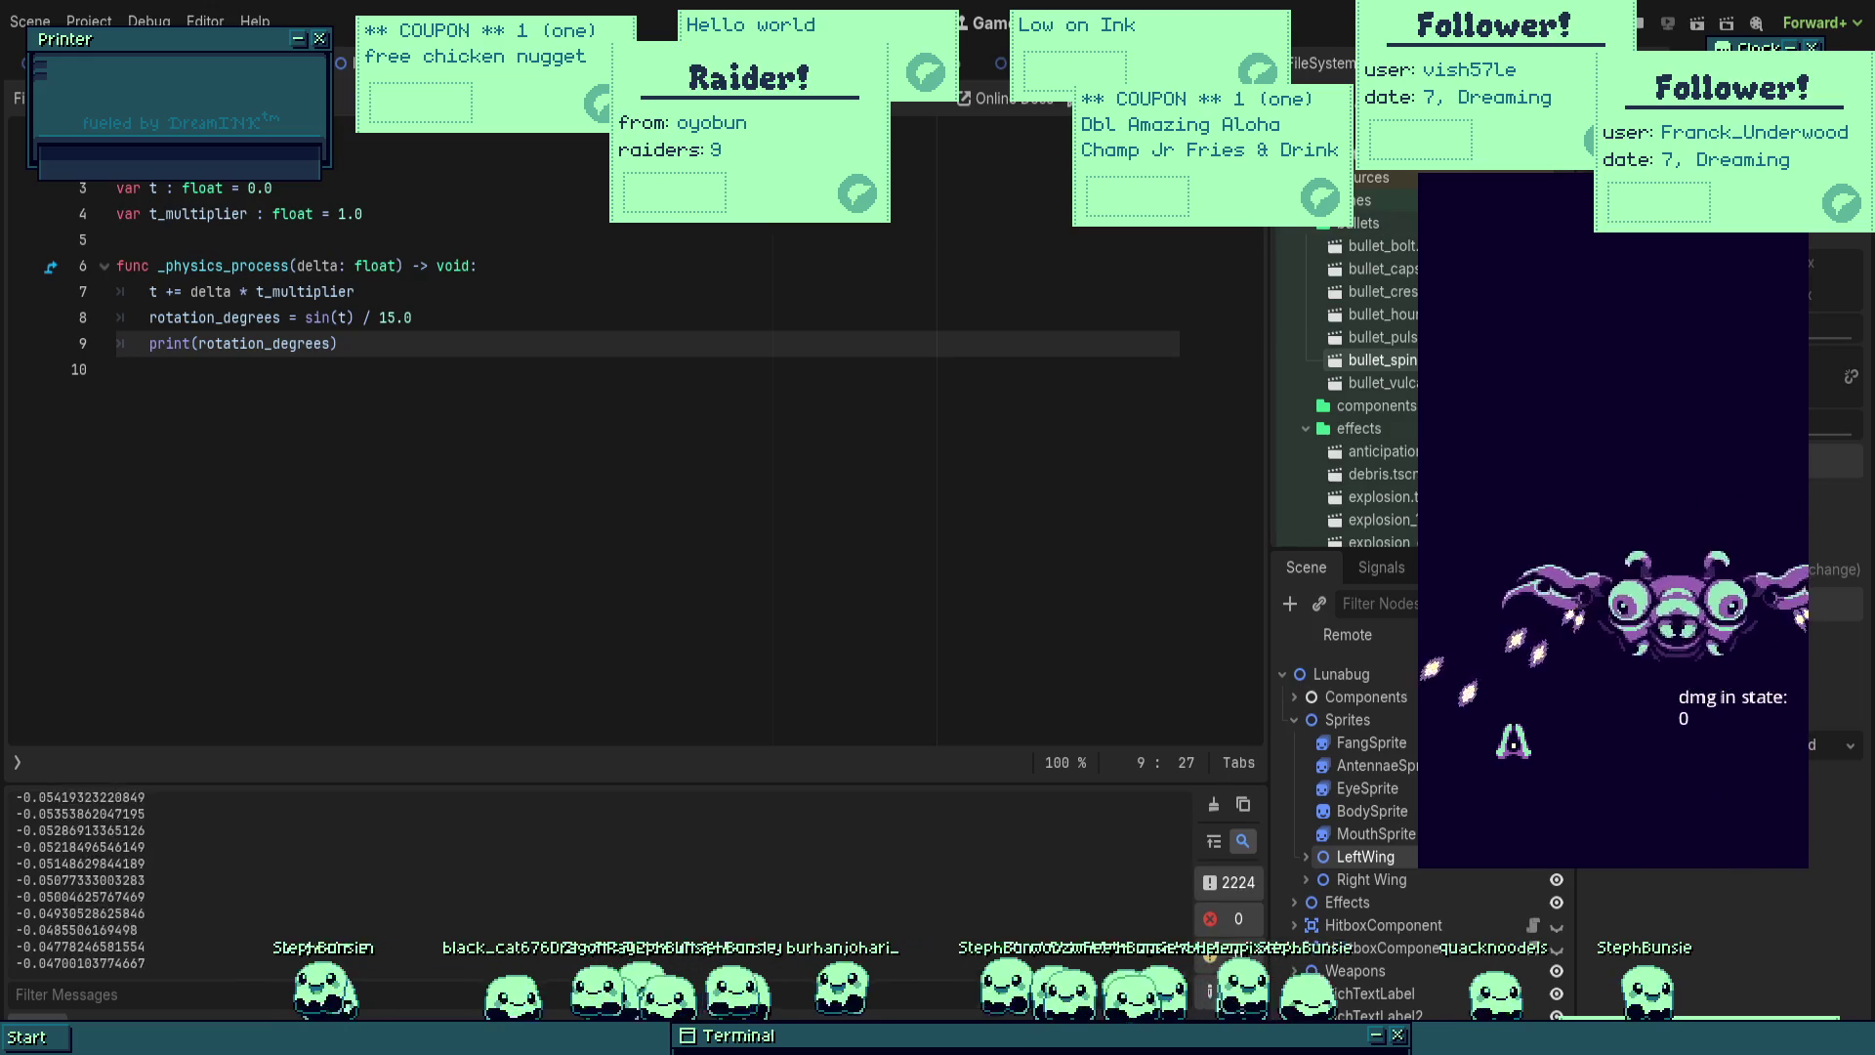
key("F8")
left_click(415, 320)
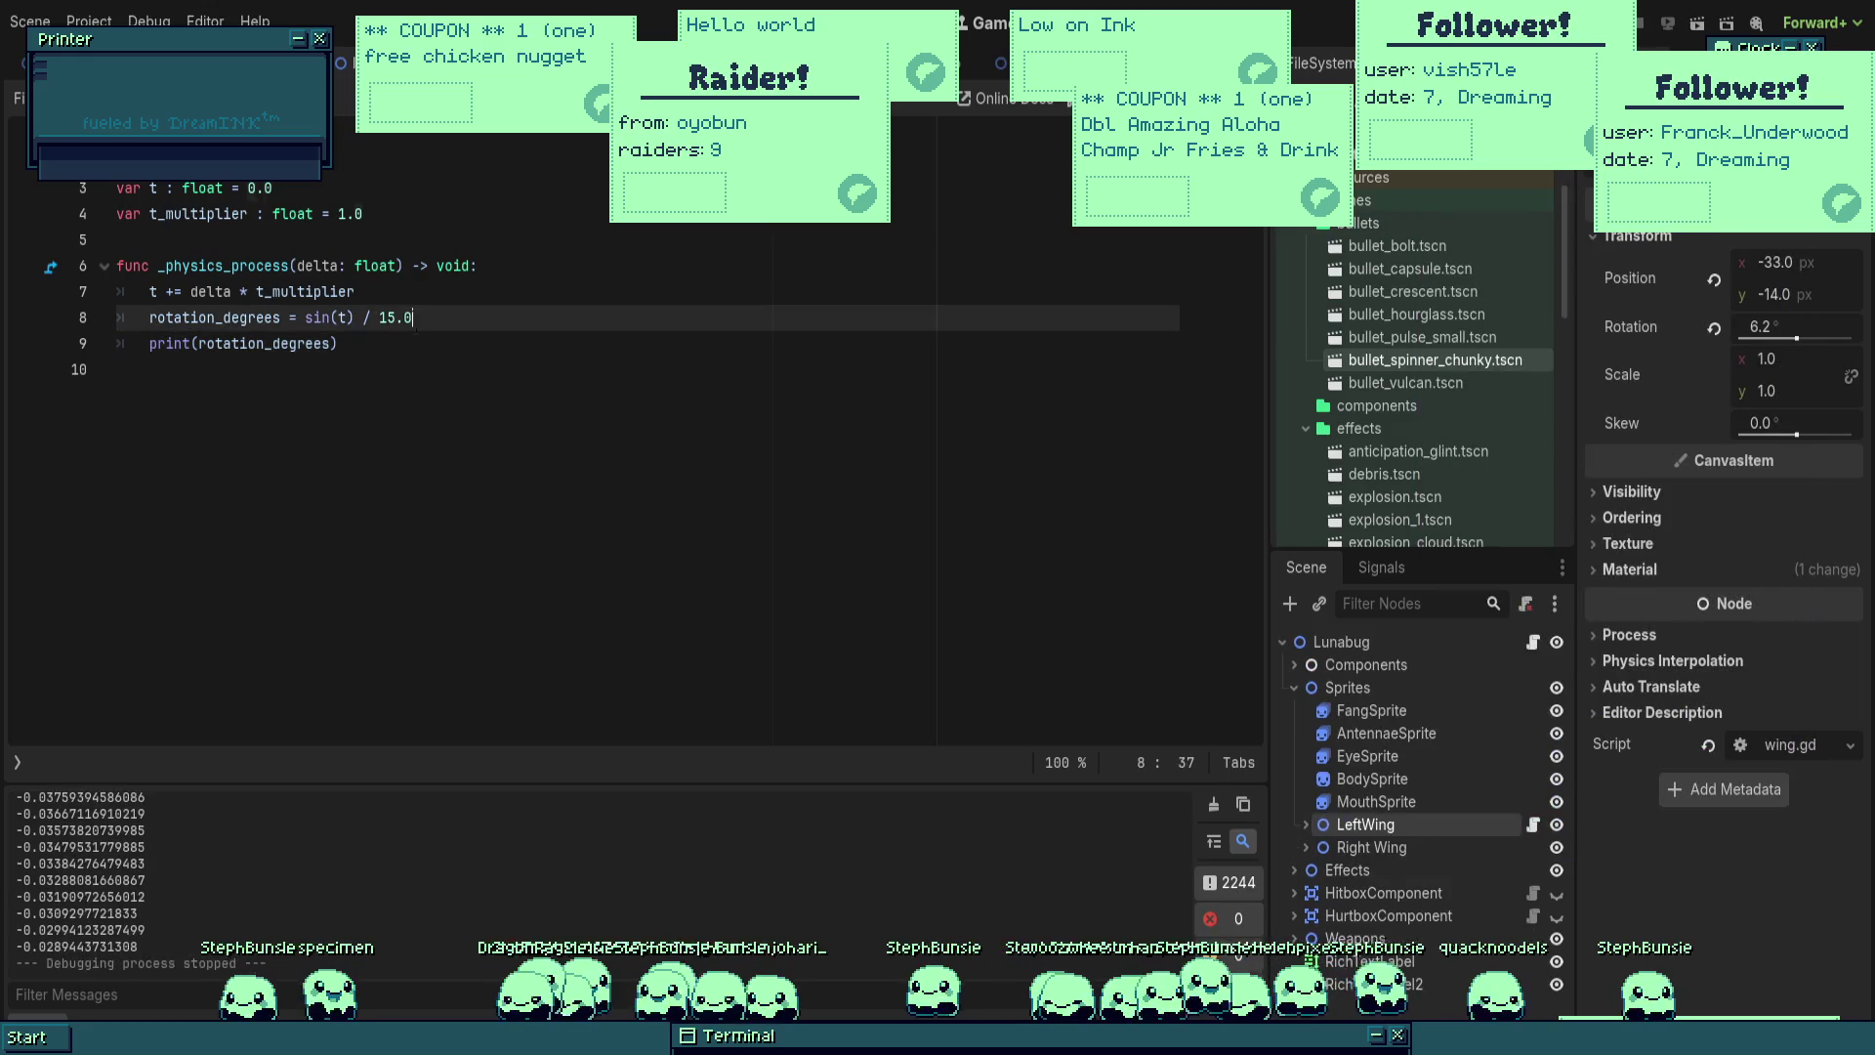
left_click(566, 347)
key("ctrl+s")
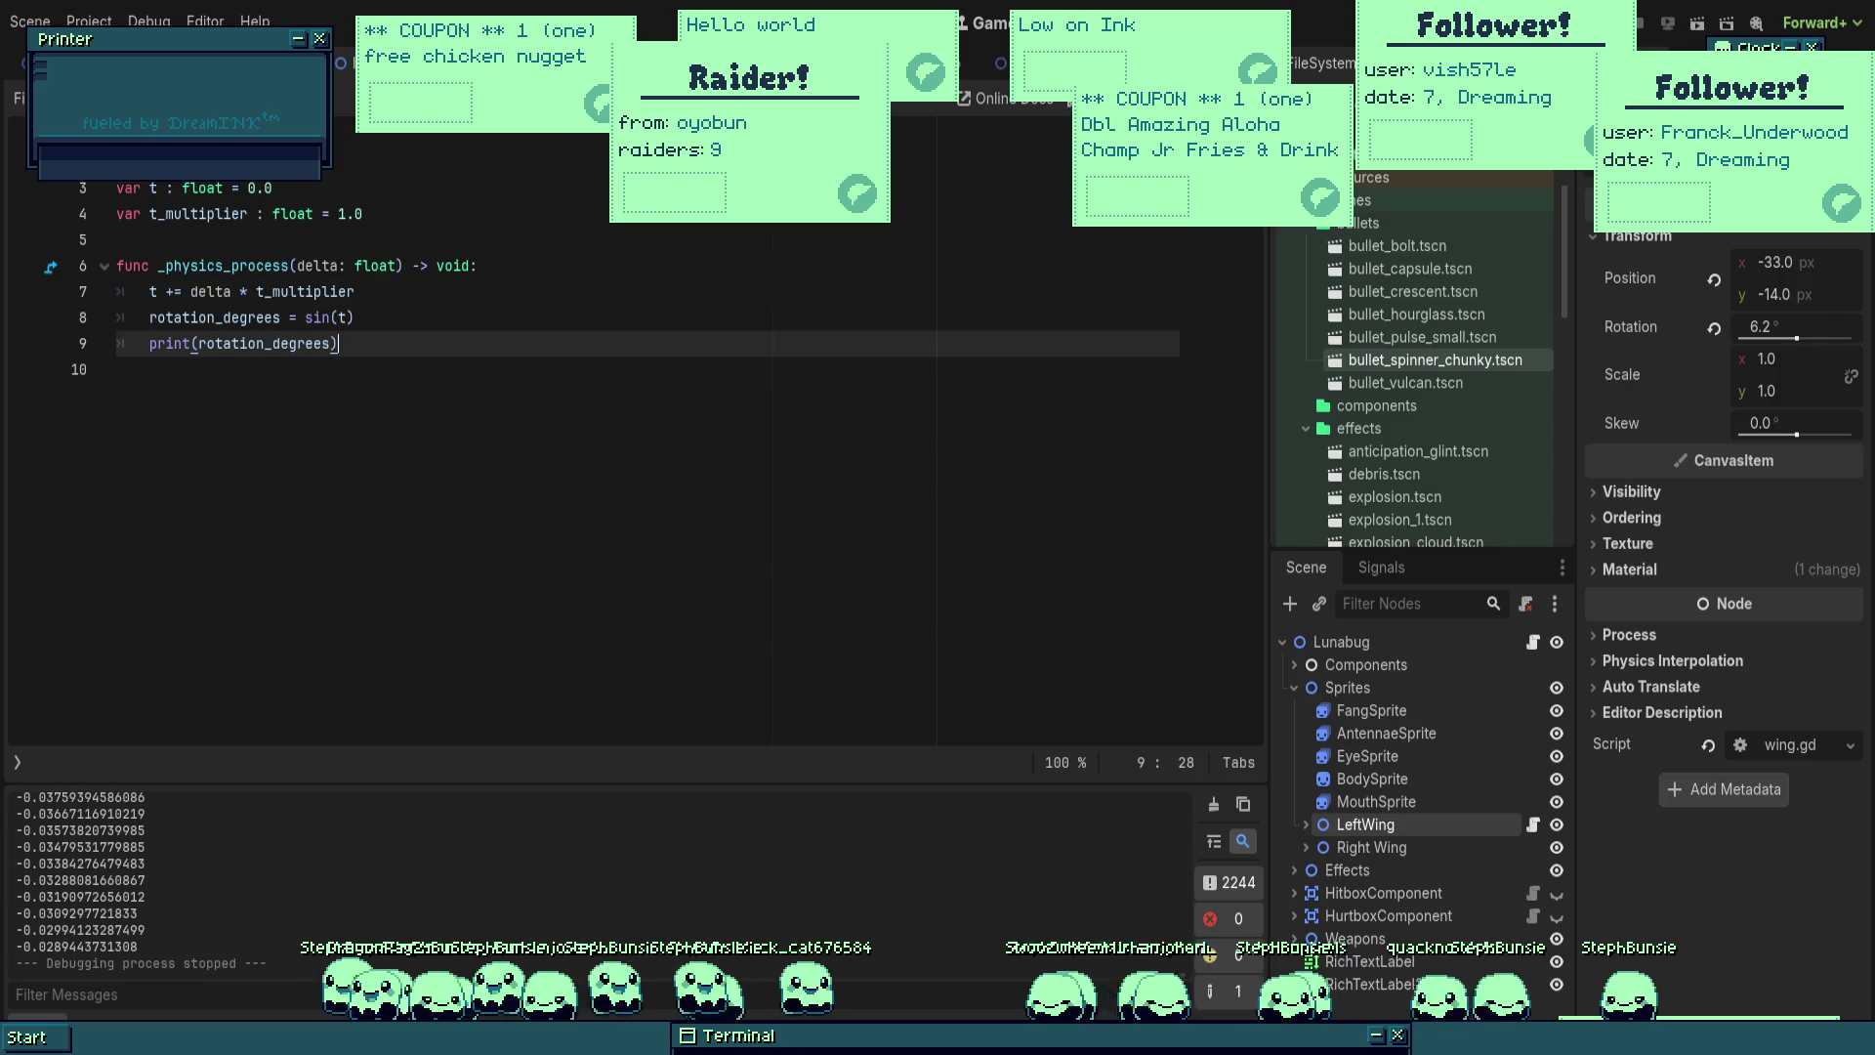
key("F5")
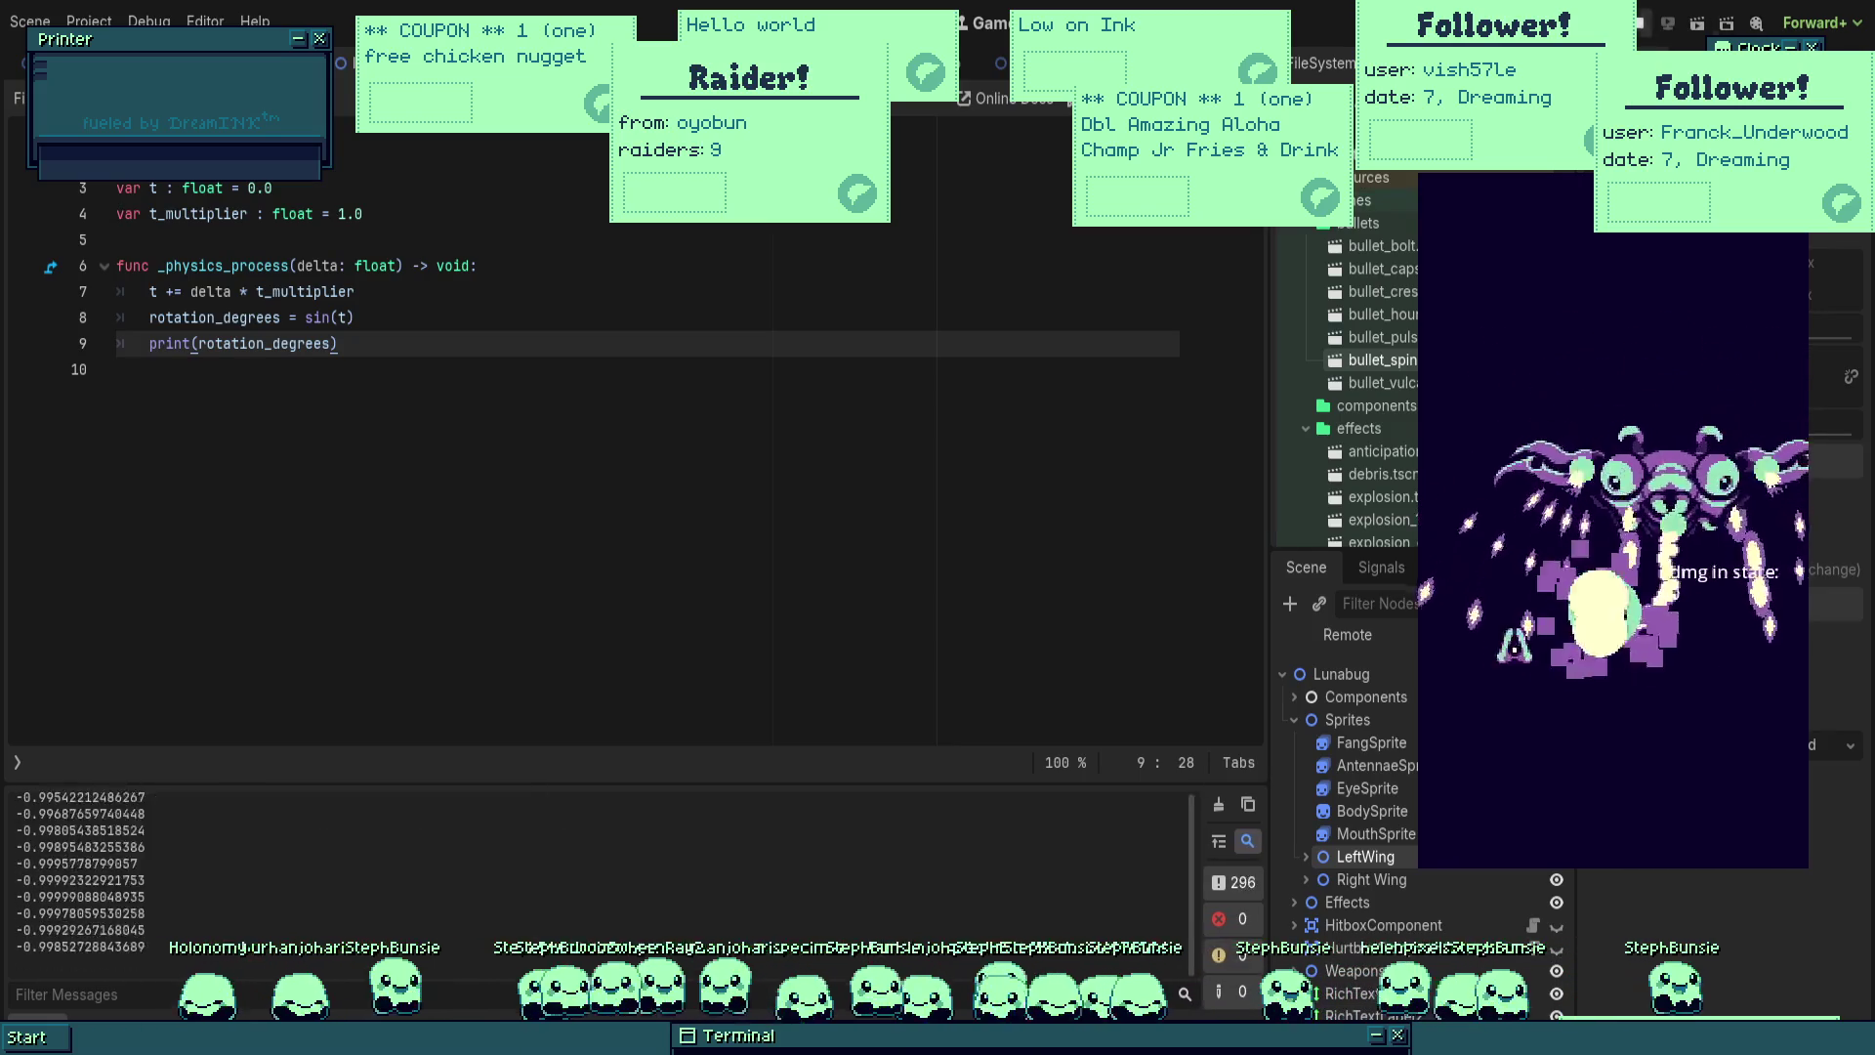
Step: Change the rotation line to sin(t) * 15.0, save, and check the wider swing in game
key("F8")
left_click(355, 317)
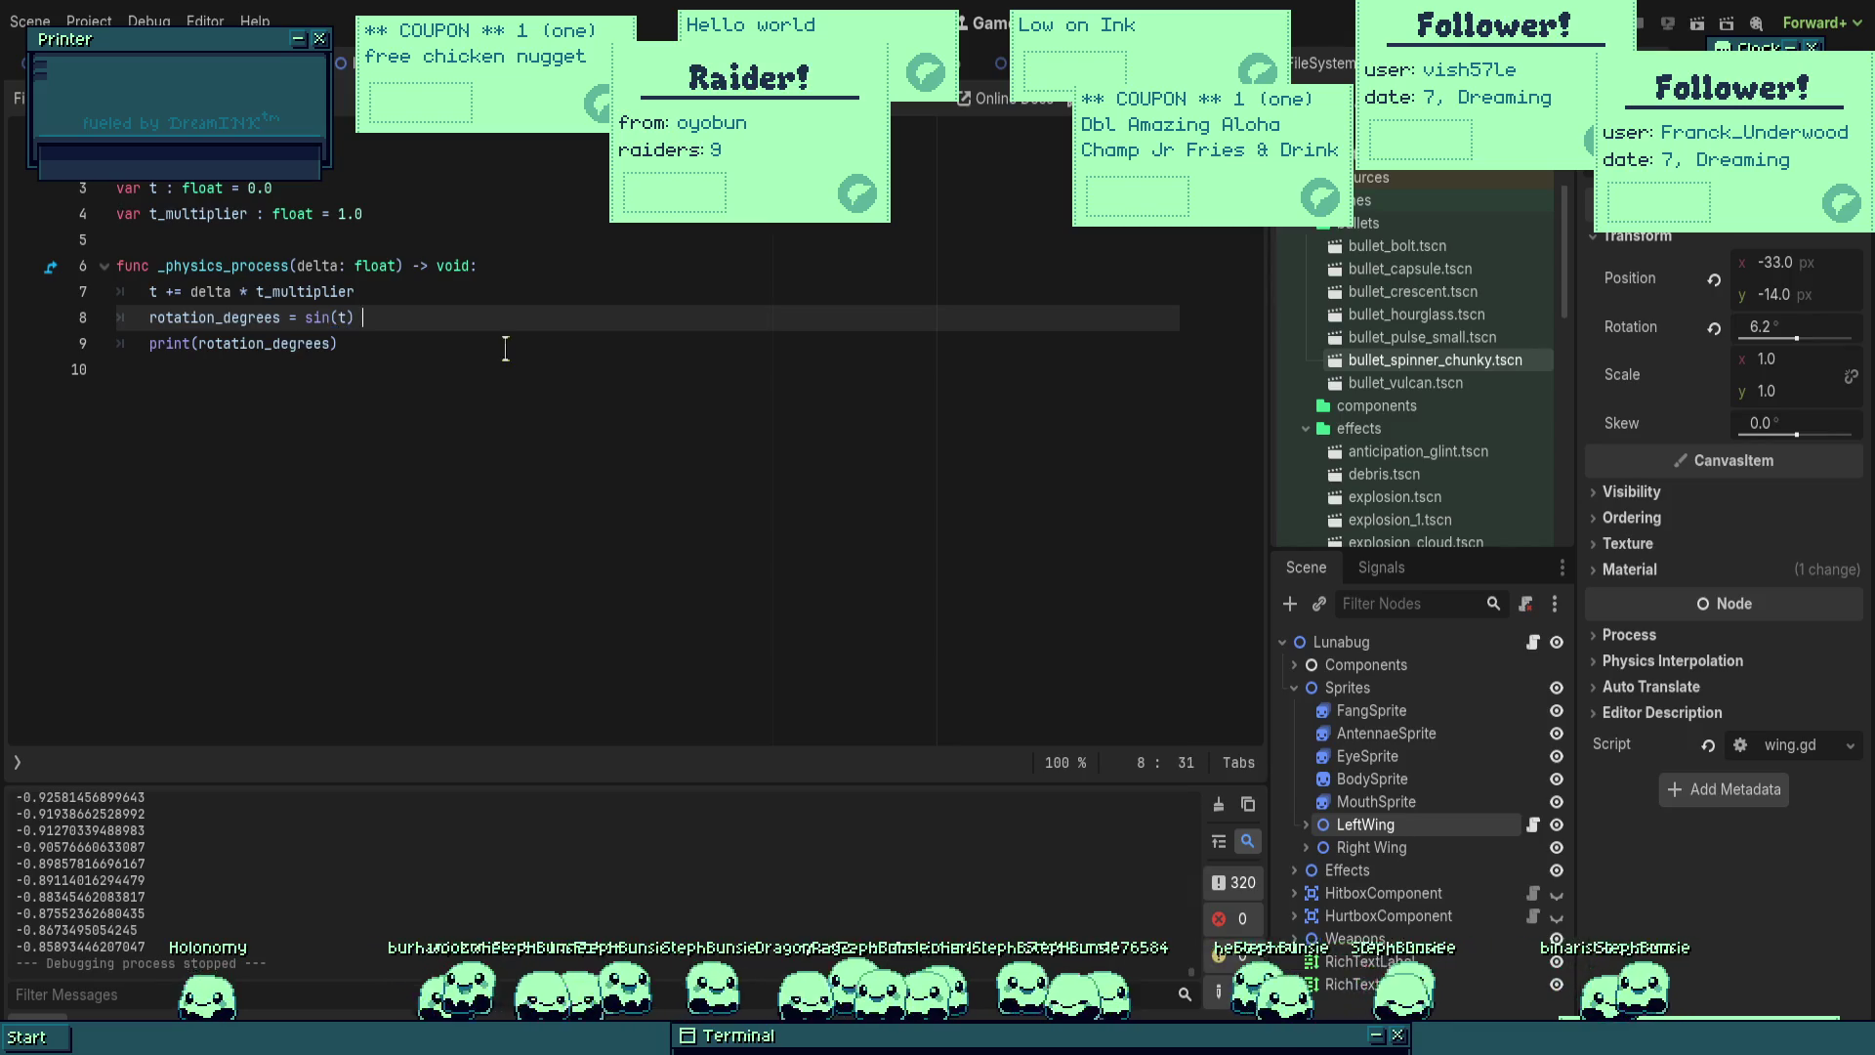
type("* 15.0")
key("ctrl+s")
key("F5")
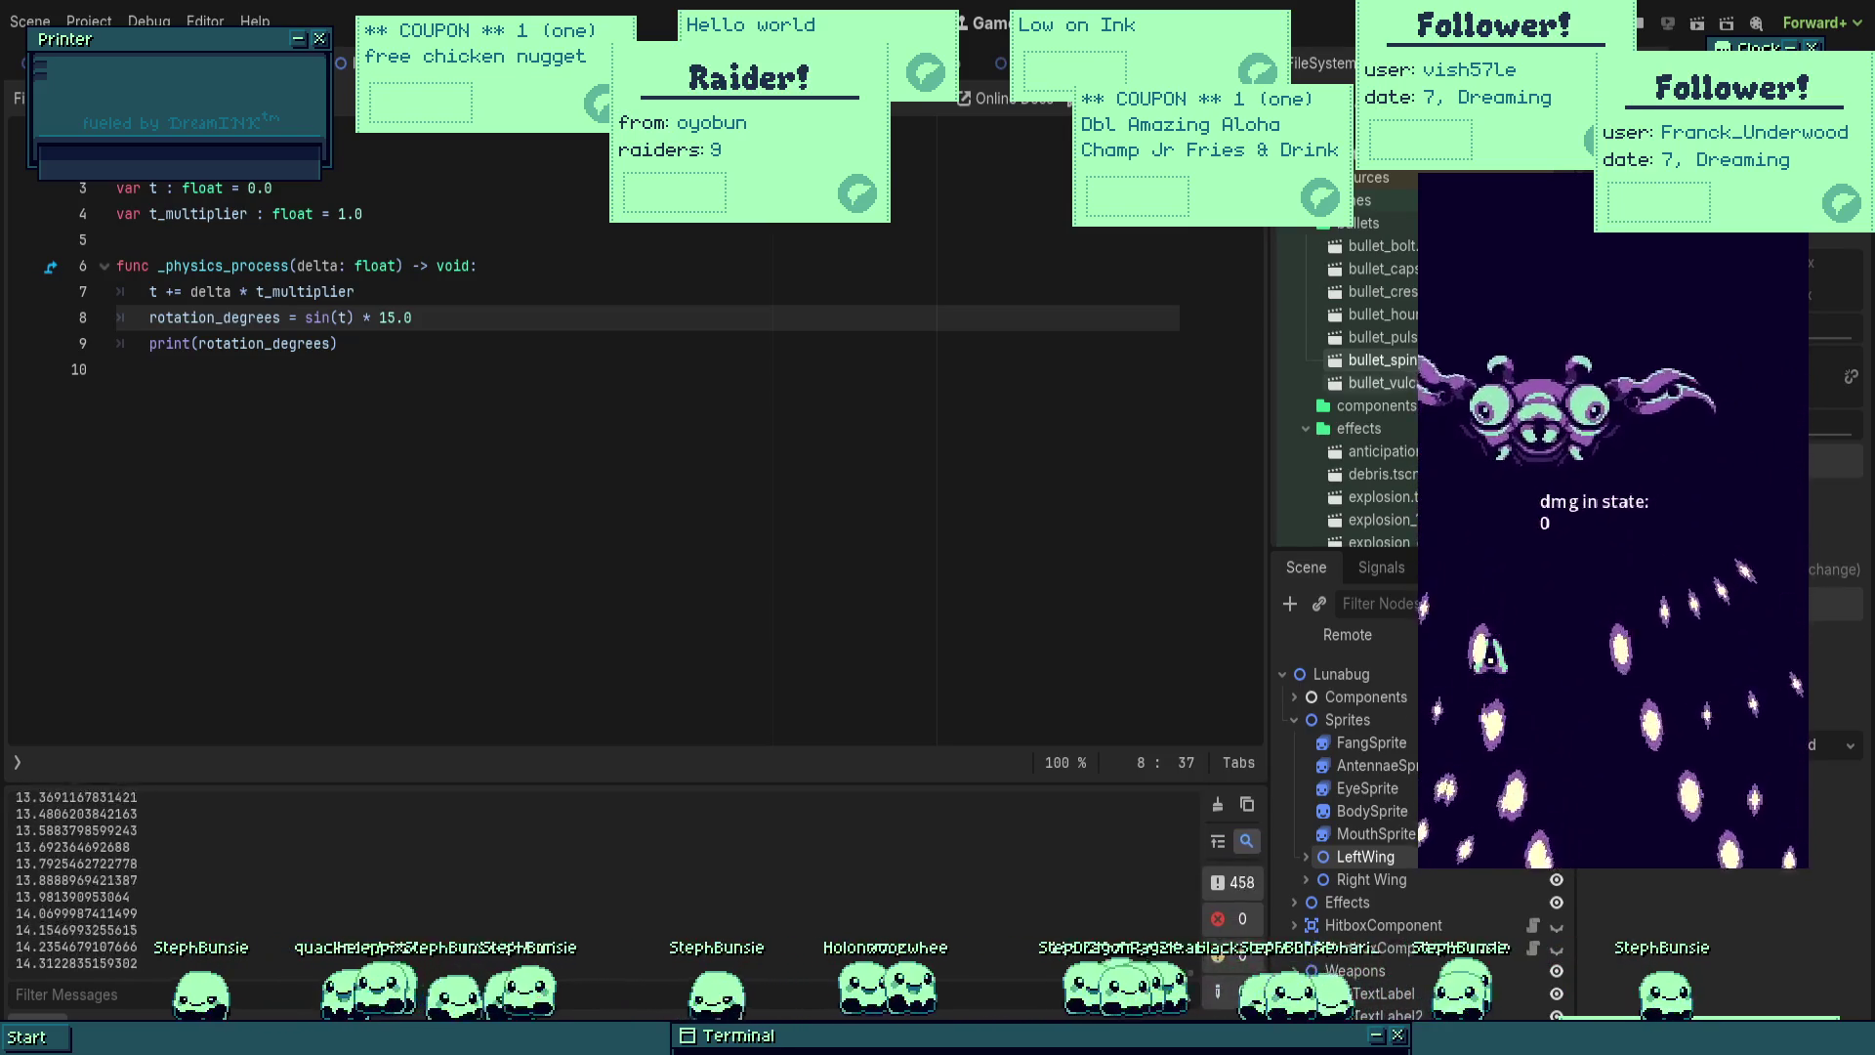
left_click(1647, 31)
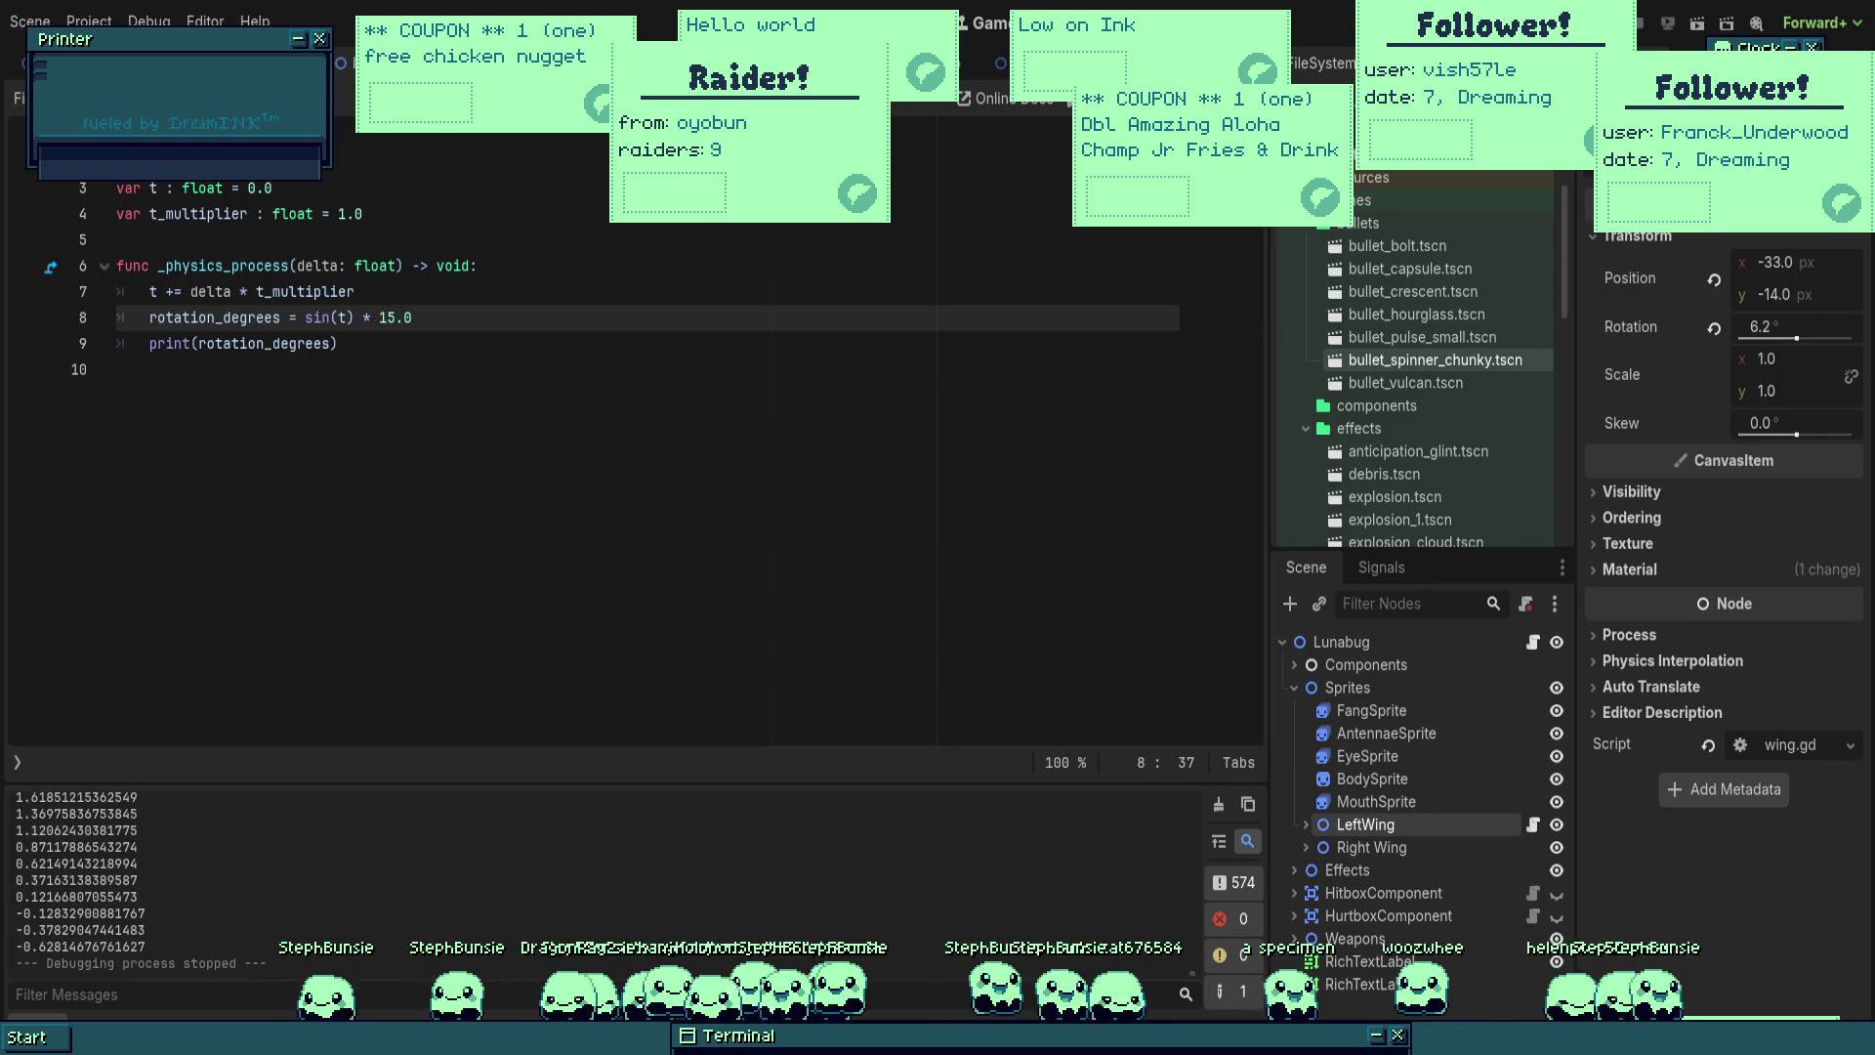
left_click(501, 407)
Step: Test t_multiplier at 12.0, then lower it to 2.4 and run the game again
key("Up")
key("Up")
key("Up")
key("End")
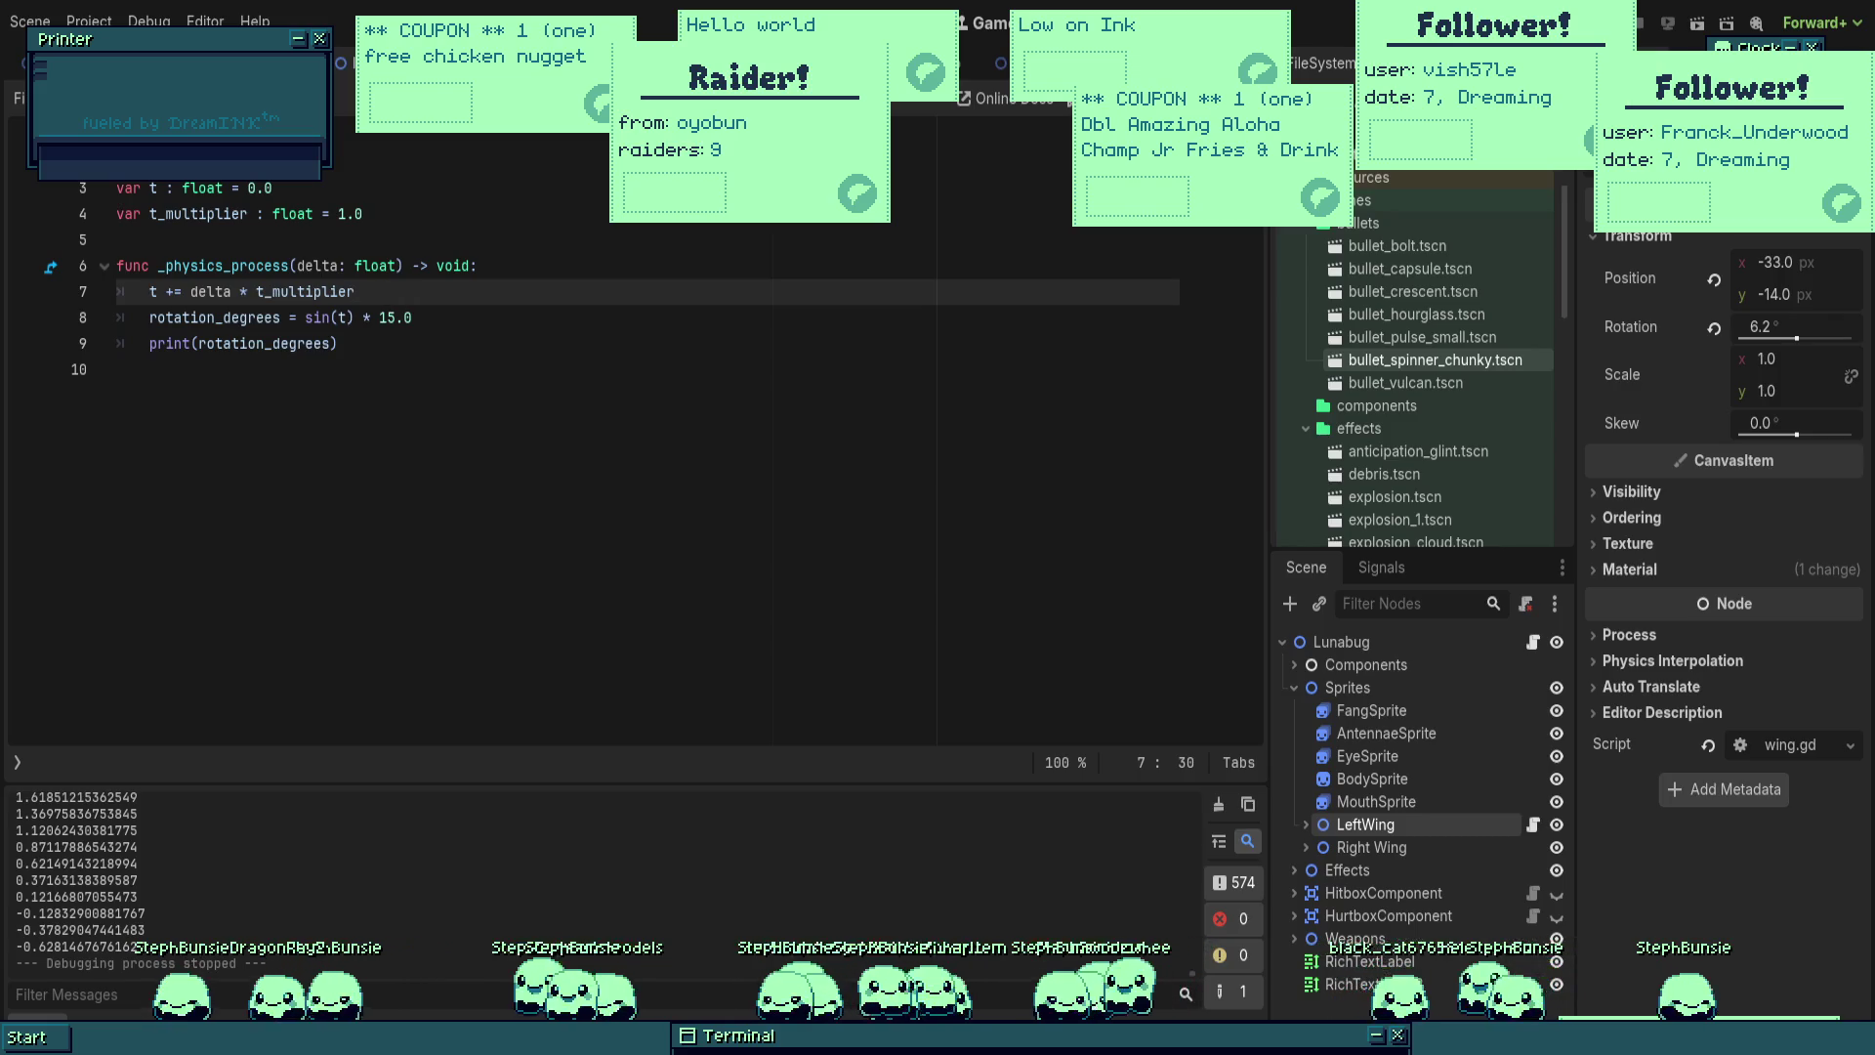
left_click(336, 213)
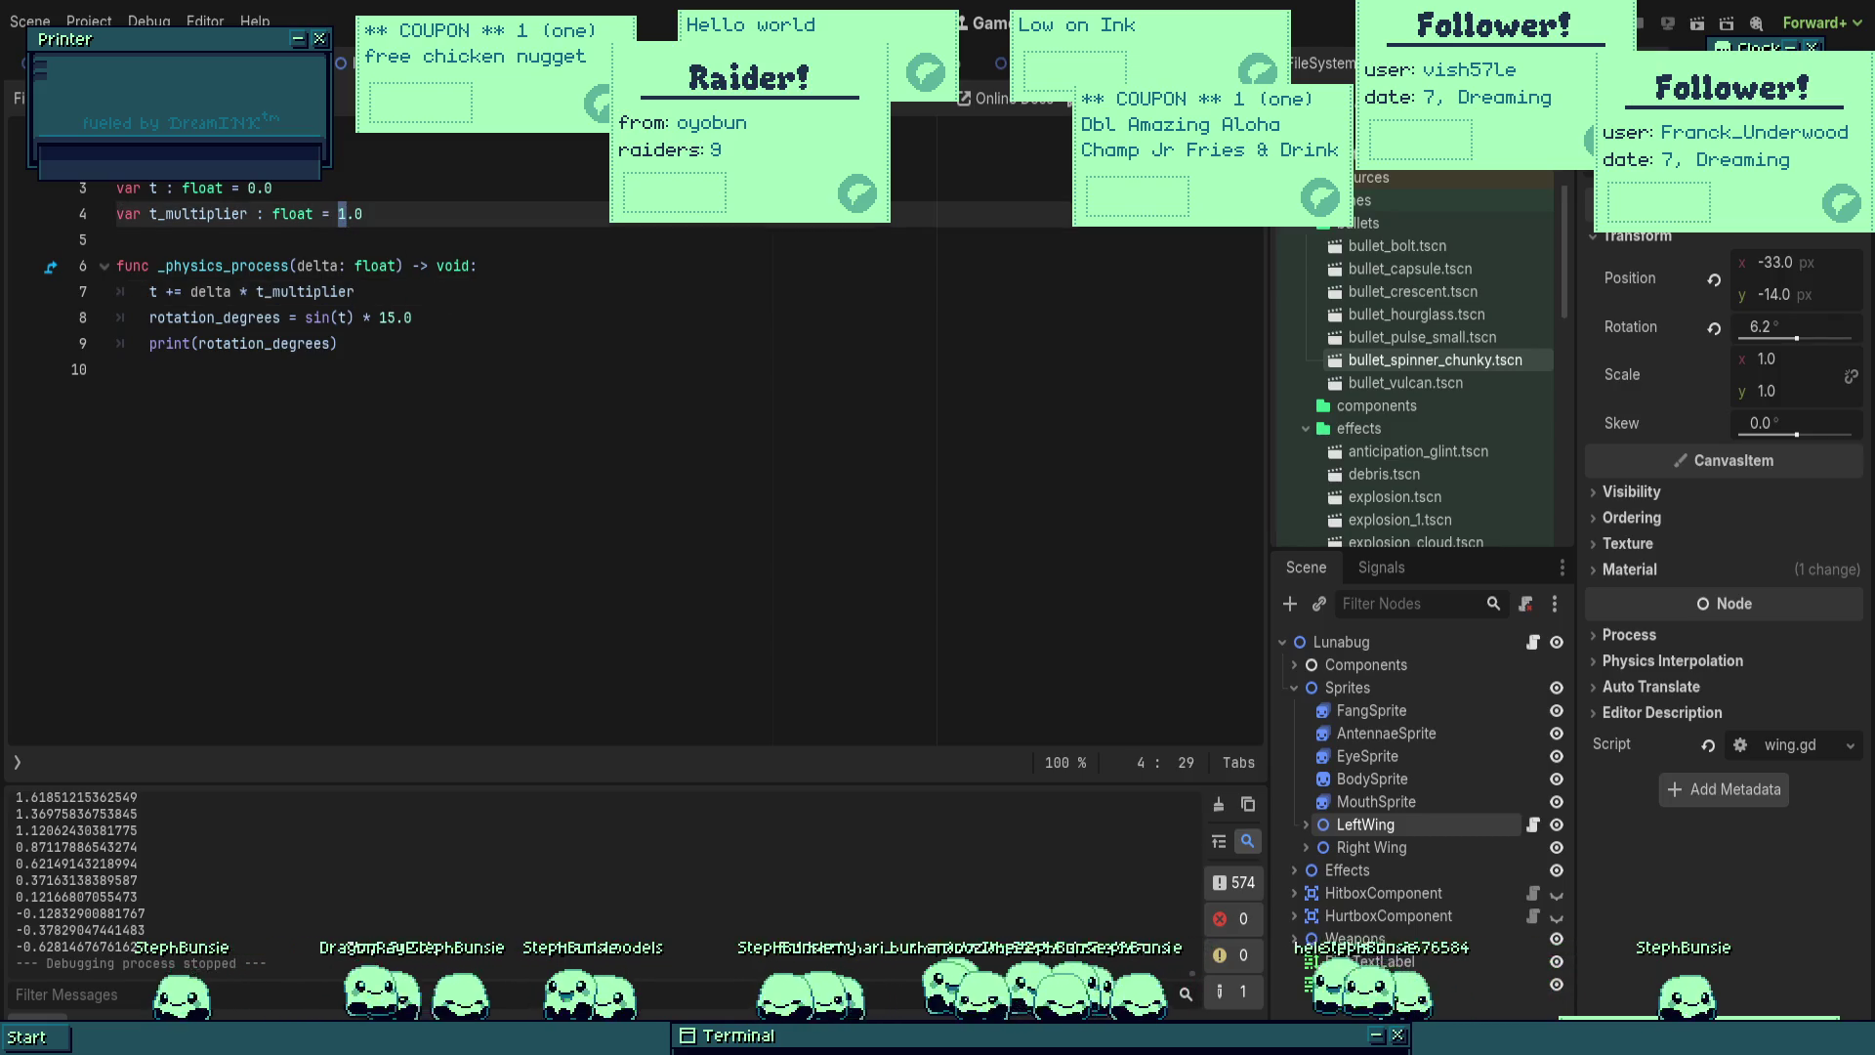
type("2")
left_click(443, 291)
key("F5")
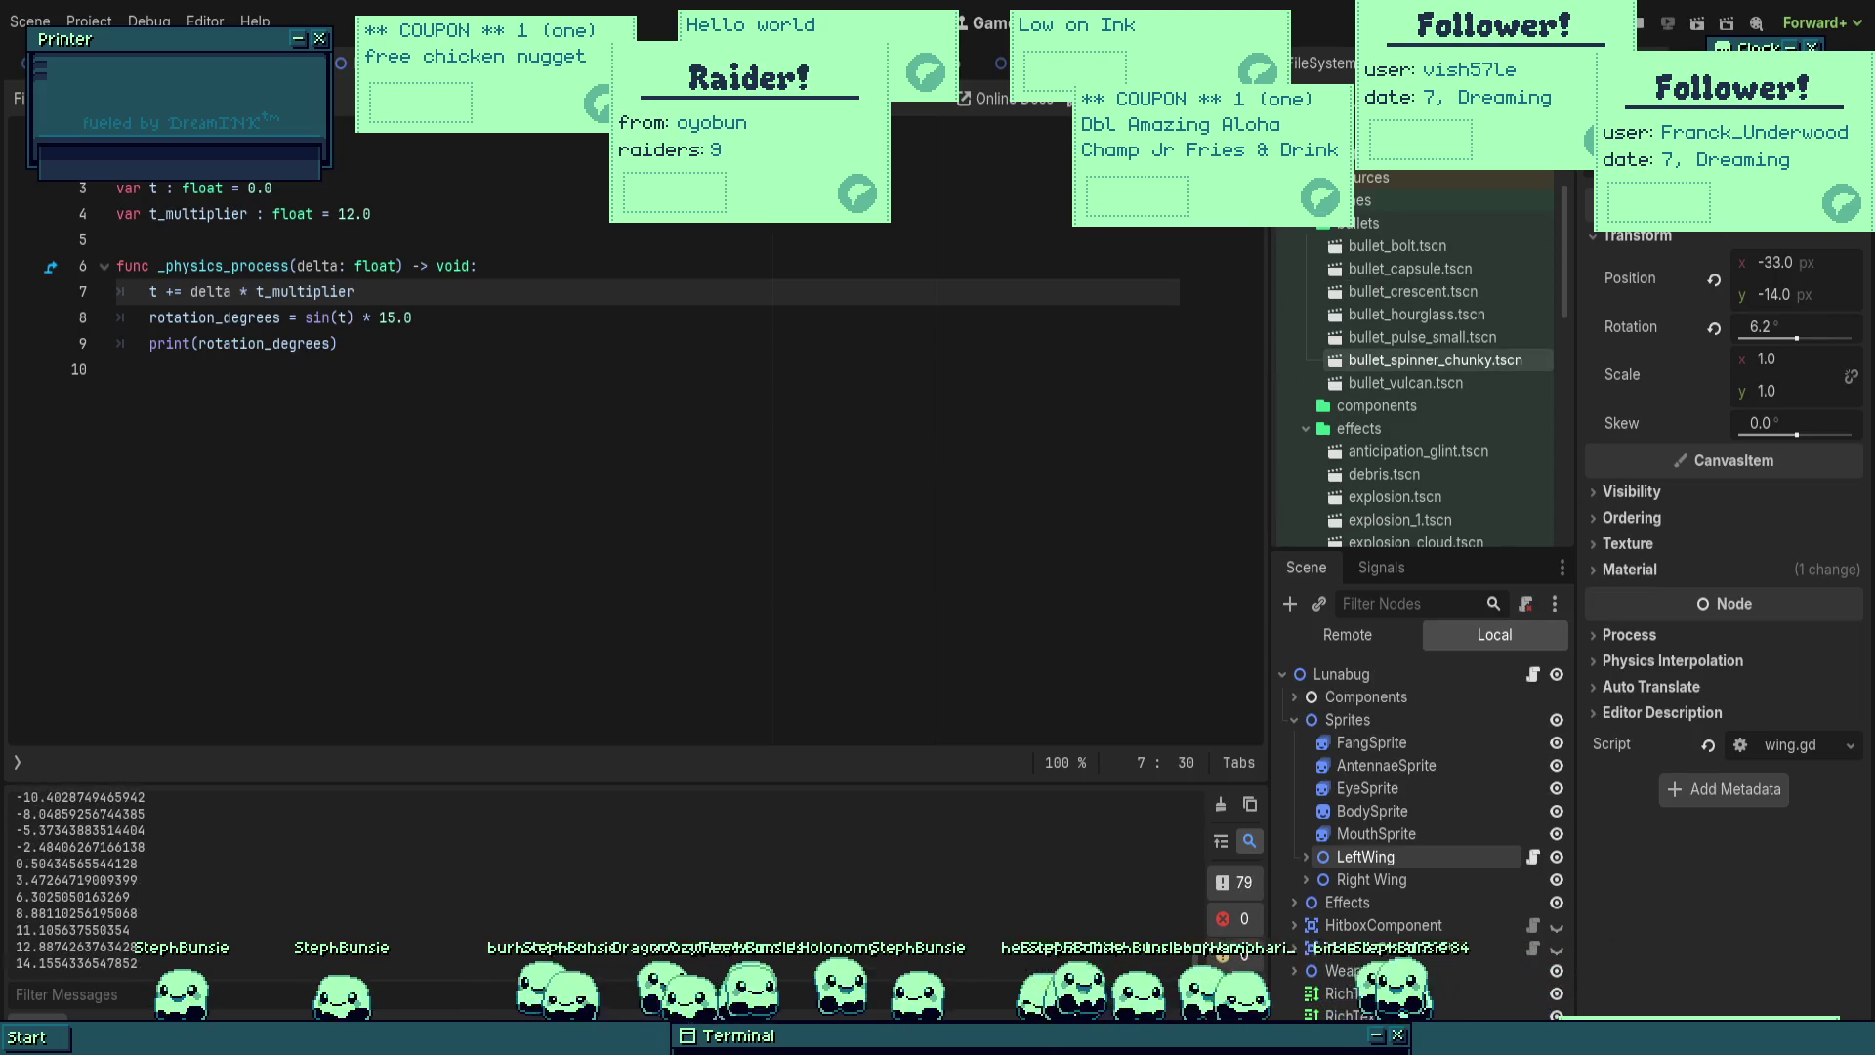
key("F8")
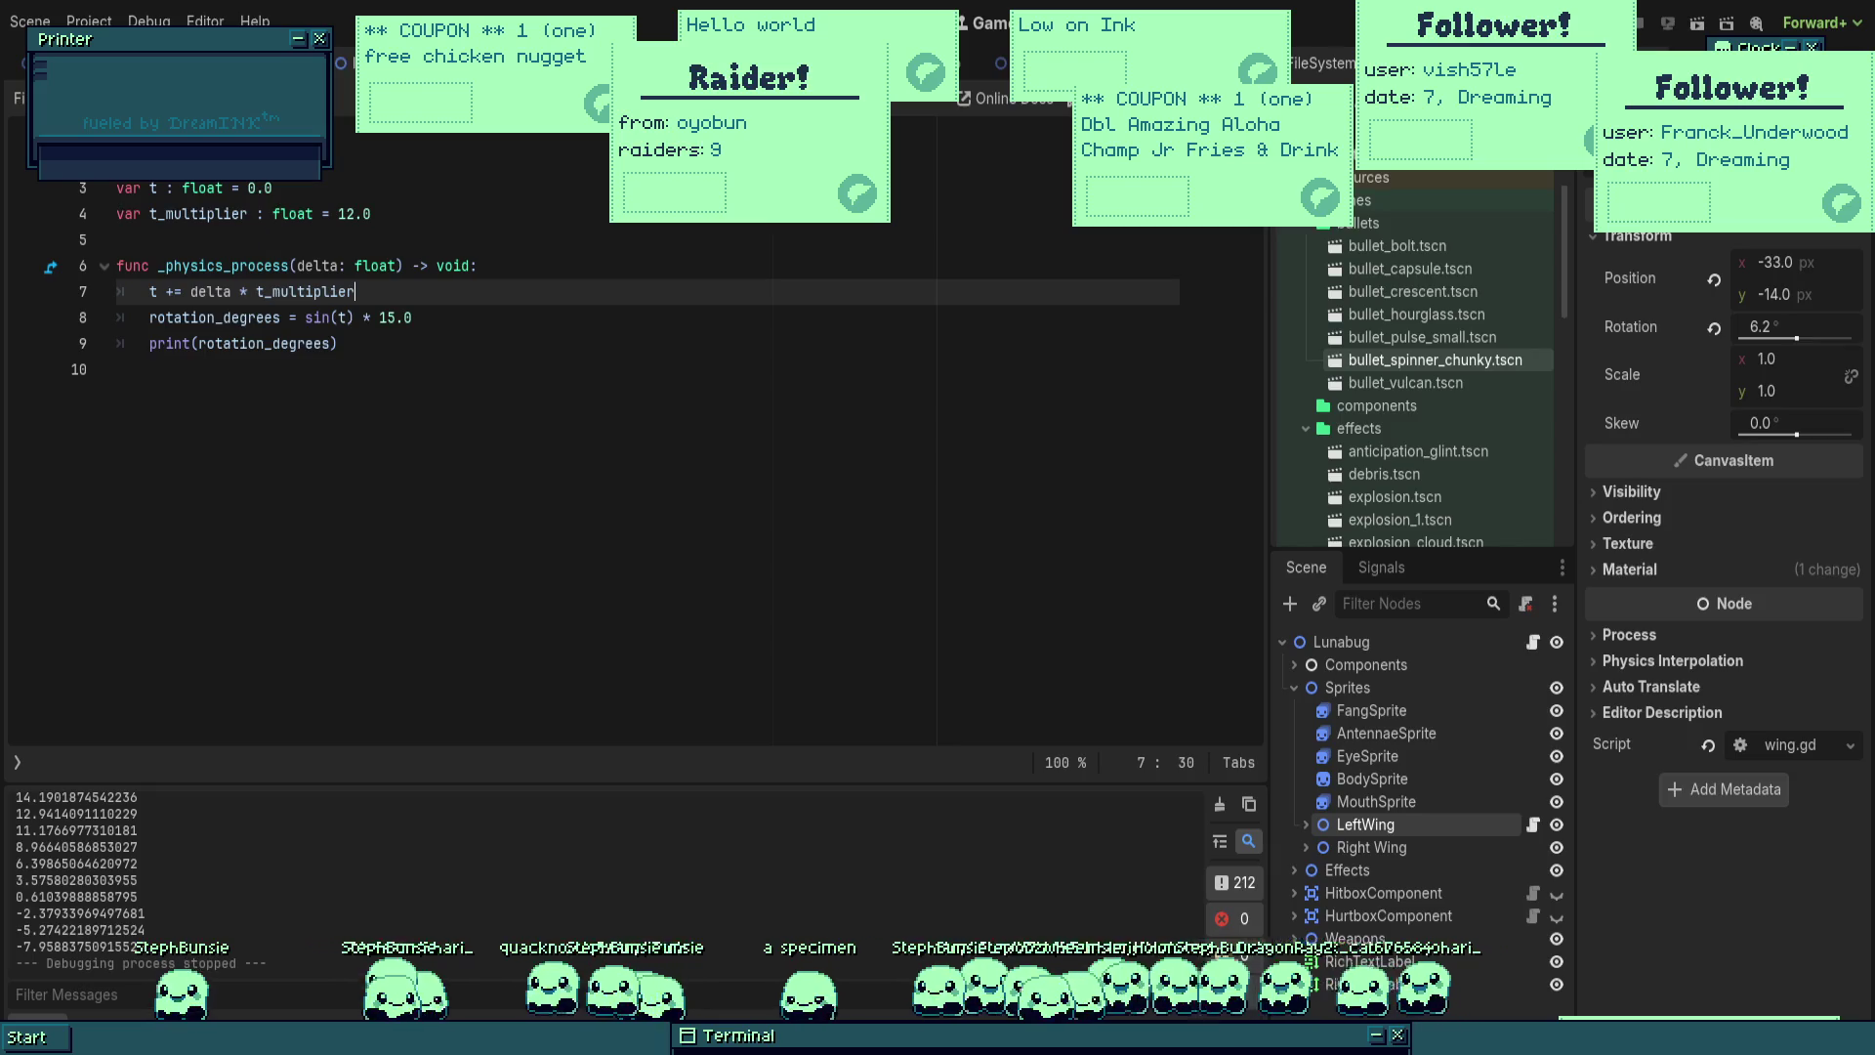
double_click(367, 209)
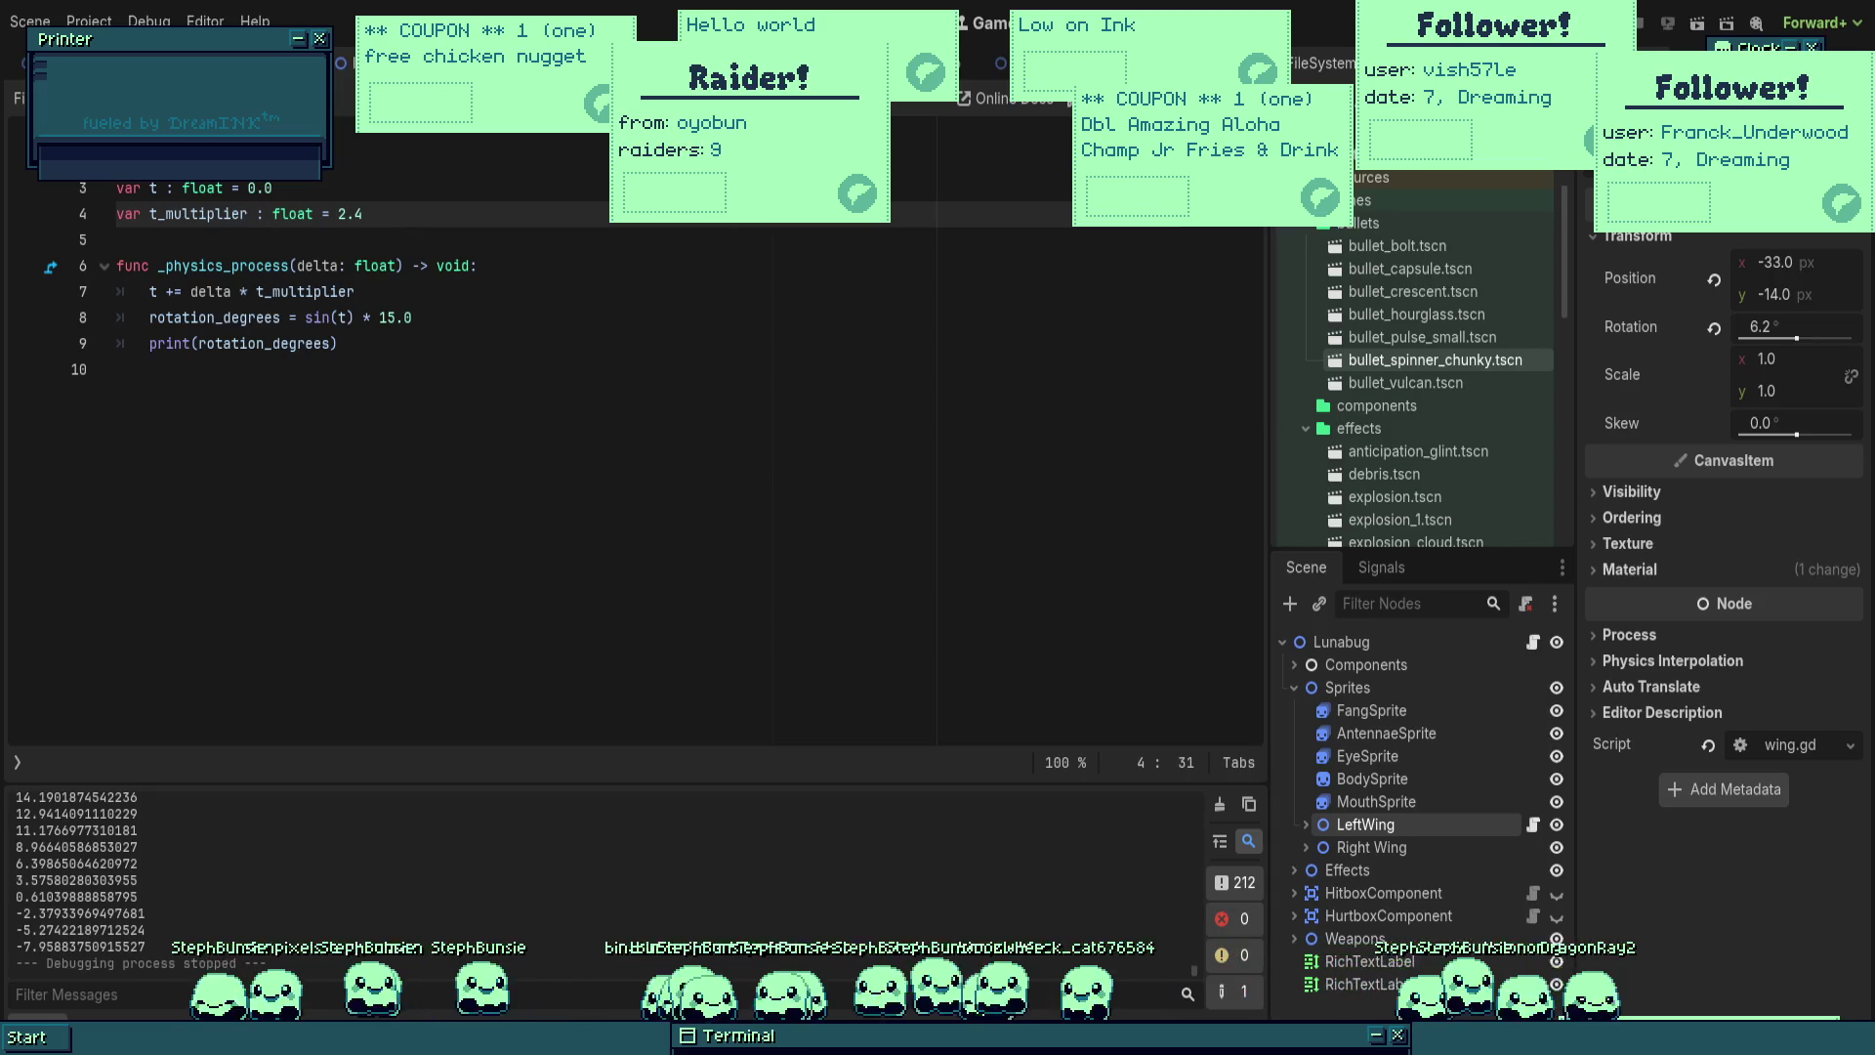
key("F5")
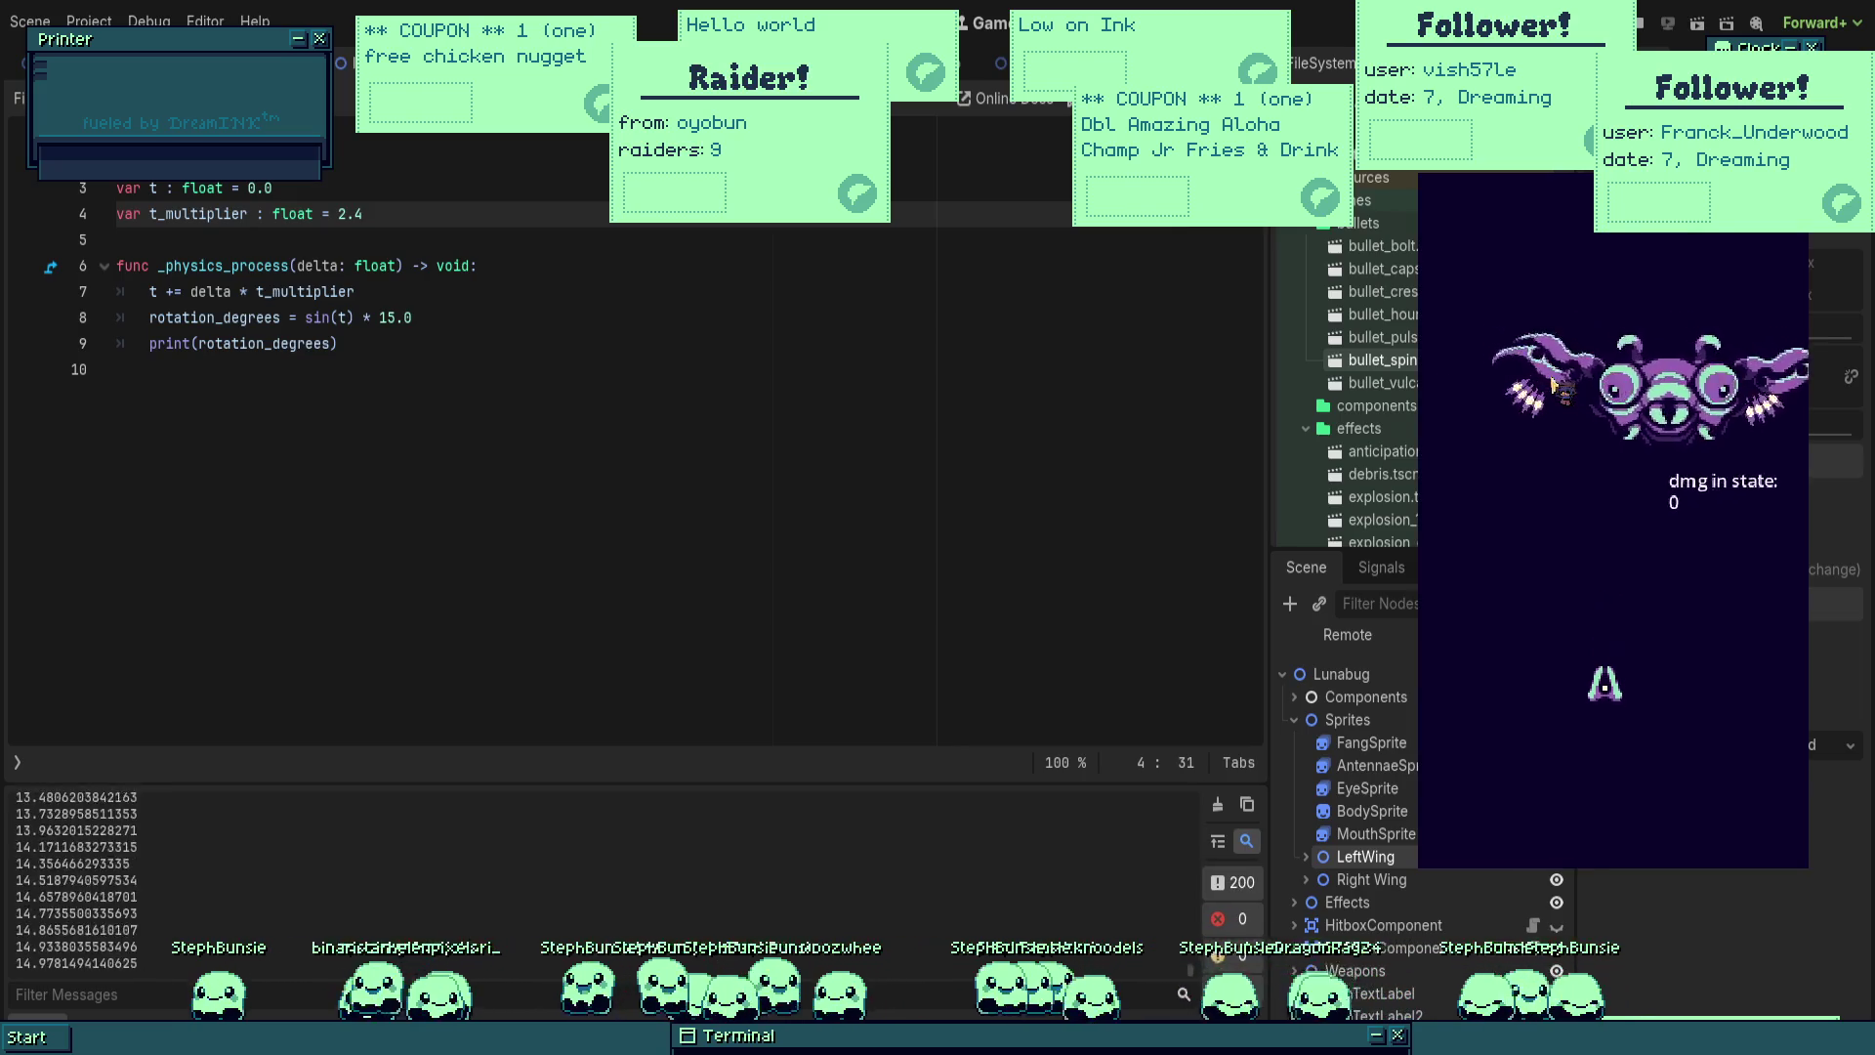
Step: Fly the ship around the boss to watch the ±15° wing sway, then stop and return to 2D view
key("Left")
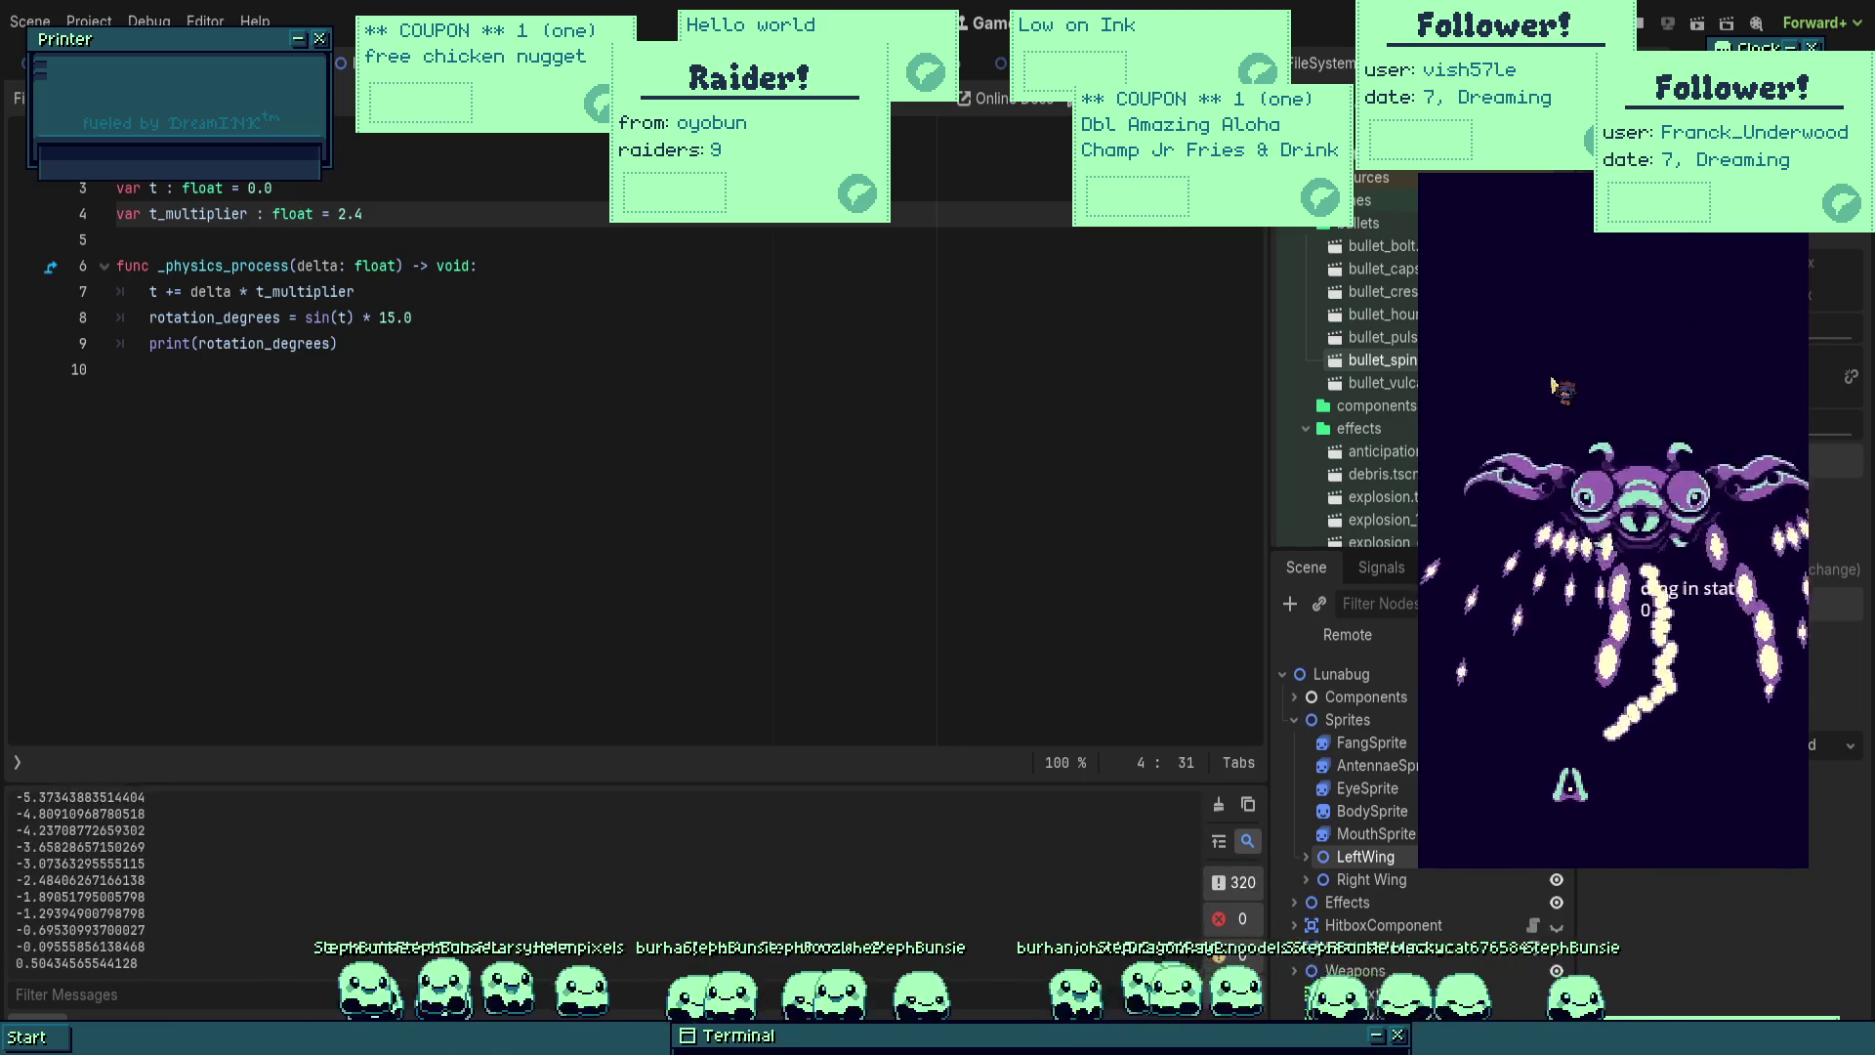
key("Up")
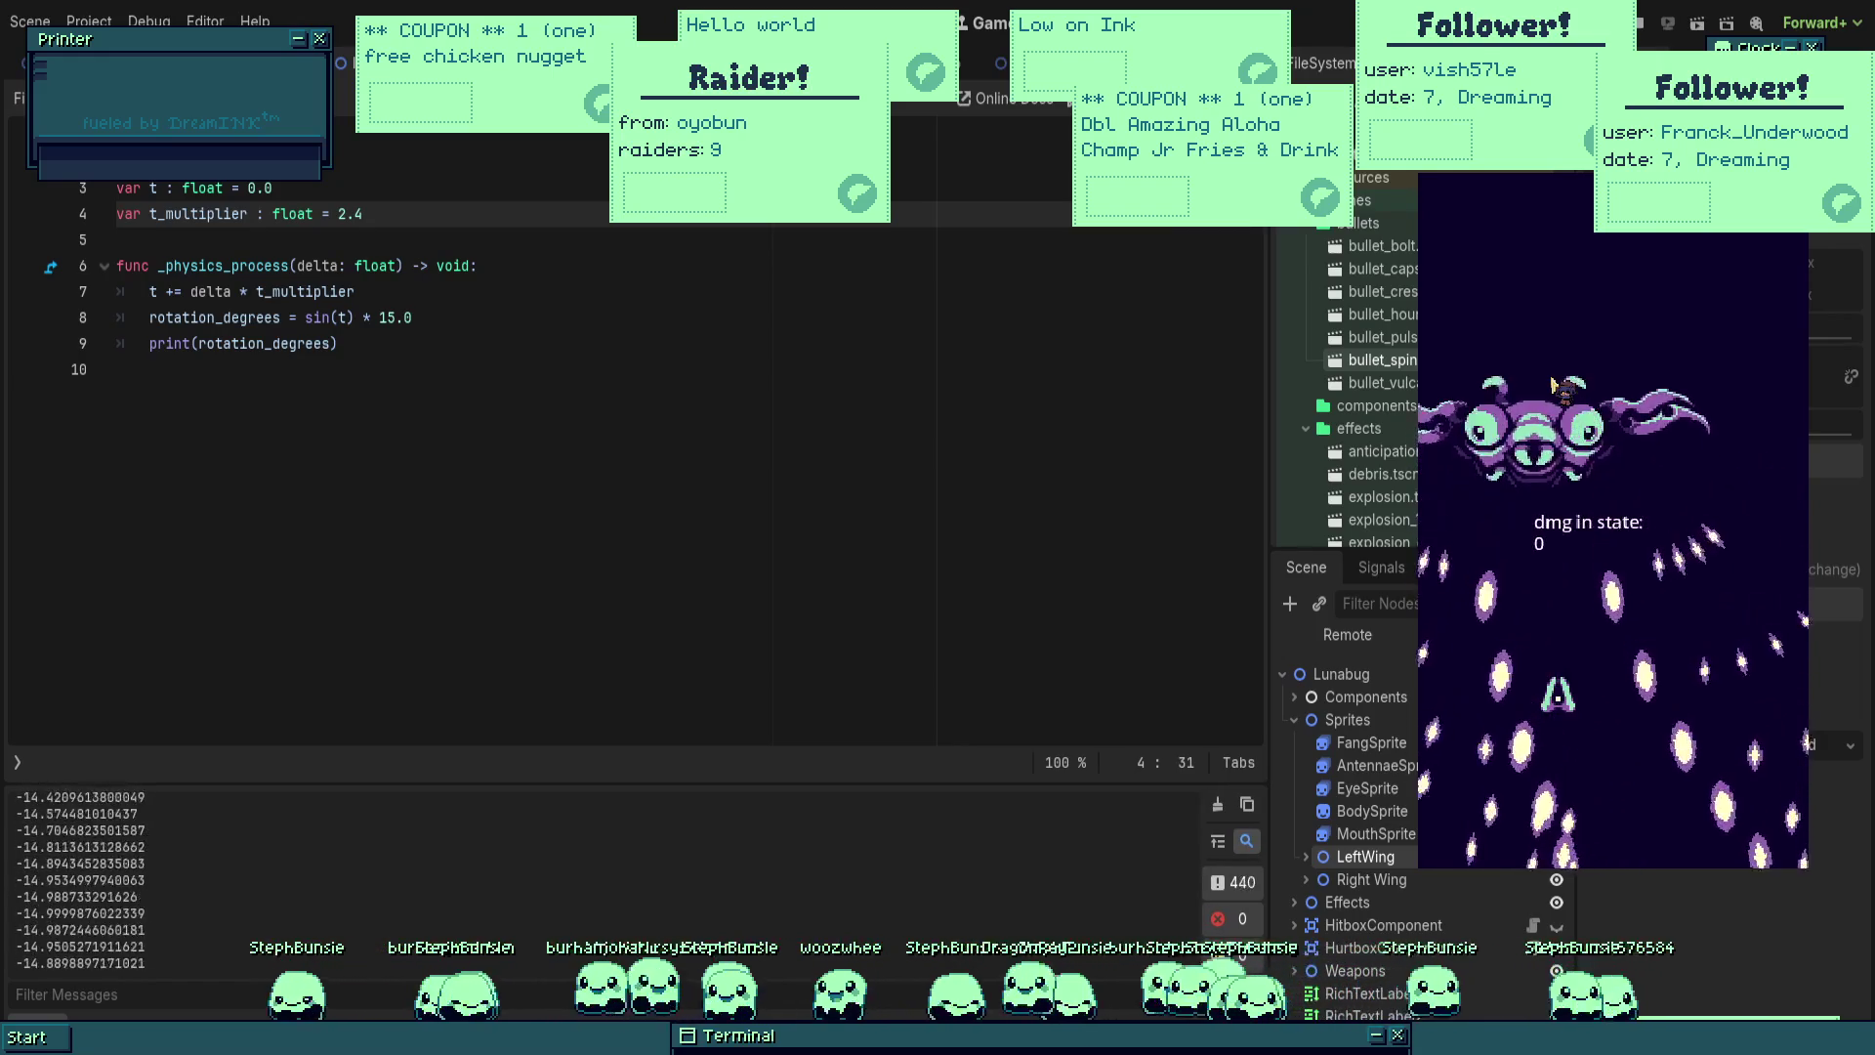
key("Down")
key("Right")
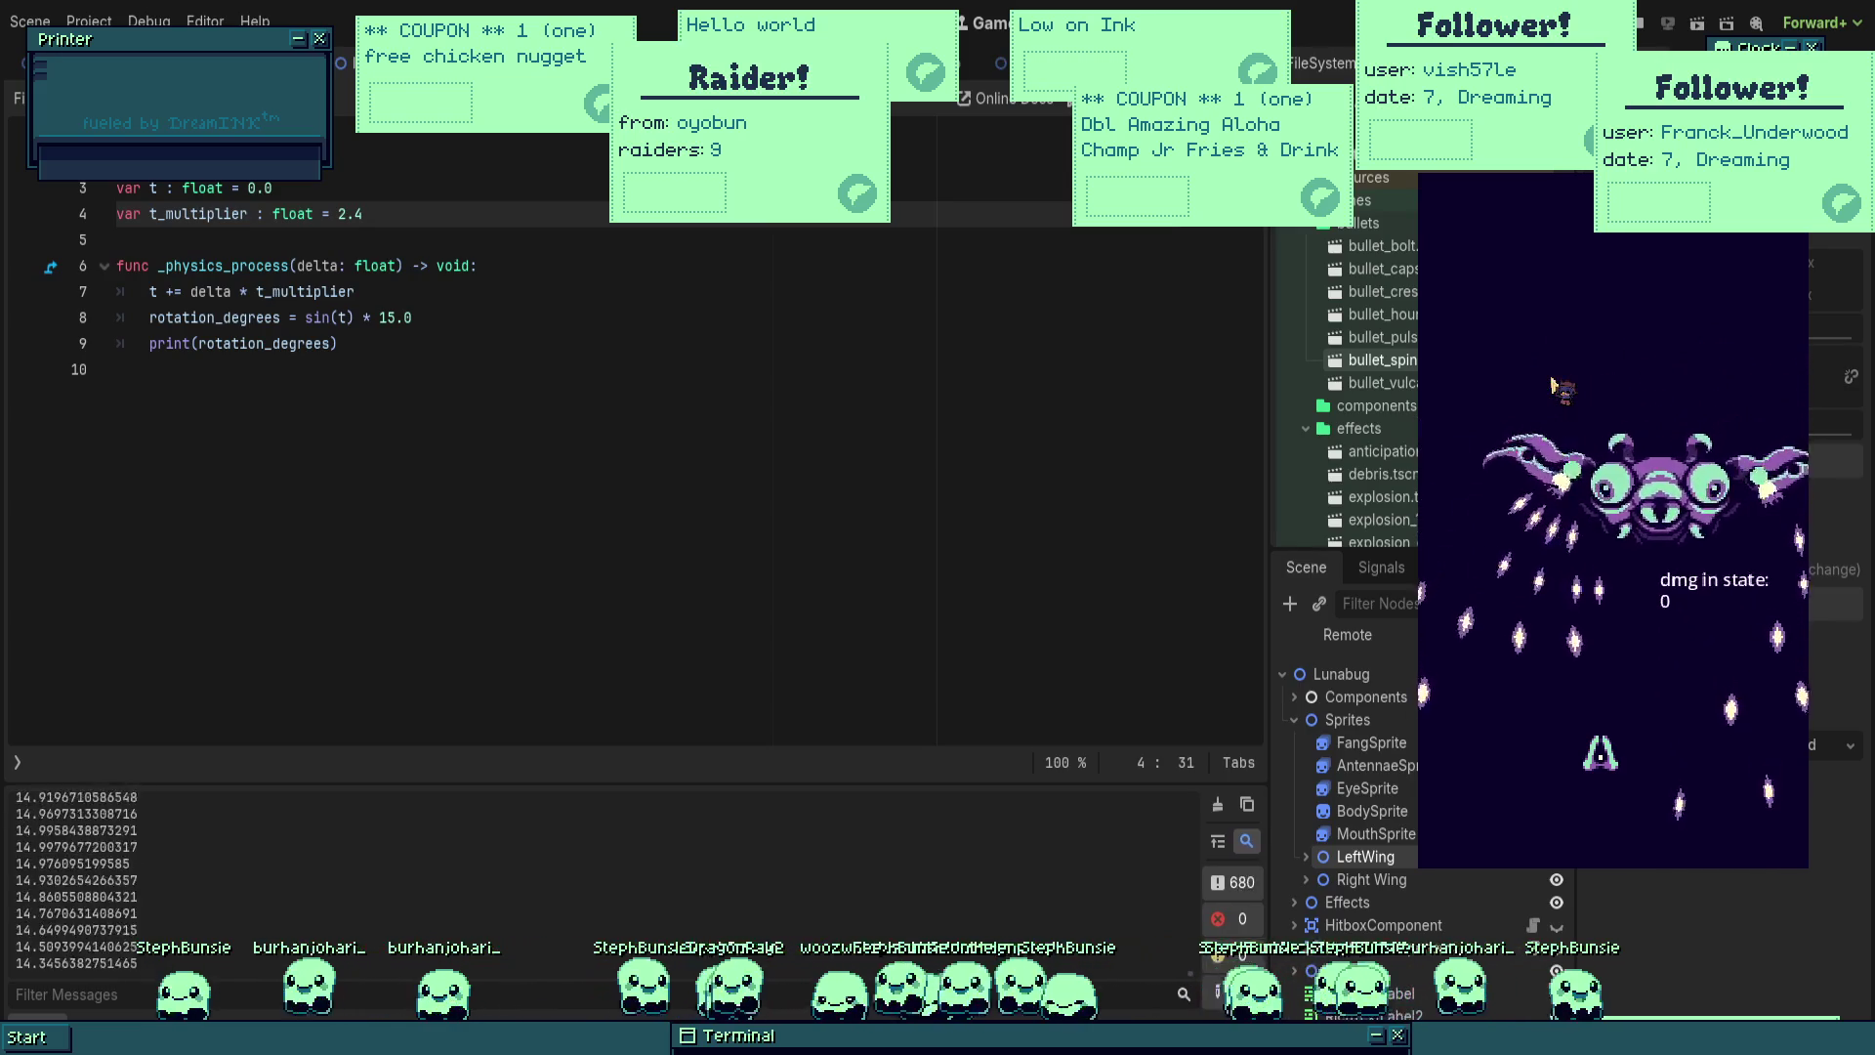
key("Right")
key("Up")
key("Down")
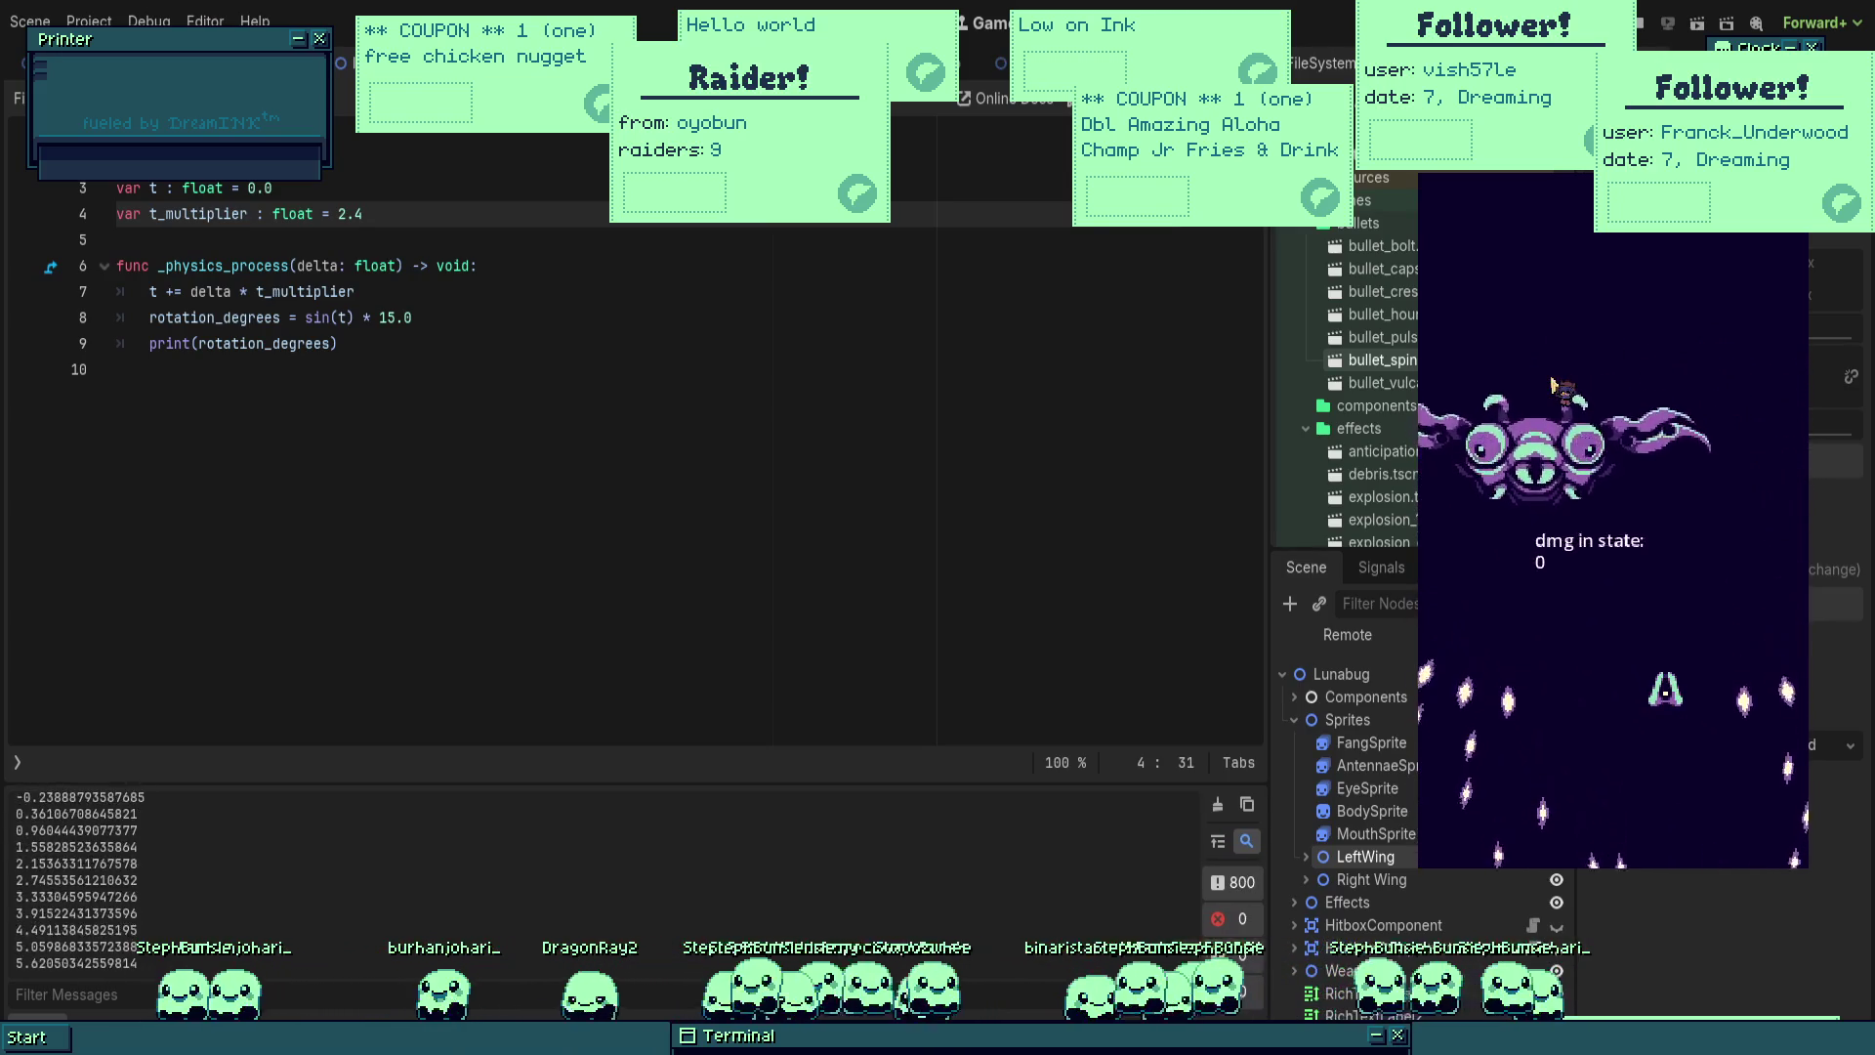
key("Left")
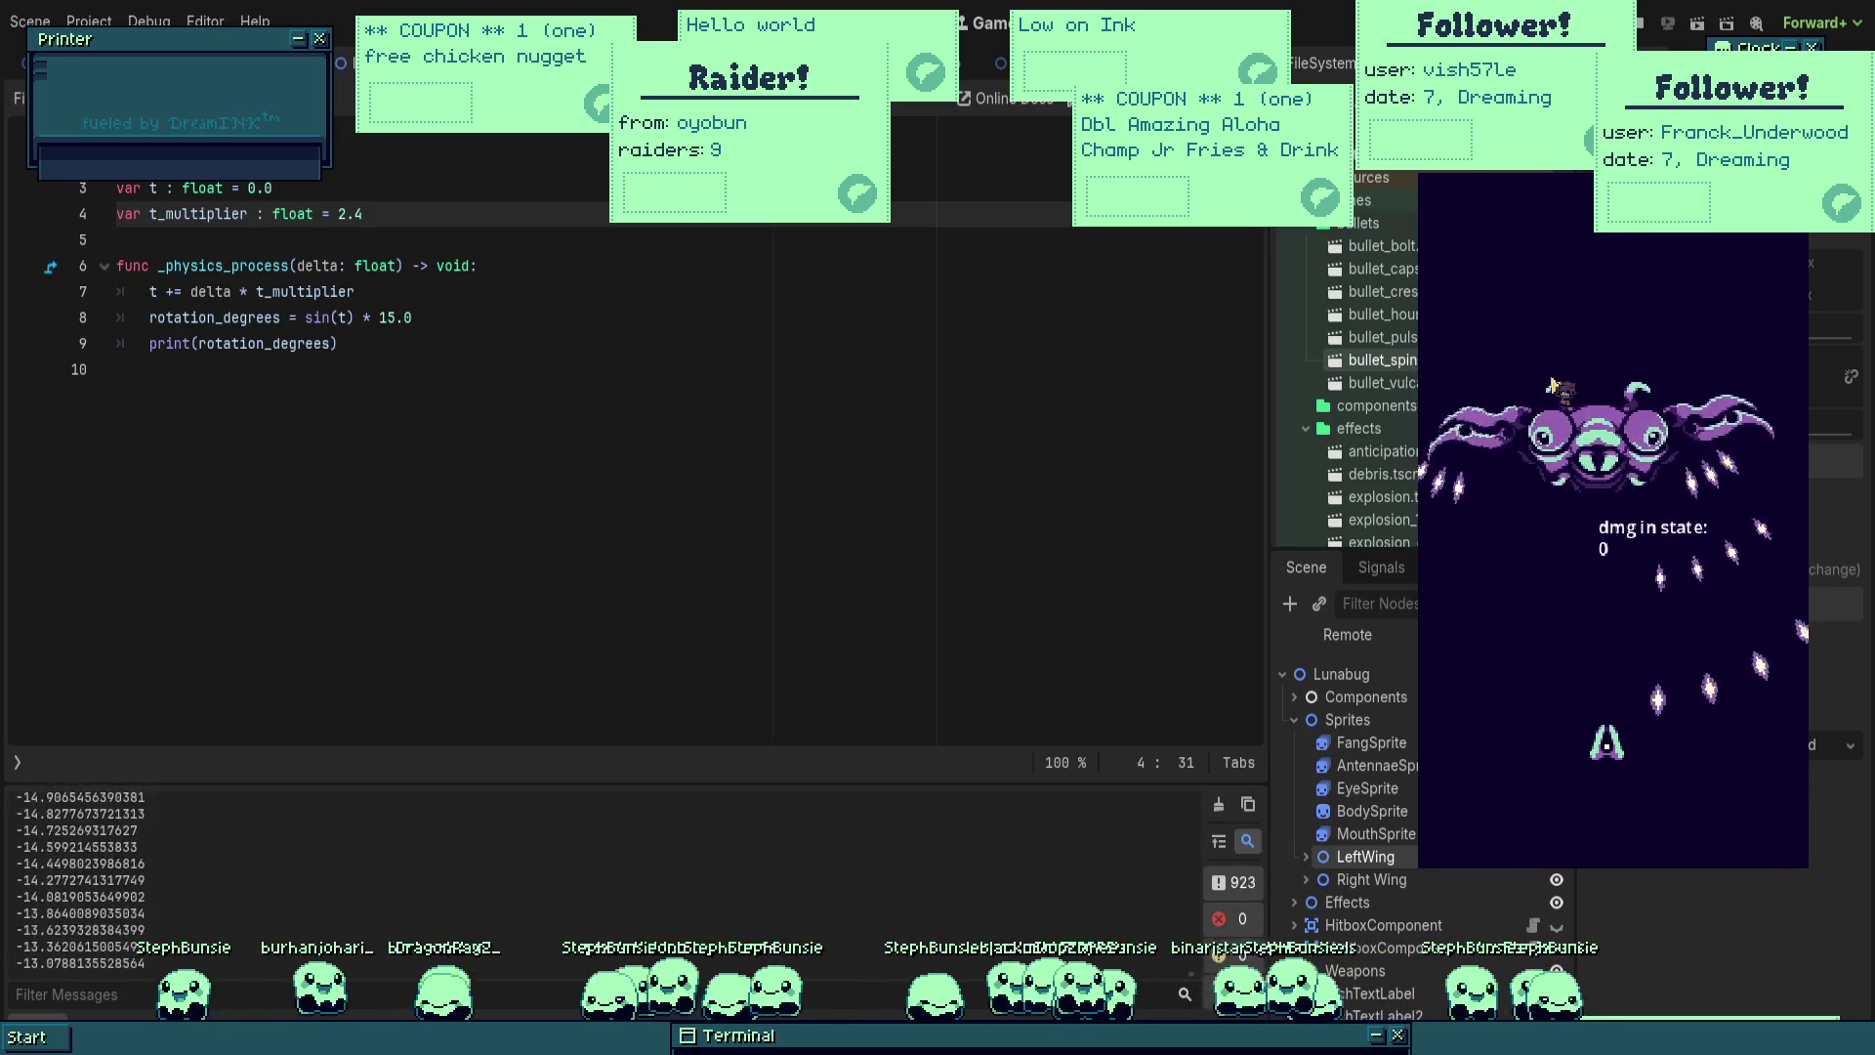
key("Left")
key("Up")
key("Right")
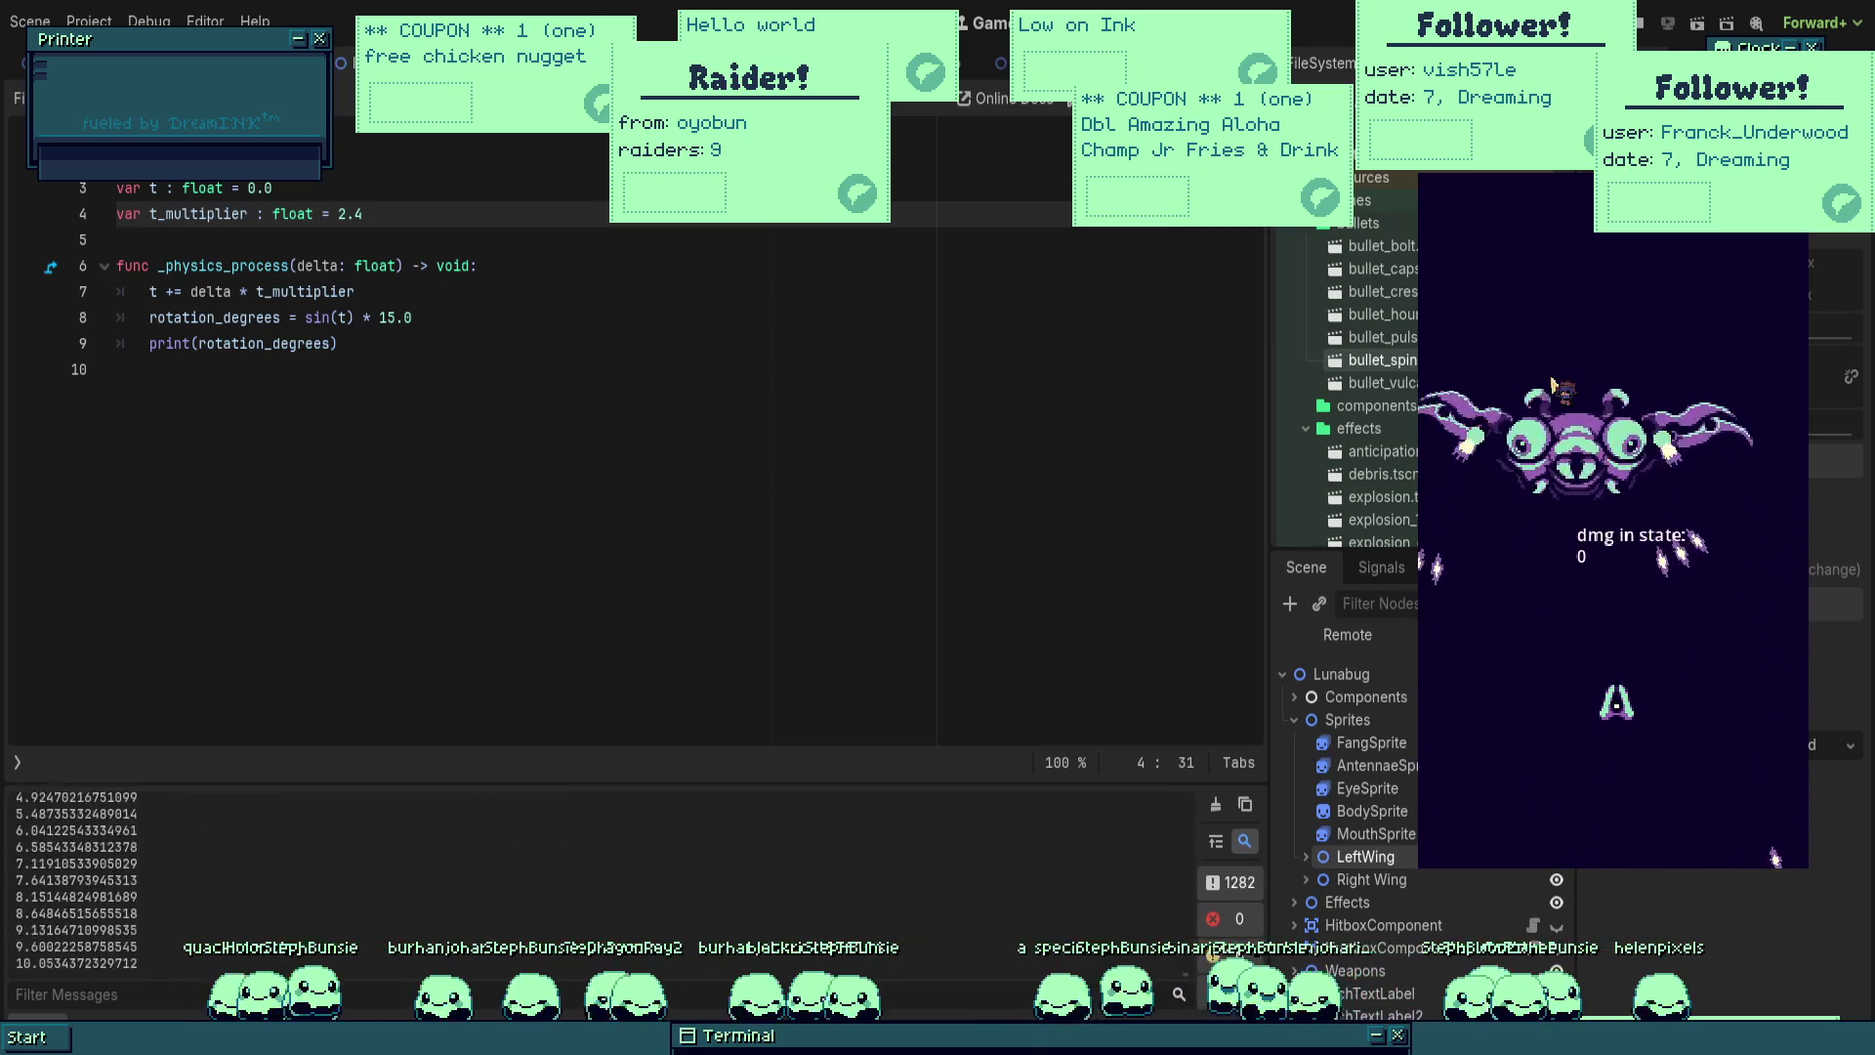
key("Down")
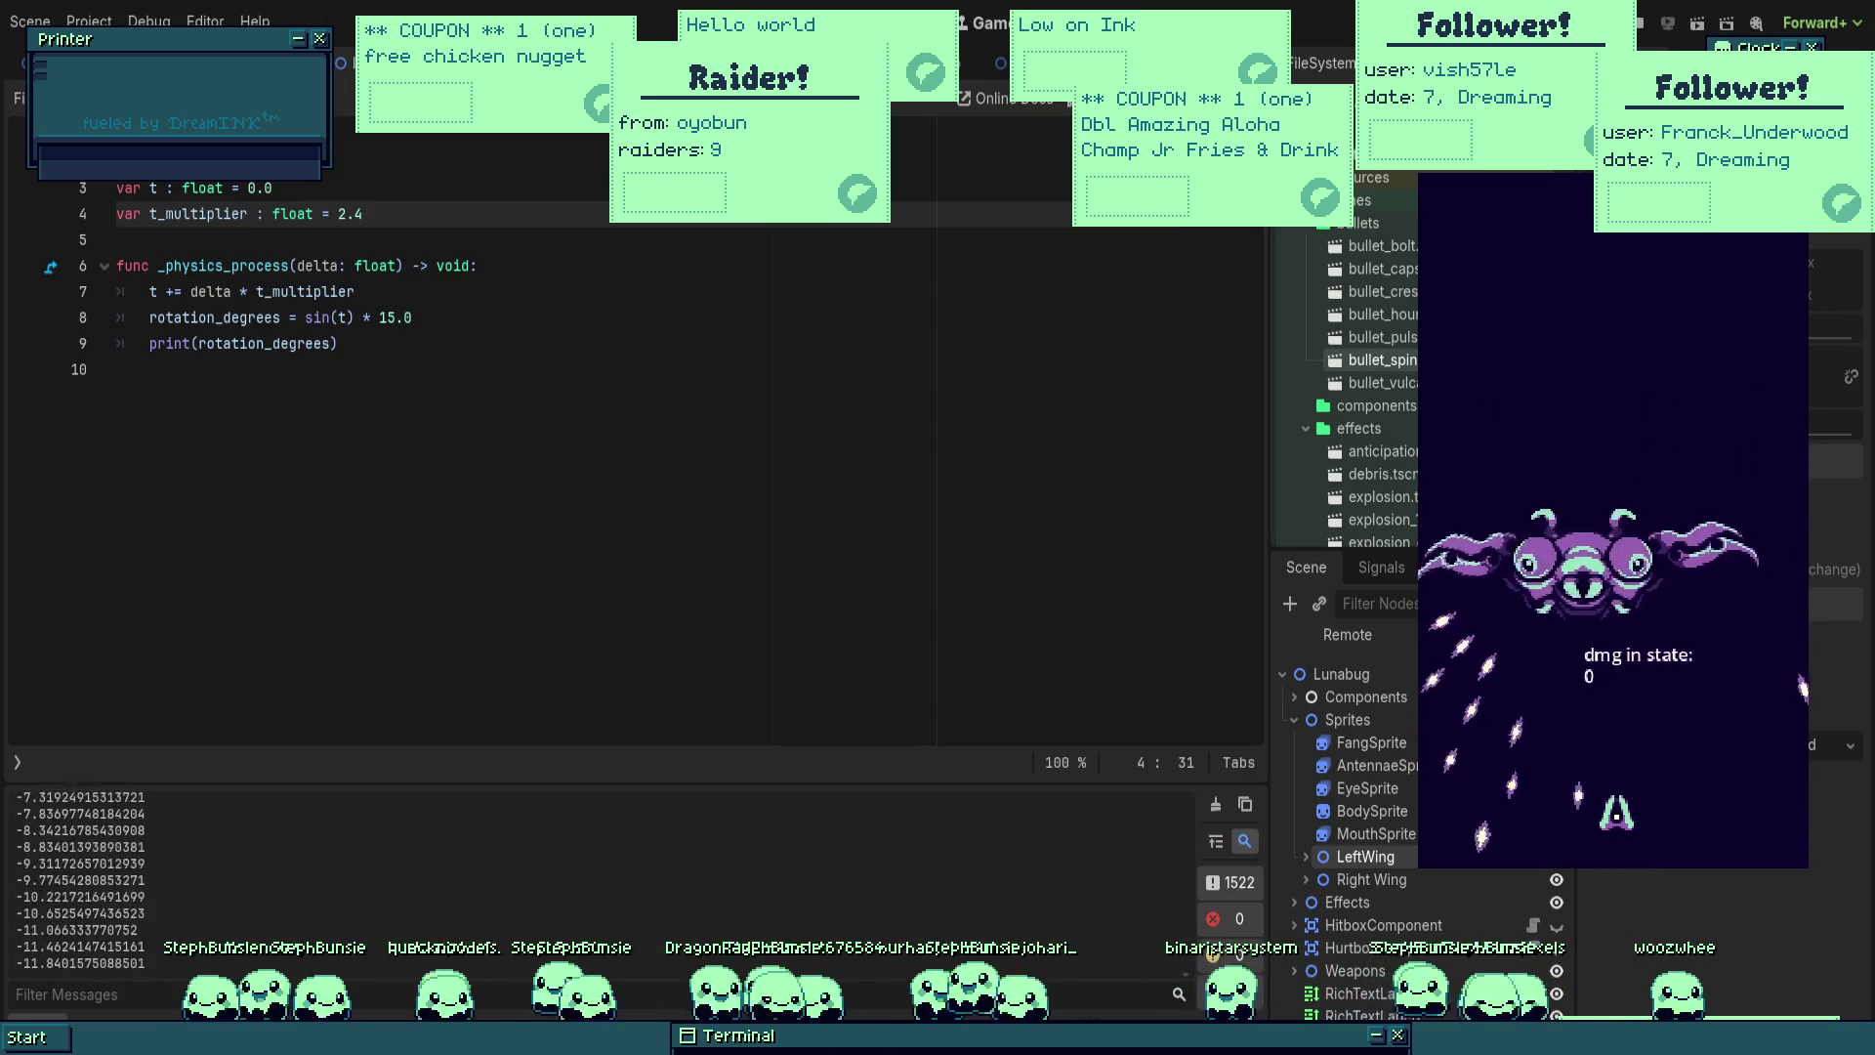
key("F8")
key("ctrl+F1")
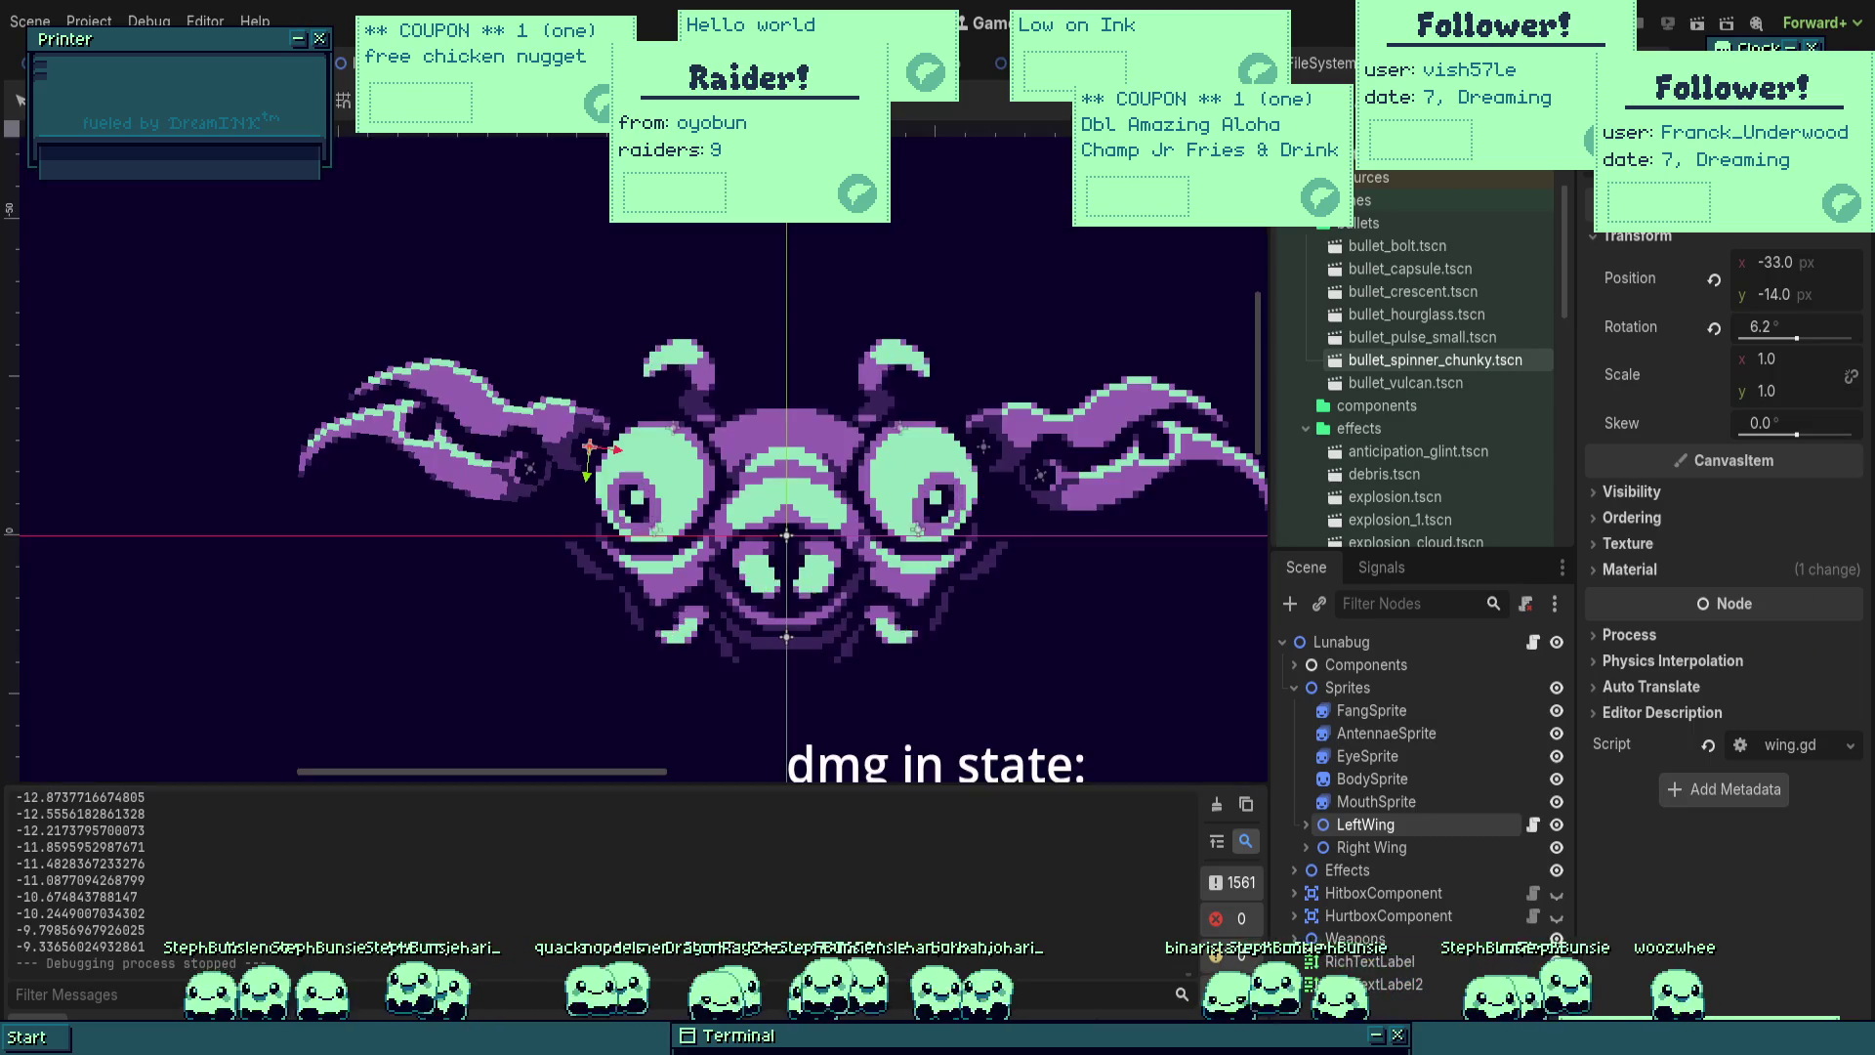
Step: Inspect FangSprite and AntennaeSprite, then expand Weapons and view WingAttack's Shot, repeat and cooldown settings
scroll(596, 450, "up", 3)
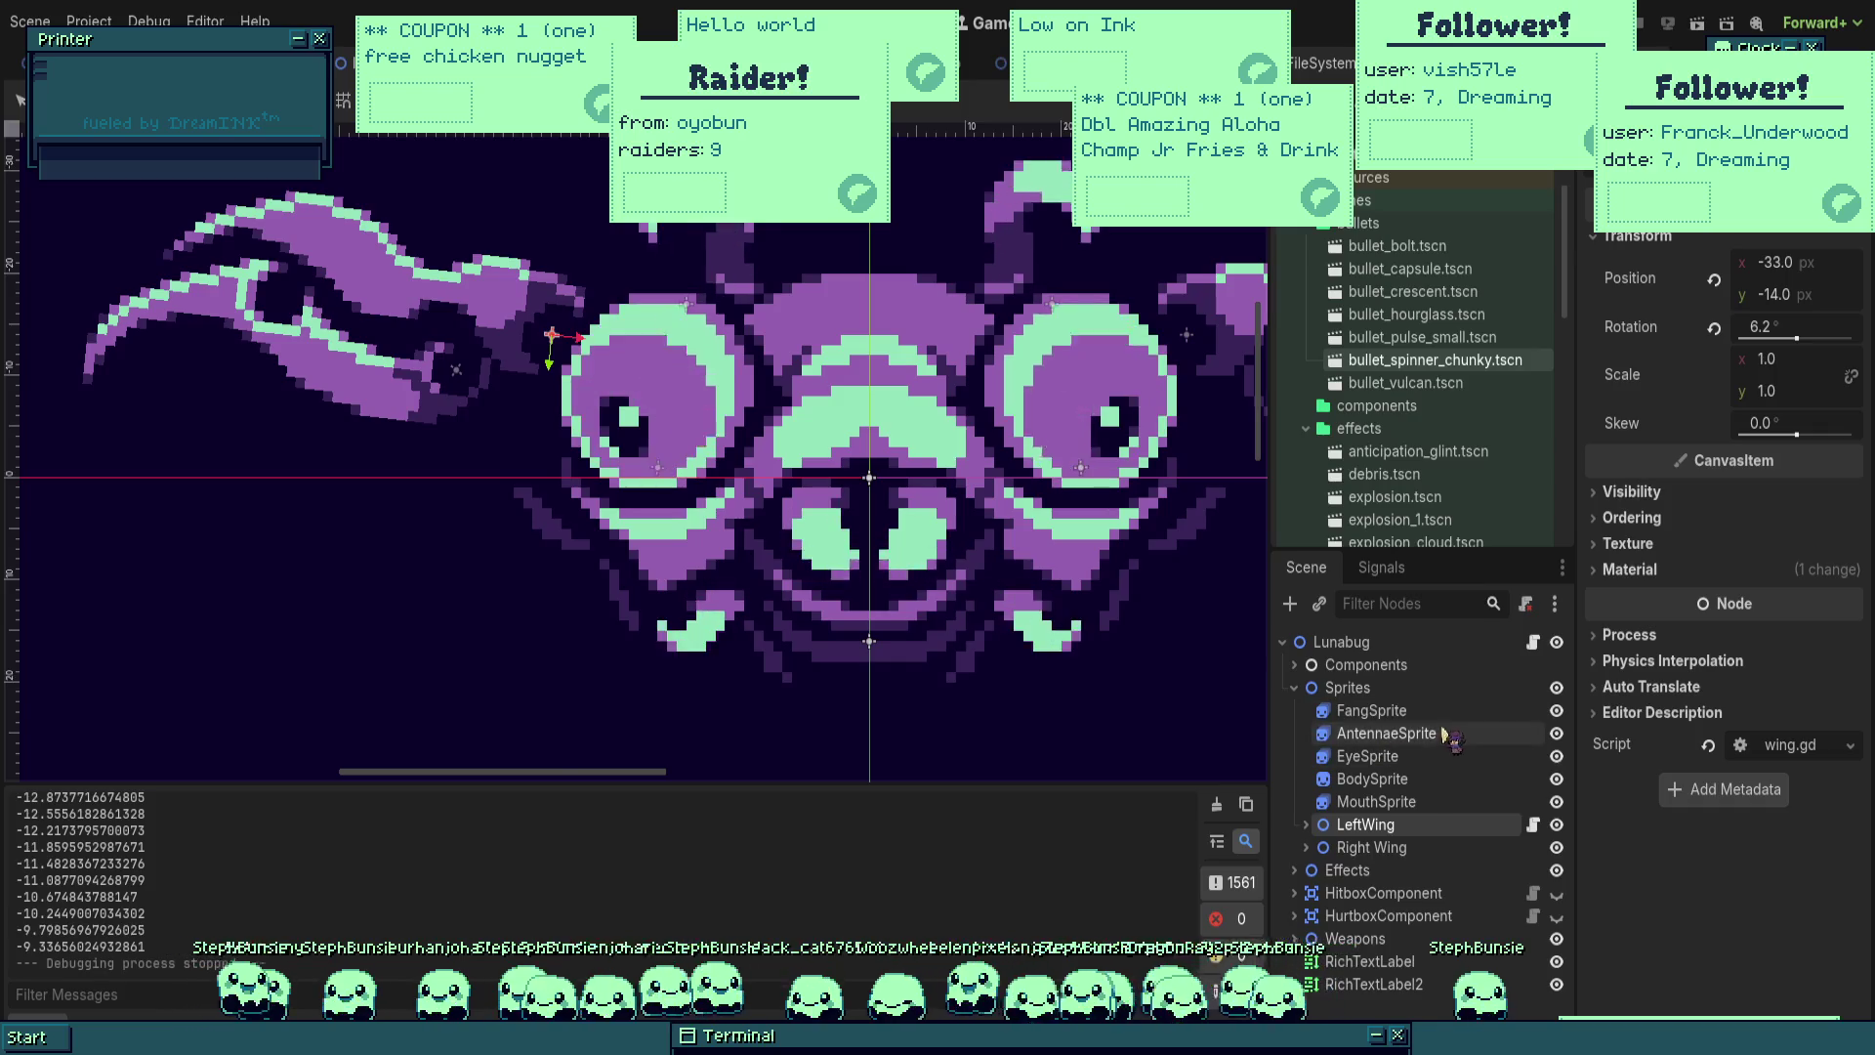
left_click(1367, 710)
left_click(1422, 735)
left_click(1407, 712)
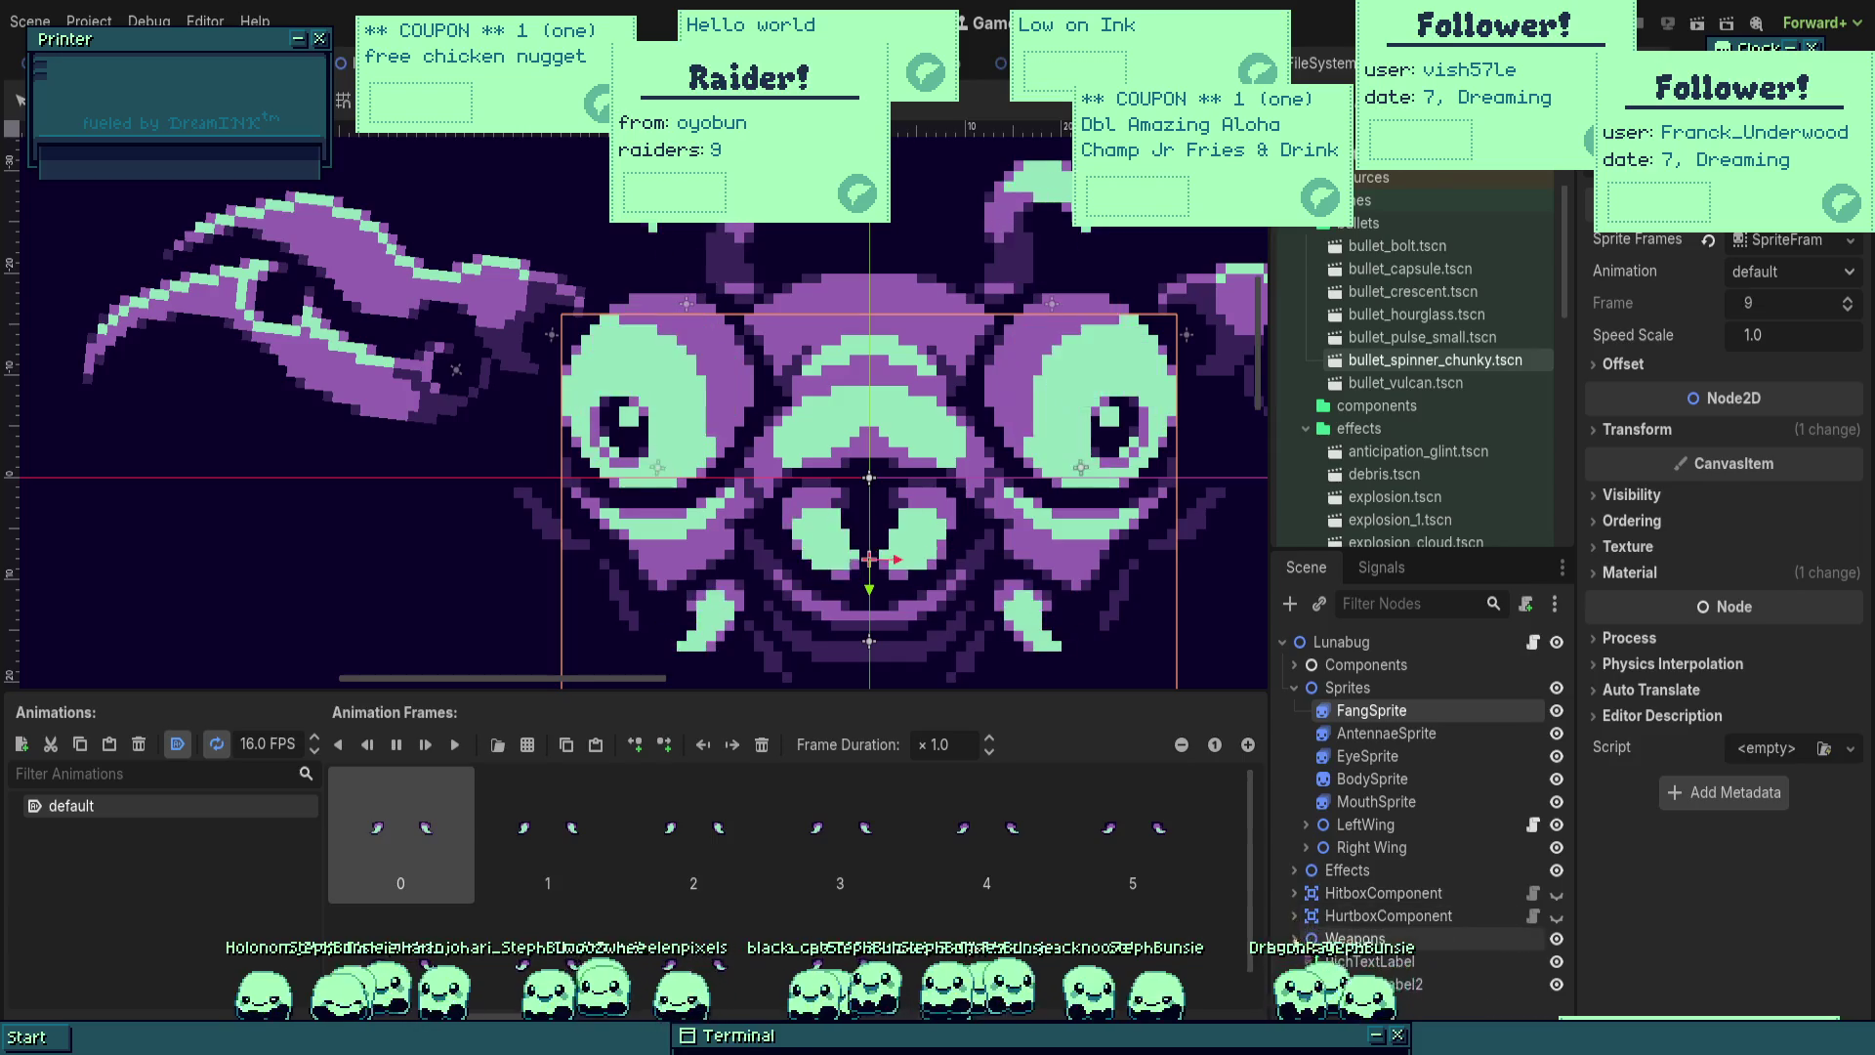
left_click(1294, 938)
scroll(1387, 831, "down", 4)
left_click(1387, 759)
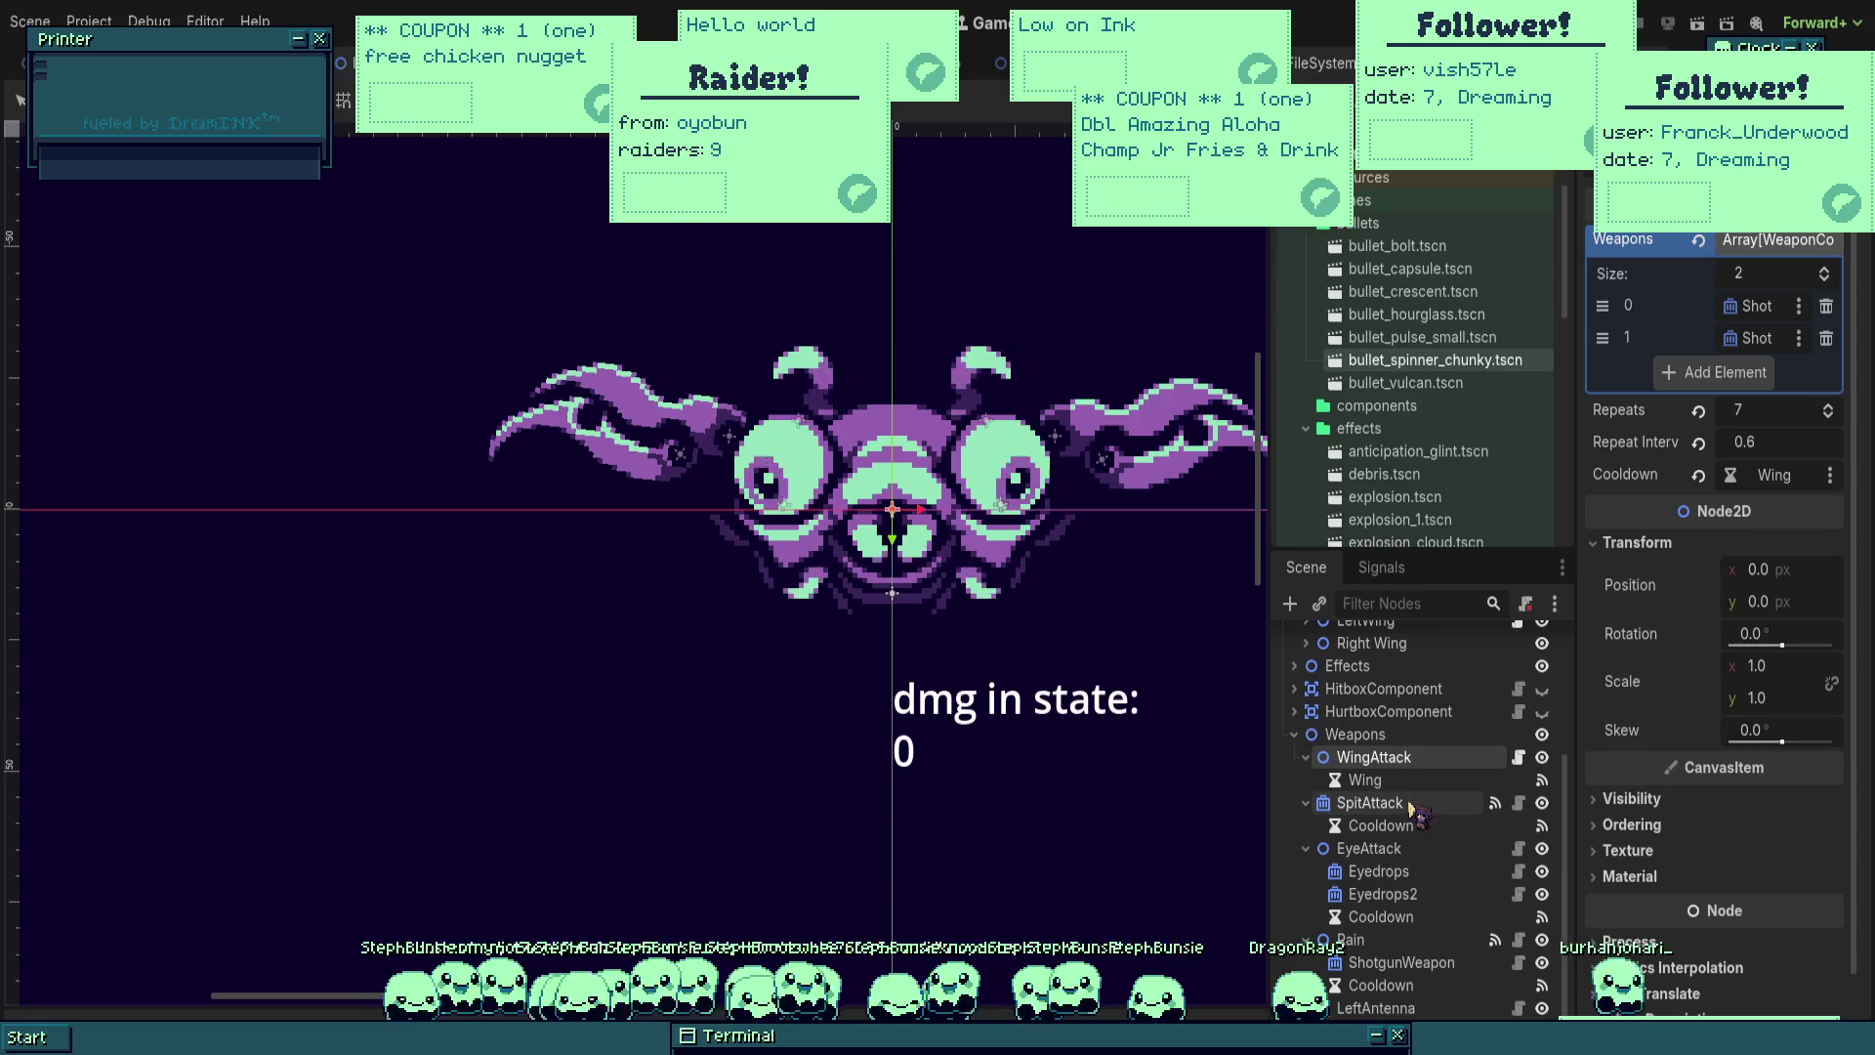
Step: Move the SpitAttack point up toward the boss's mouth and save the scene
left_click(1348, 803)
scroll(913, 614, "up", 5)
left_click_drag(952, 611, 972, 439)
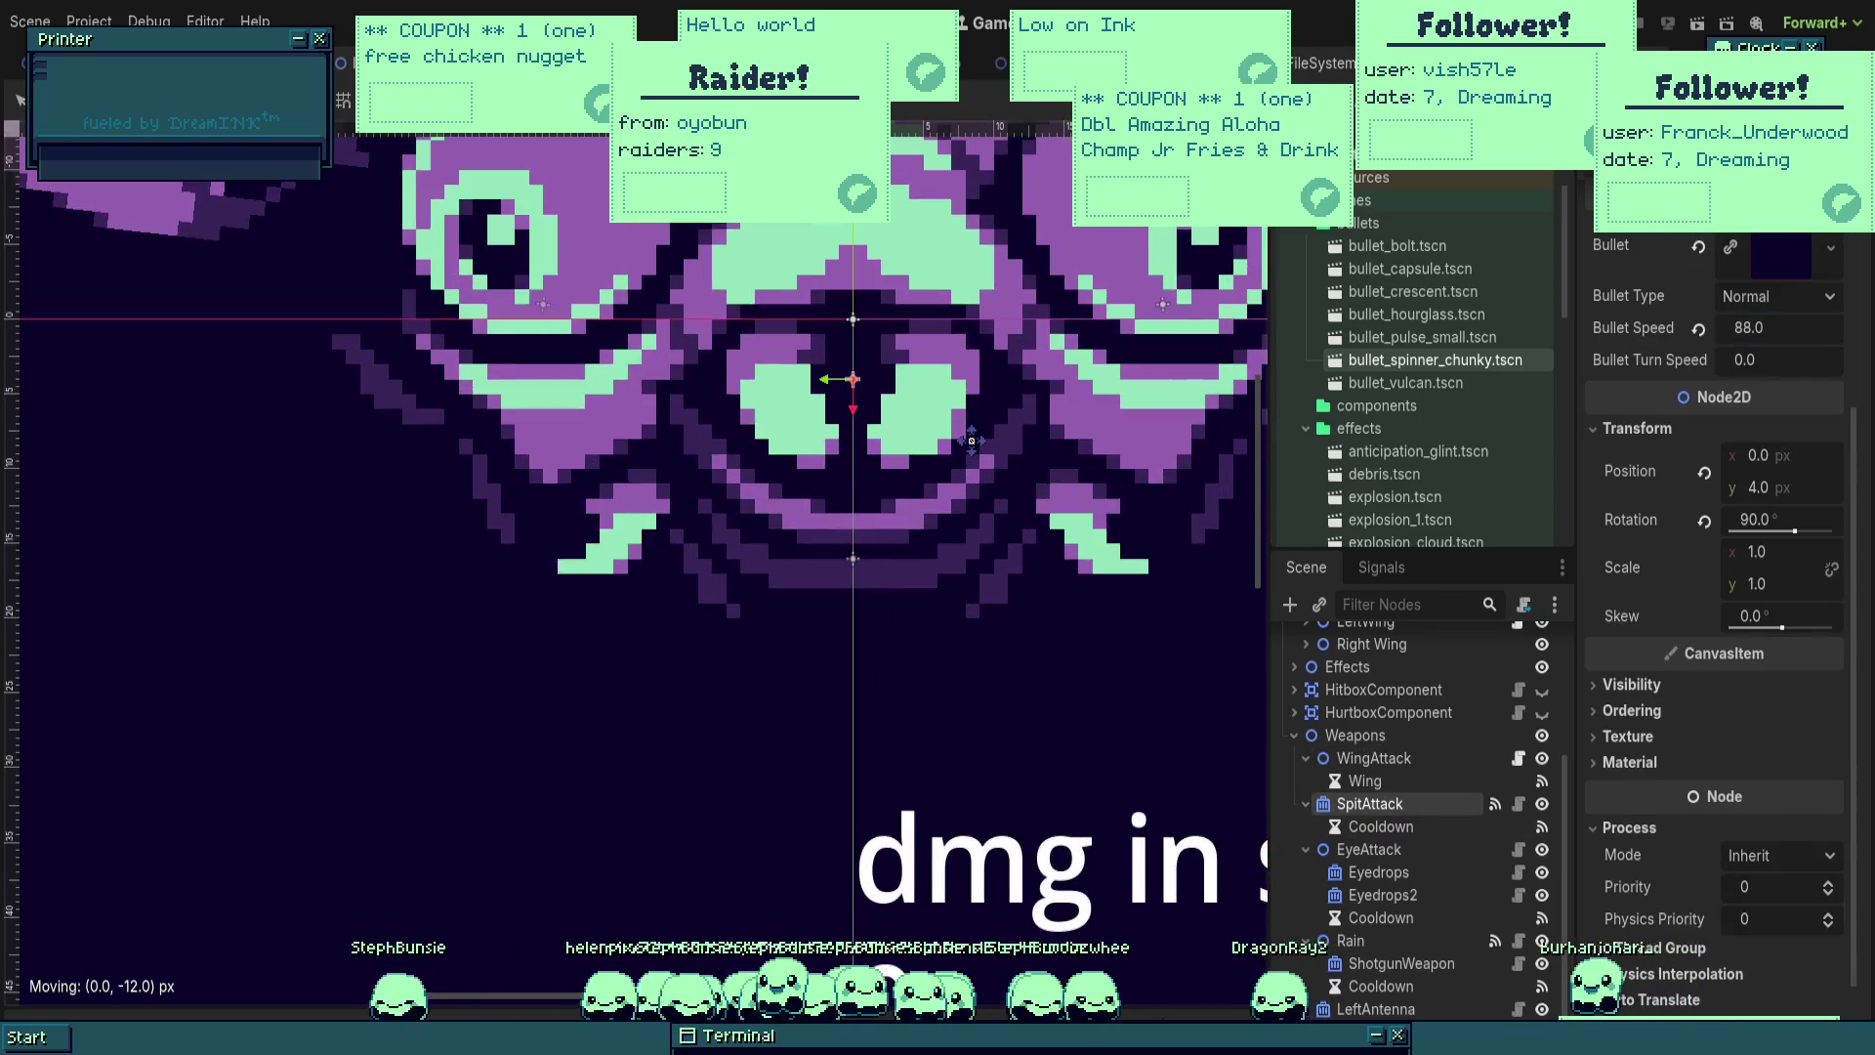
scroll(865, 371, "up", 3)
key("ctrl+s")
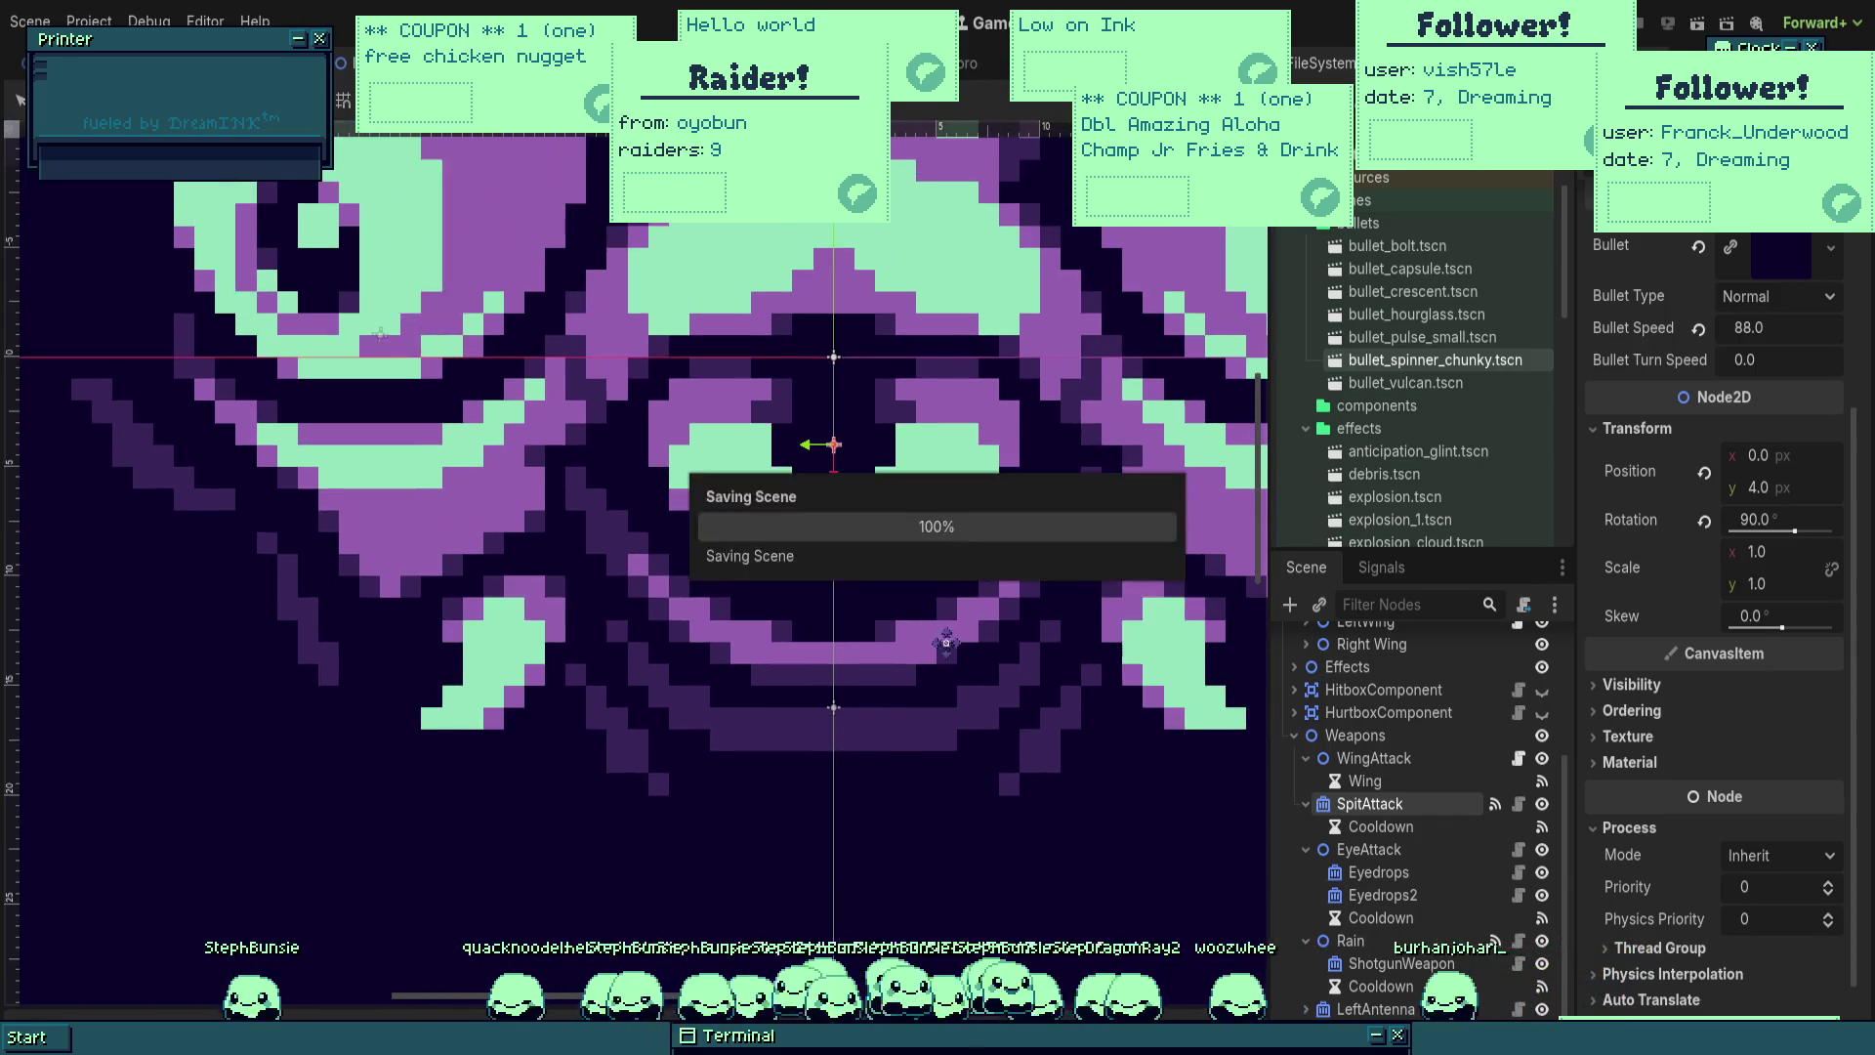
scroll(918, 536, "down", 2)
Step: Raise Eyedrops onto the left eye and Eyedrops2 onto the right eye
left_click(1369, 848)
left_click_drag(922, 541, 886, 599)
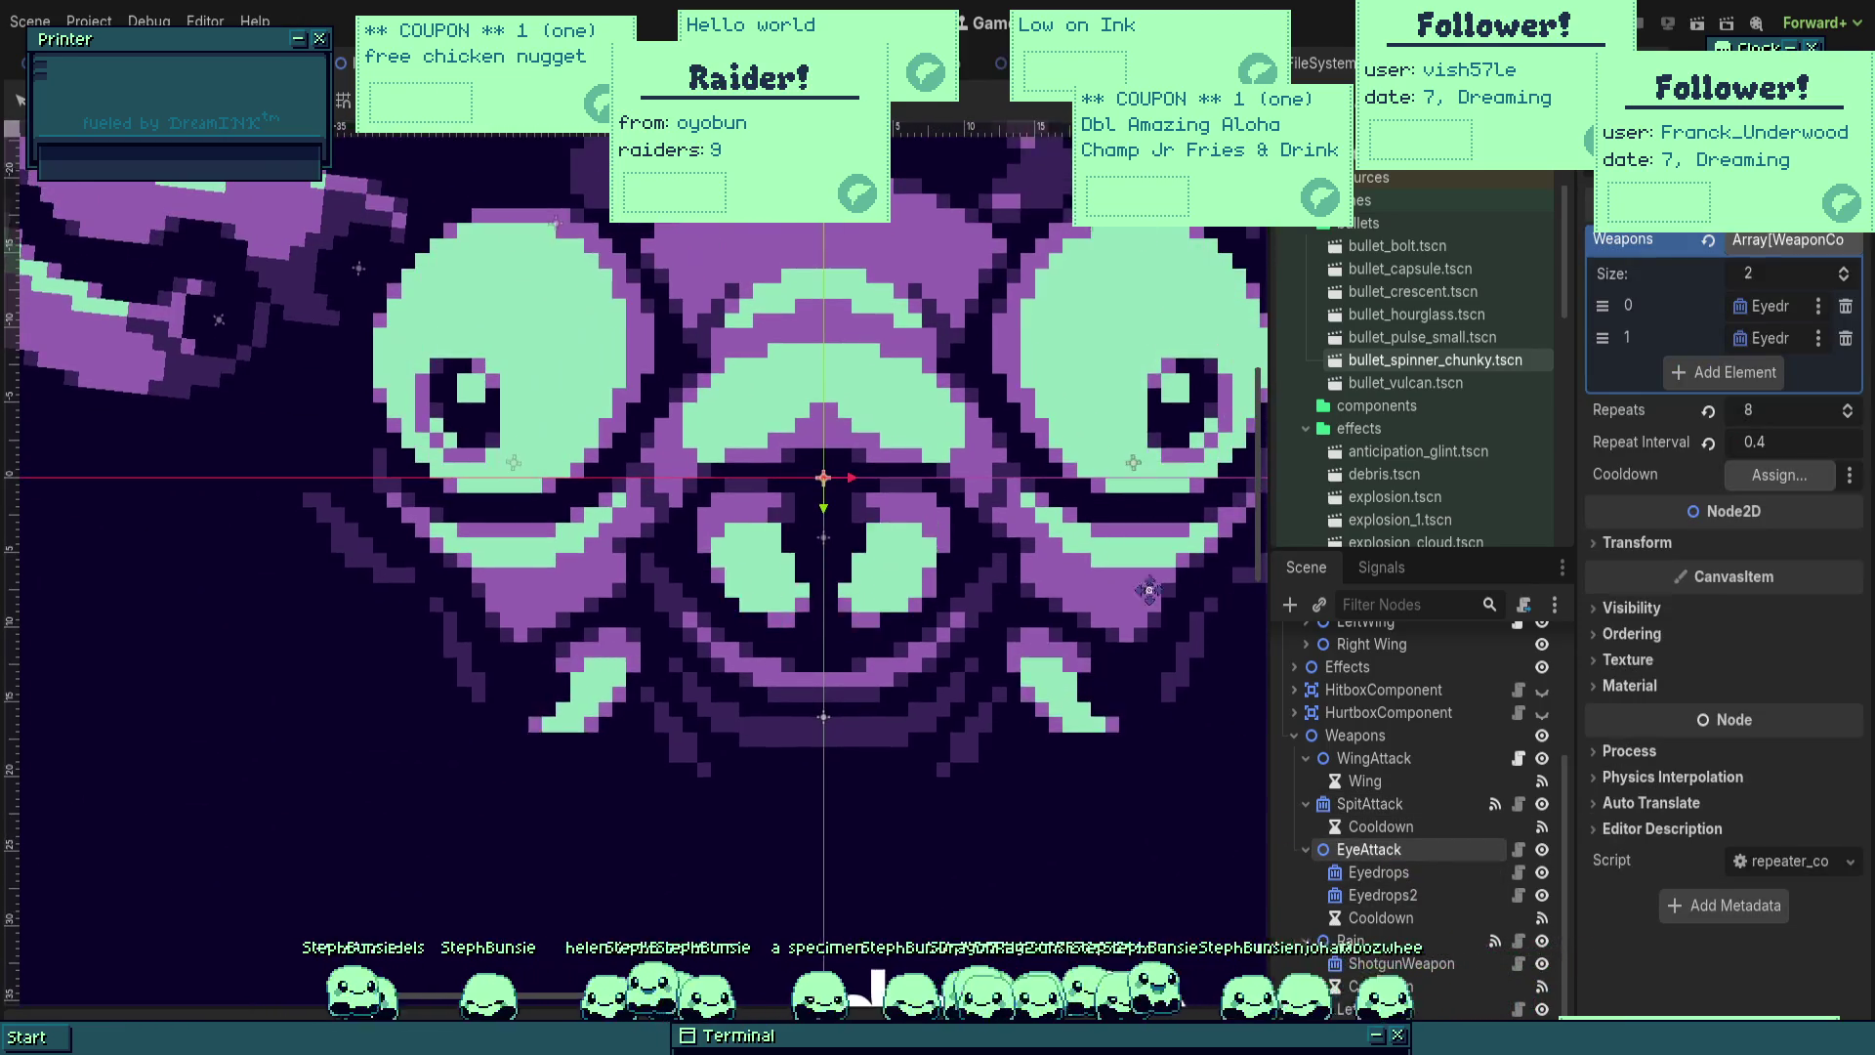
left_click(1378, 872)
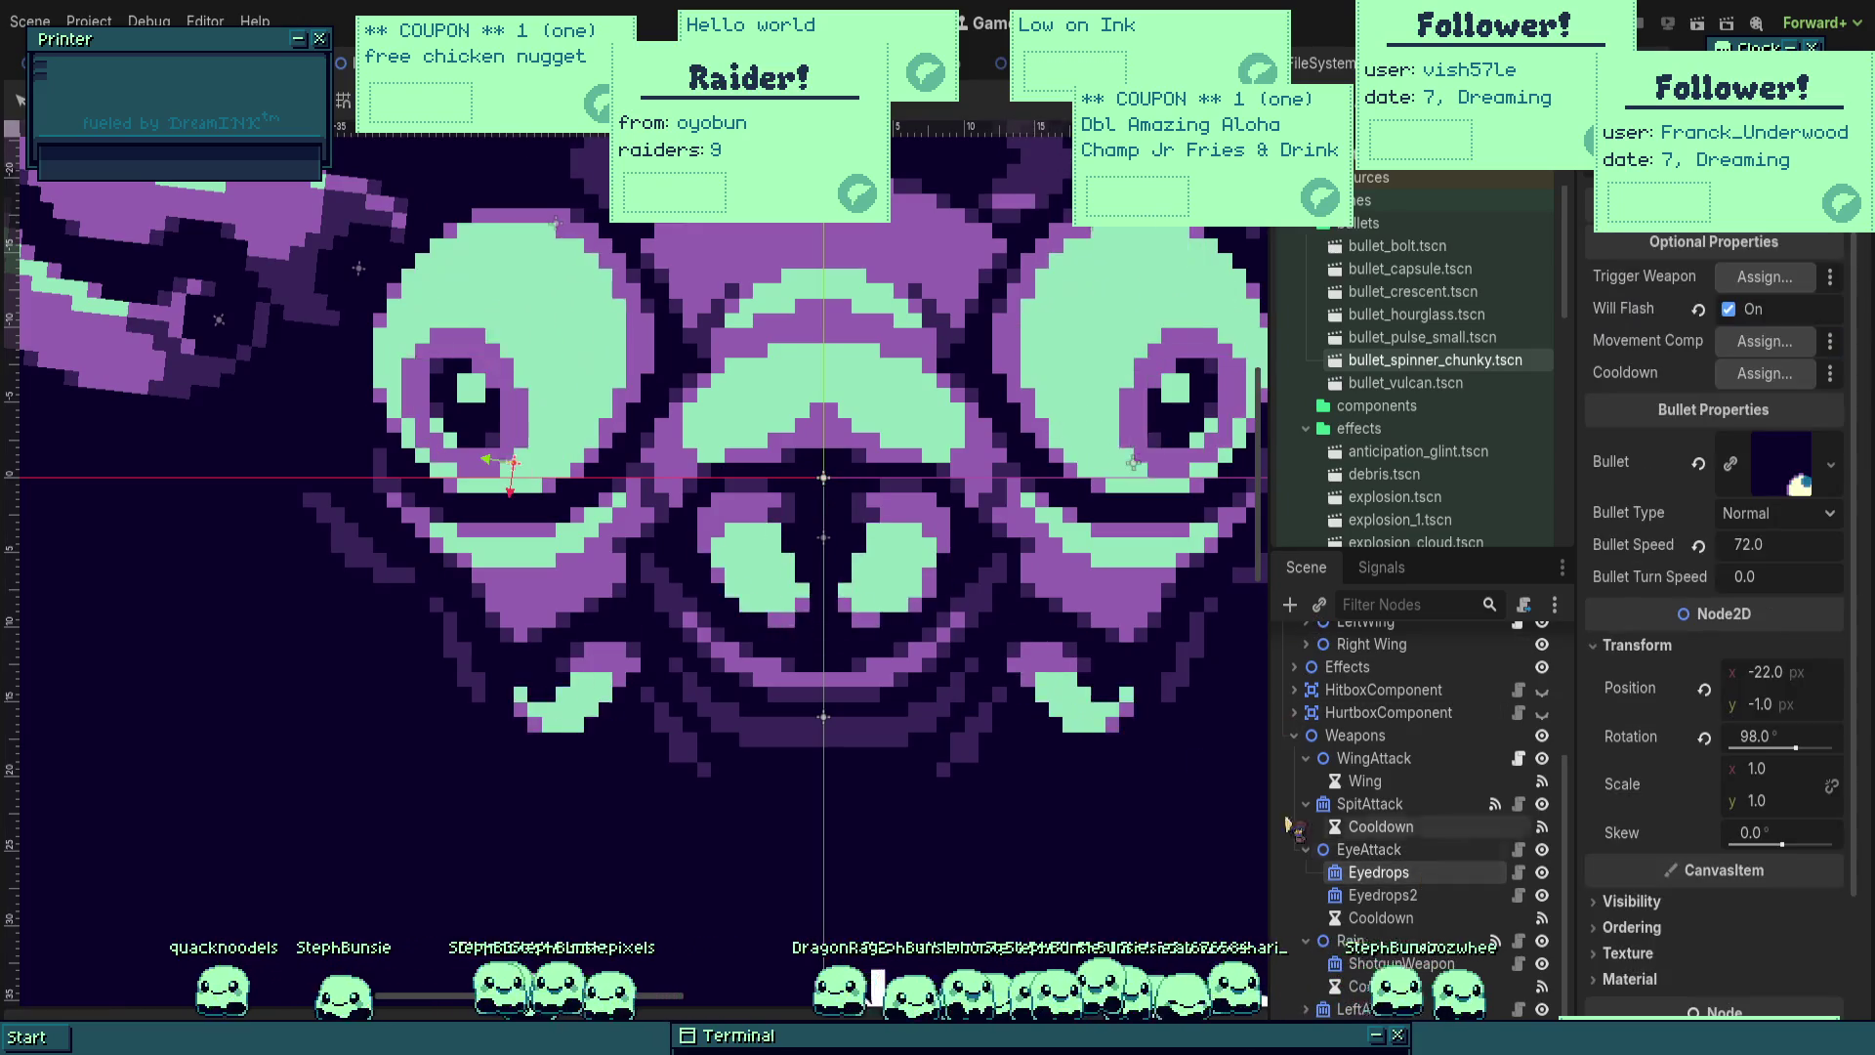
key("Up")
key("Up")
key("Up")
key("Up")
key("Up")
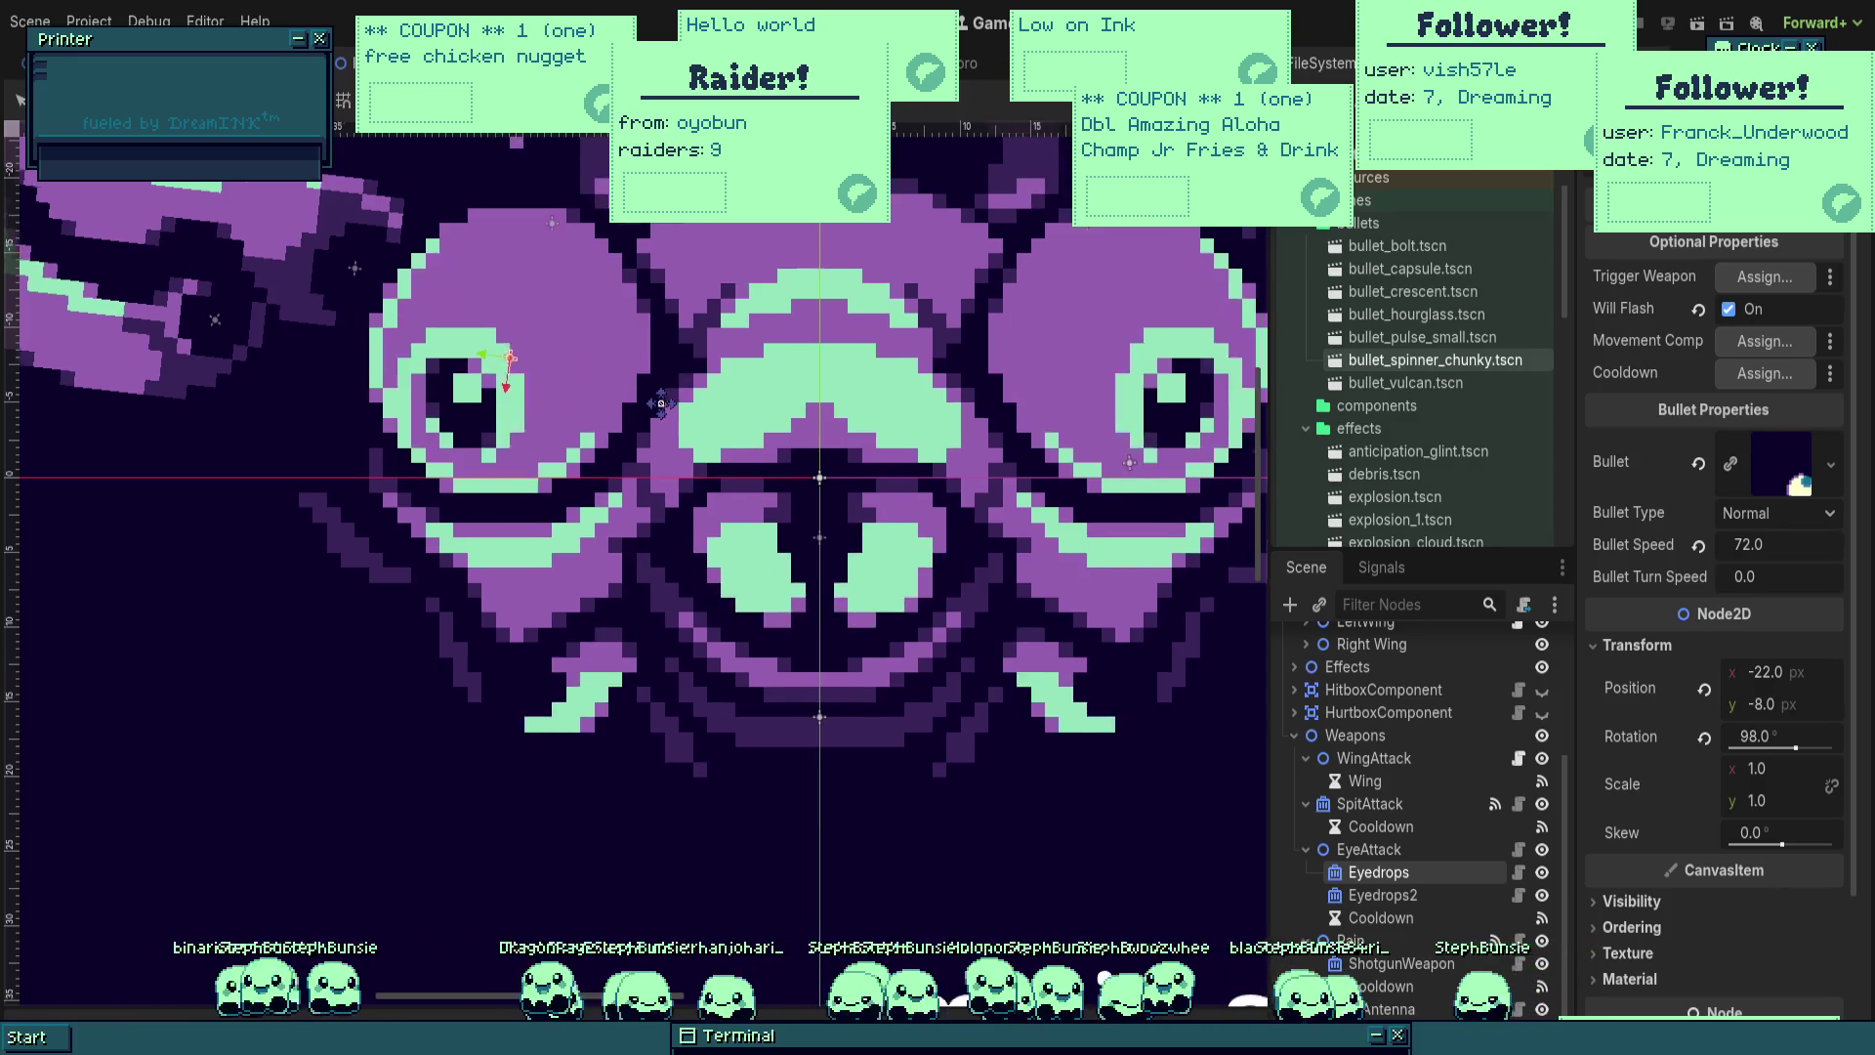
left_click_drag(673, 395, 637, 409)
left_click(1383, 895)
left_click_drag(1112, 652, 1106, 526)
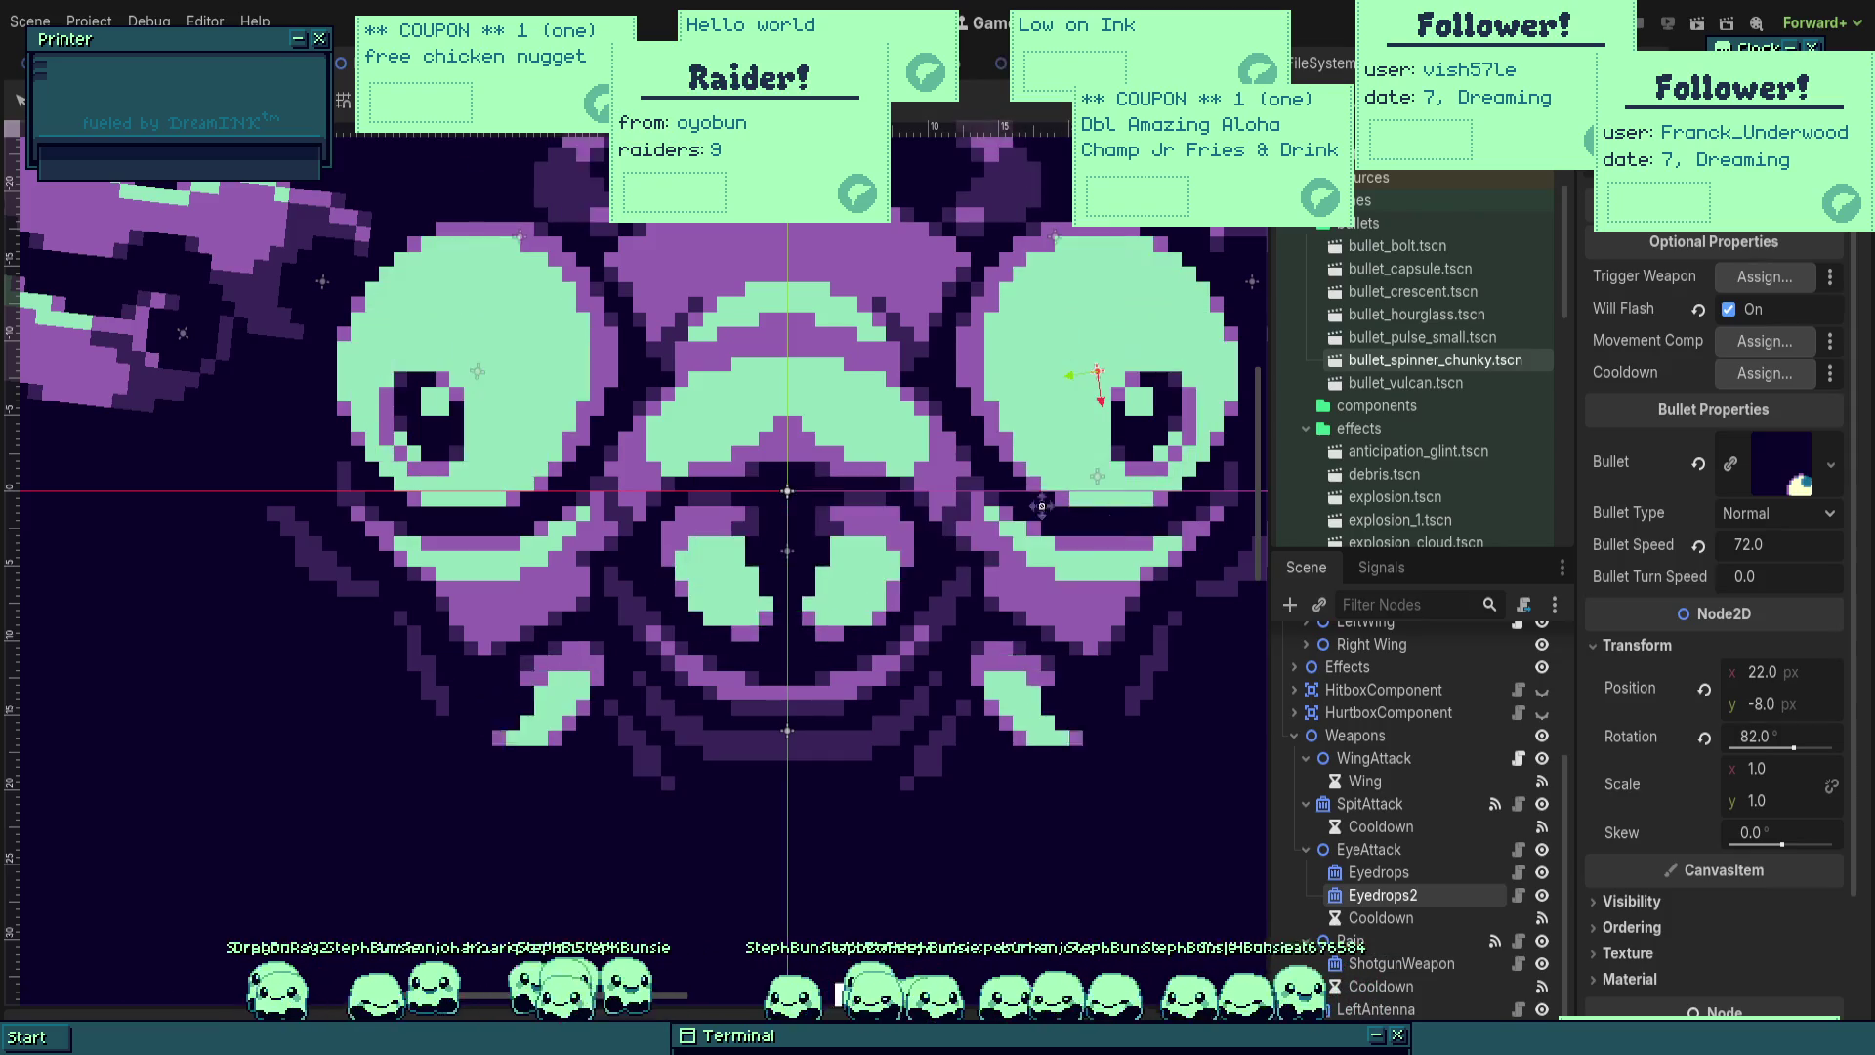
scroll(557, 390, "up", 3)
scroll(759, 537, "down", 5)
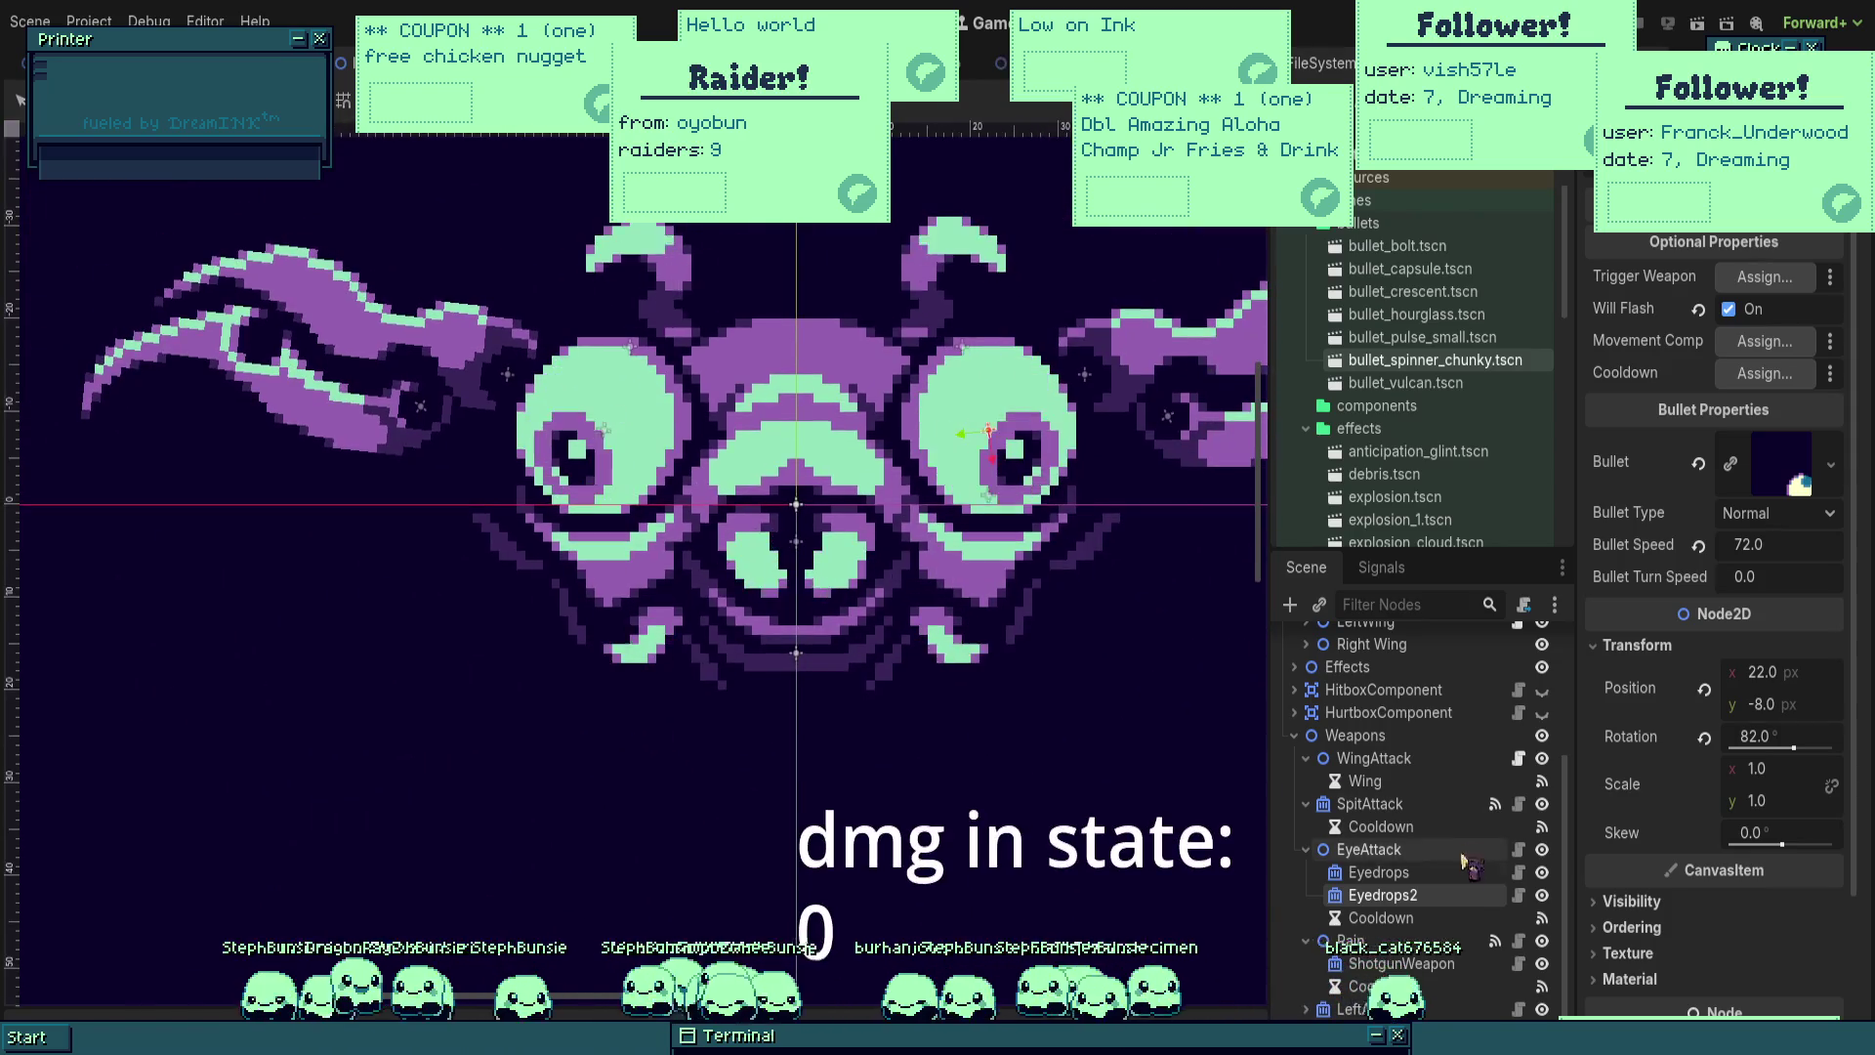
Step: Move LeftAntenna up to its antenna tip and save the scene
left_click(995, 642)
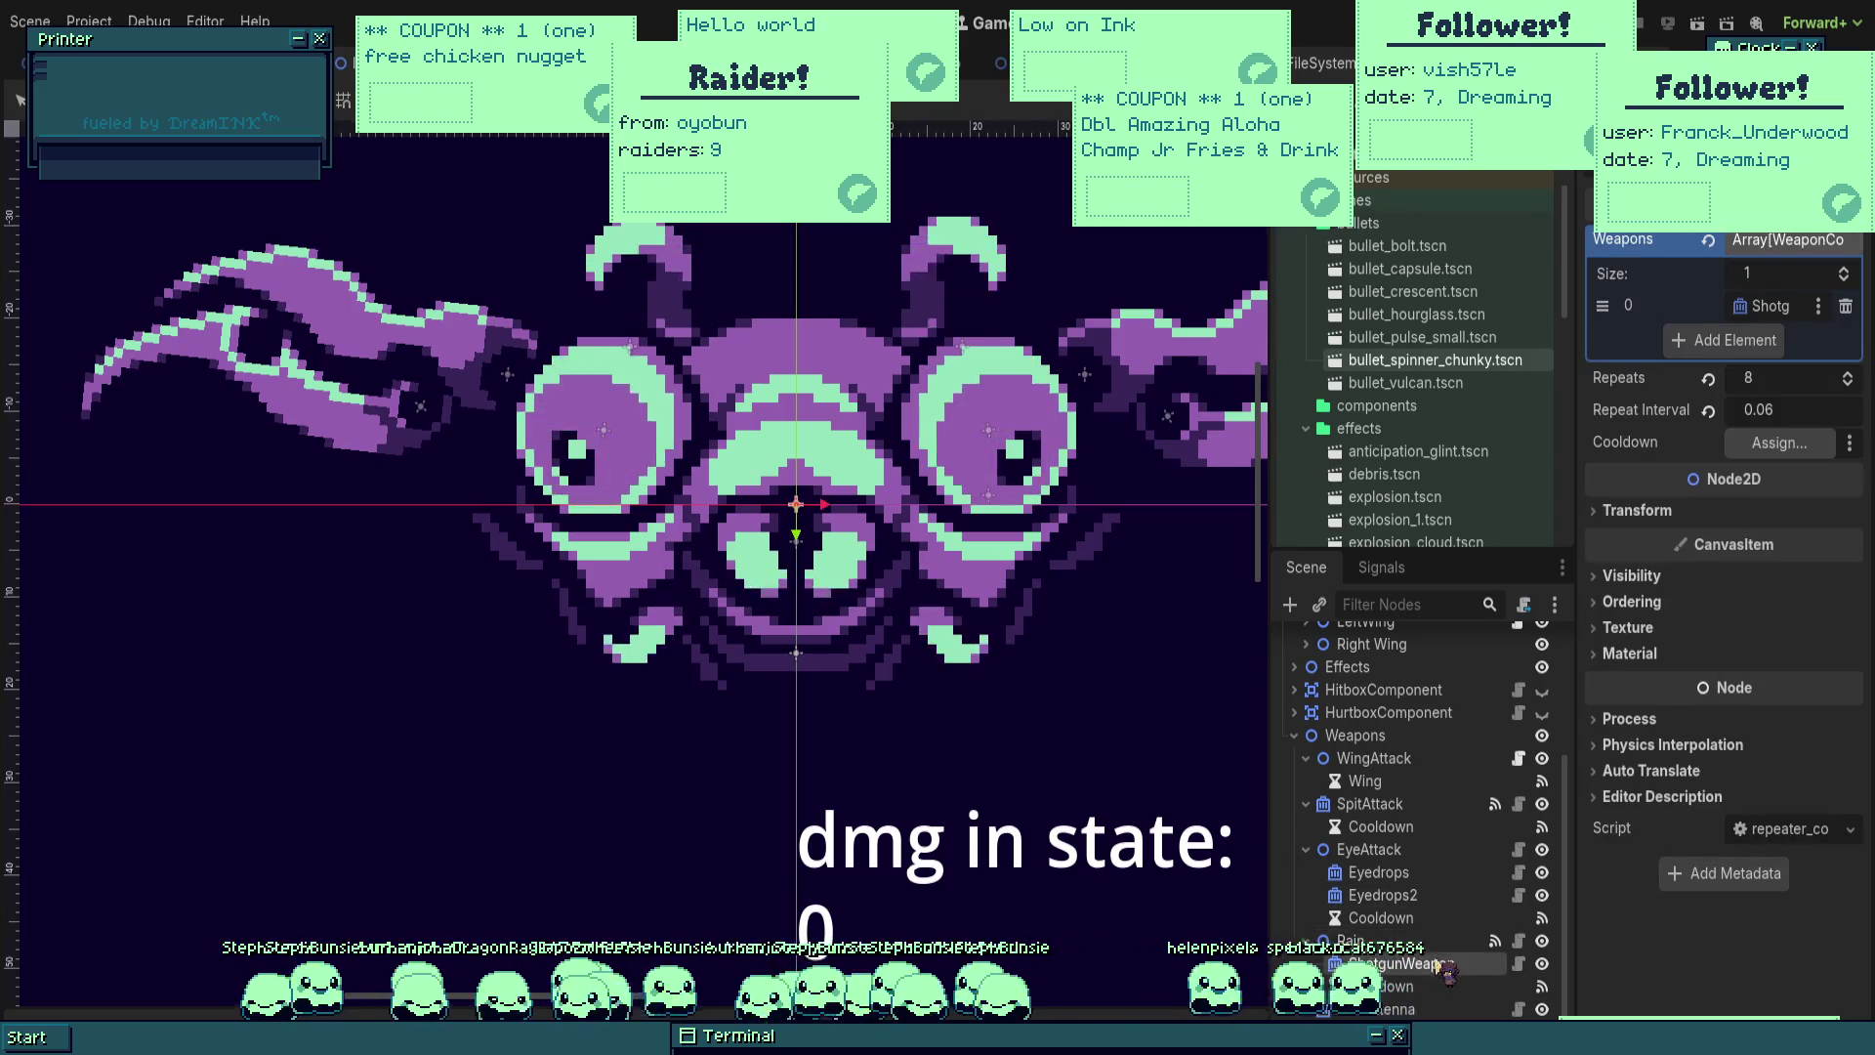
left_click(995, 642)
scroll(1032, 713, "down", 2)
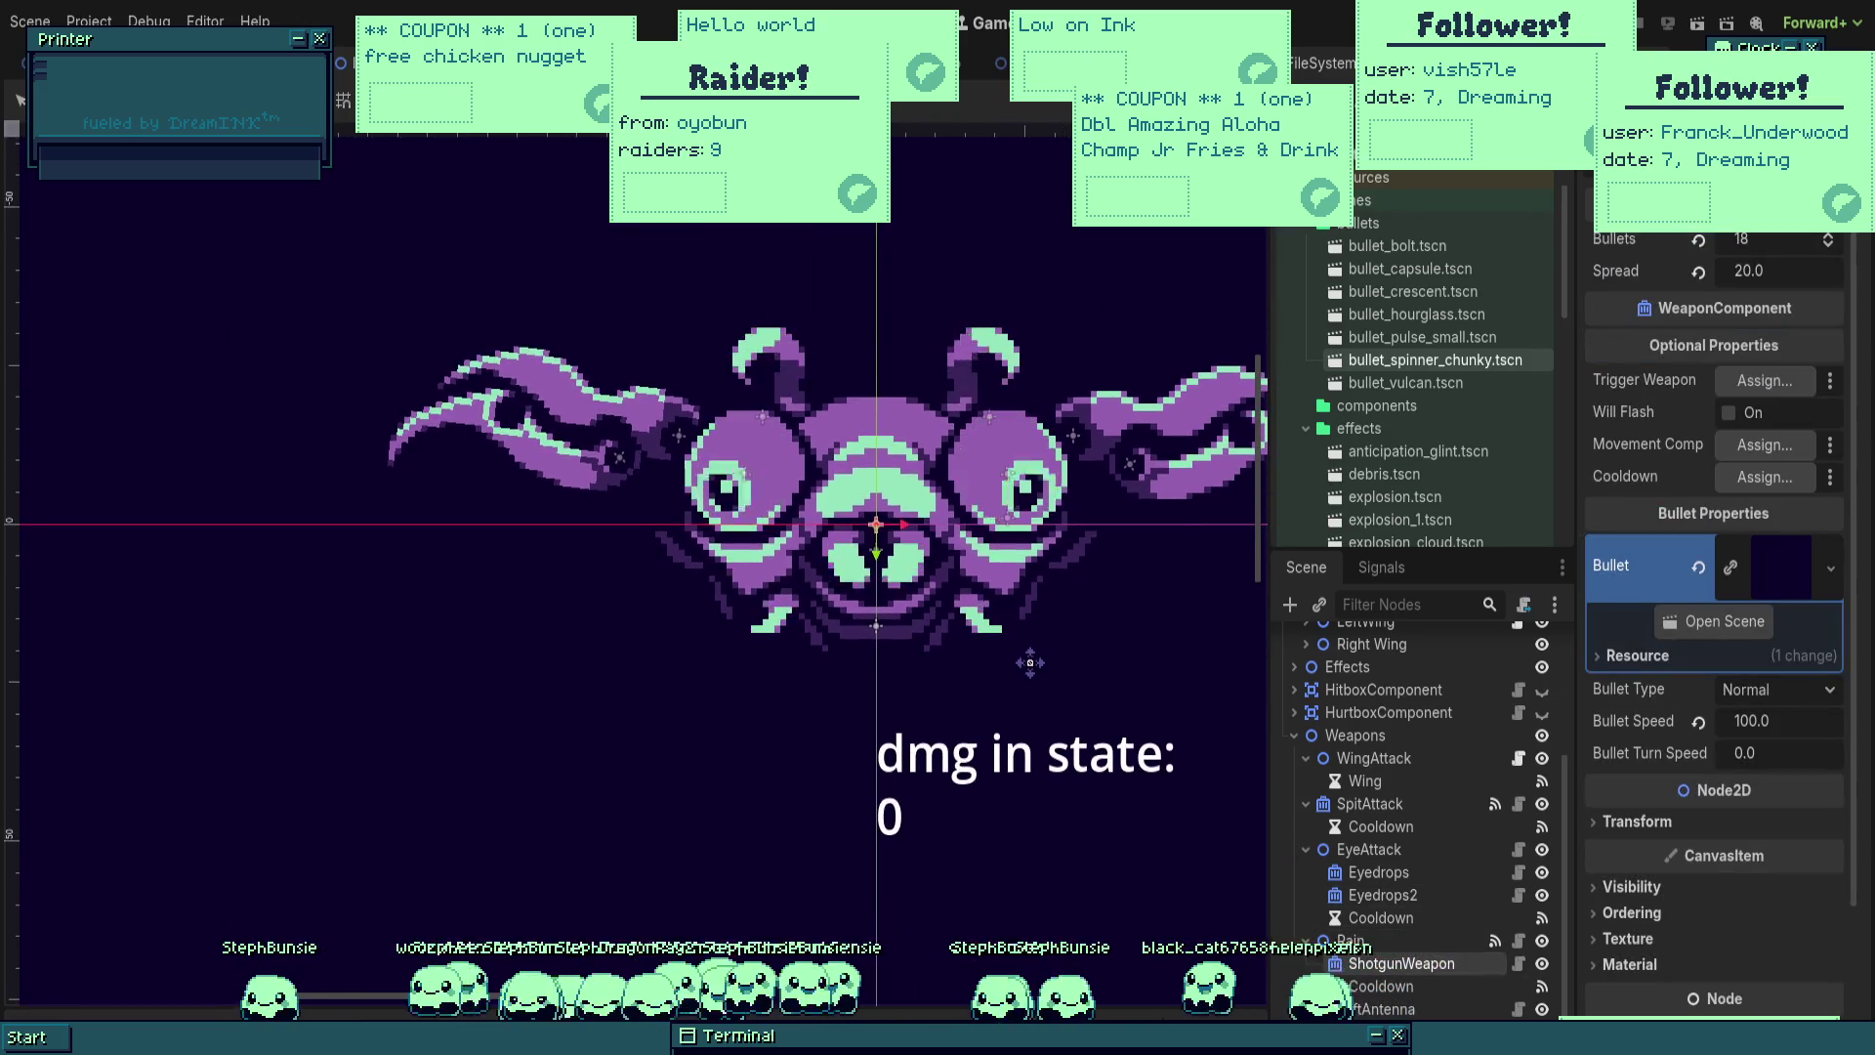
scroll(1075, 728, "down", 3)
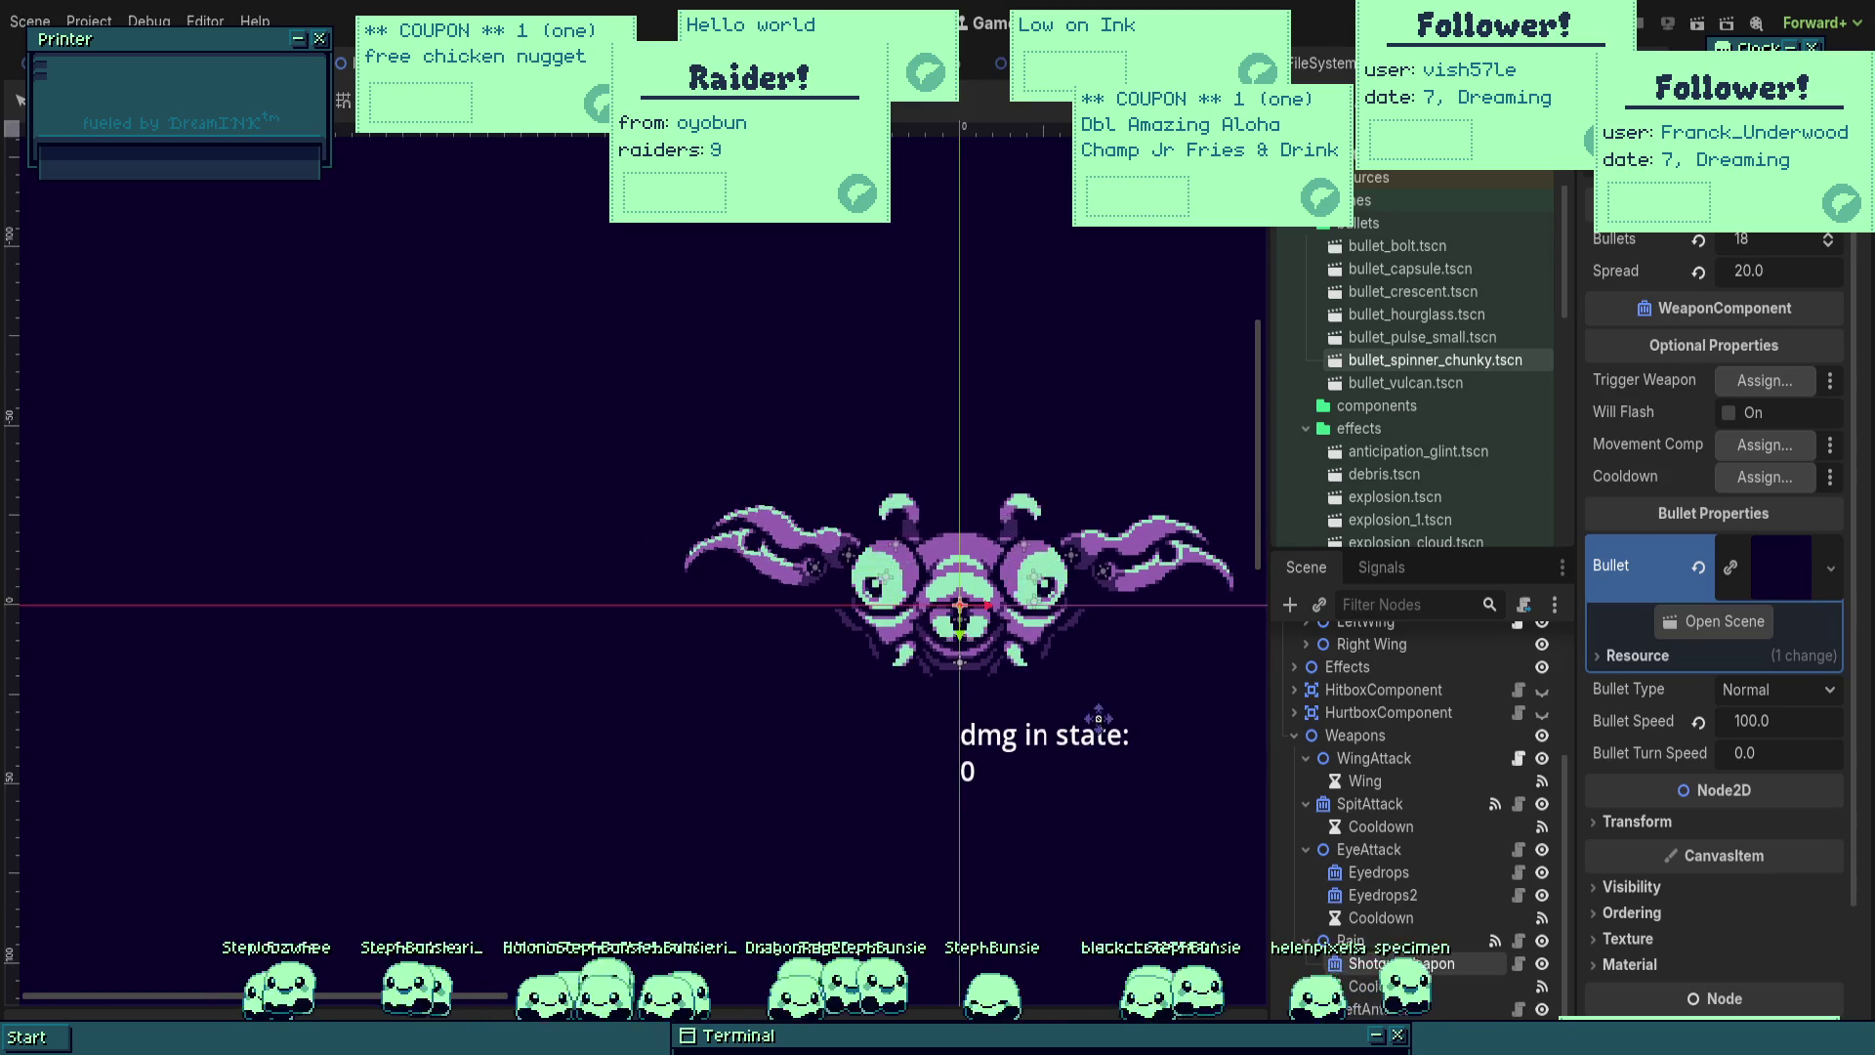
scroll(1407, 859, "down", 2)
left_click(1387, 960)
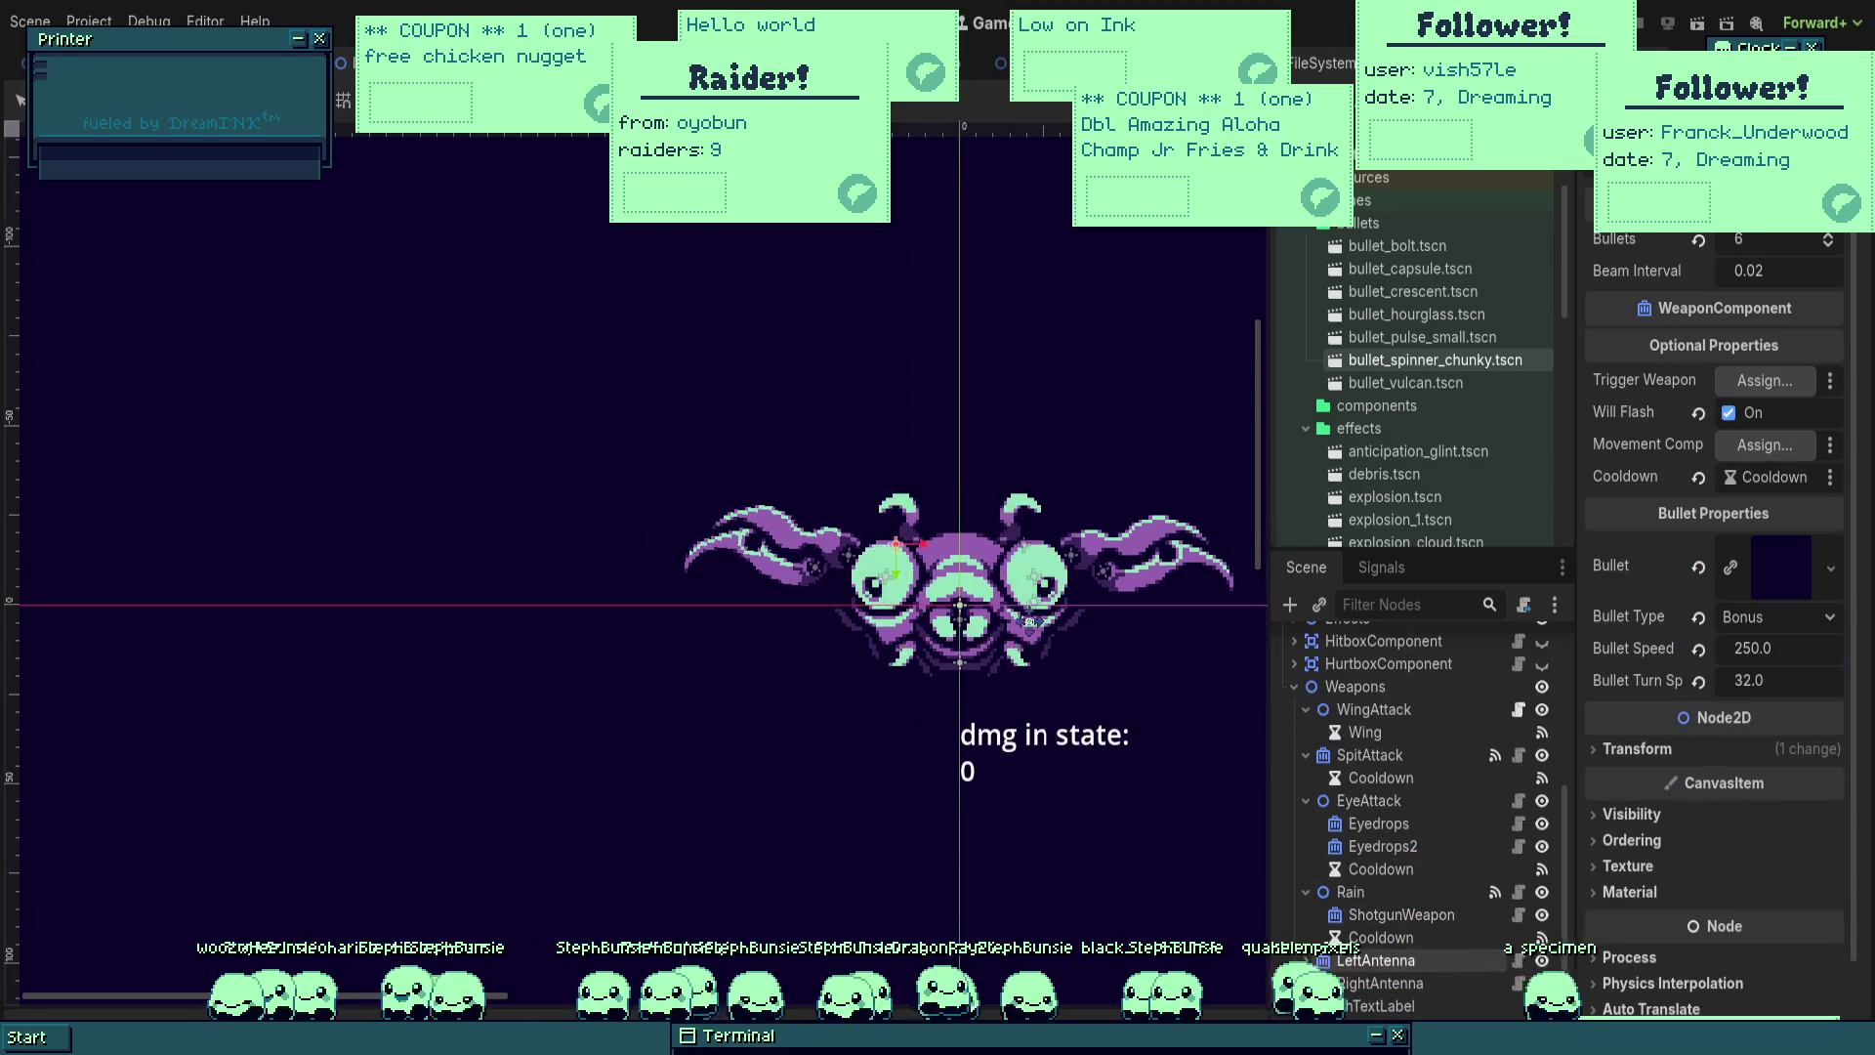
scroll(1006, 586, "up", 3)
scroll(815, 391, "up", 4)
left_click_drag(810, 515, 811, 403)
scroll(688, 430, "down", 2)
key("ctrl+s")
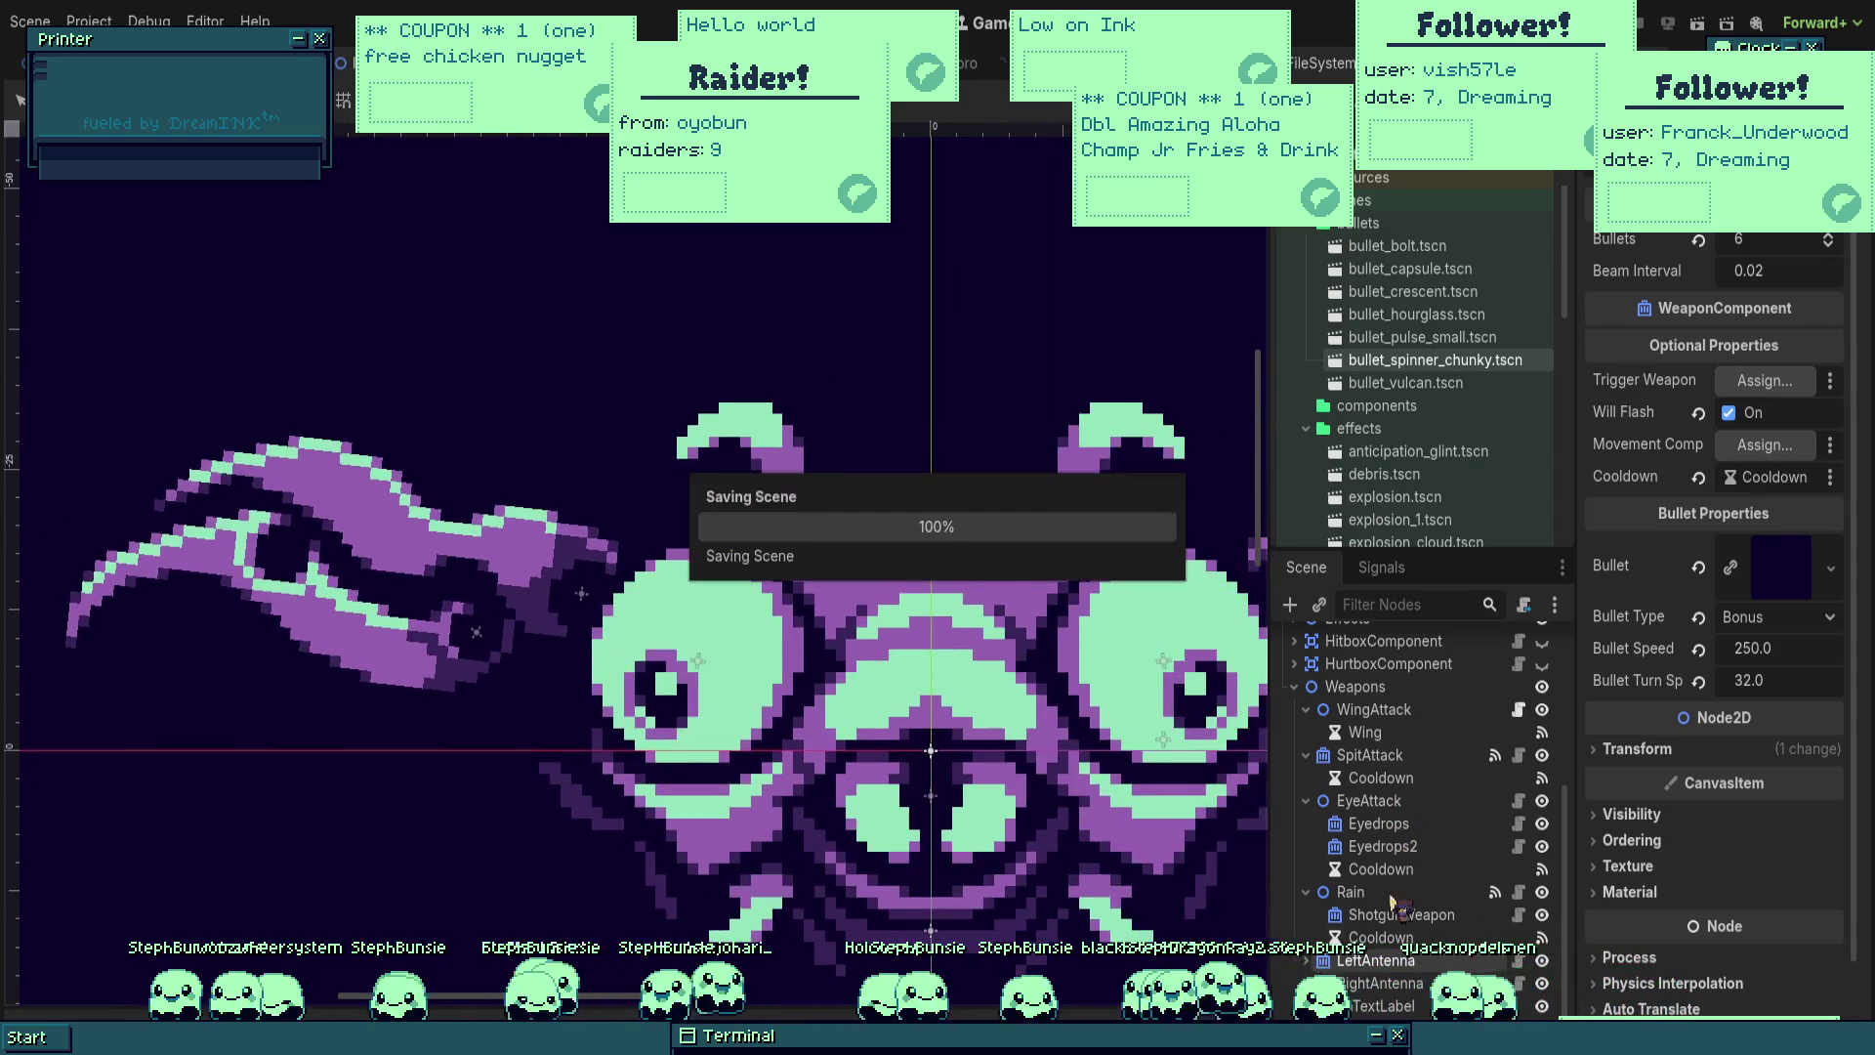
Step: Raise RightAntenna to its antenna tip and run the scene to test the weapons
left_click(1372, 983)
left_click_drag(1104, 656, 1104, 578)
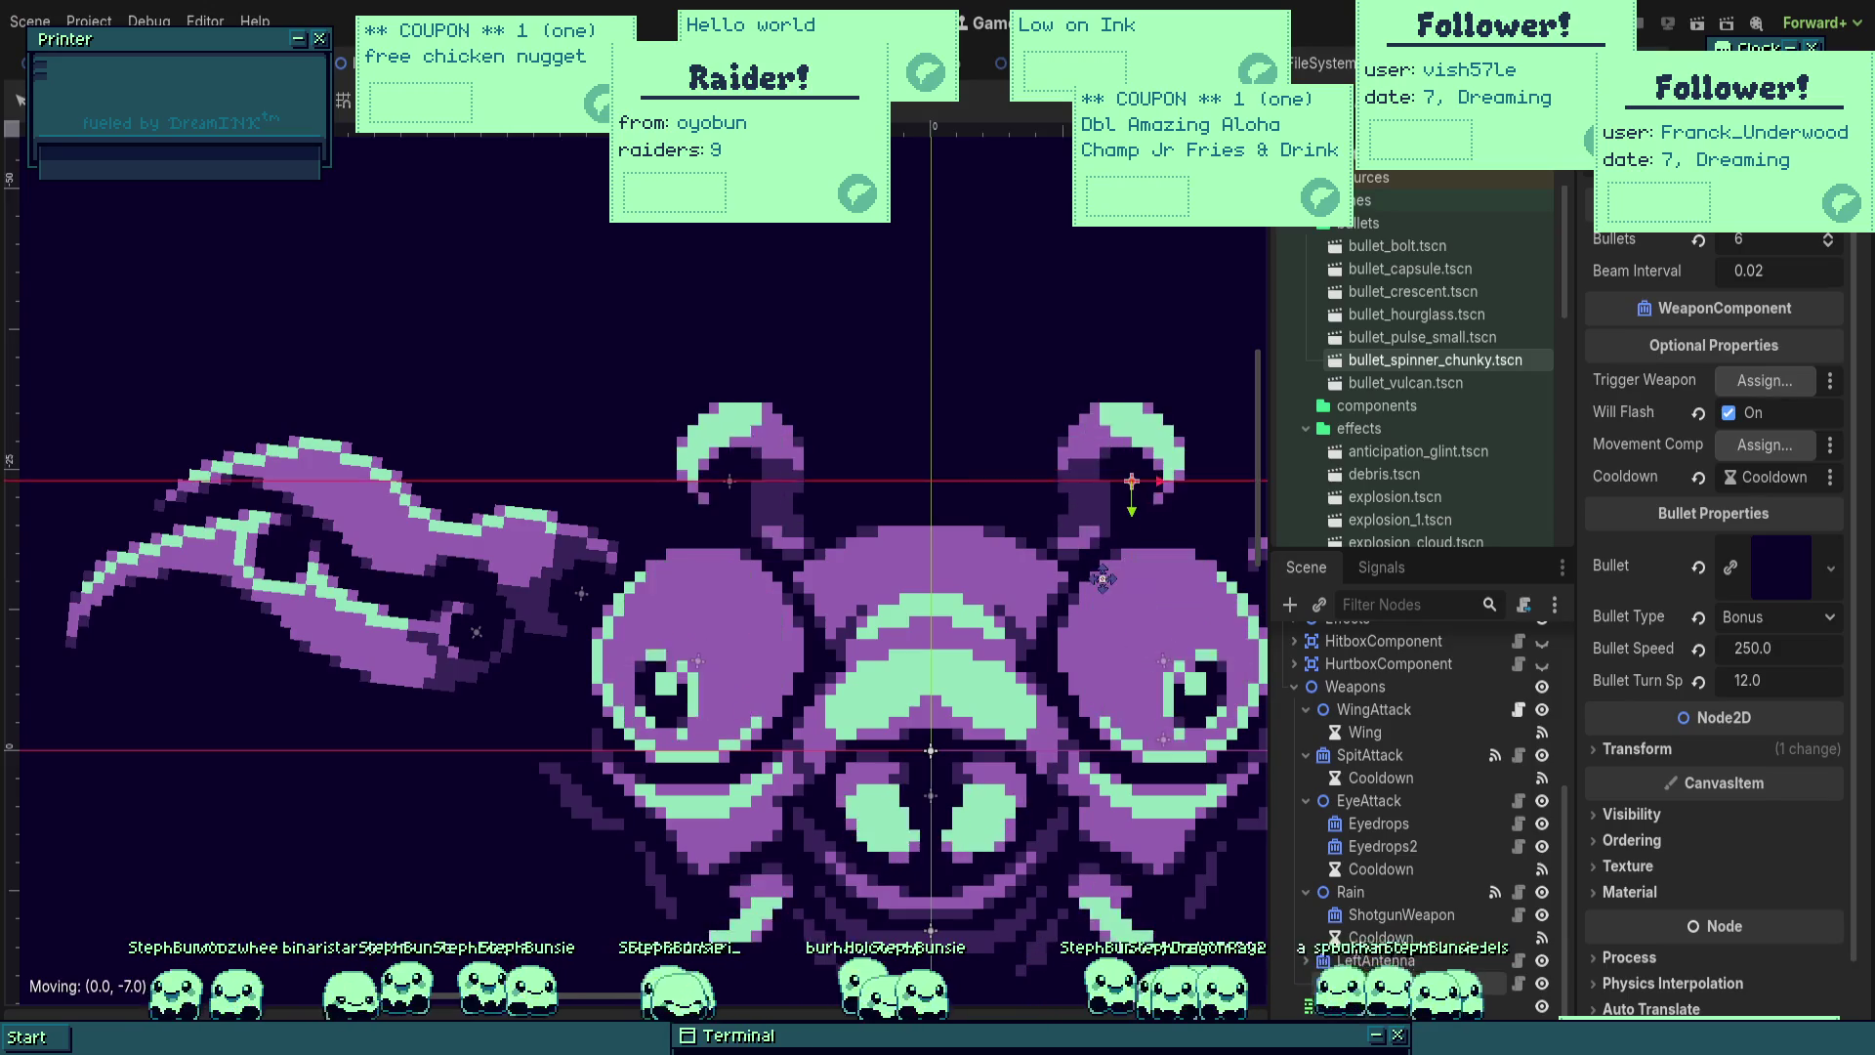
scroll(986, 435, "down", 5)
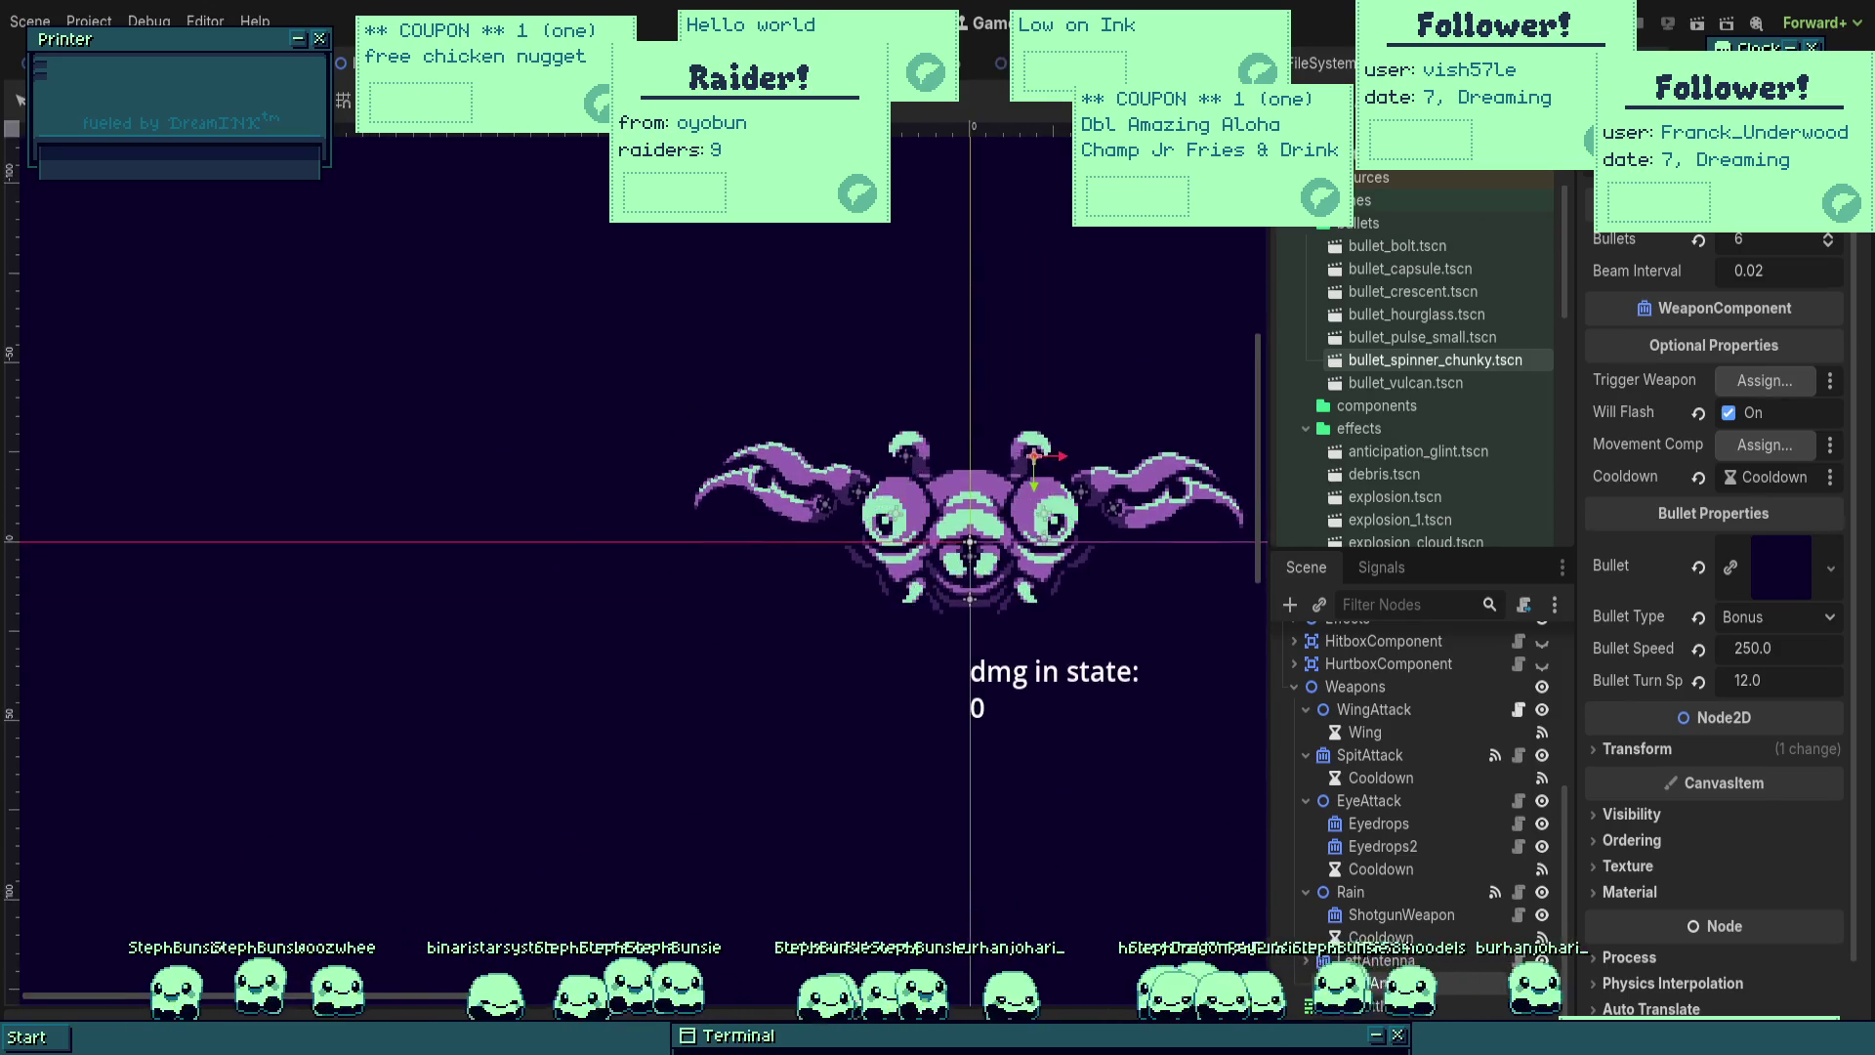
key("F6")
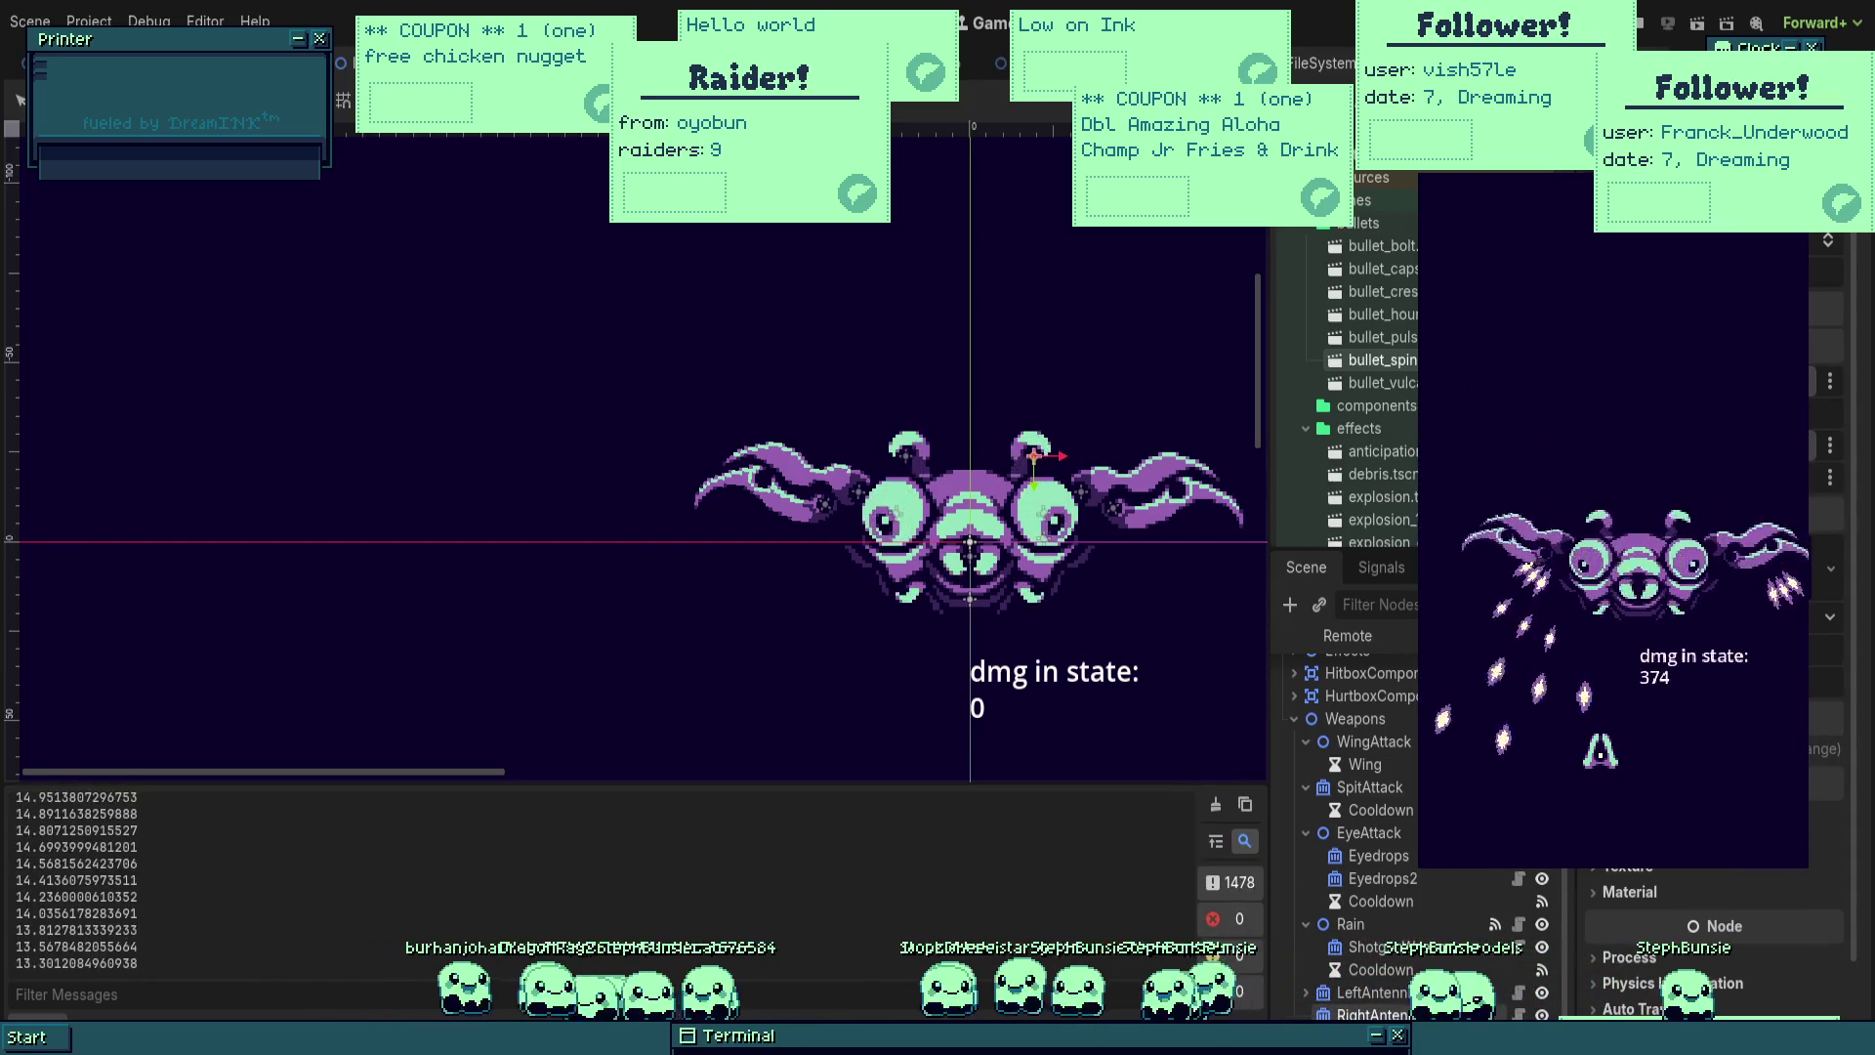
Step: Stop the play-test and open LeftWing's wing.gd script
left_click(1651, 29)
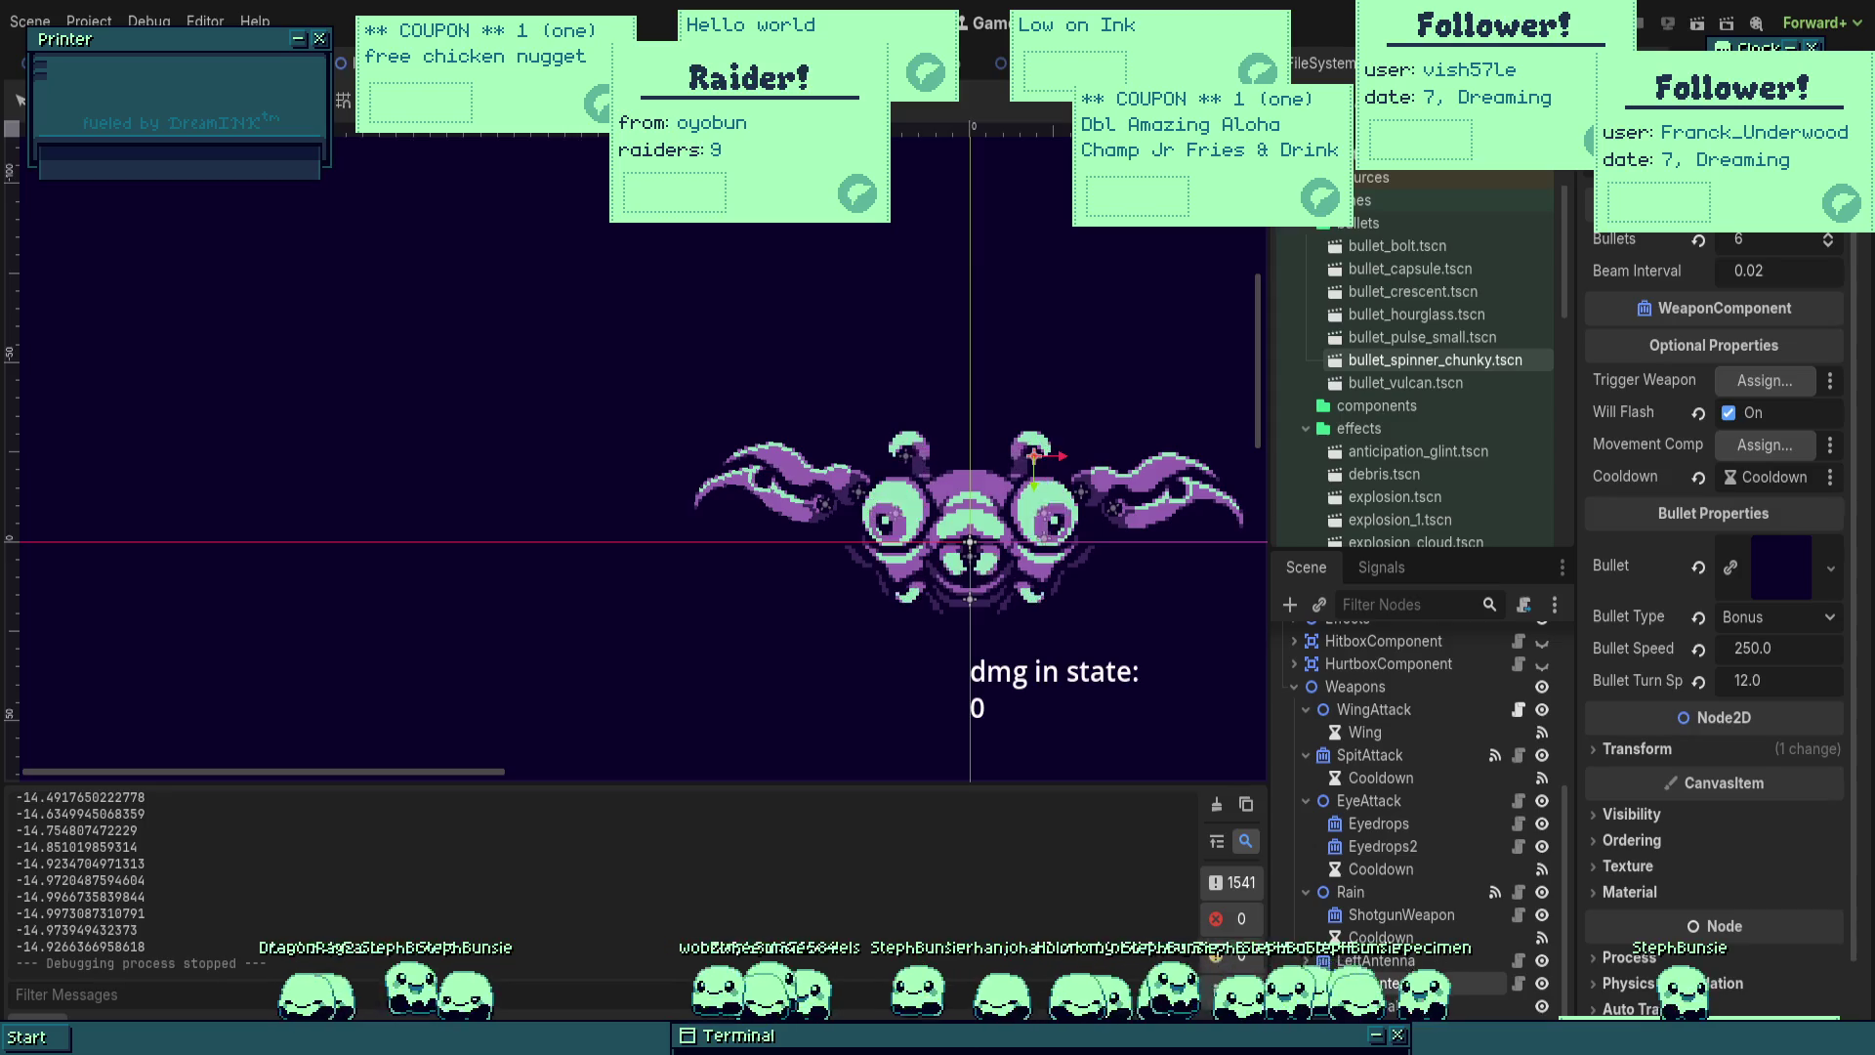
left_click_drag(1236, 702, 1184, 636)
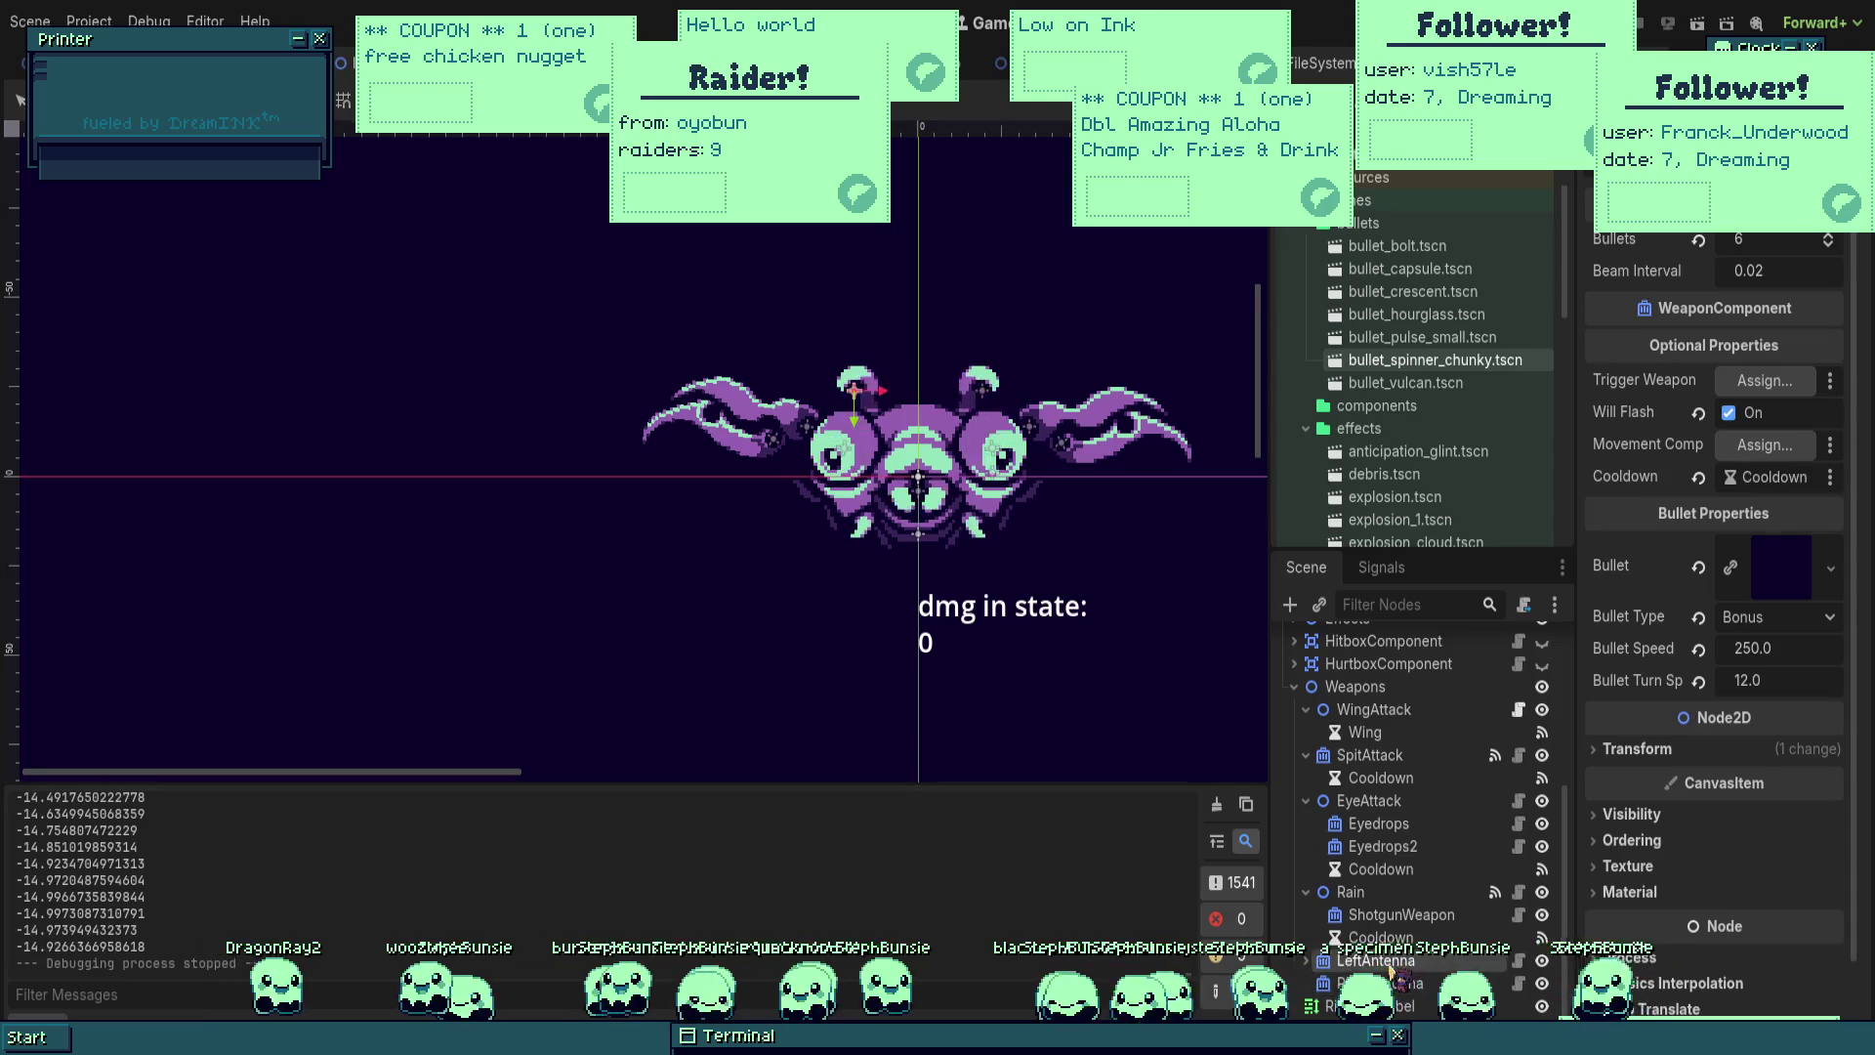
scroll(1421, 879, "up", 5)
left_click(1436, 827)
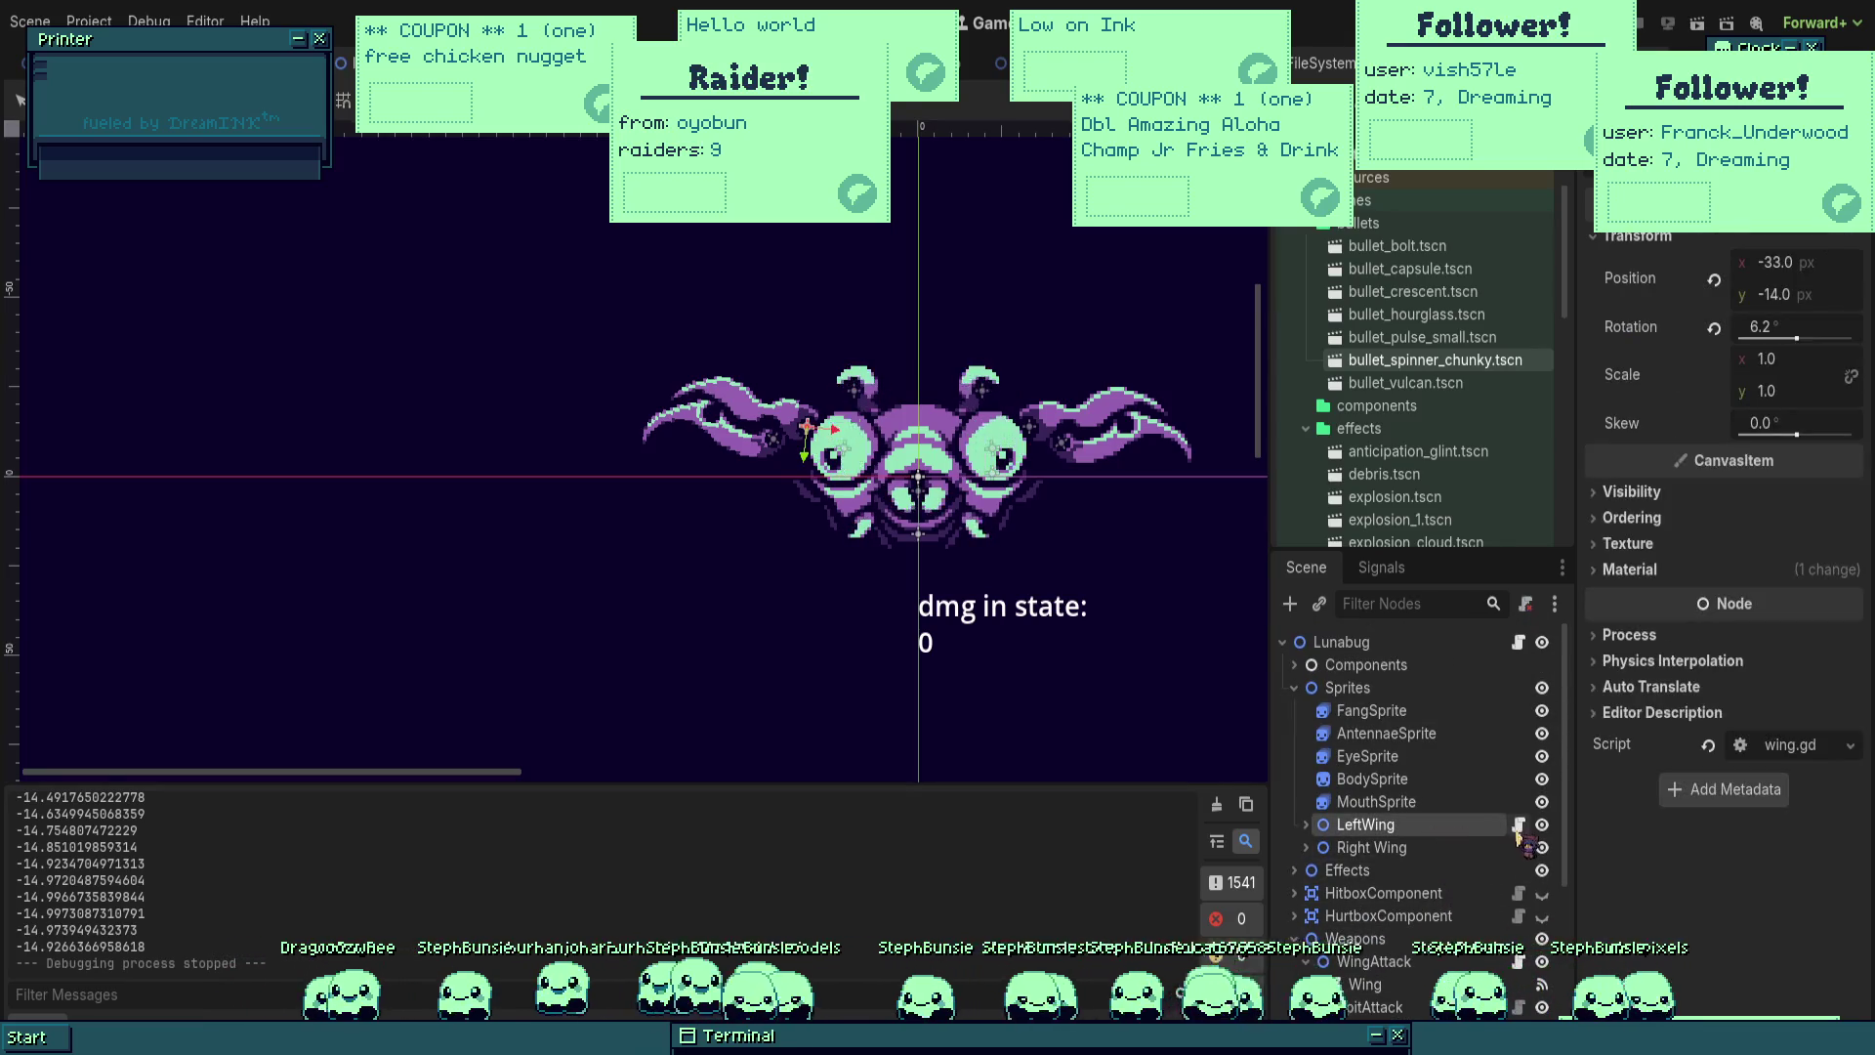
left_click(1518, 824)
Step: Delete the print(rotation_degrees) debug line
left_click(528, 370)
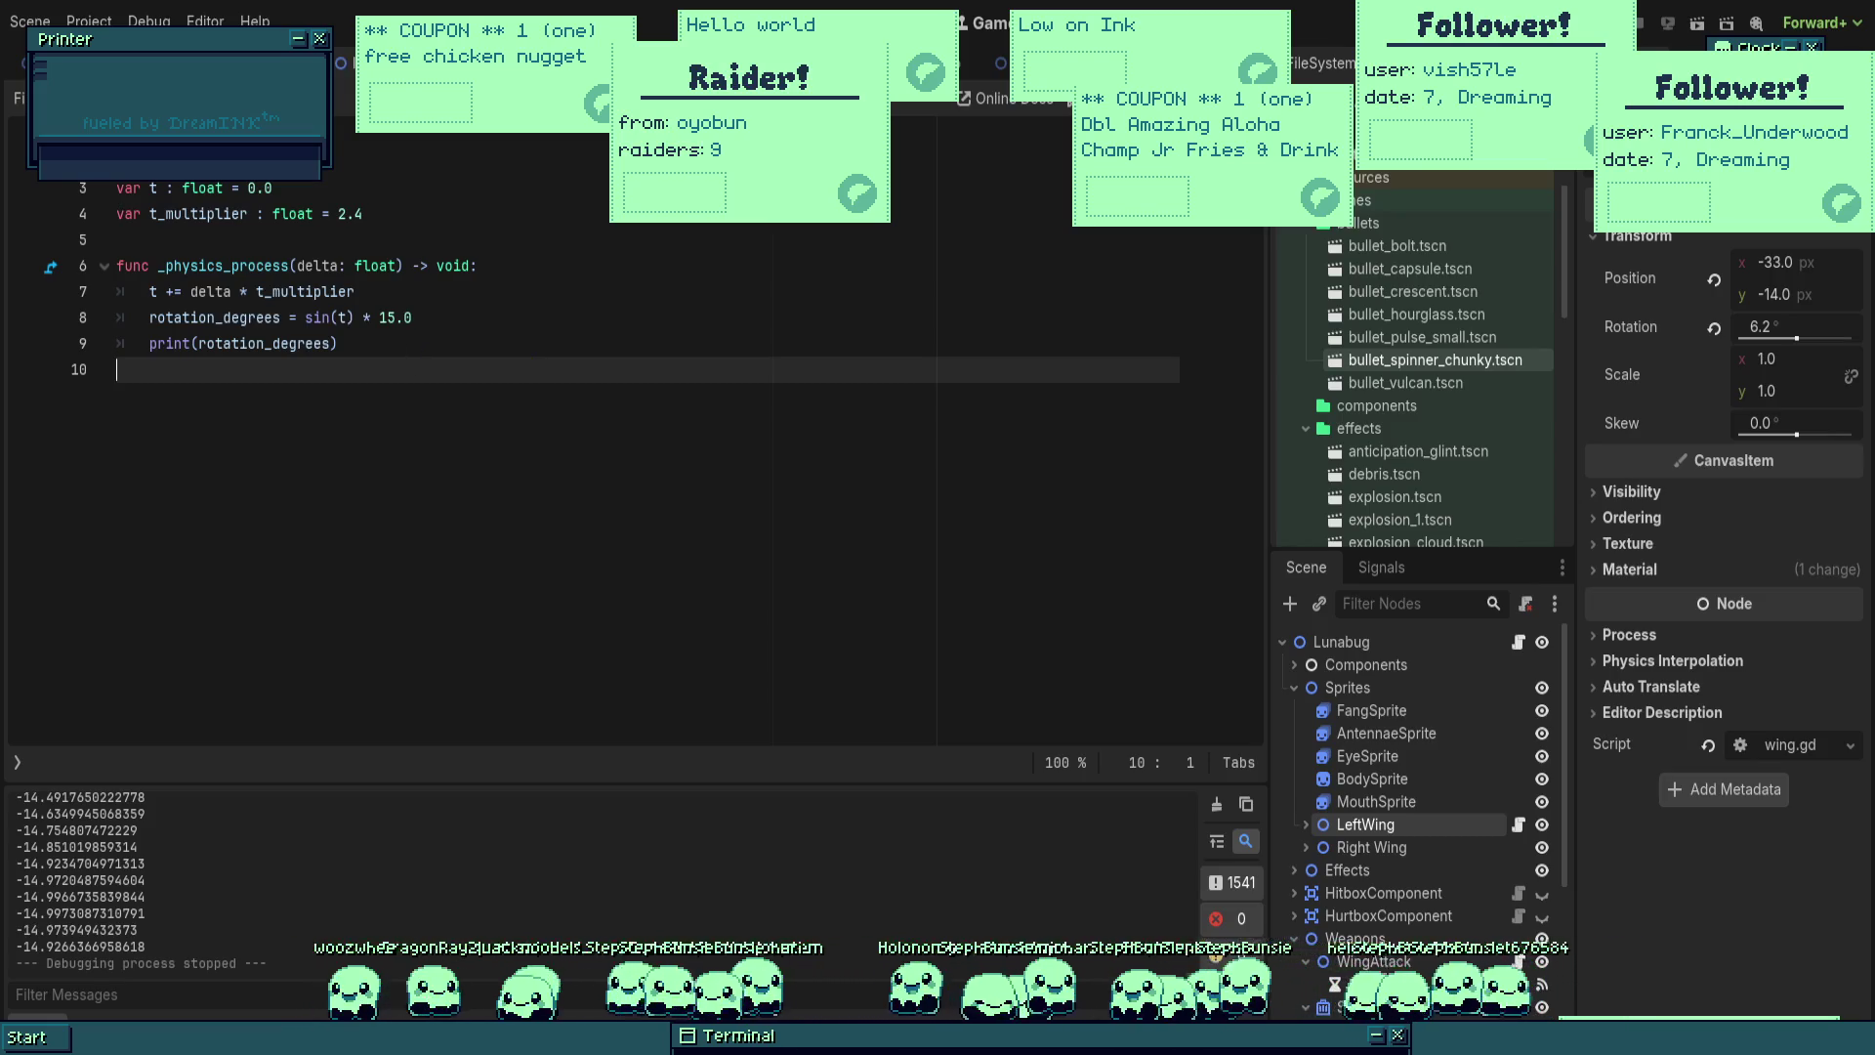
left_click_drag(342, 344, 84, 341)
key("BackSpace")
key("BackSpace")
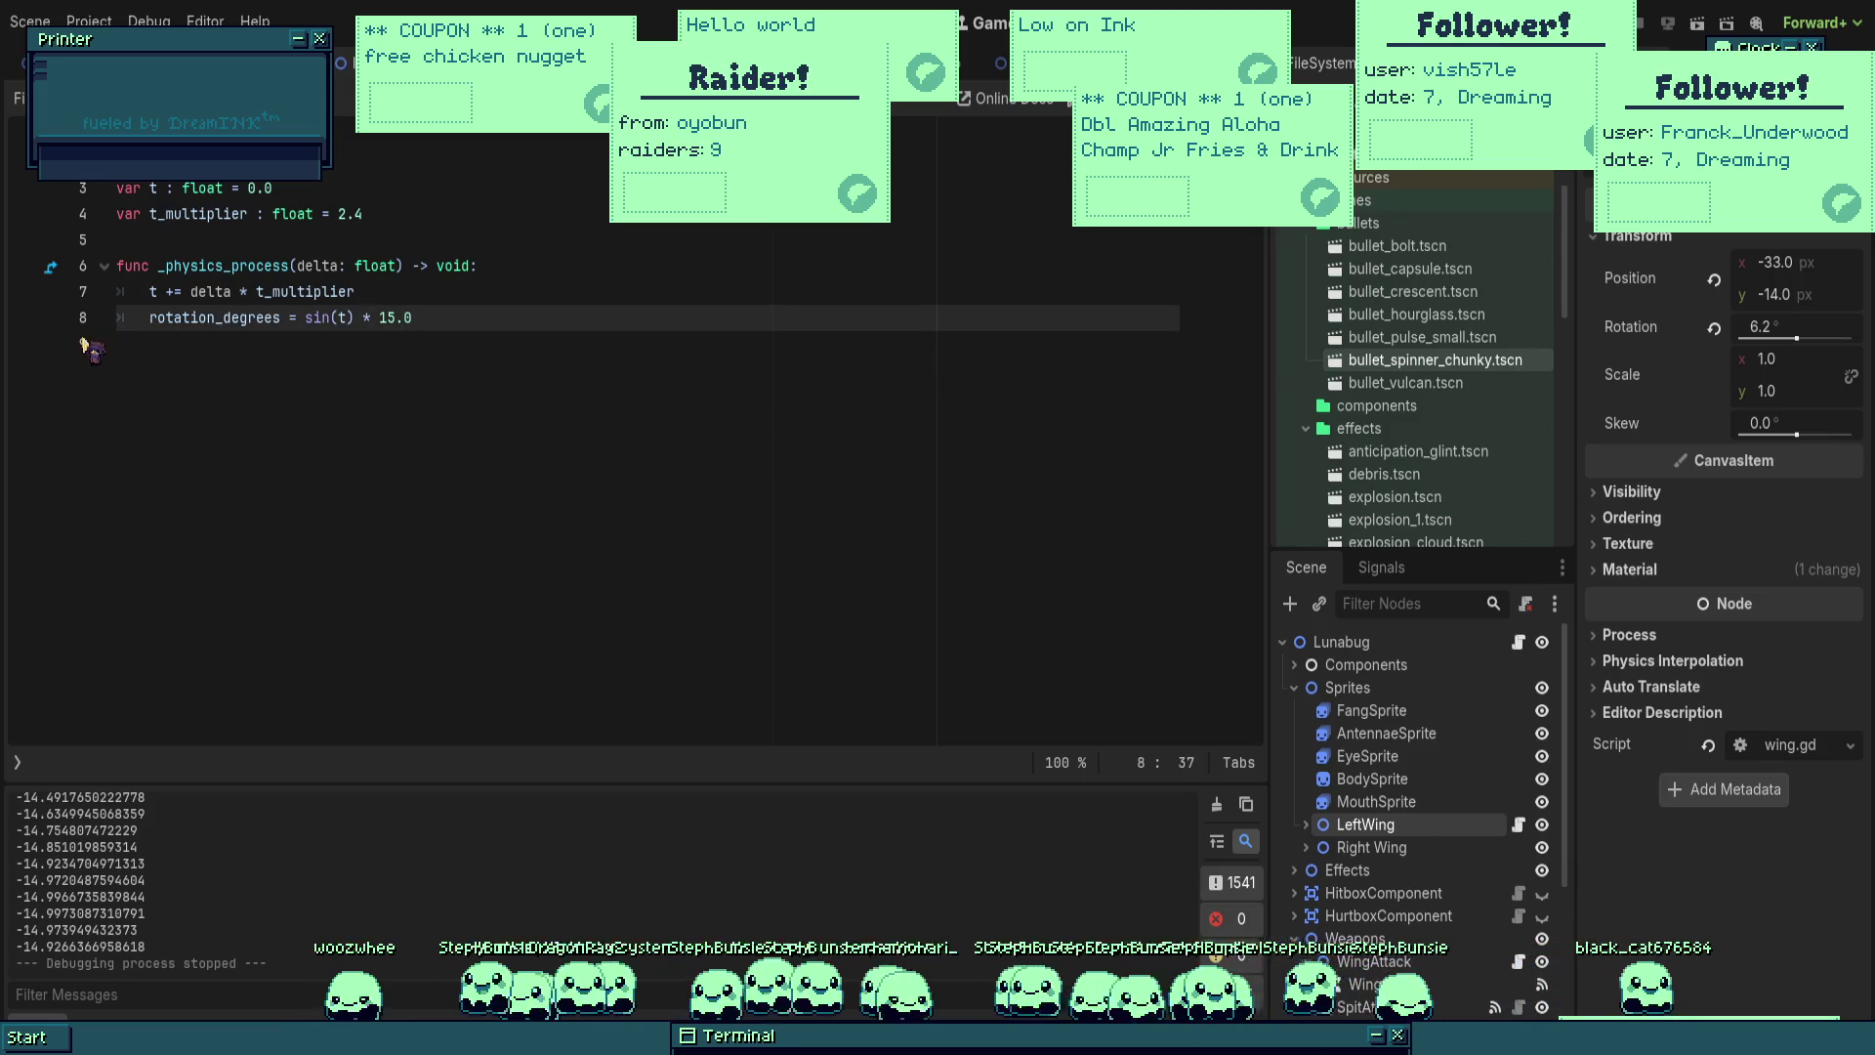
Step: Insert 't_multiplier += sin(t) * 3.0' above the rotation line, save, and run the project
key("Home")
key("Return")
key("Up")
type("t_mul")
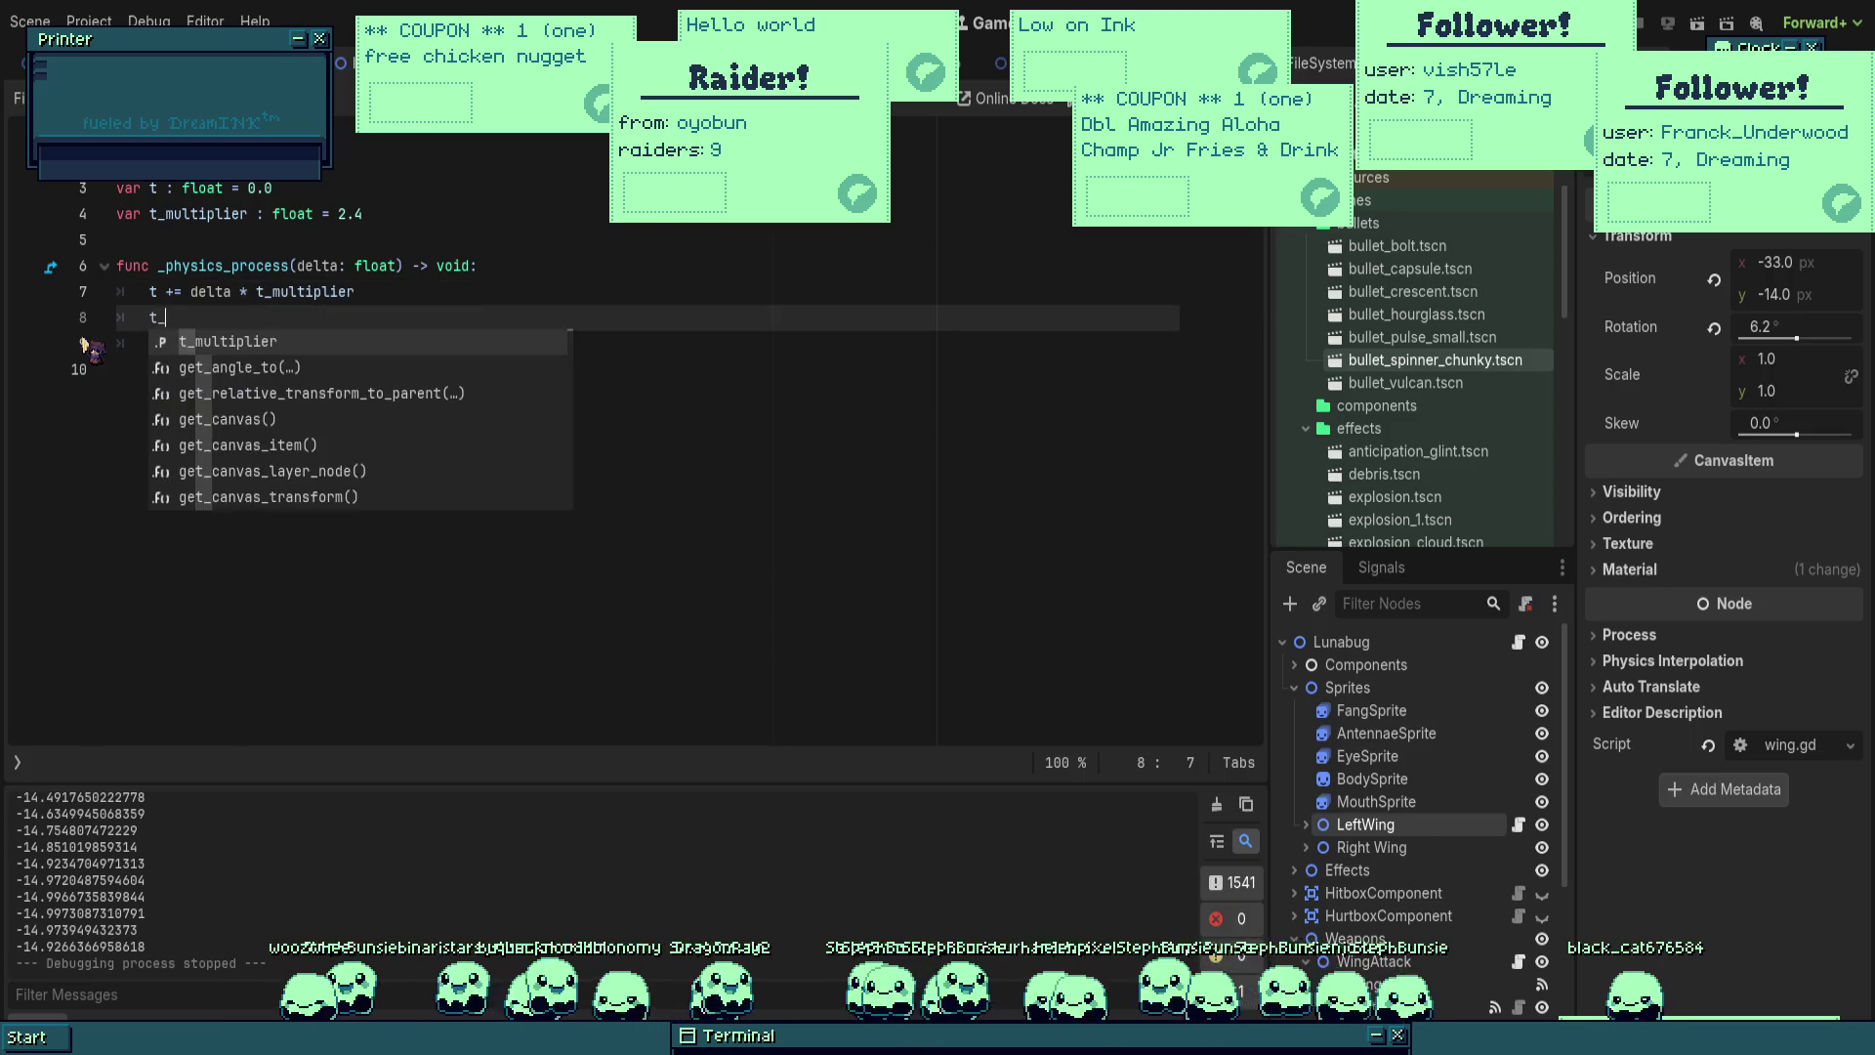
key("Return")
type("= sin")
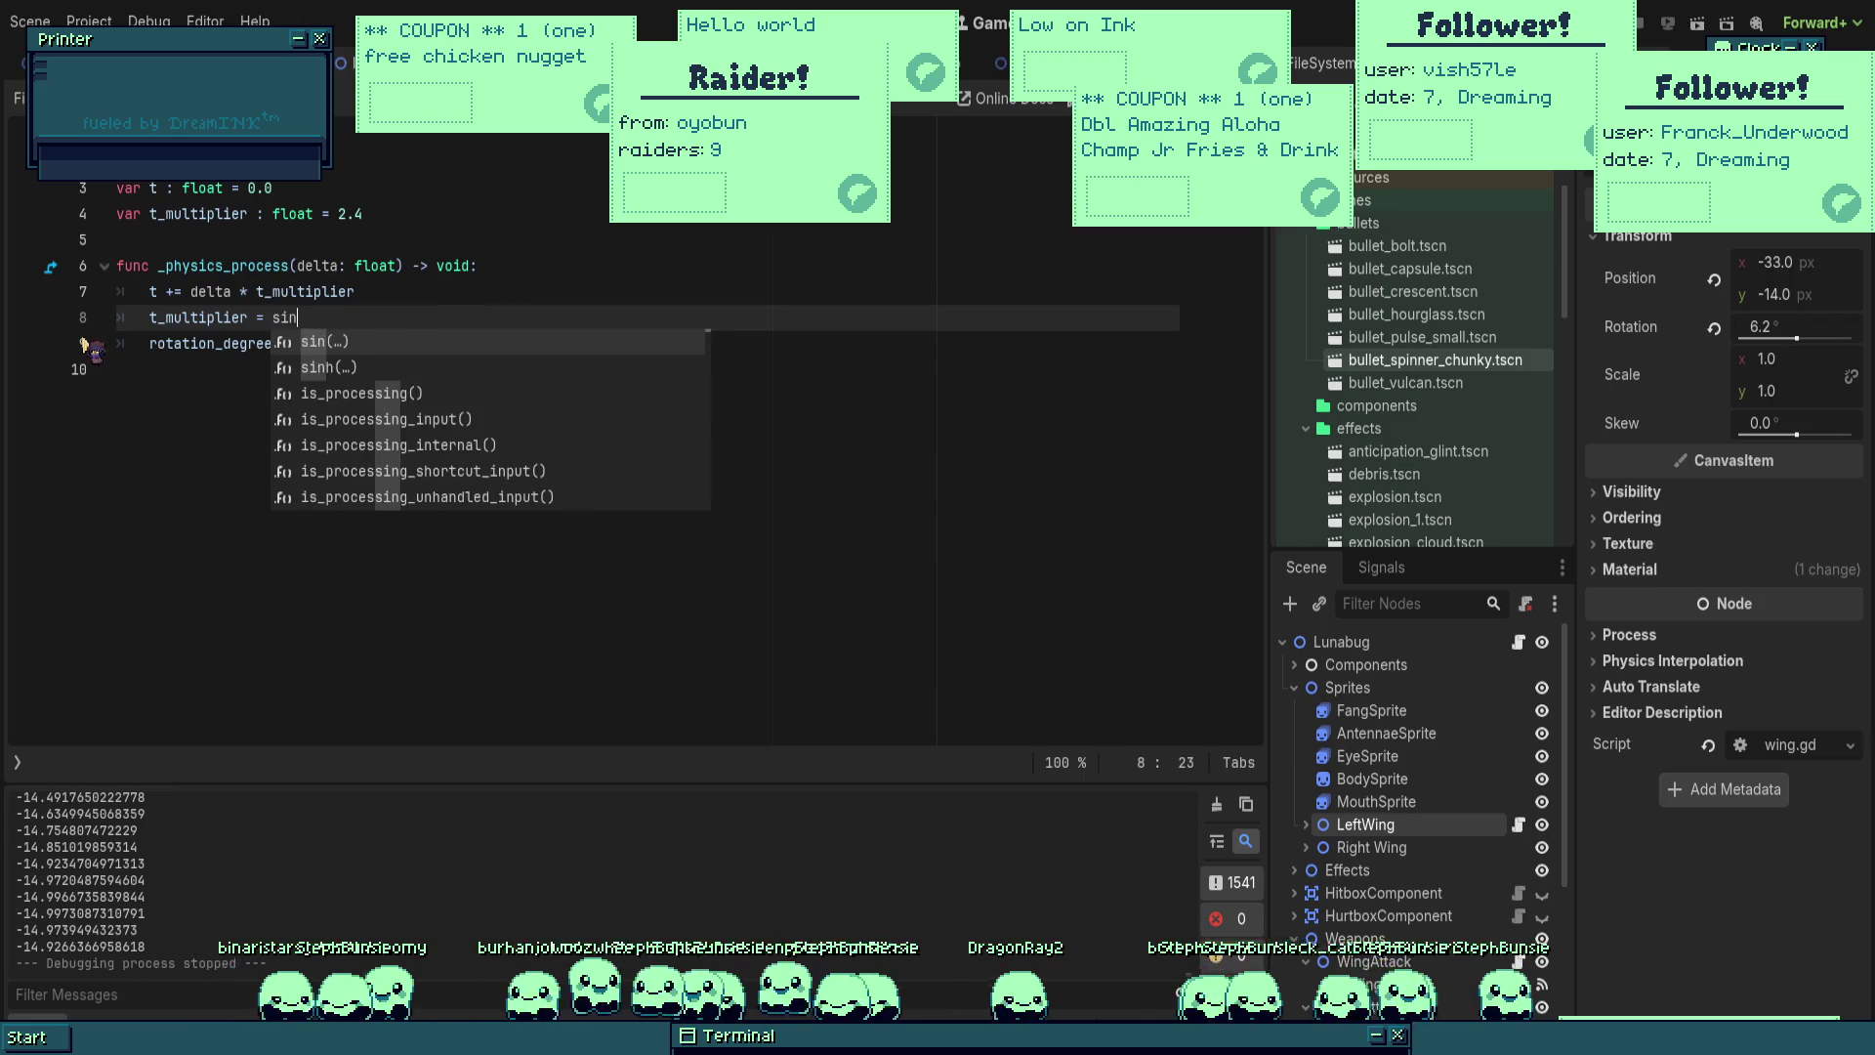
key("Return")
type("t")
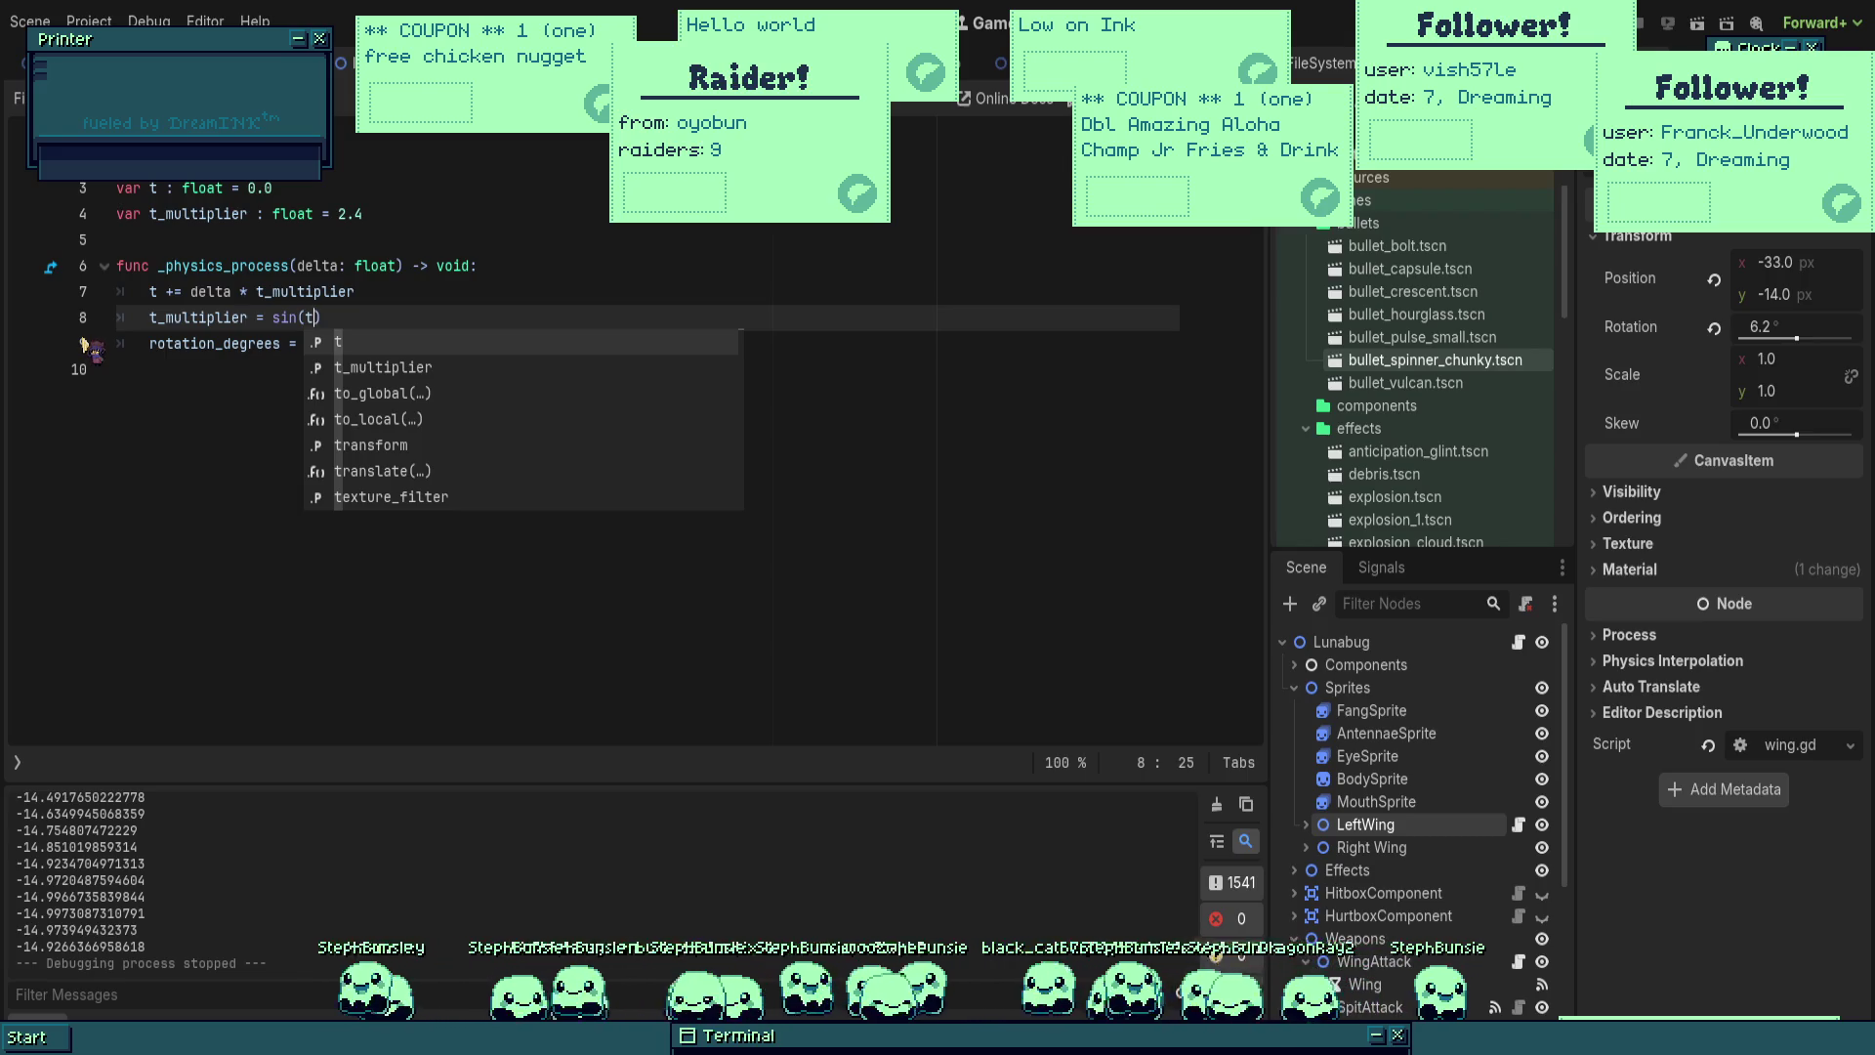
left_click(358, 234)
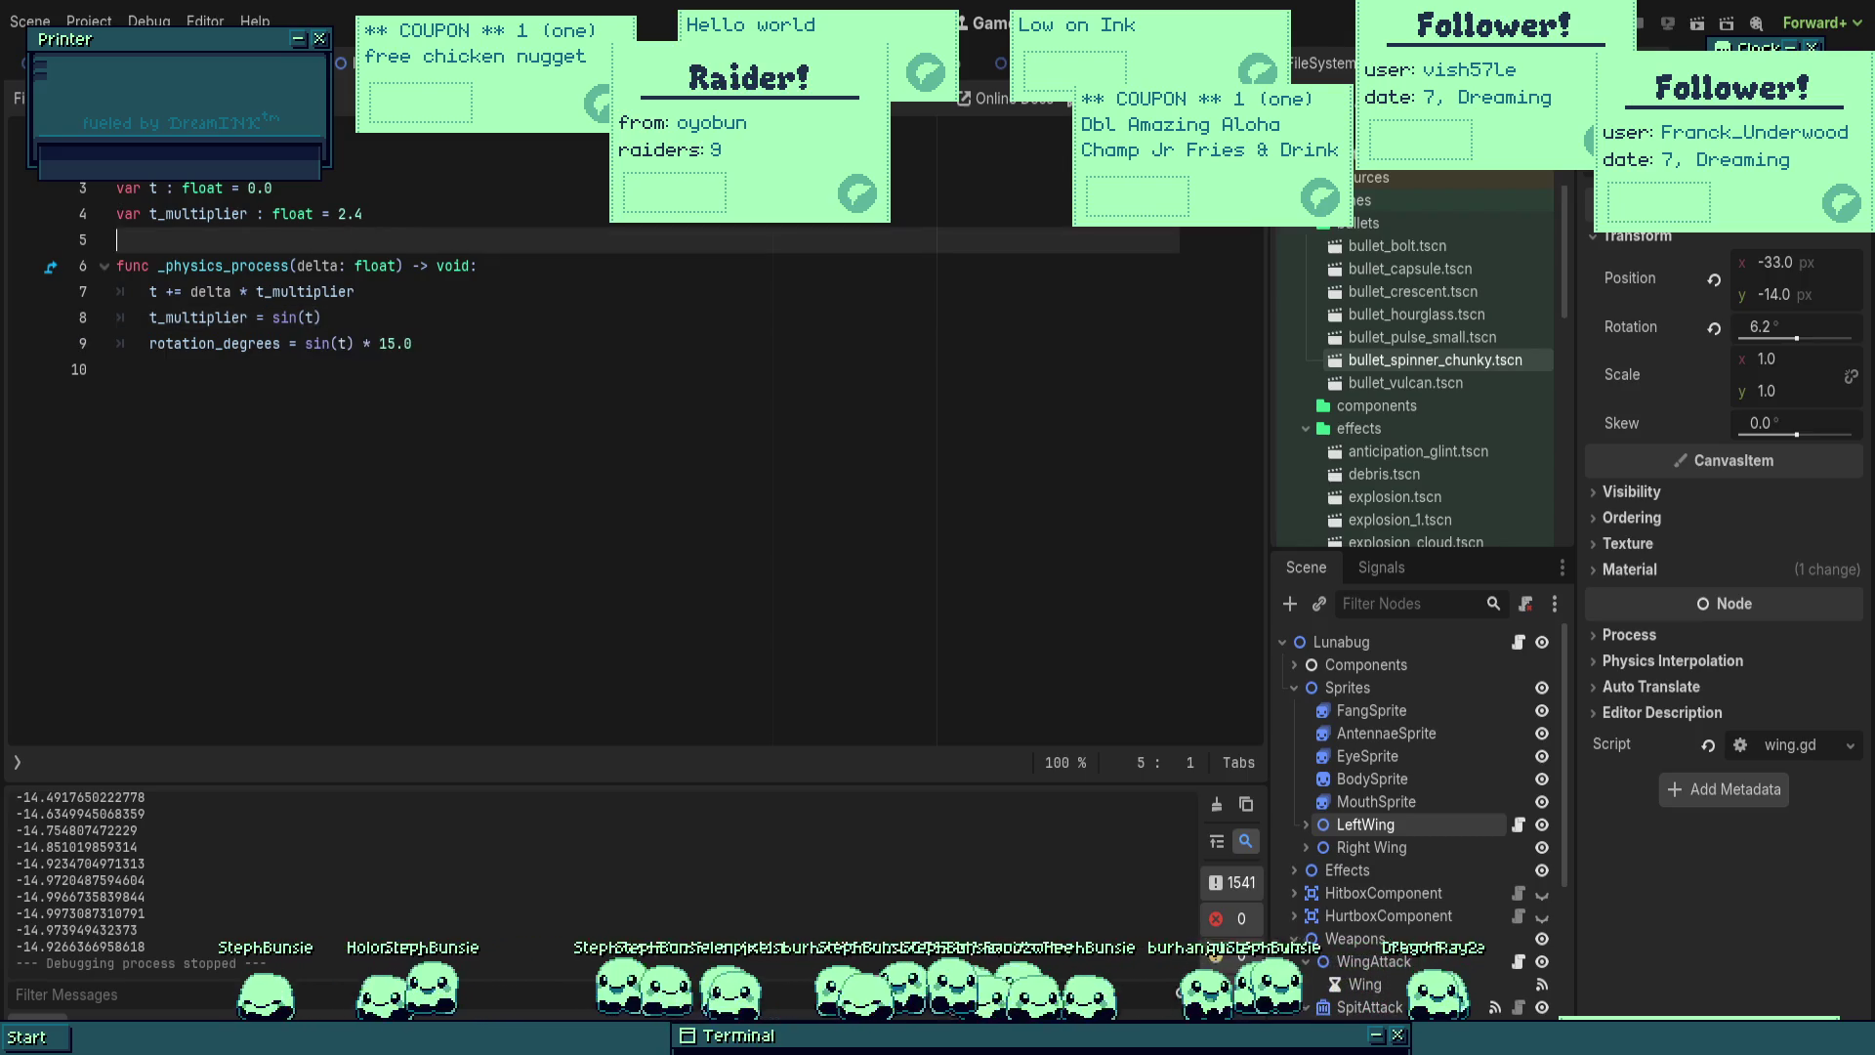
left_click(342, 319)
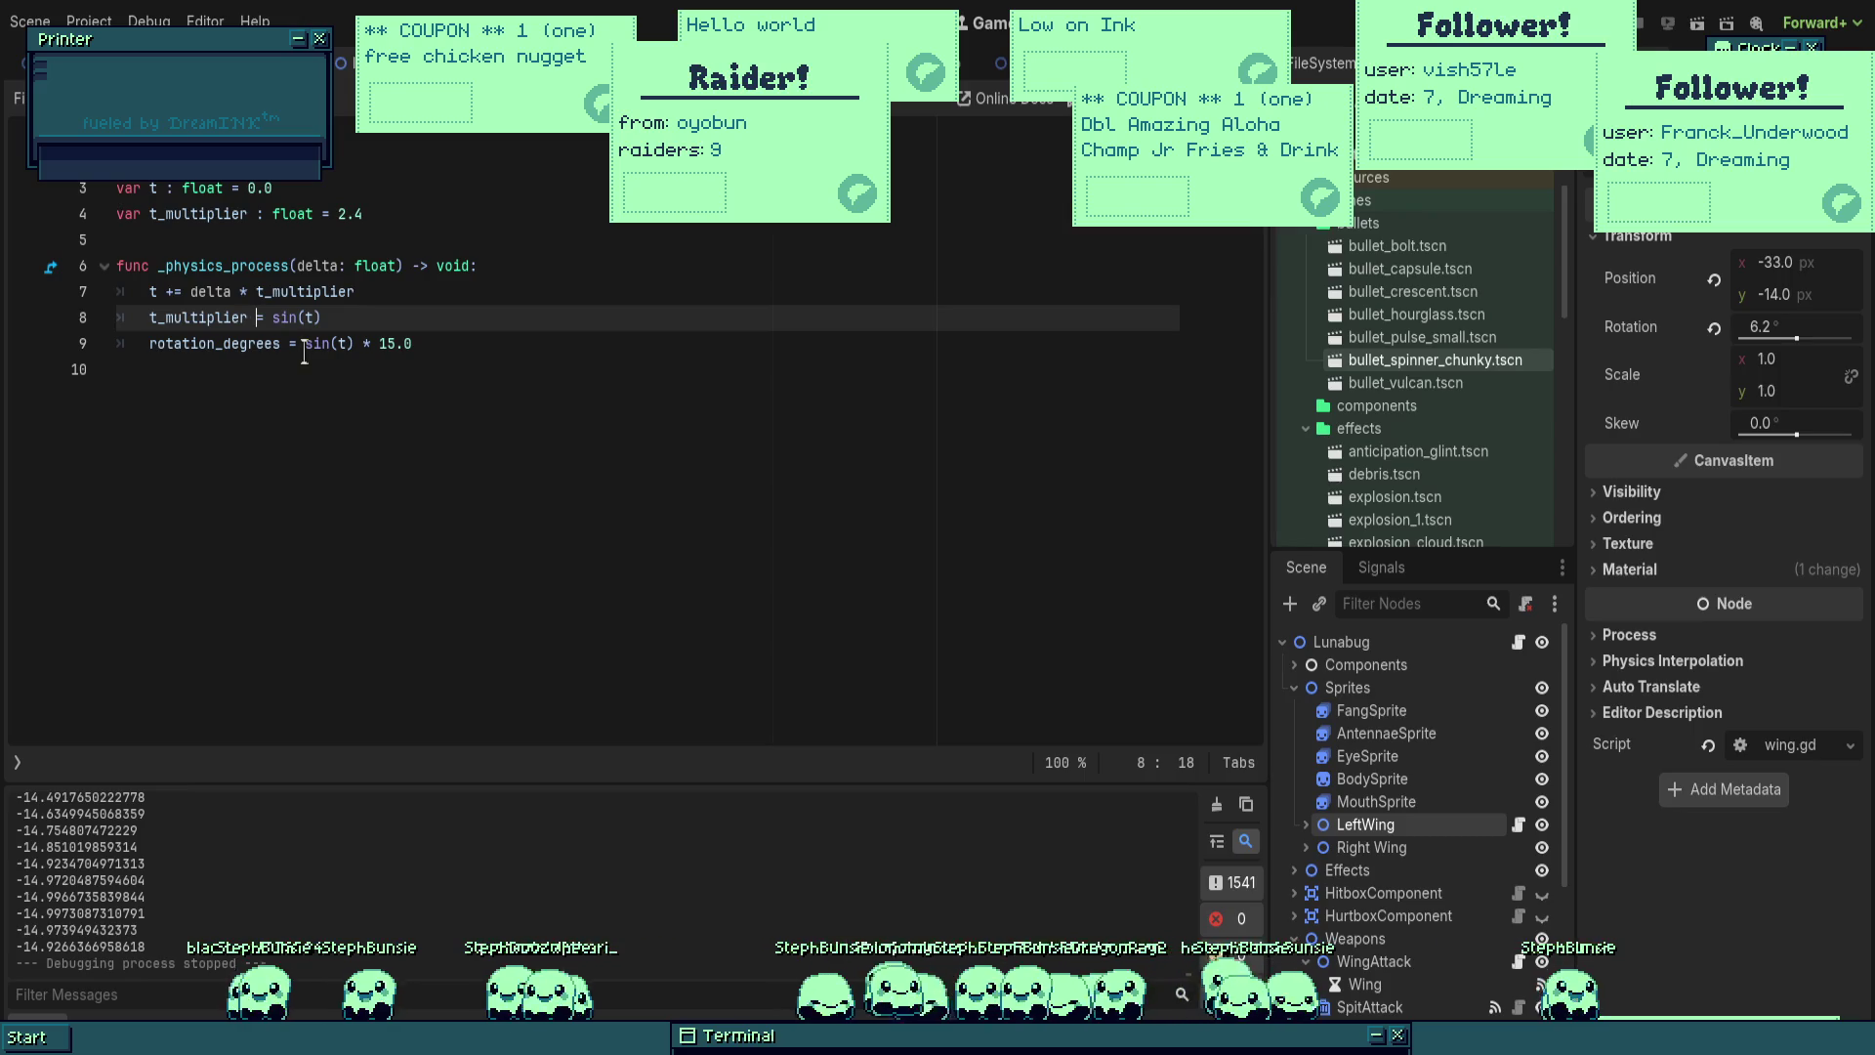
type("+")
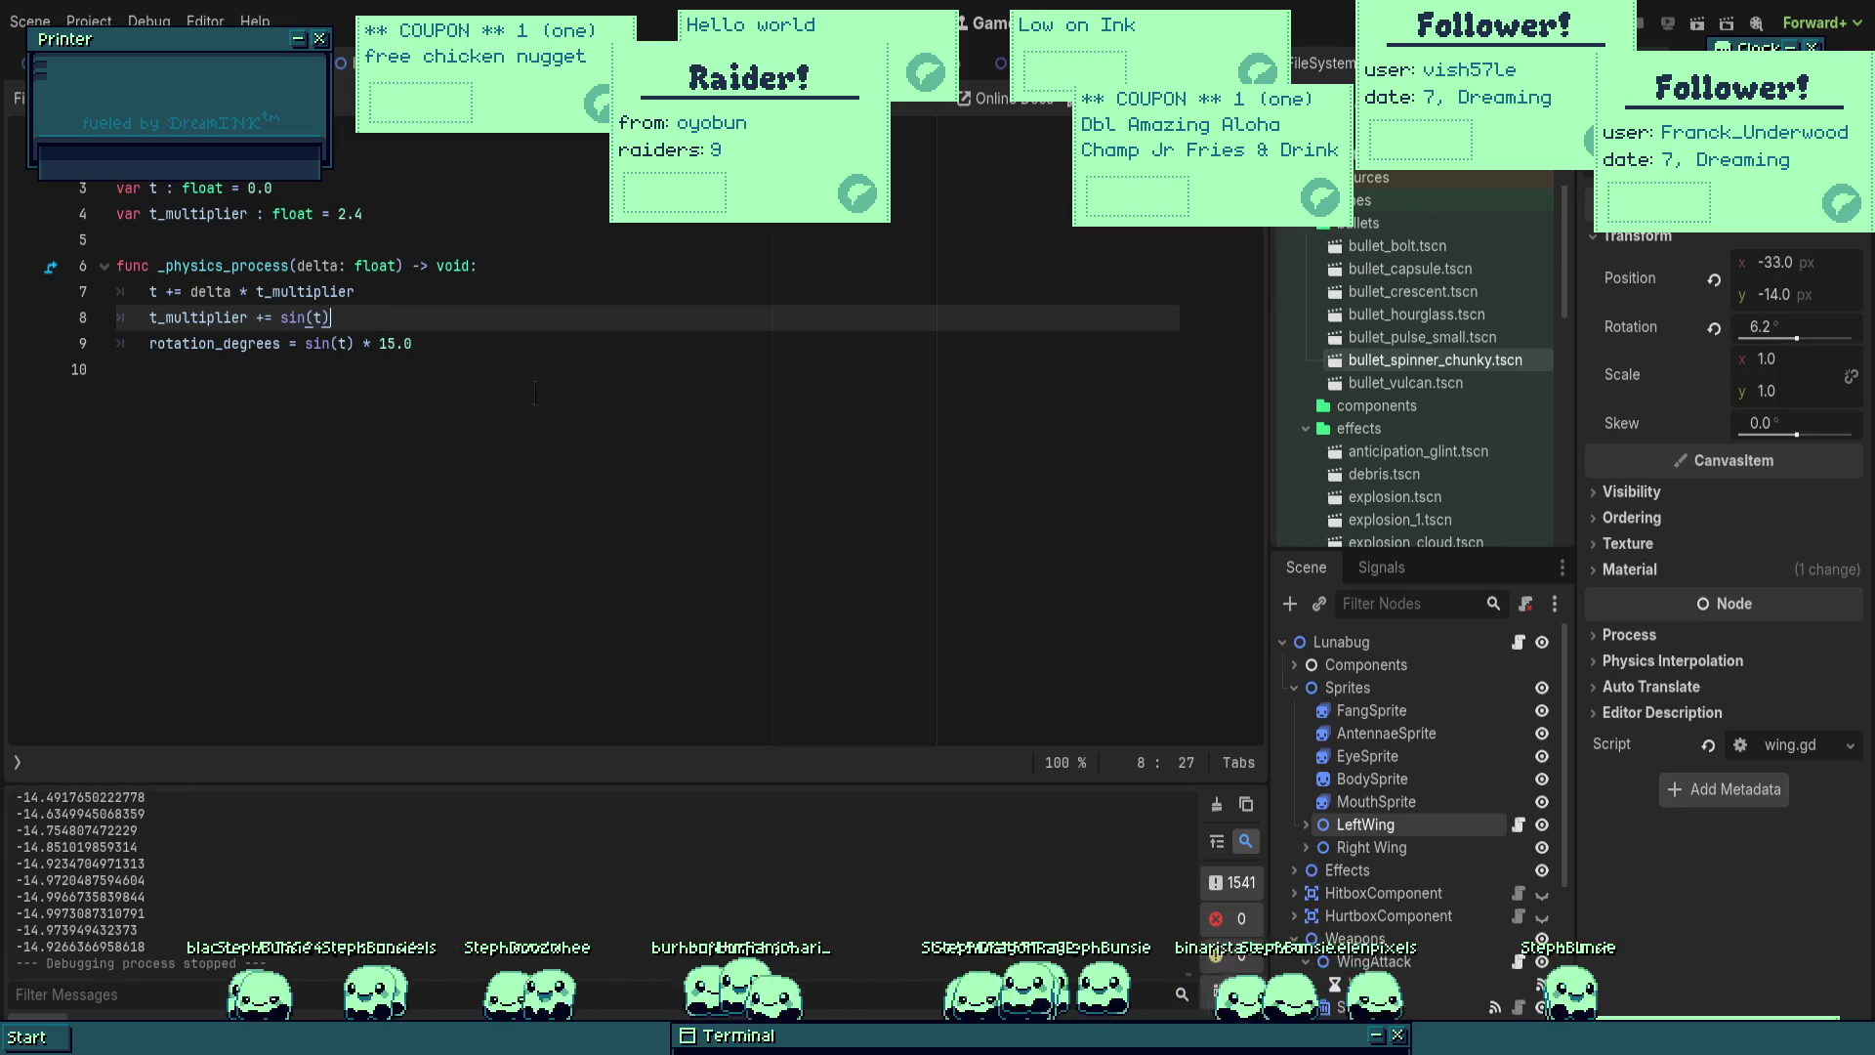
type("0")
key("ctrl+s")
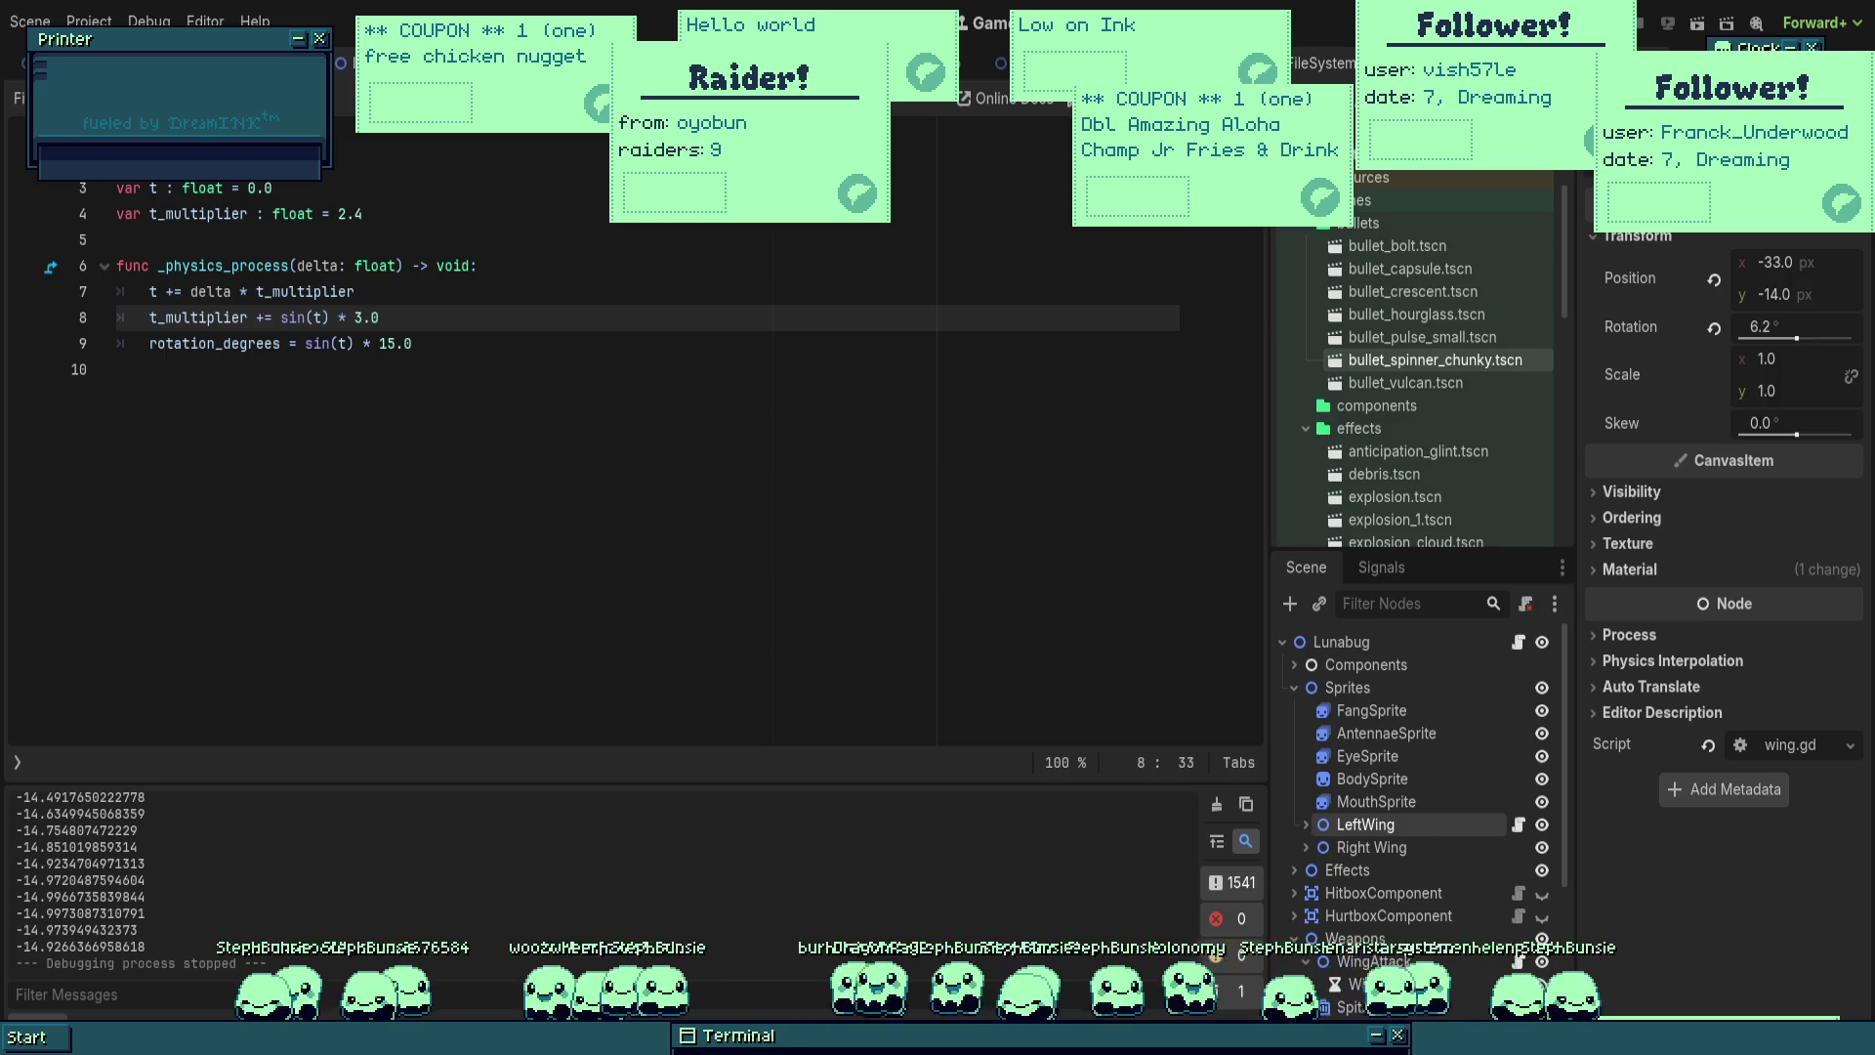
left_click(1660, 27)
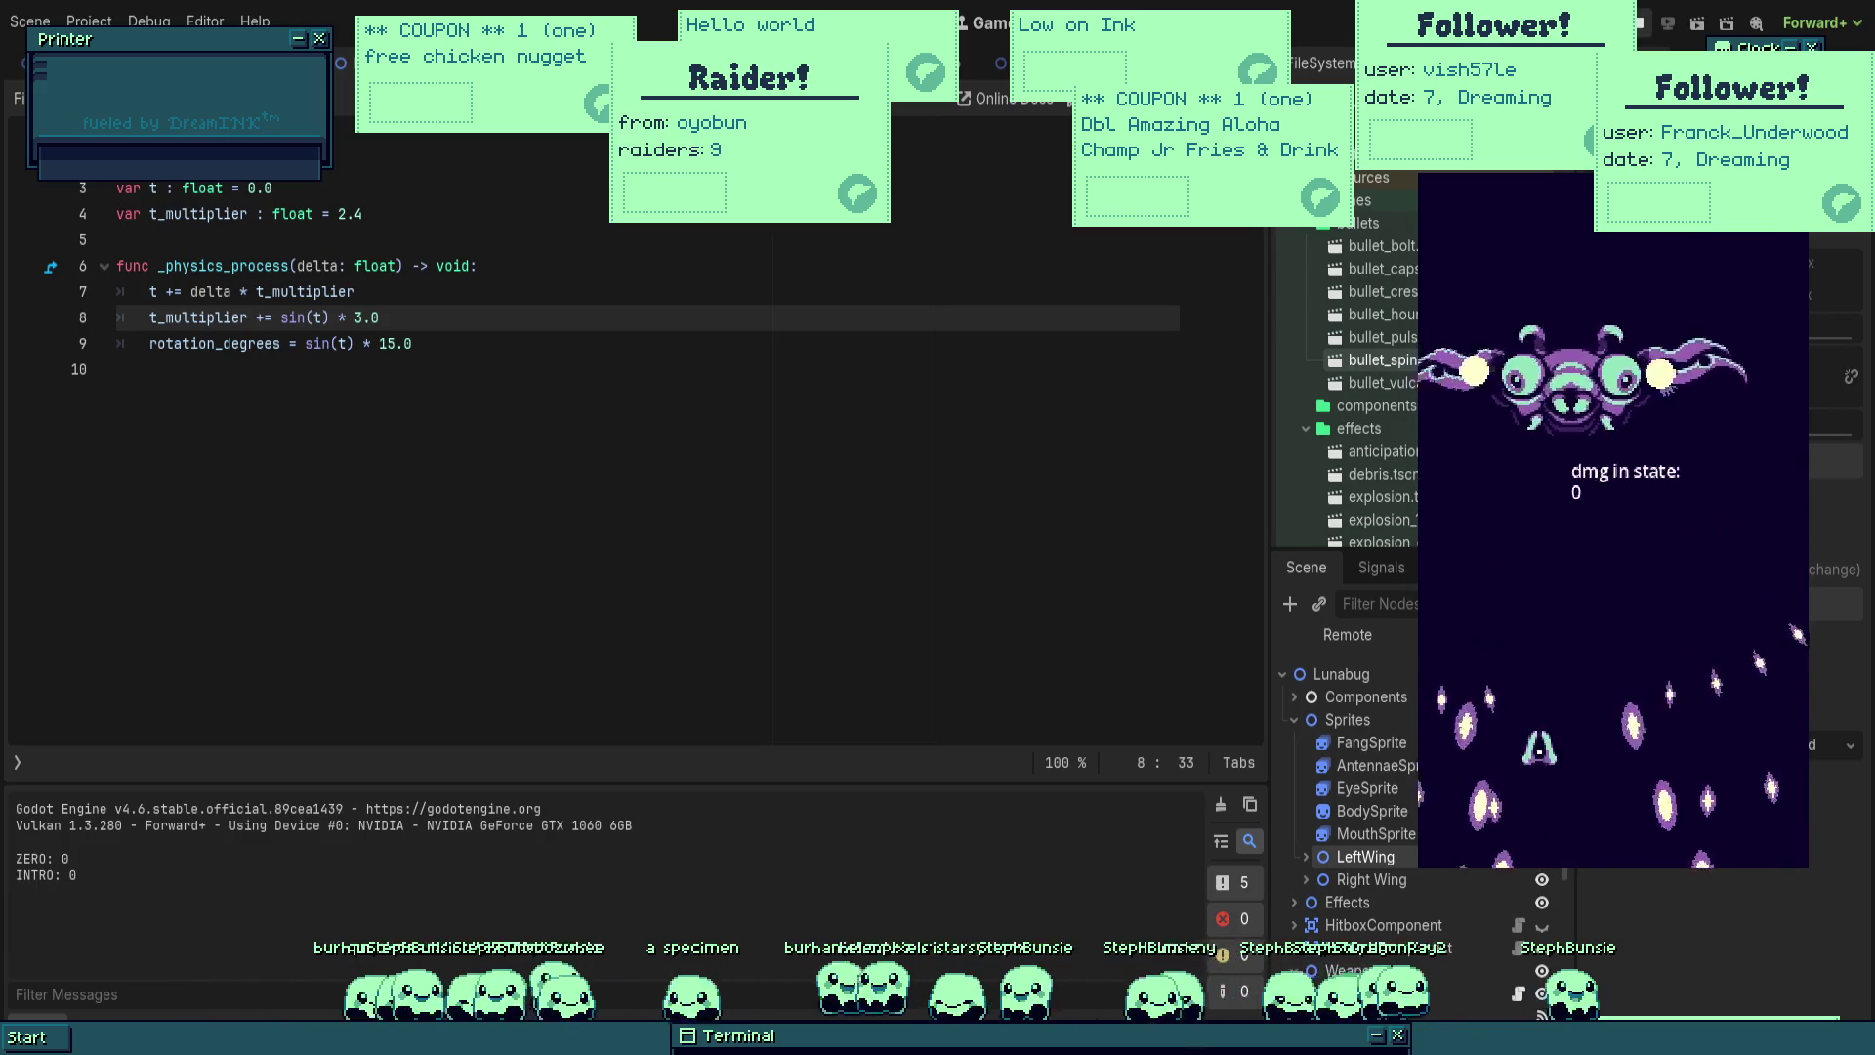
Step: Rerun the game to test the wing sway with the 8.0 speed modulation
key("F8")
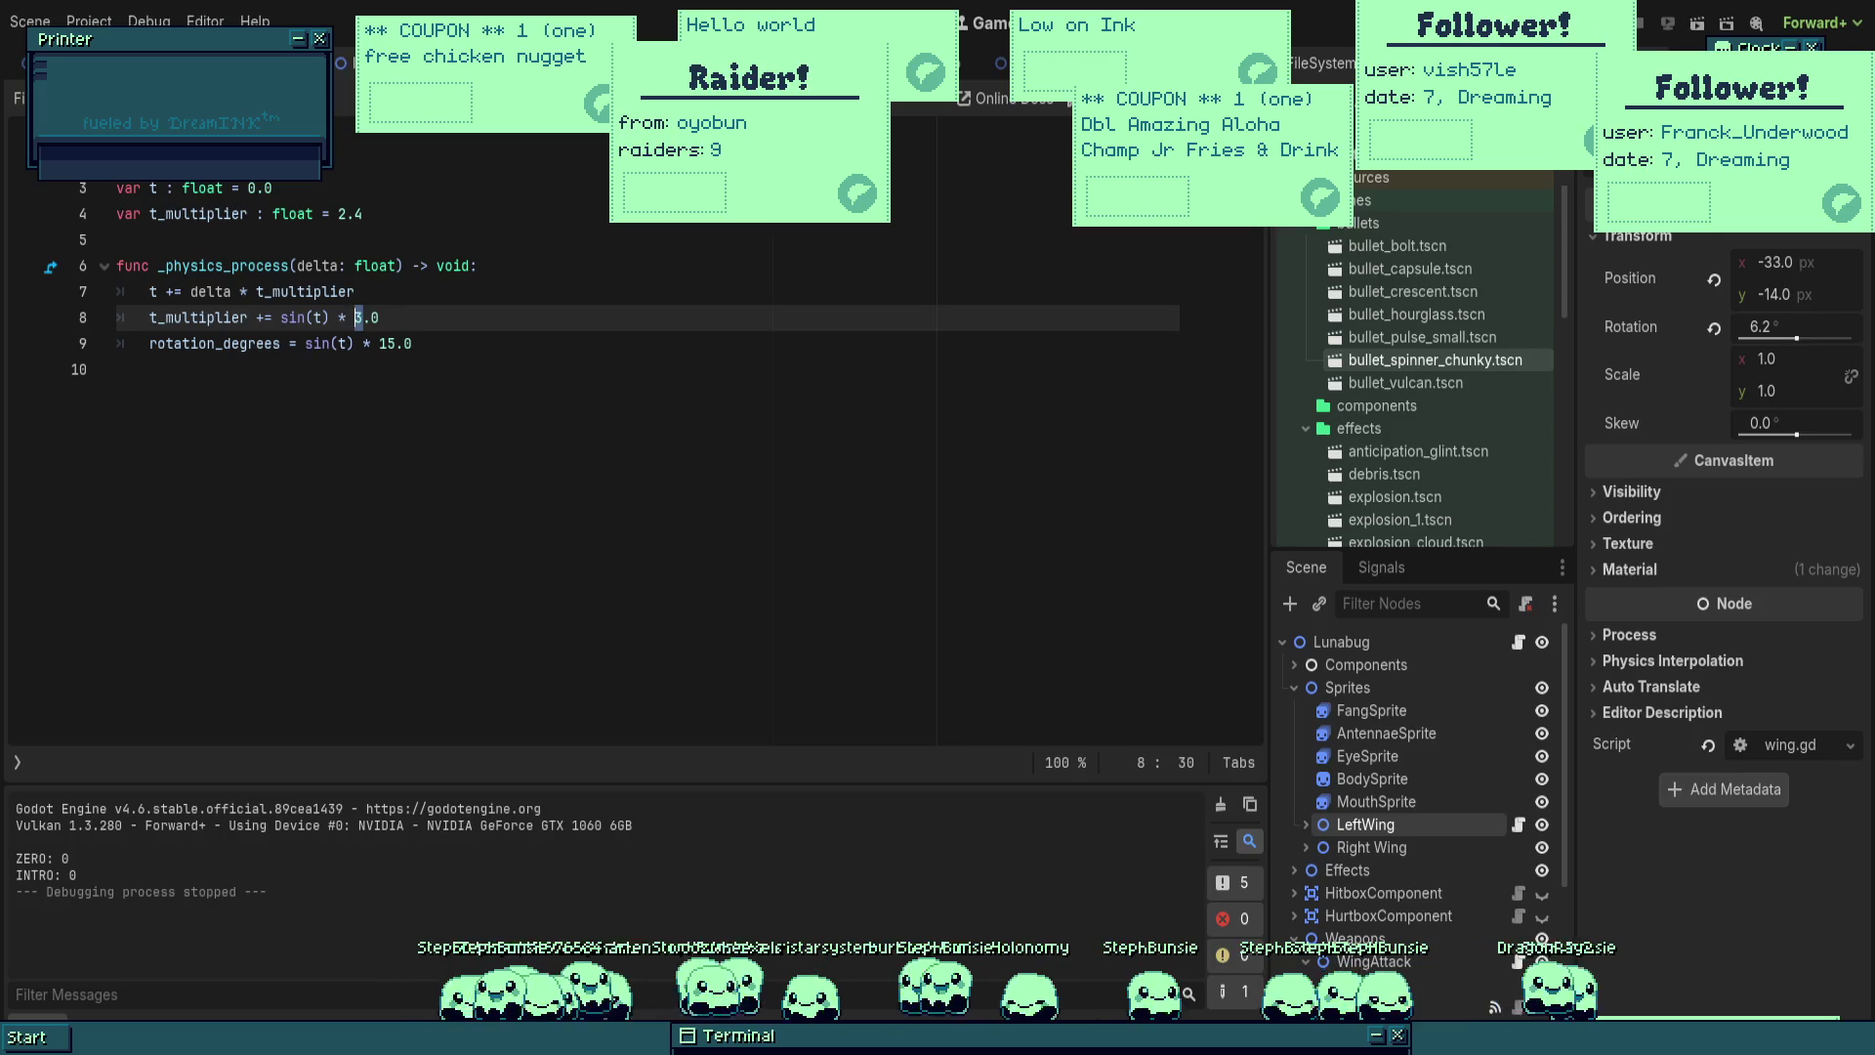
type("8")
left_click(412, 343)
key("F5")
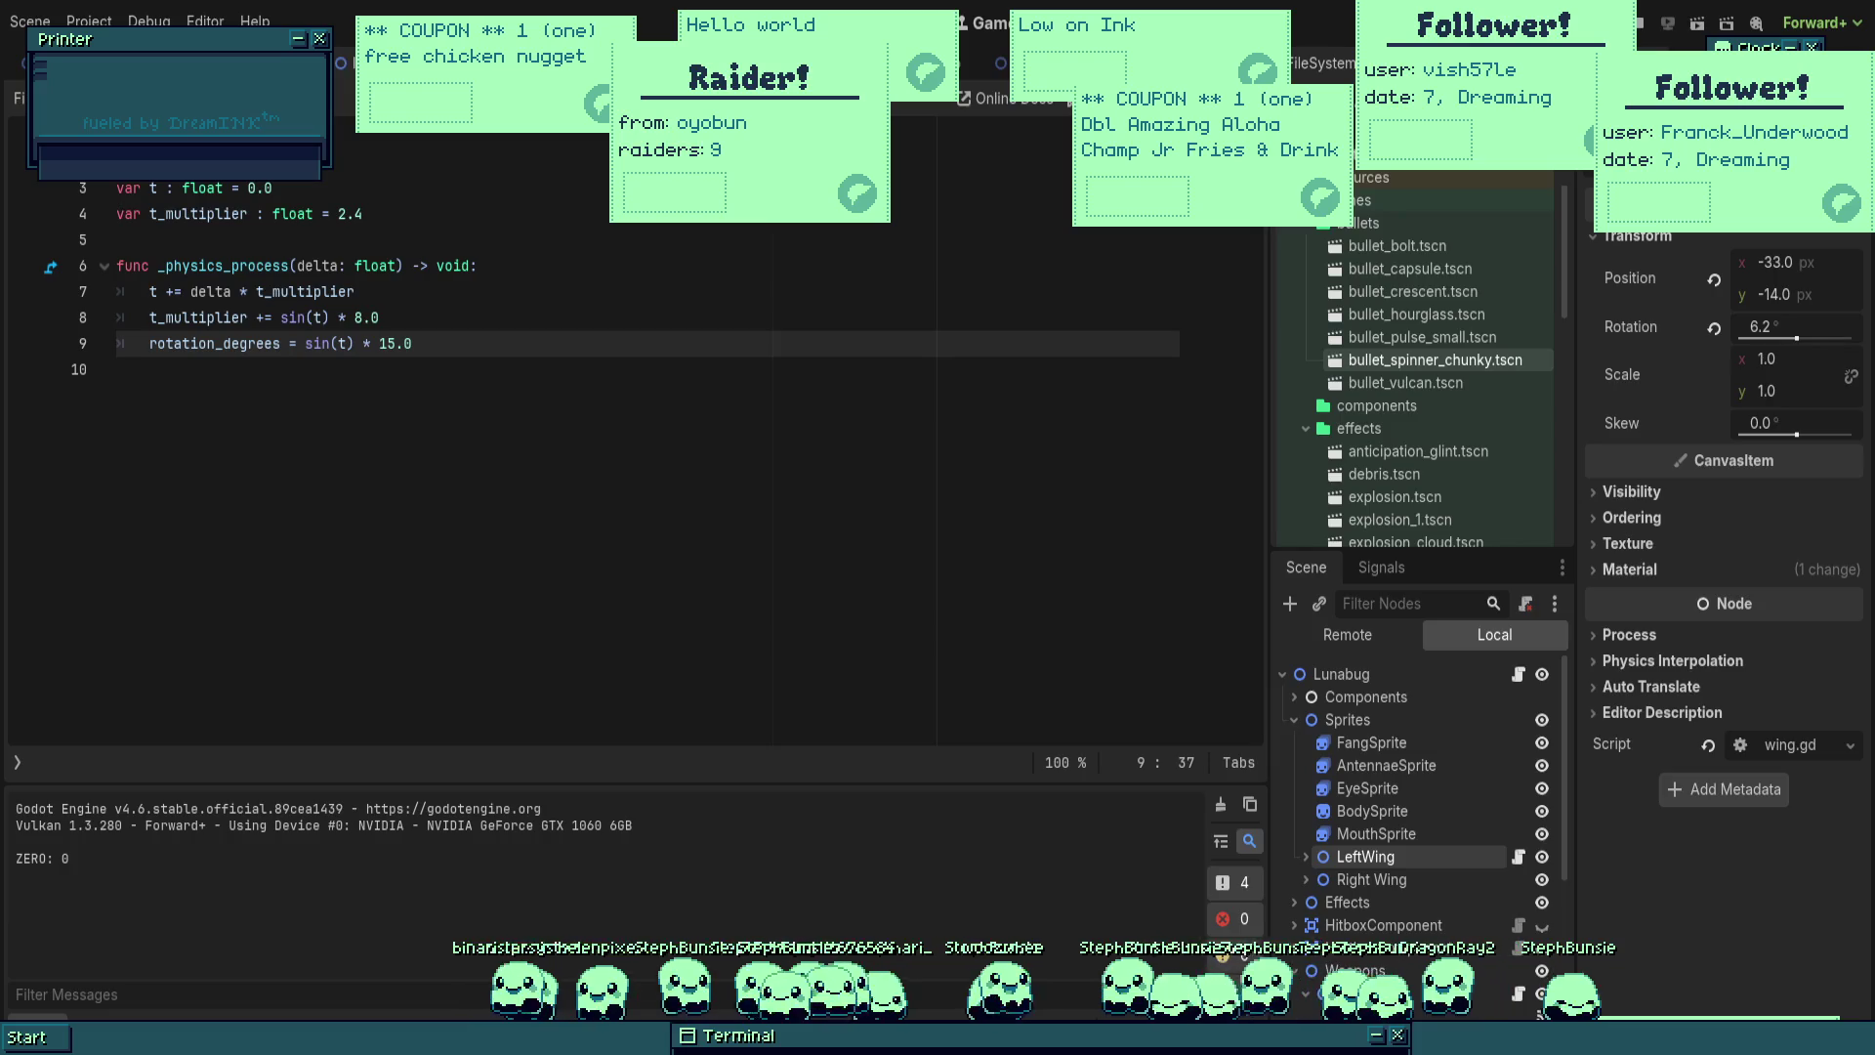
key("Left")
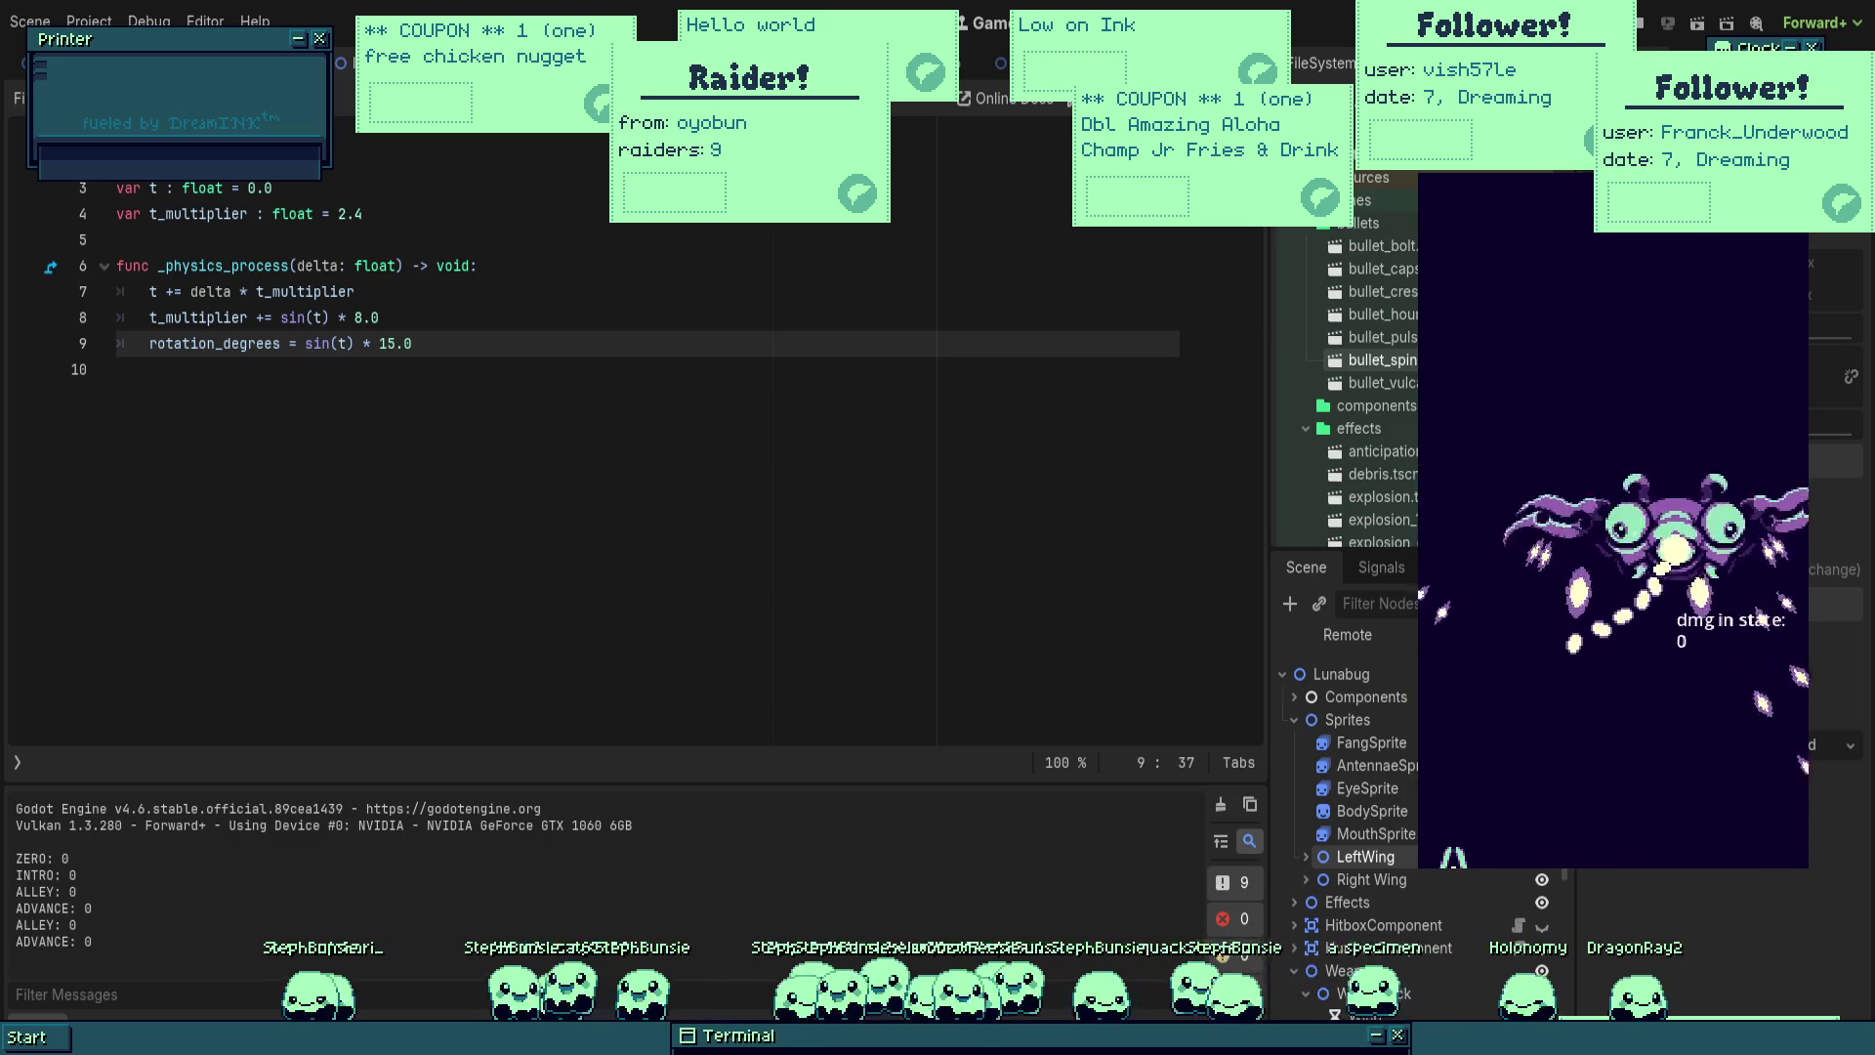
Step: Change the wing sway amplitude from 15.0 to 24.0 in wing.gd and test it in the game
left_click(396, 343)
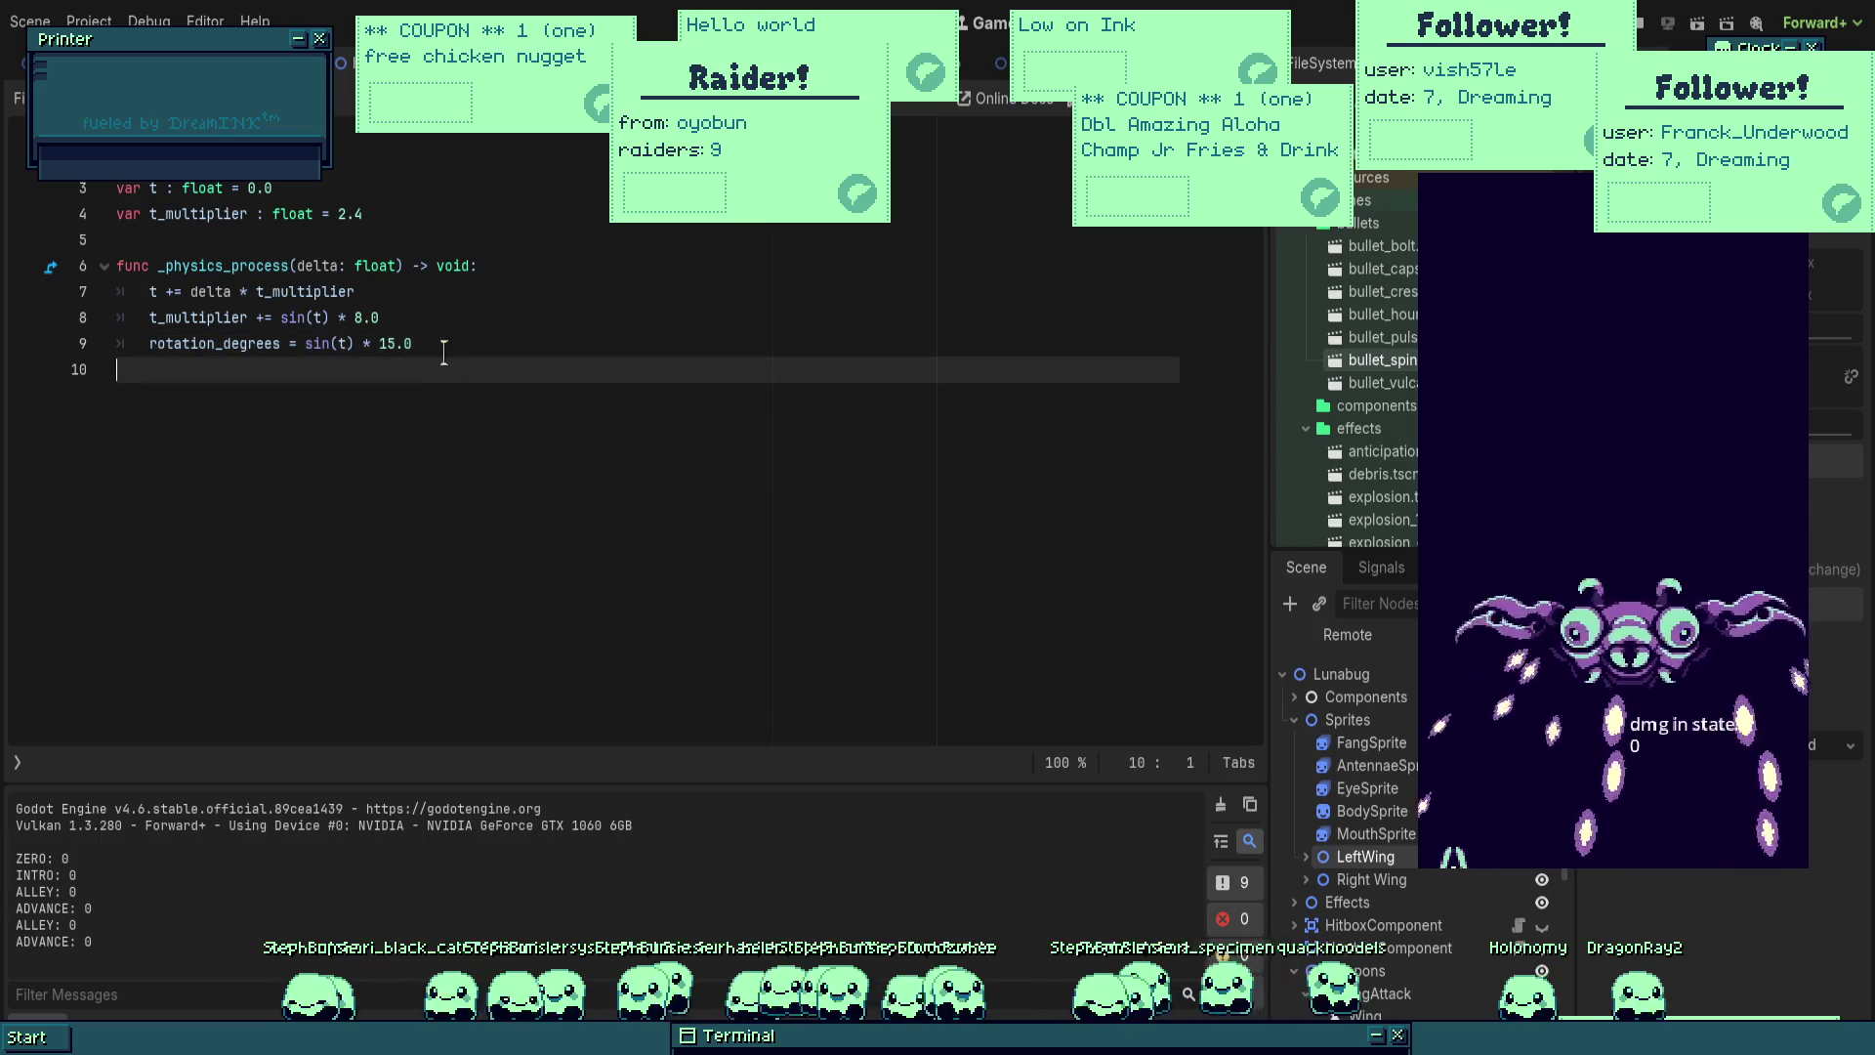
key("BackSpace")
key("BackSpace")
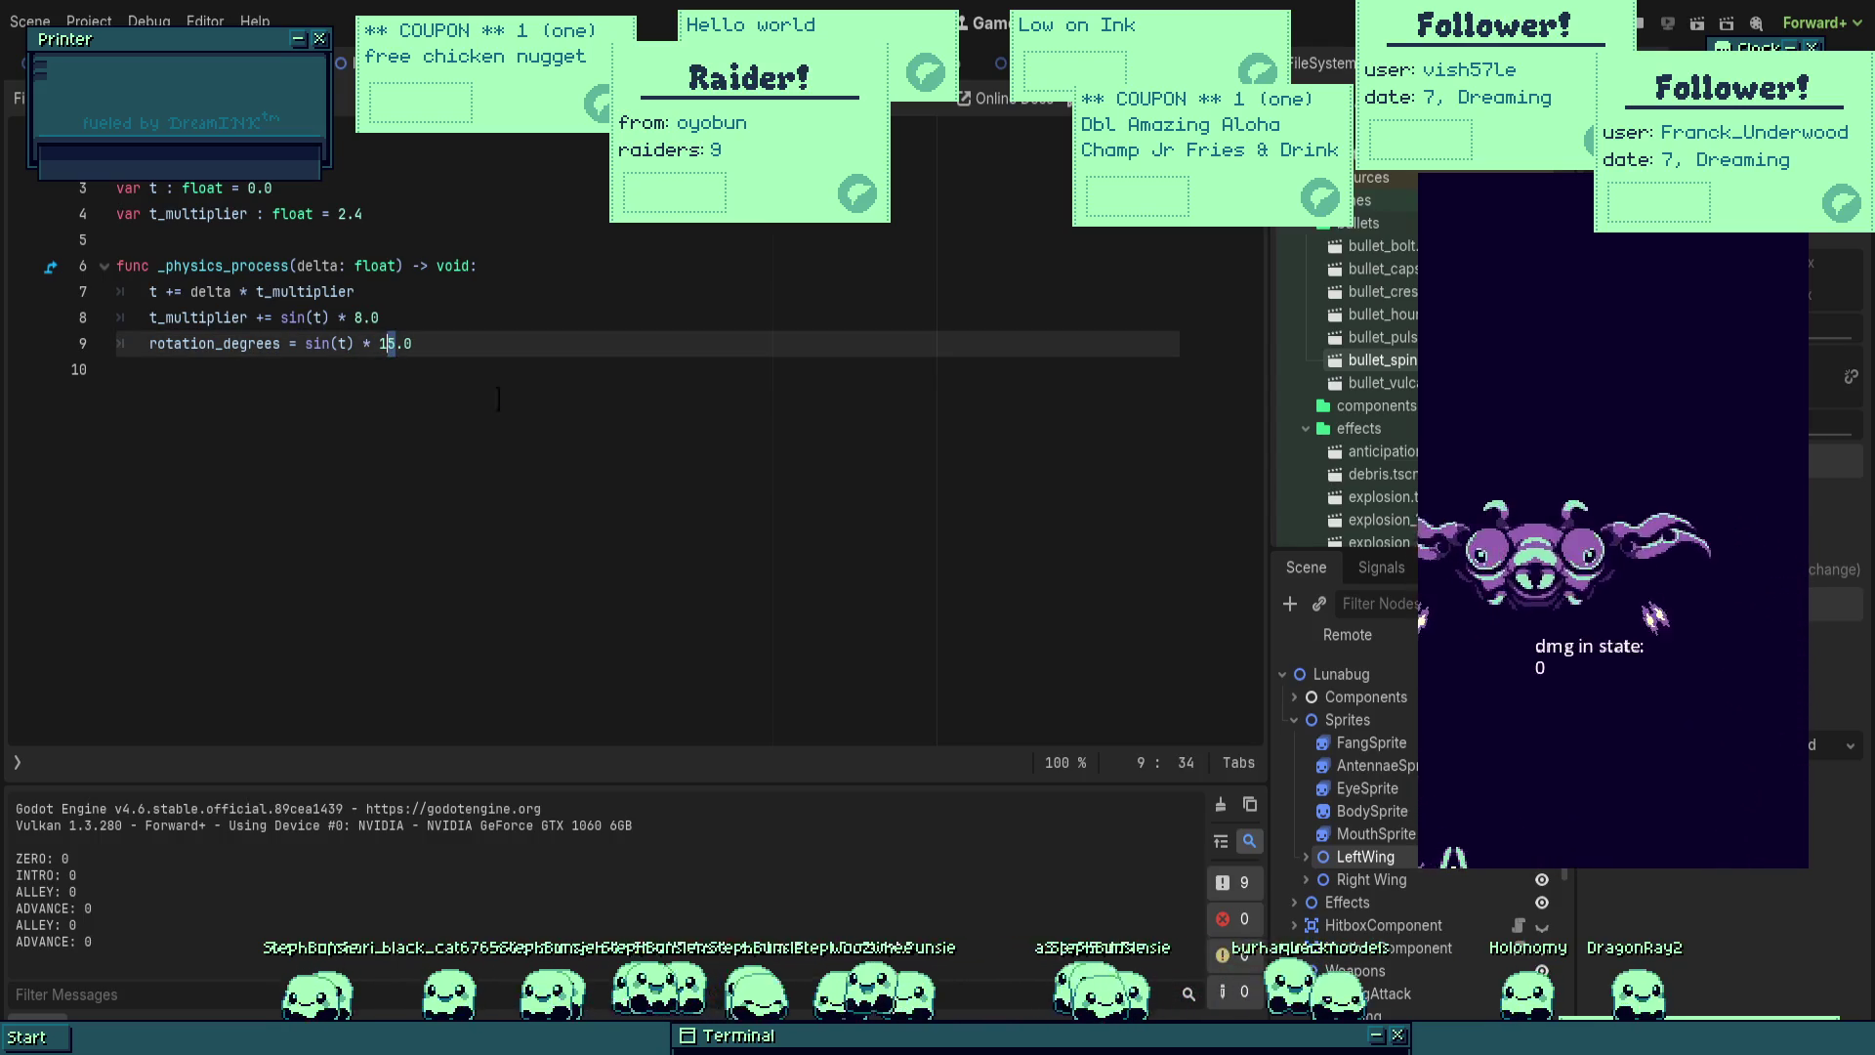
type("24")
key("F5")
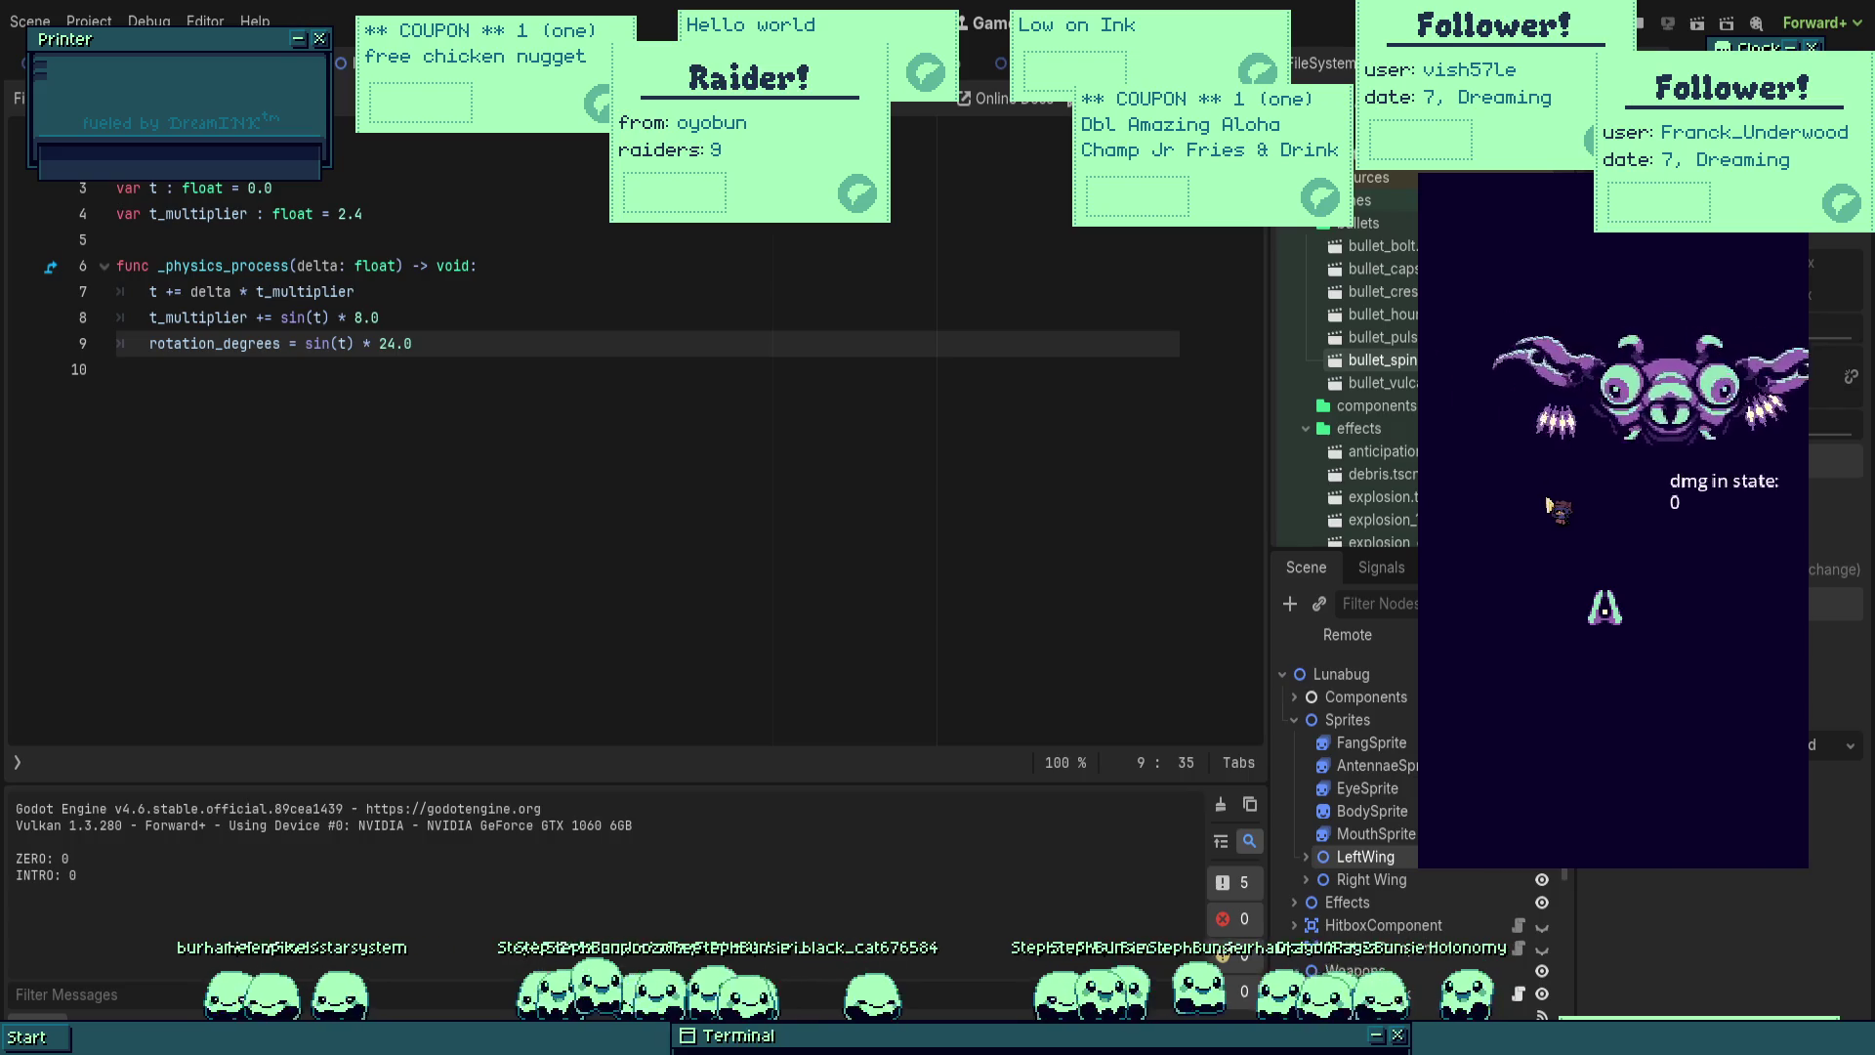
key("F8")
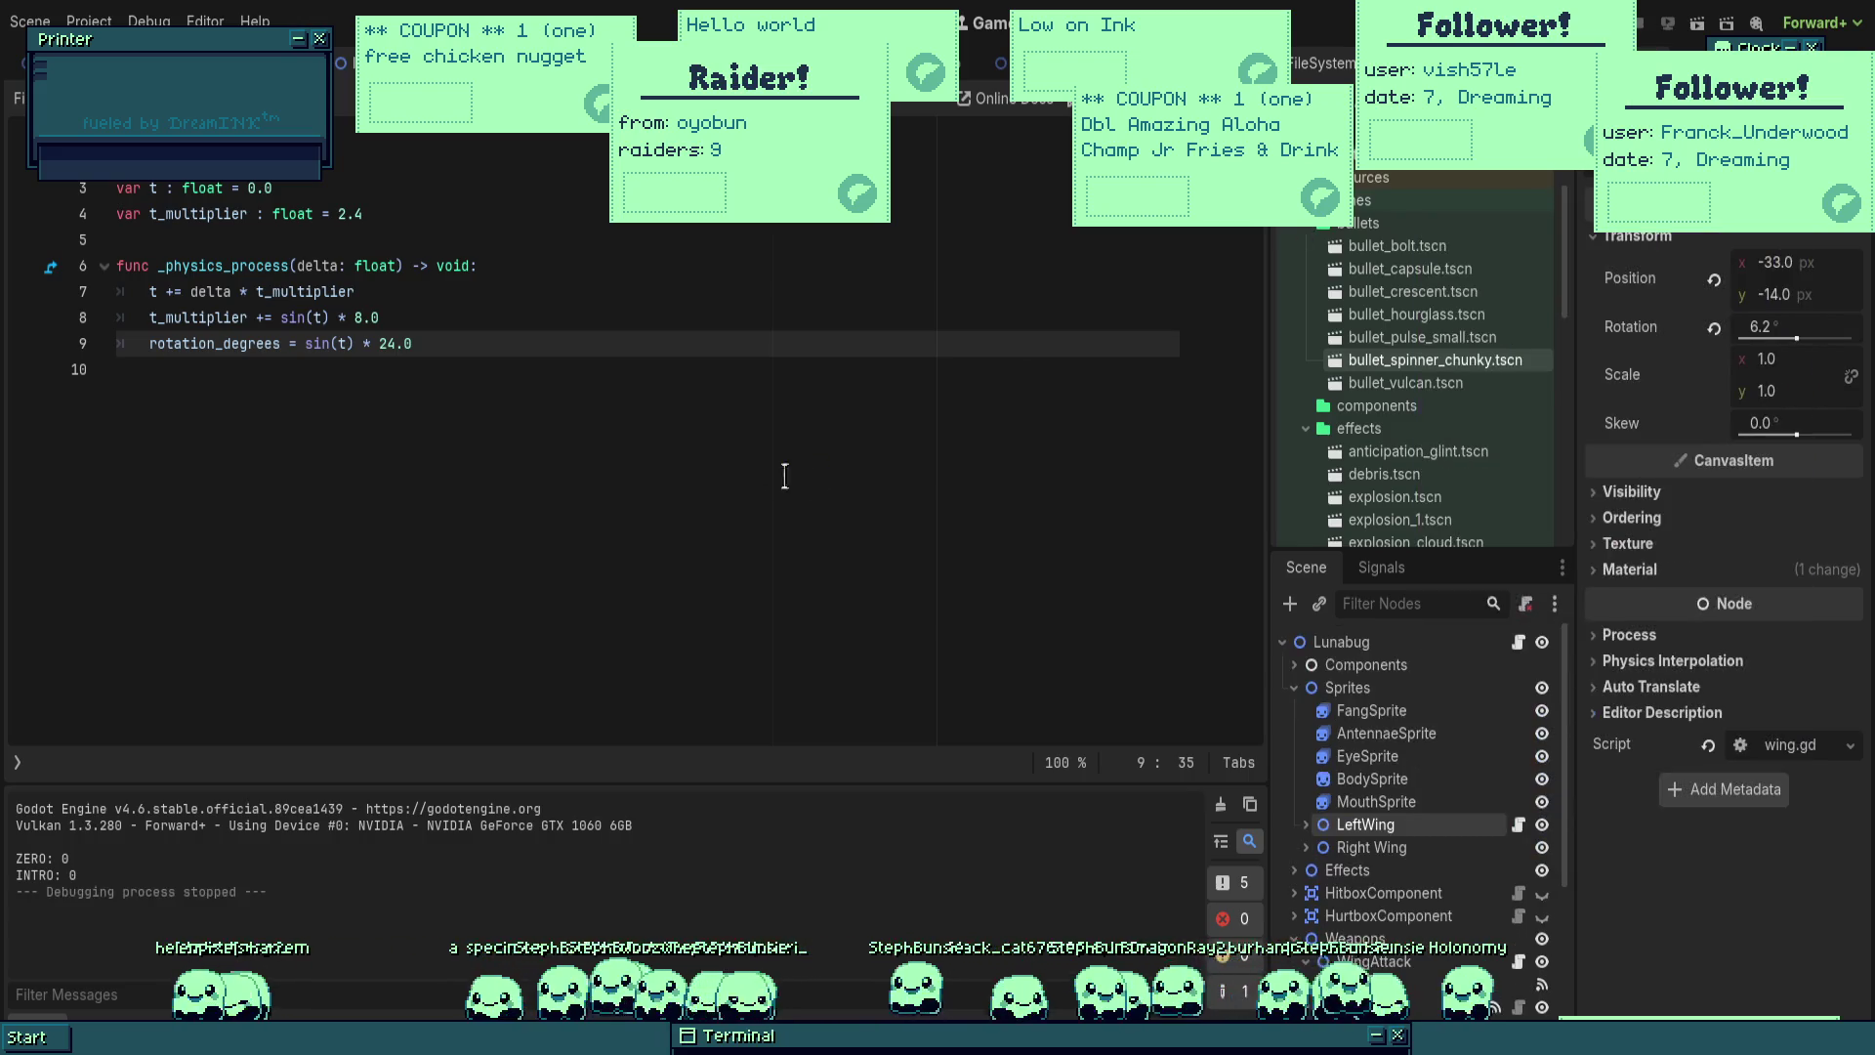
left_click(784, 477)
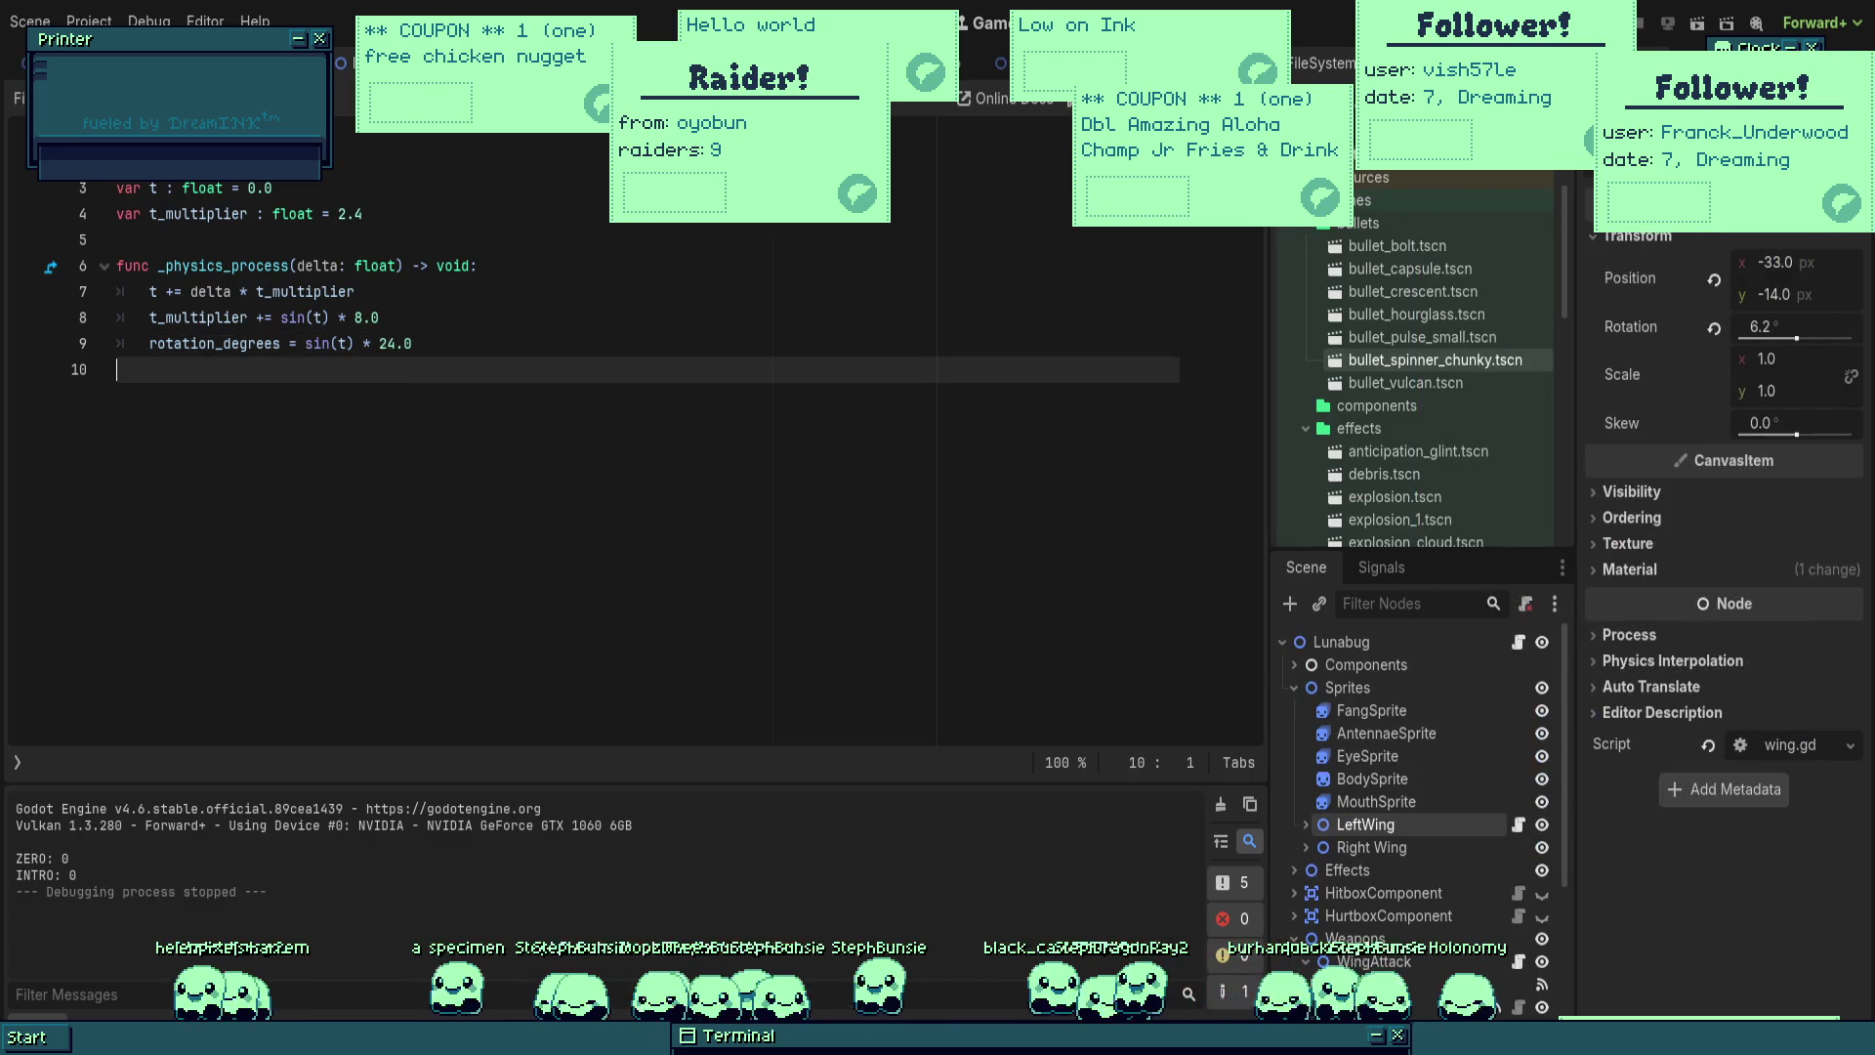
left_click(1480, 848)
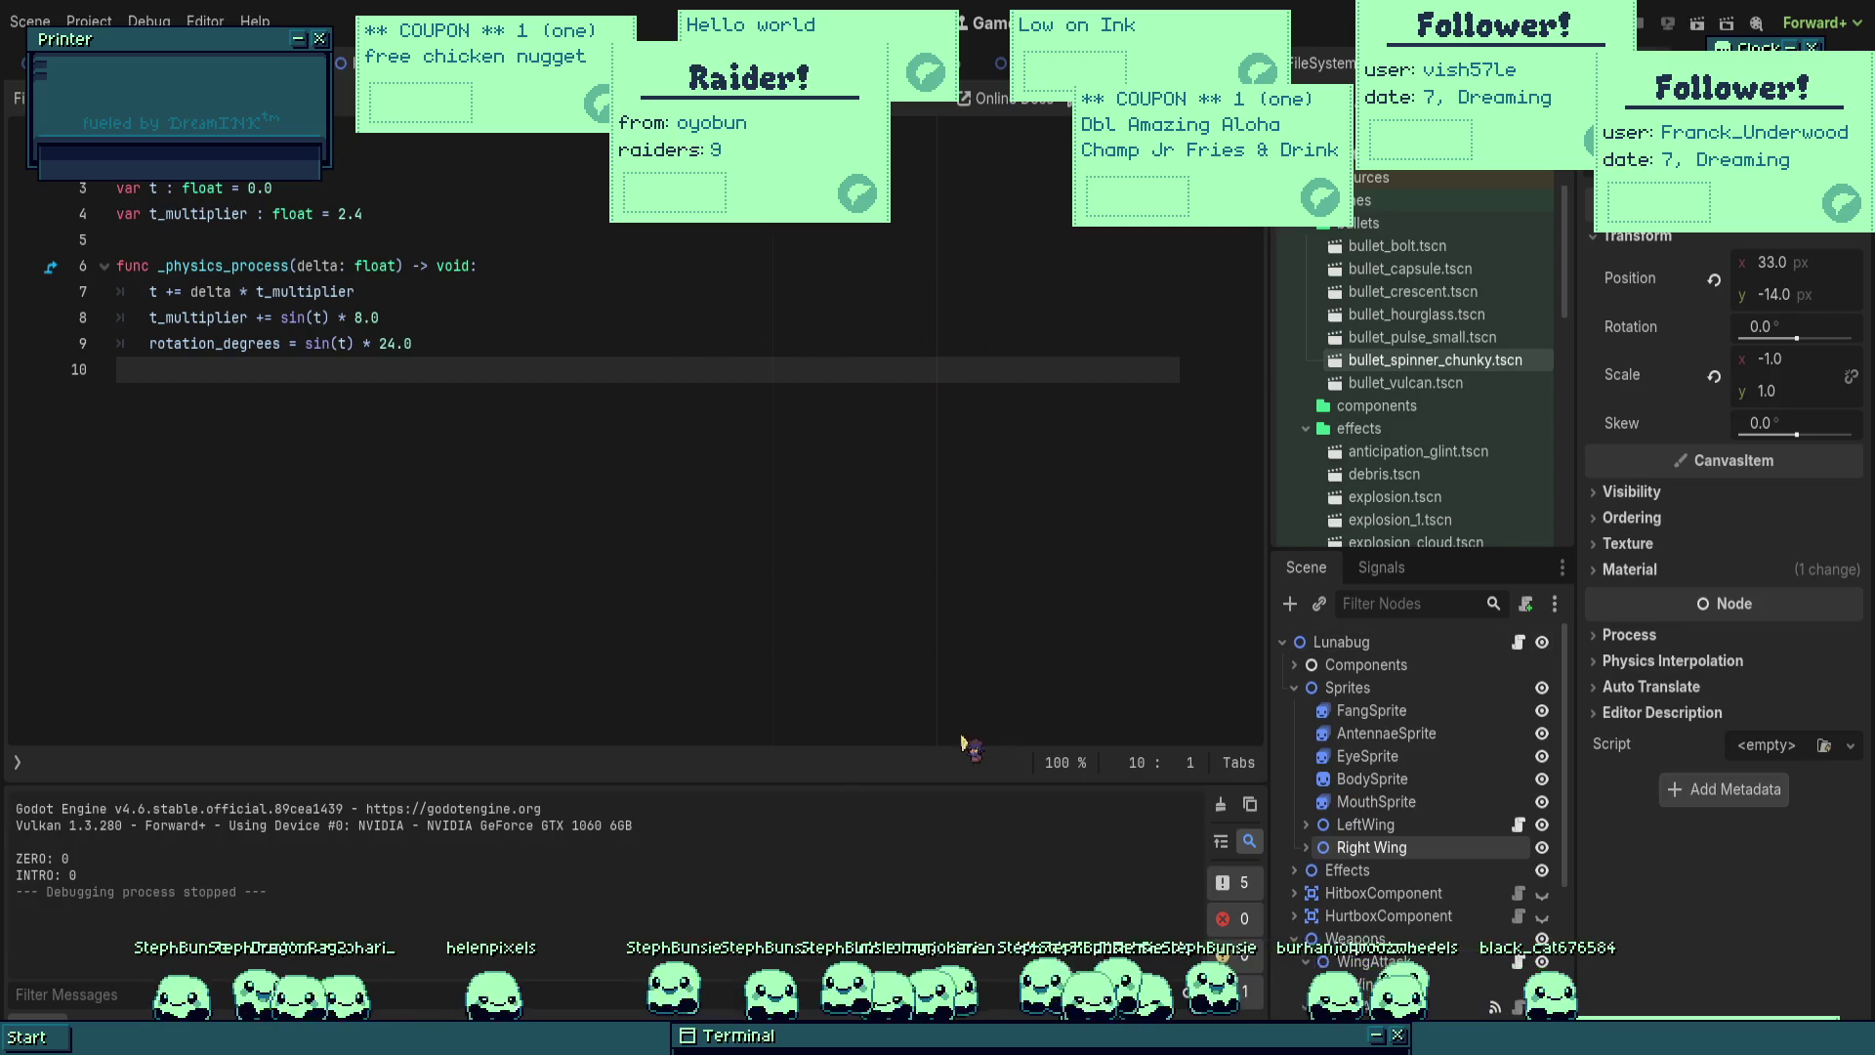
left_click_drag(875, 694, 1524, 842)
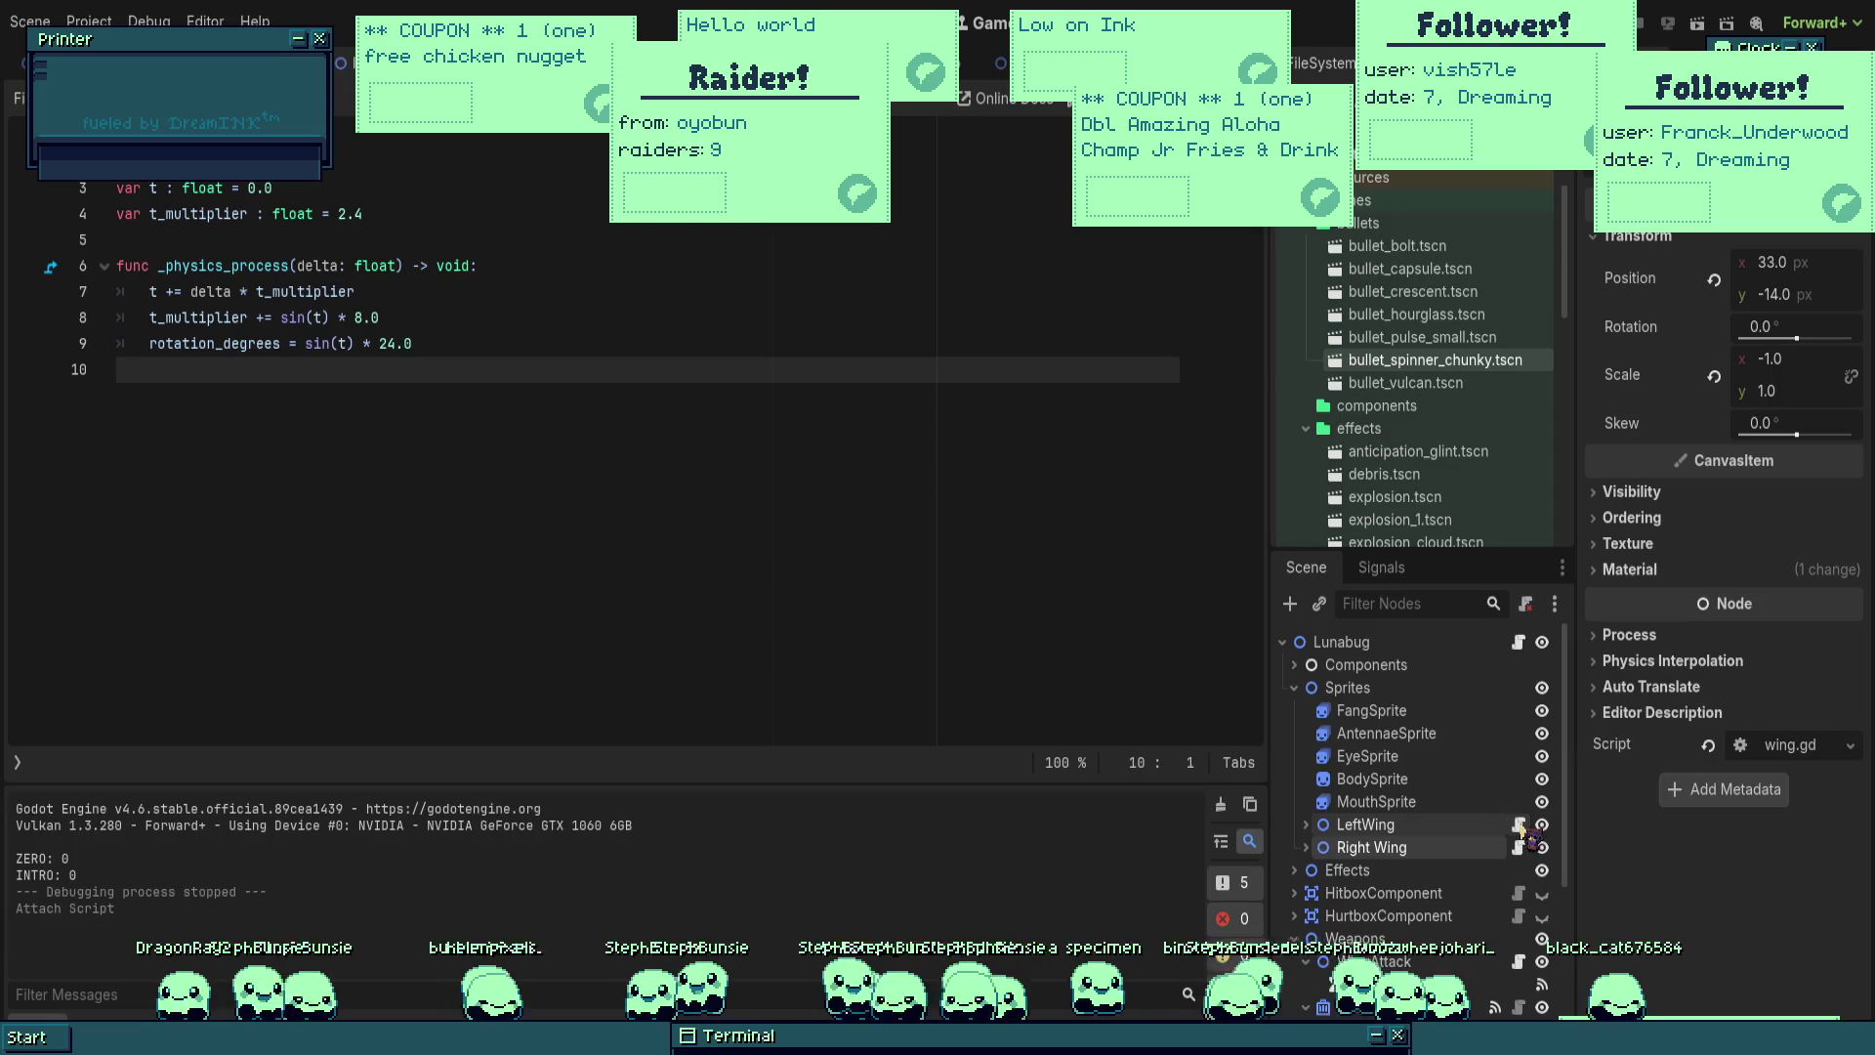
left_click(335, 164)
key("Return")
key("Return")
key("Up")
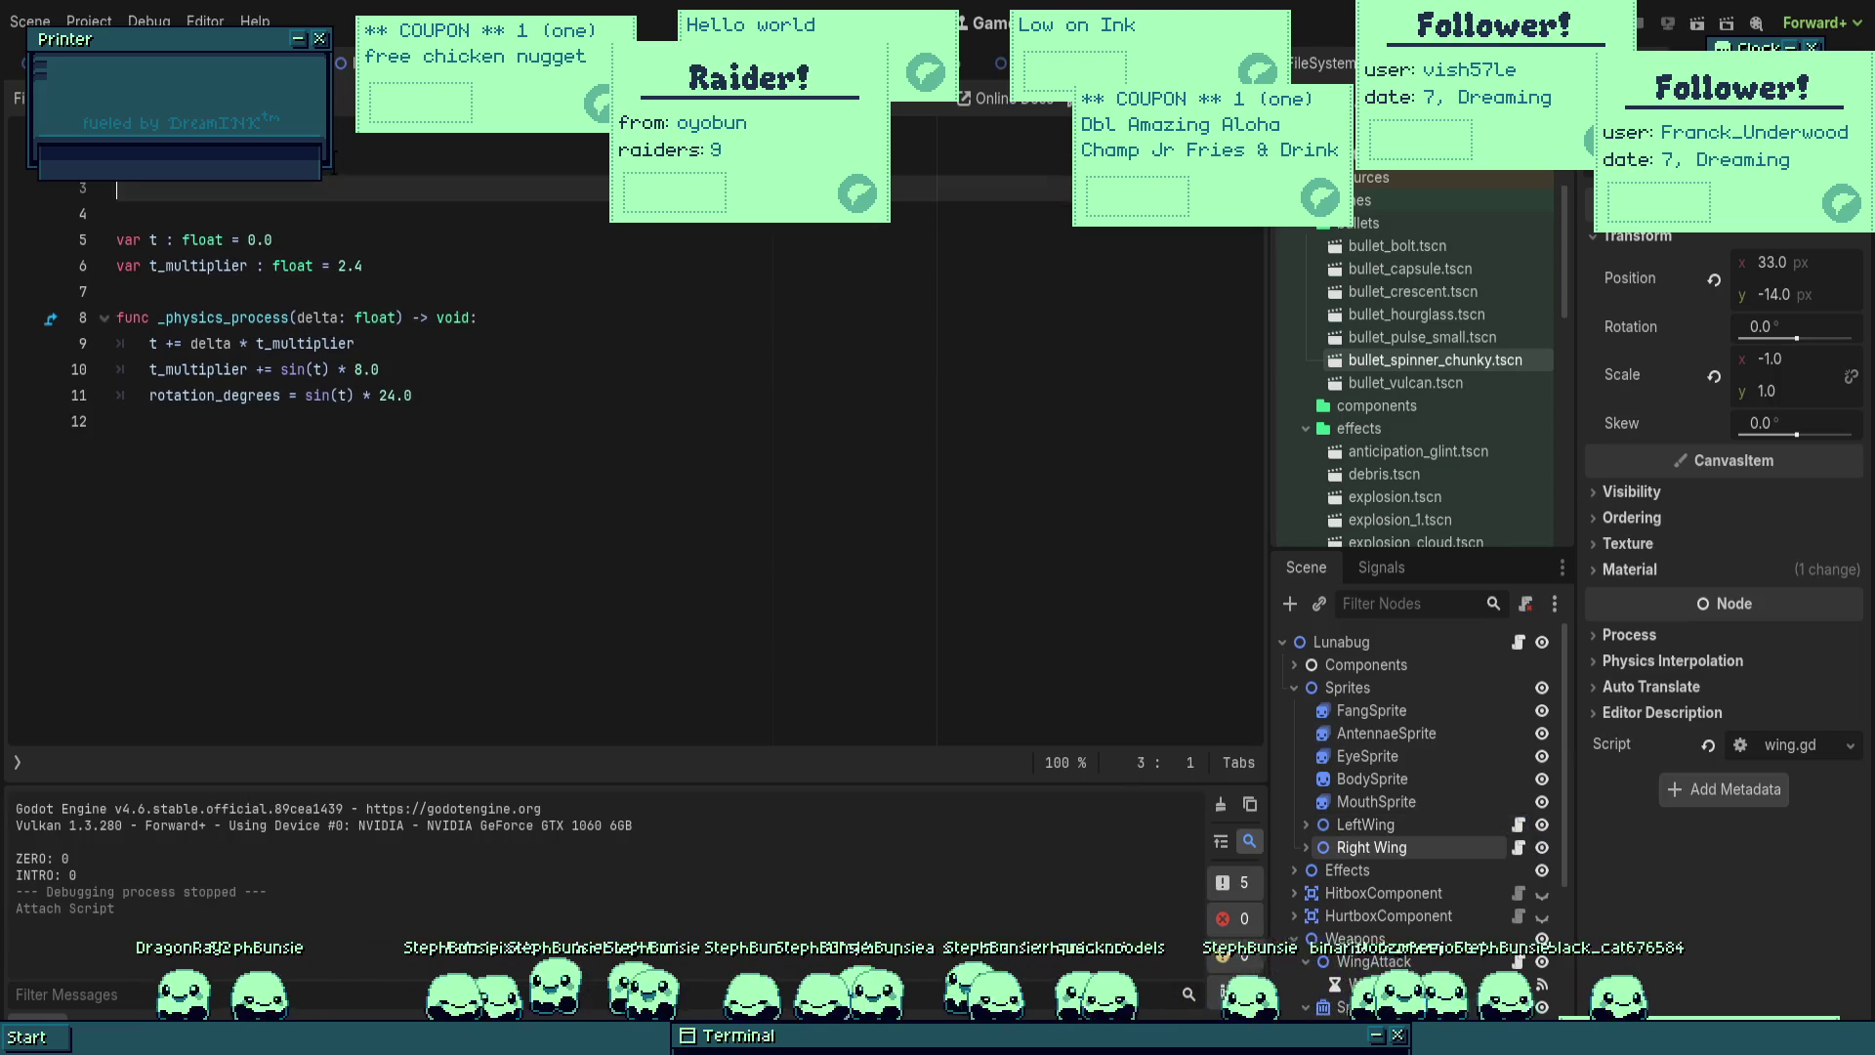
type("ed : bool = false")
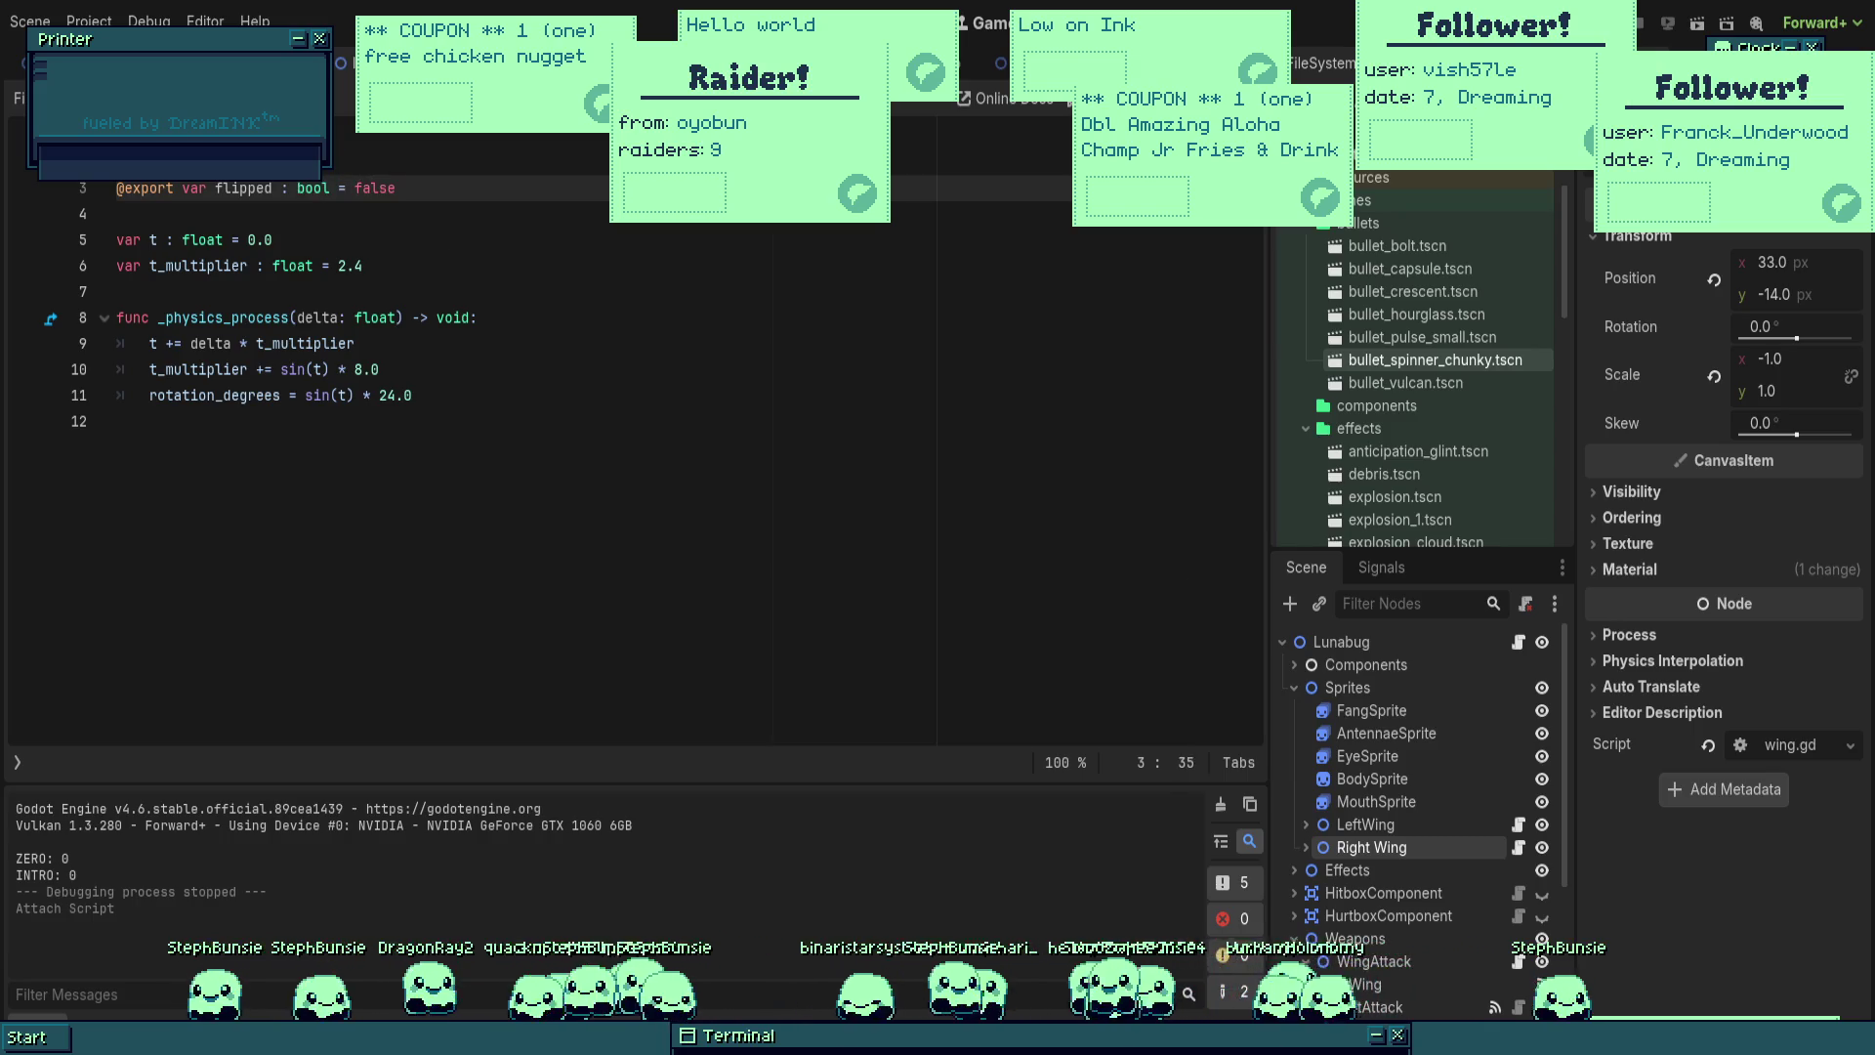
left_click(478, 317)
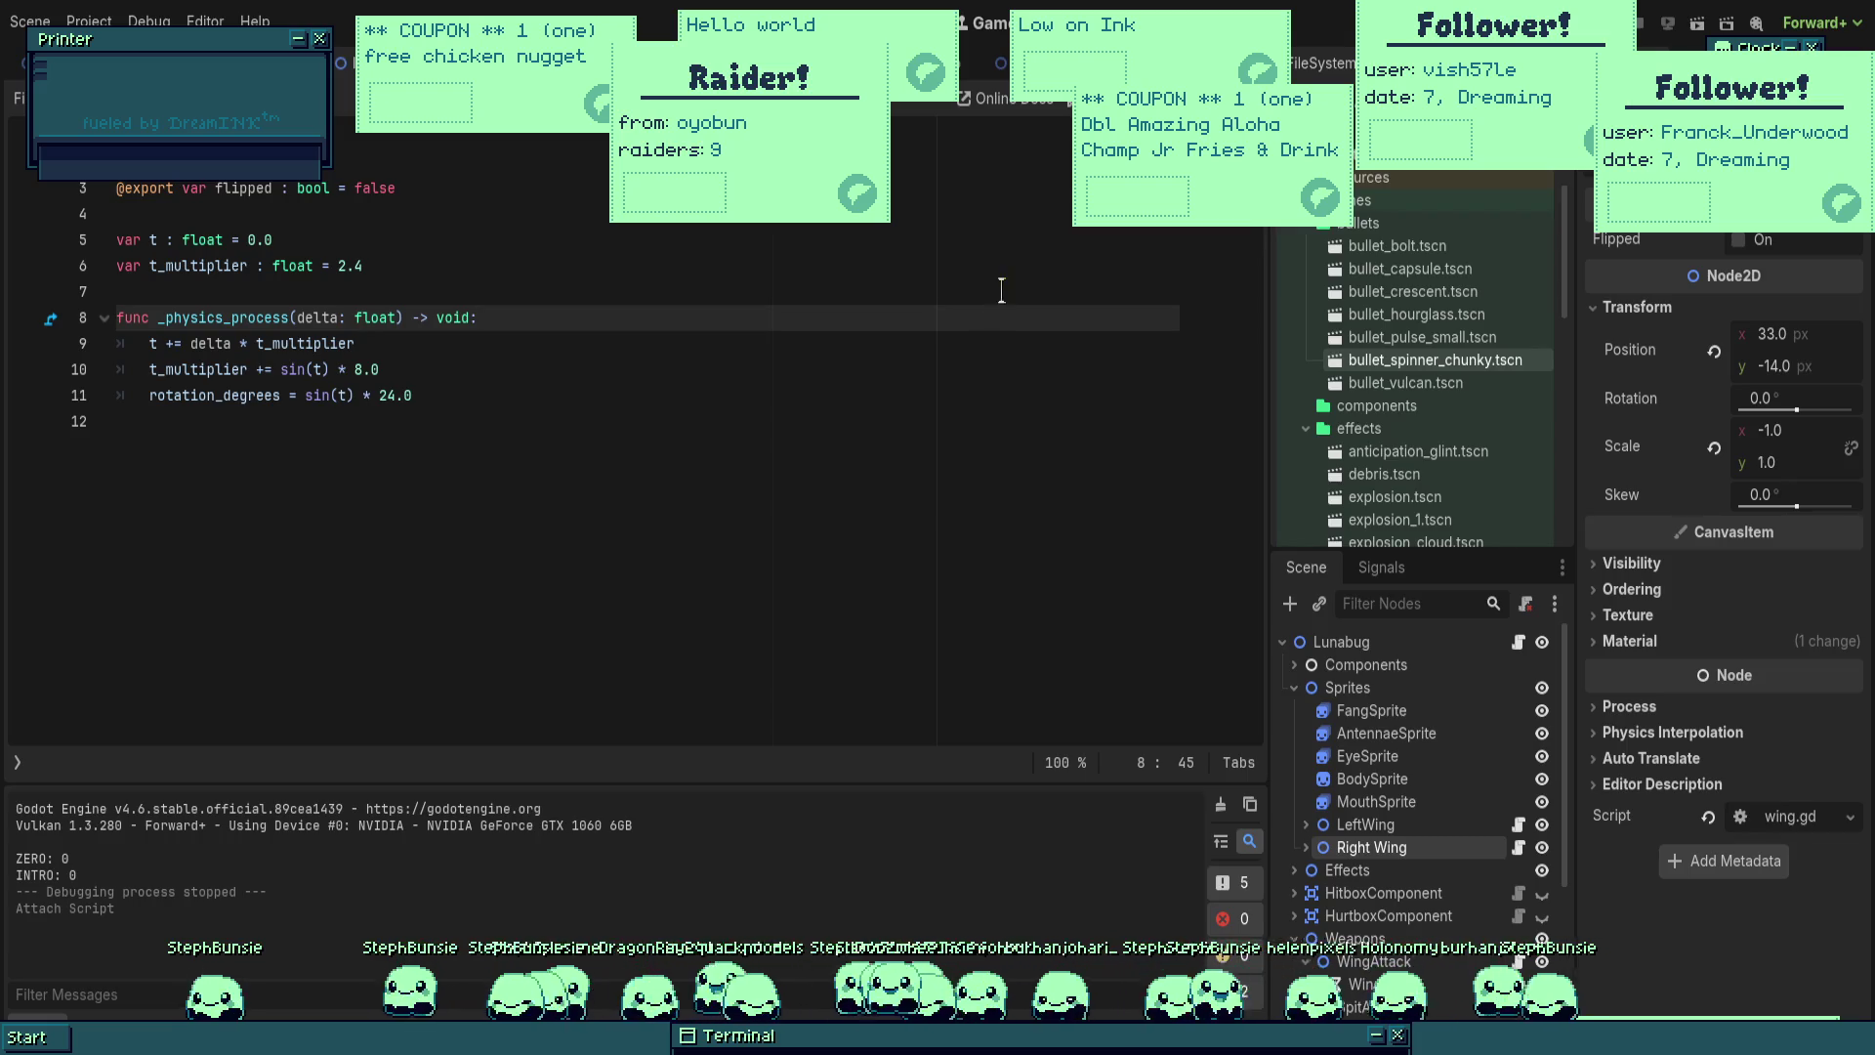
left_click(617, 430)
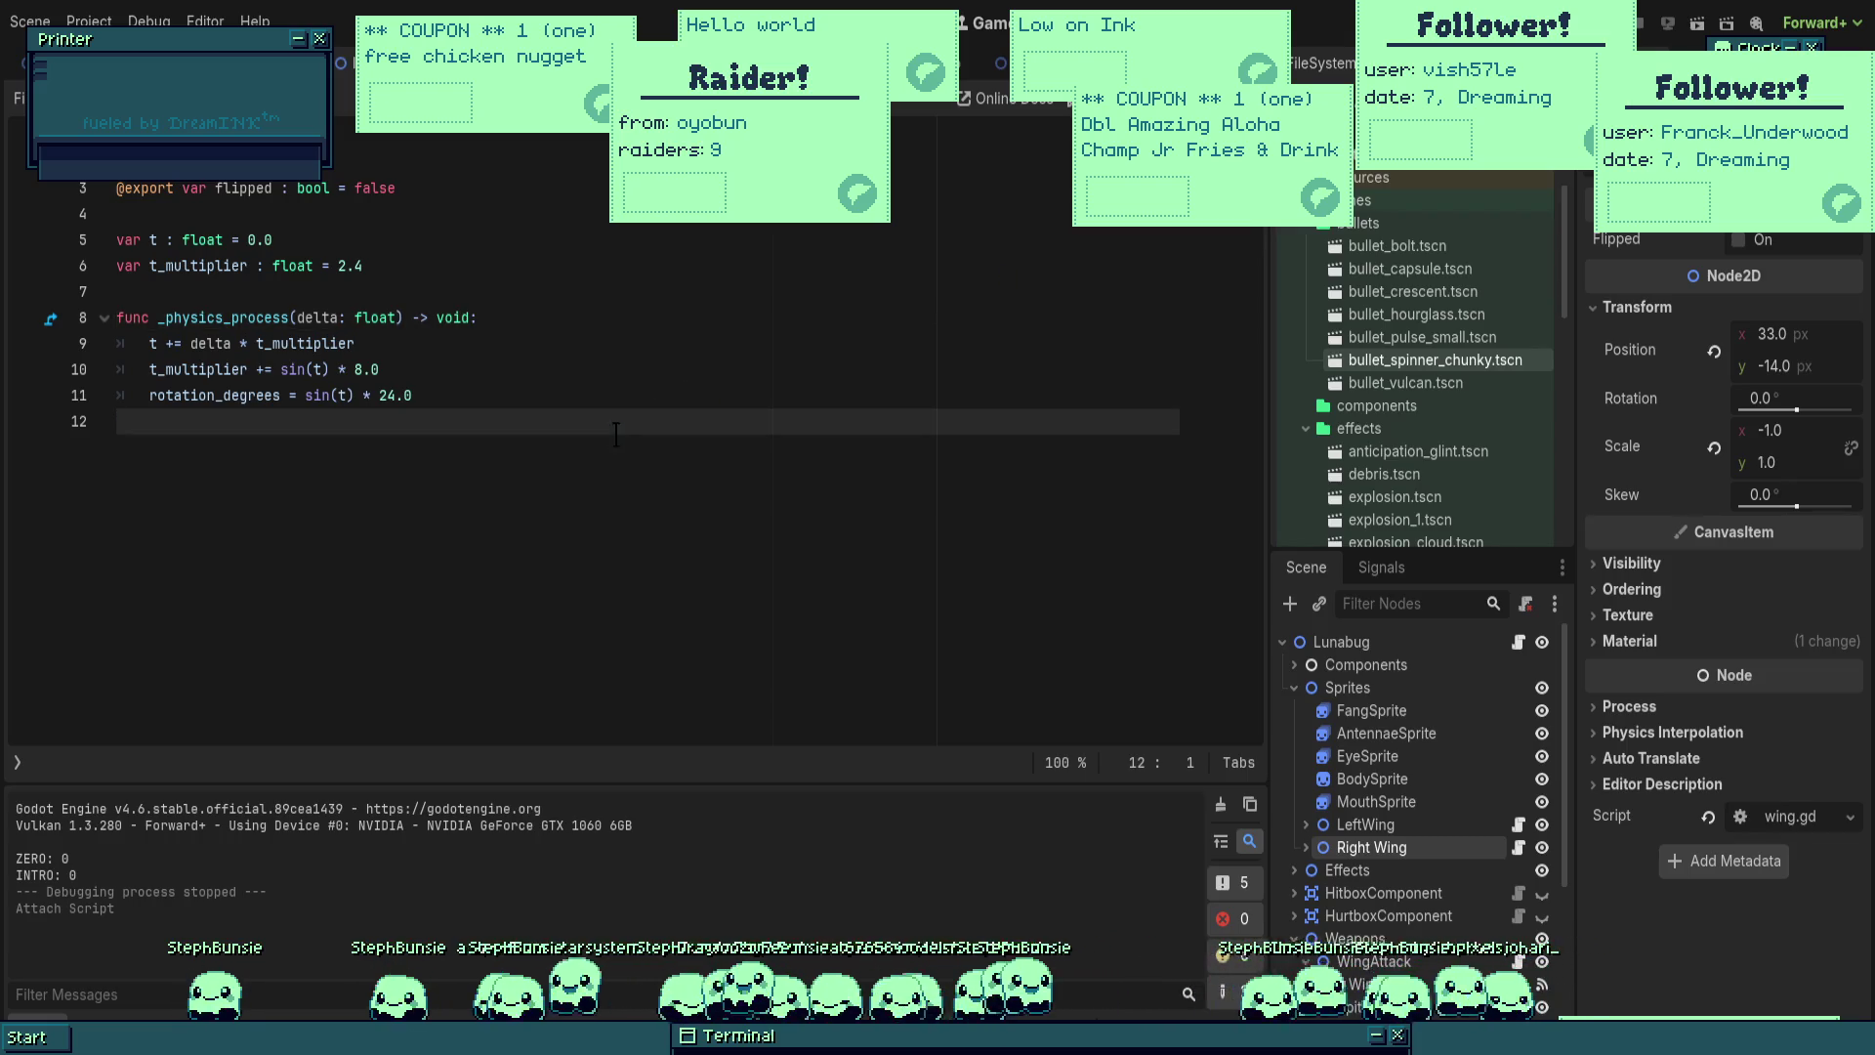
type("if flippp")
Step: Finish the flipped declaration, clear the unfinished line, and do a quick test run
key("BackSpace")
key("Return")
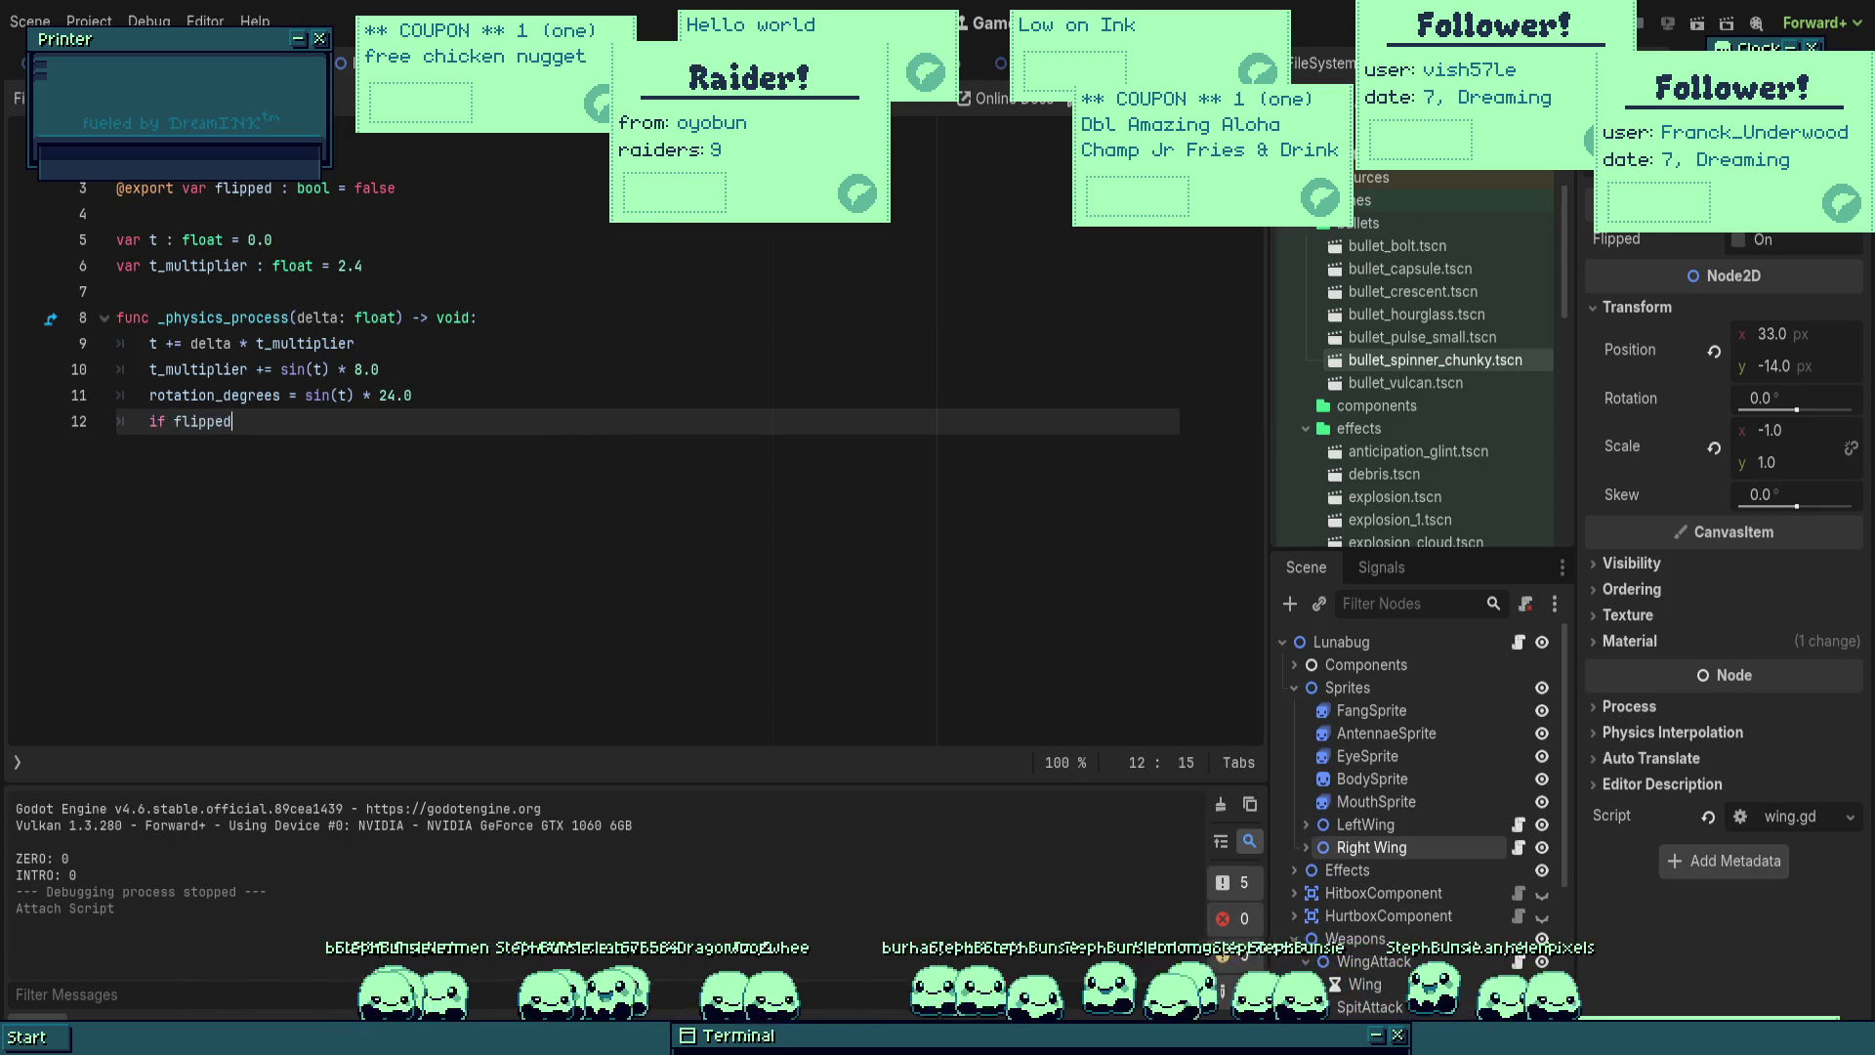
key("BackSpace")
key("BackSpace")
key("BackSpace")
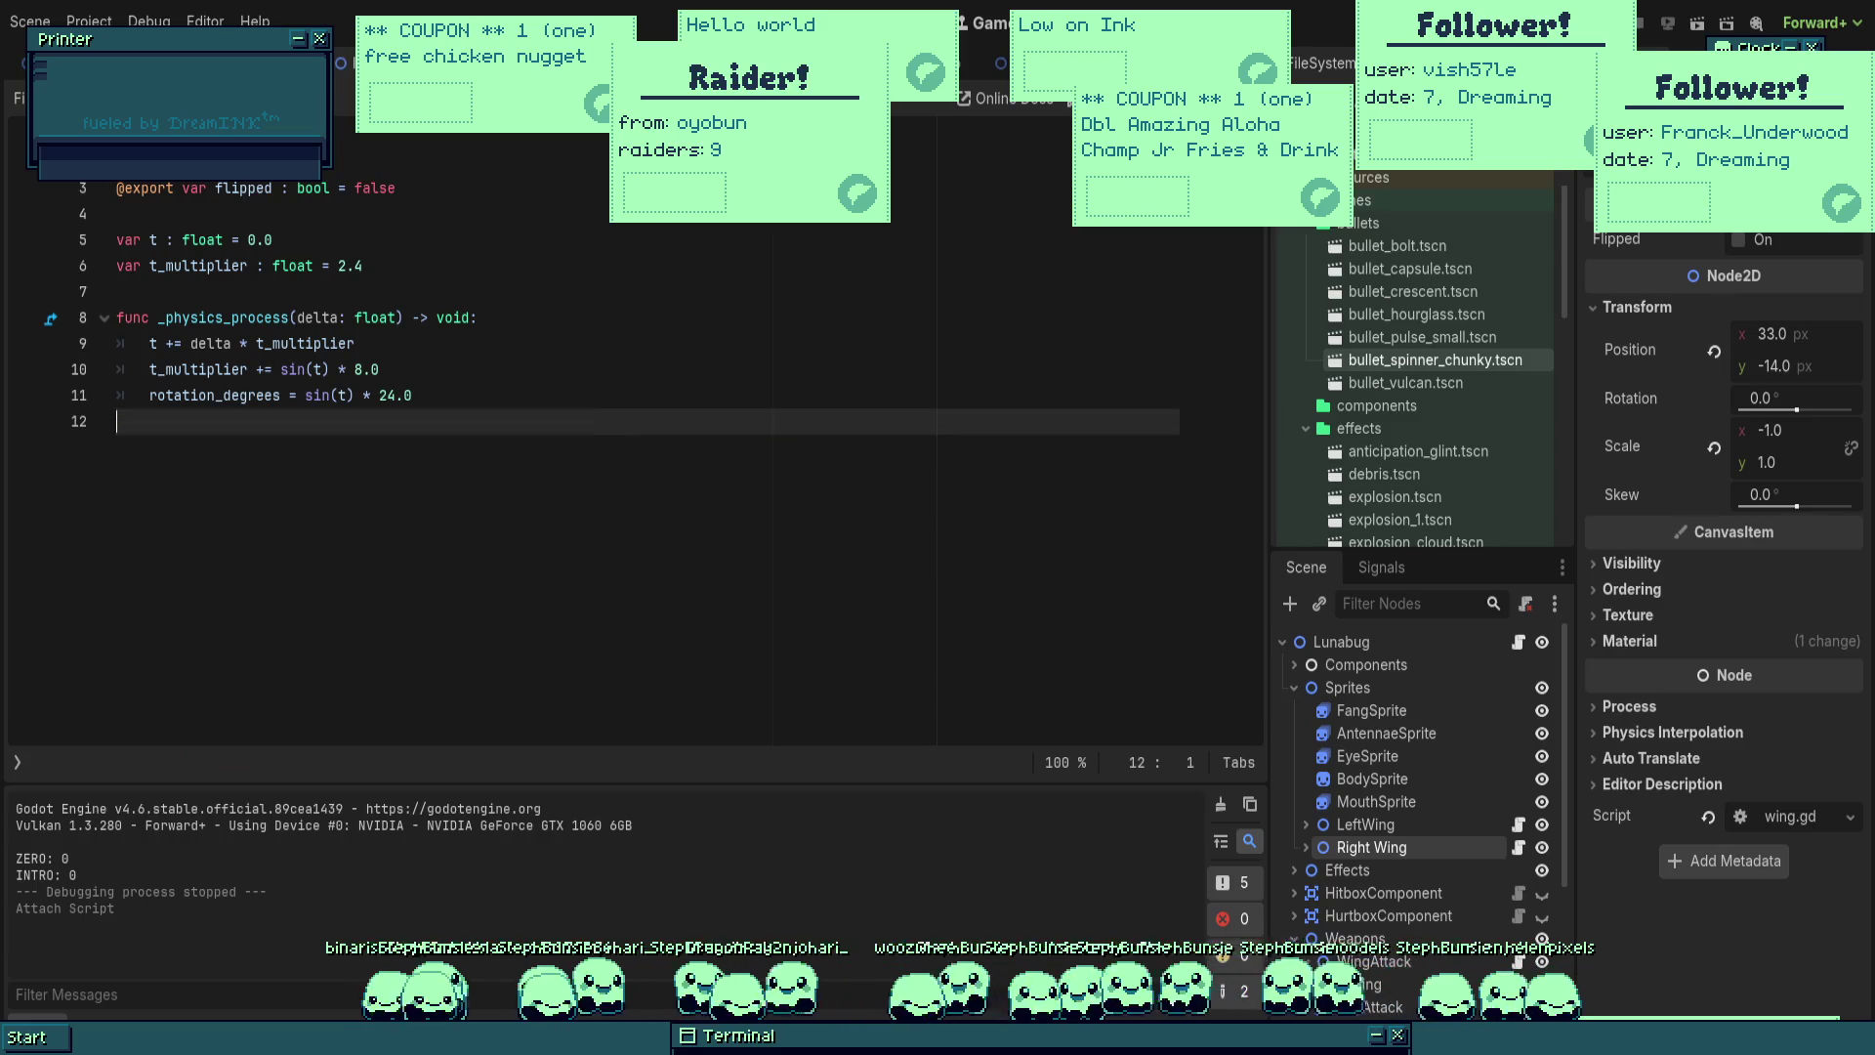
key("F5")
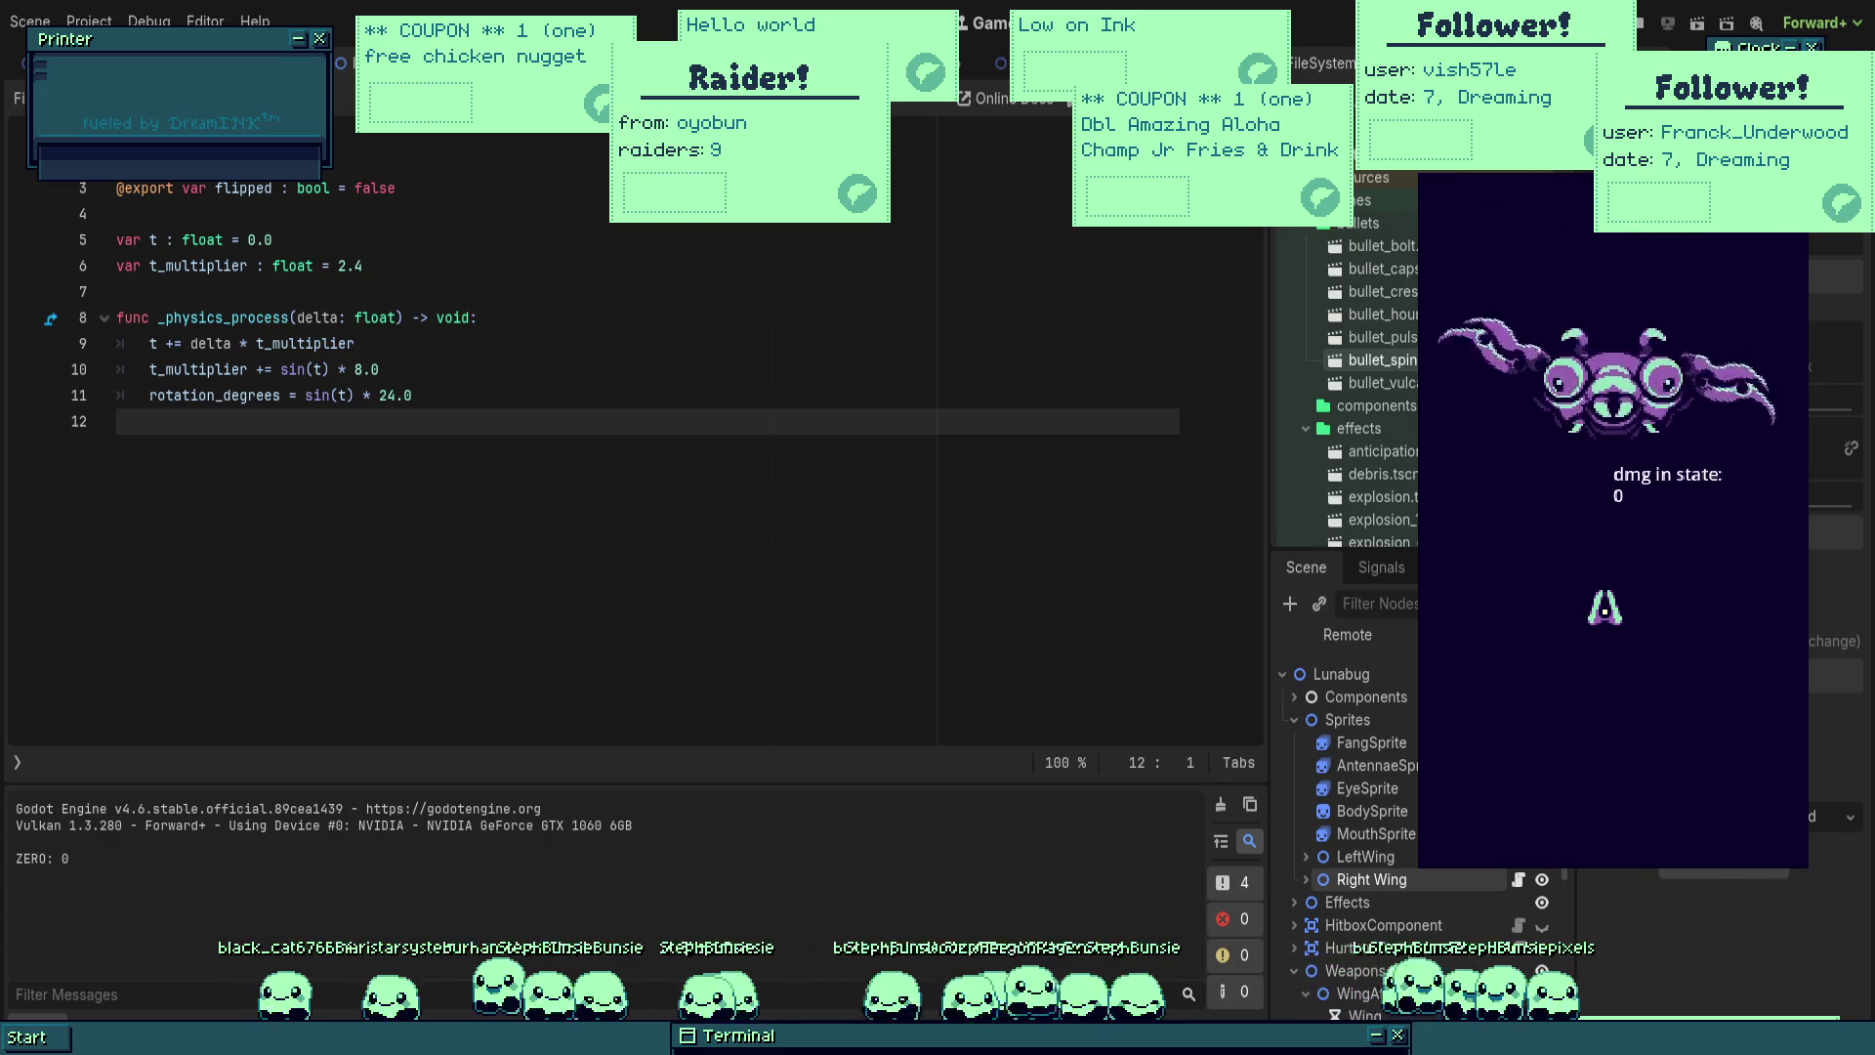
key("F8")
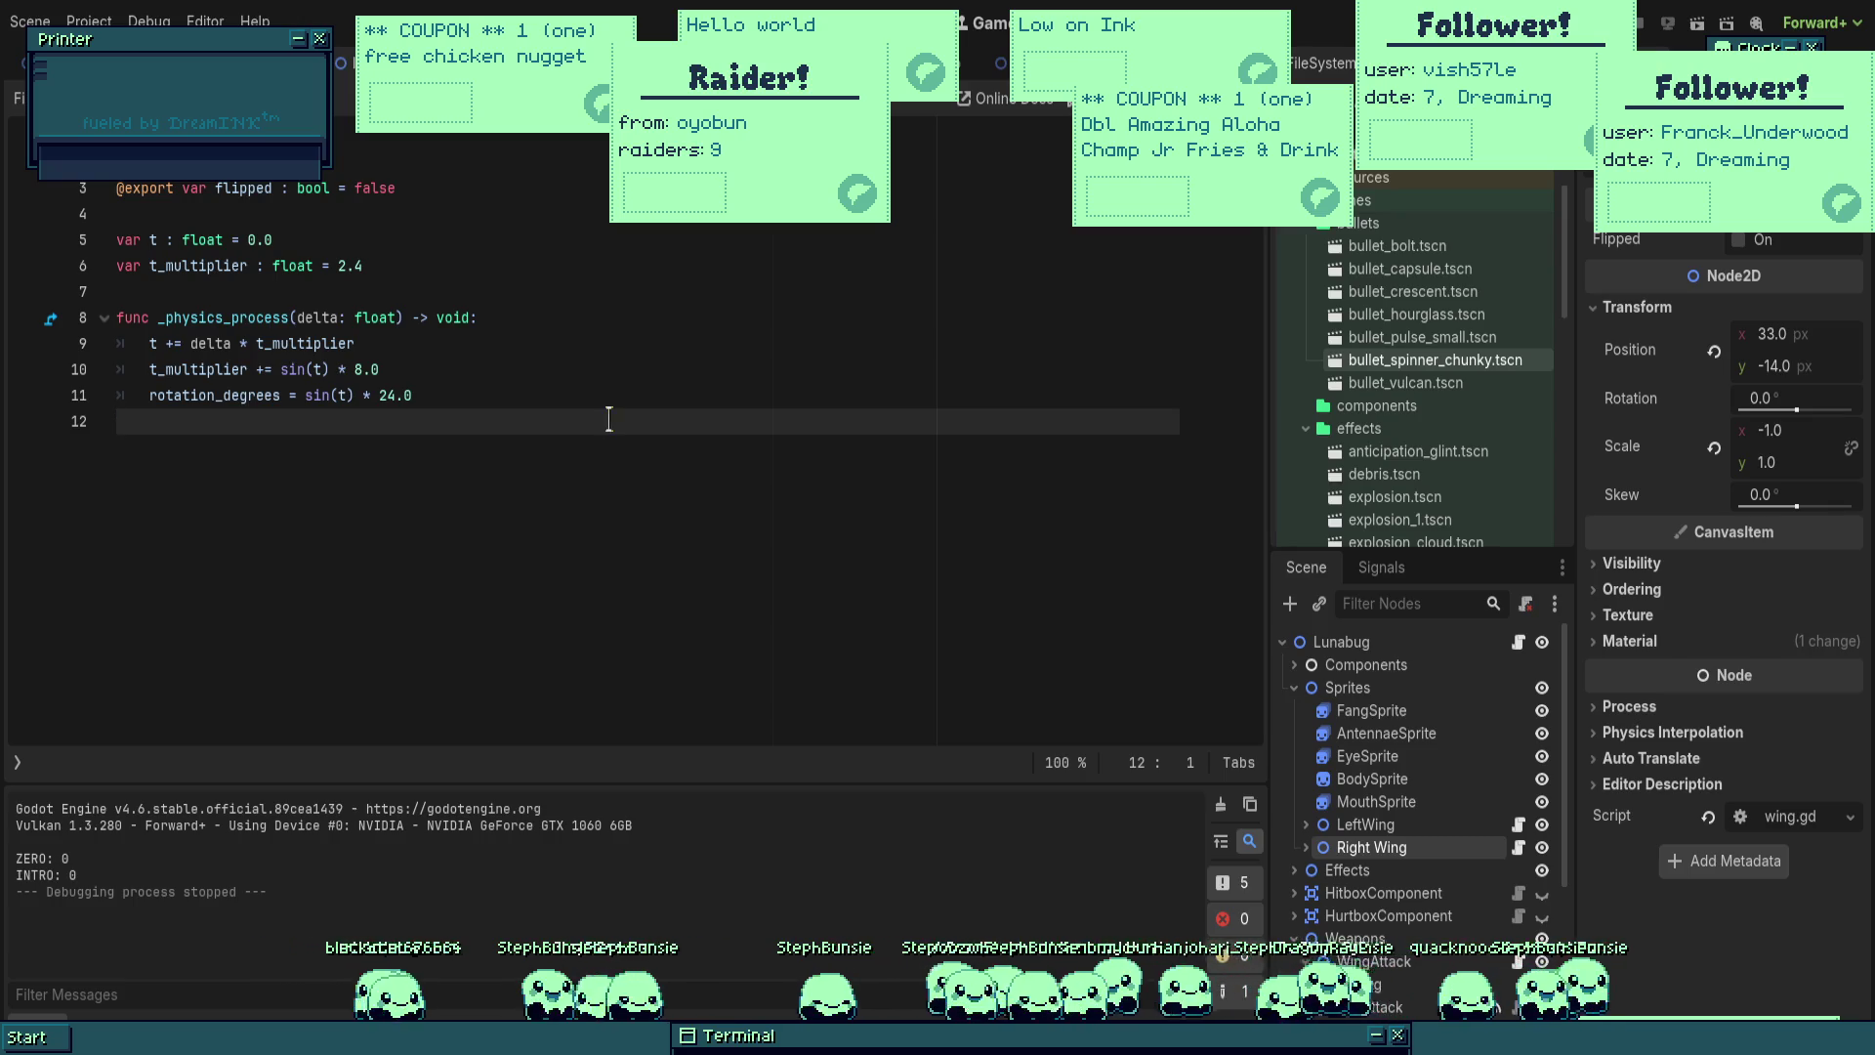
Step: Add 'if flipped:' in _physics_process with 't += delta * t_multiplier' indented under it
left_click(587, 317)
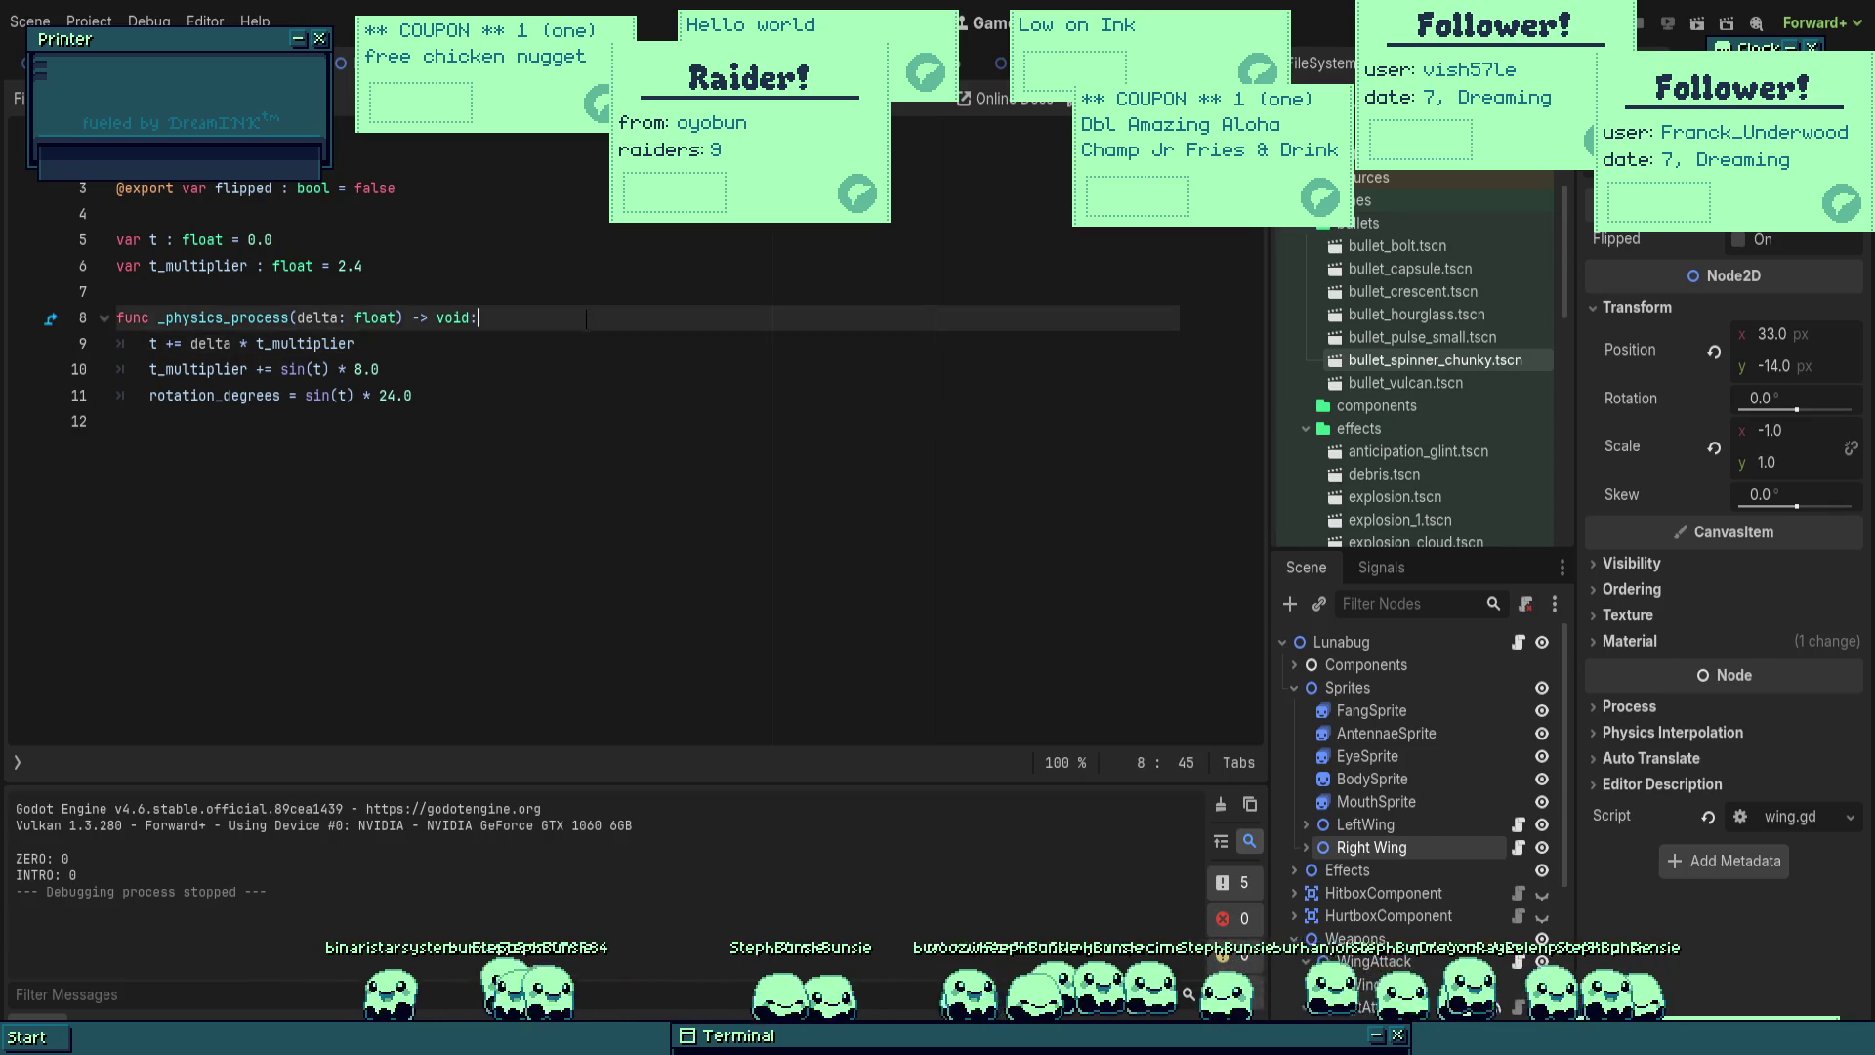
key("Return")
type("ippedA:")
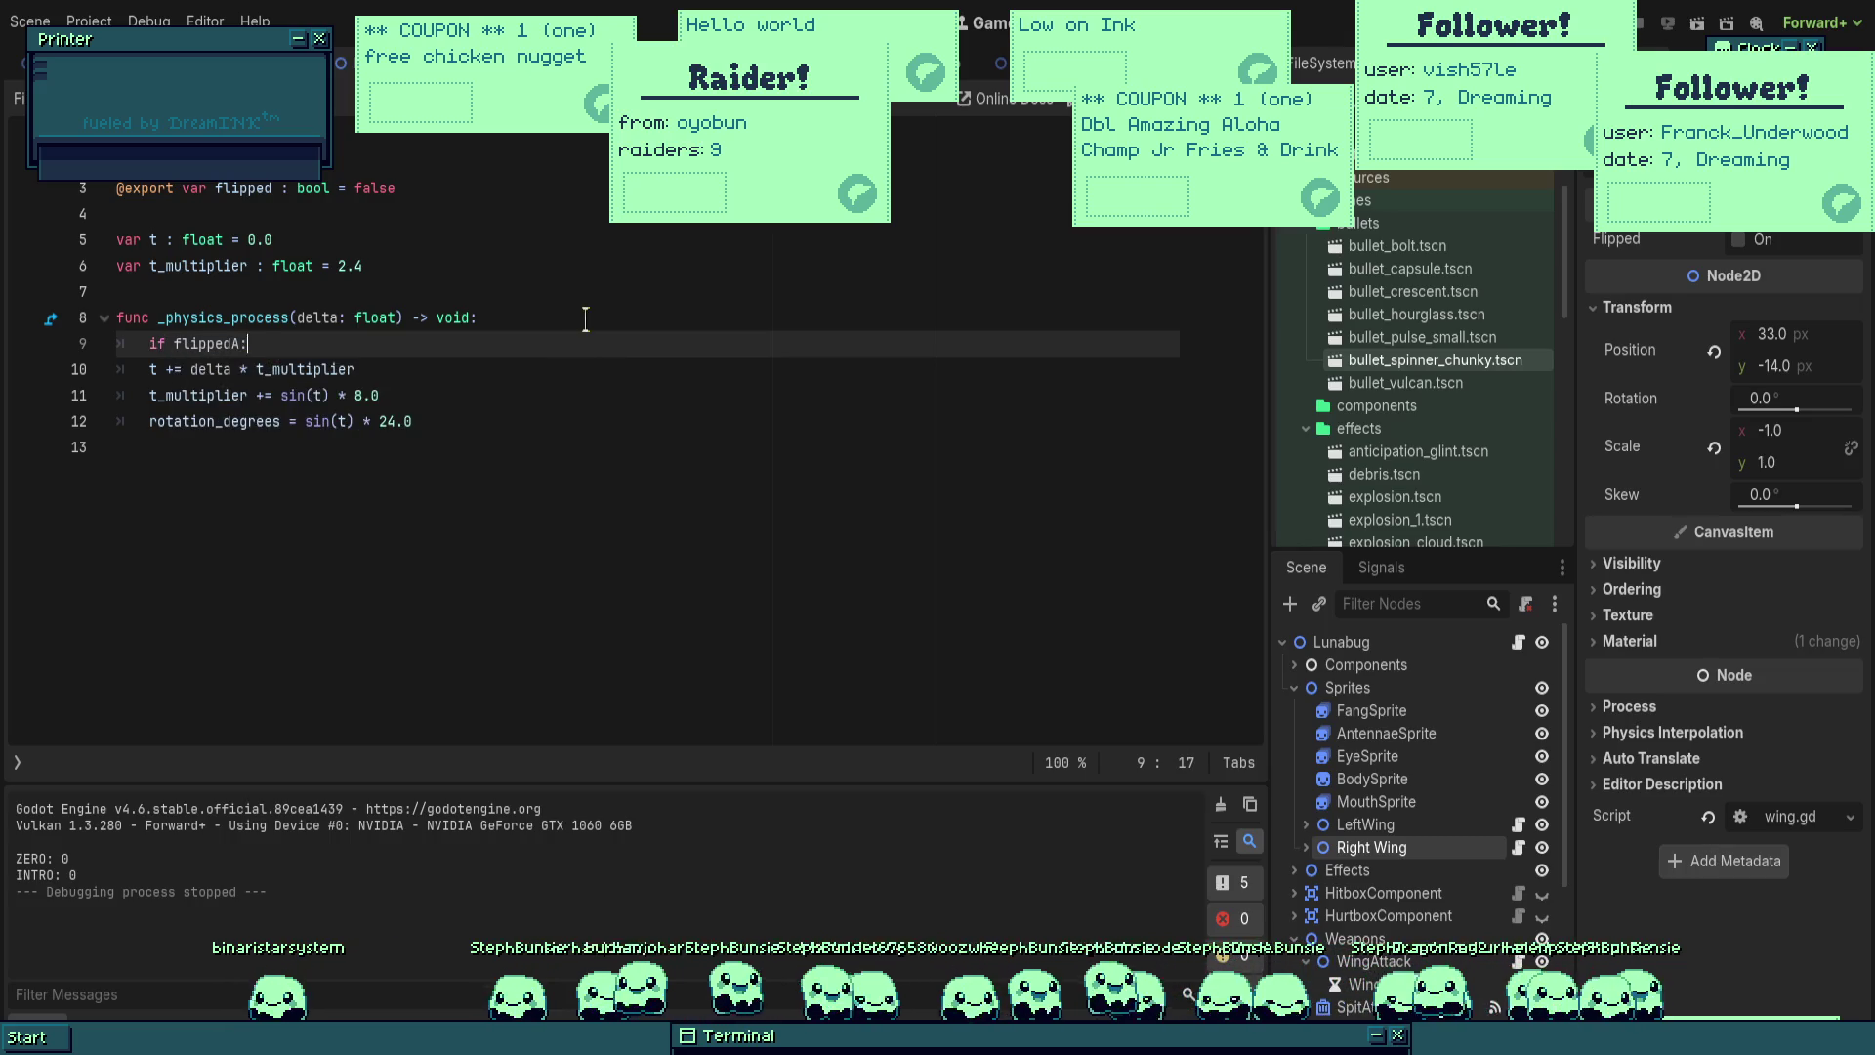
key("Left")
key("BackSpace")
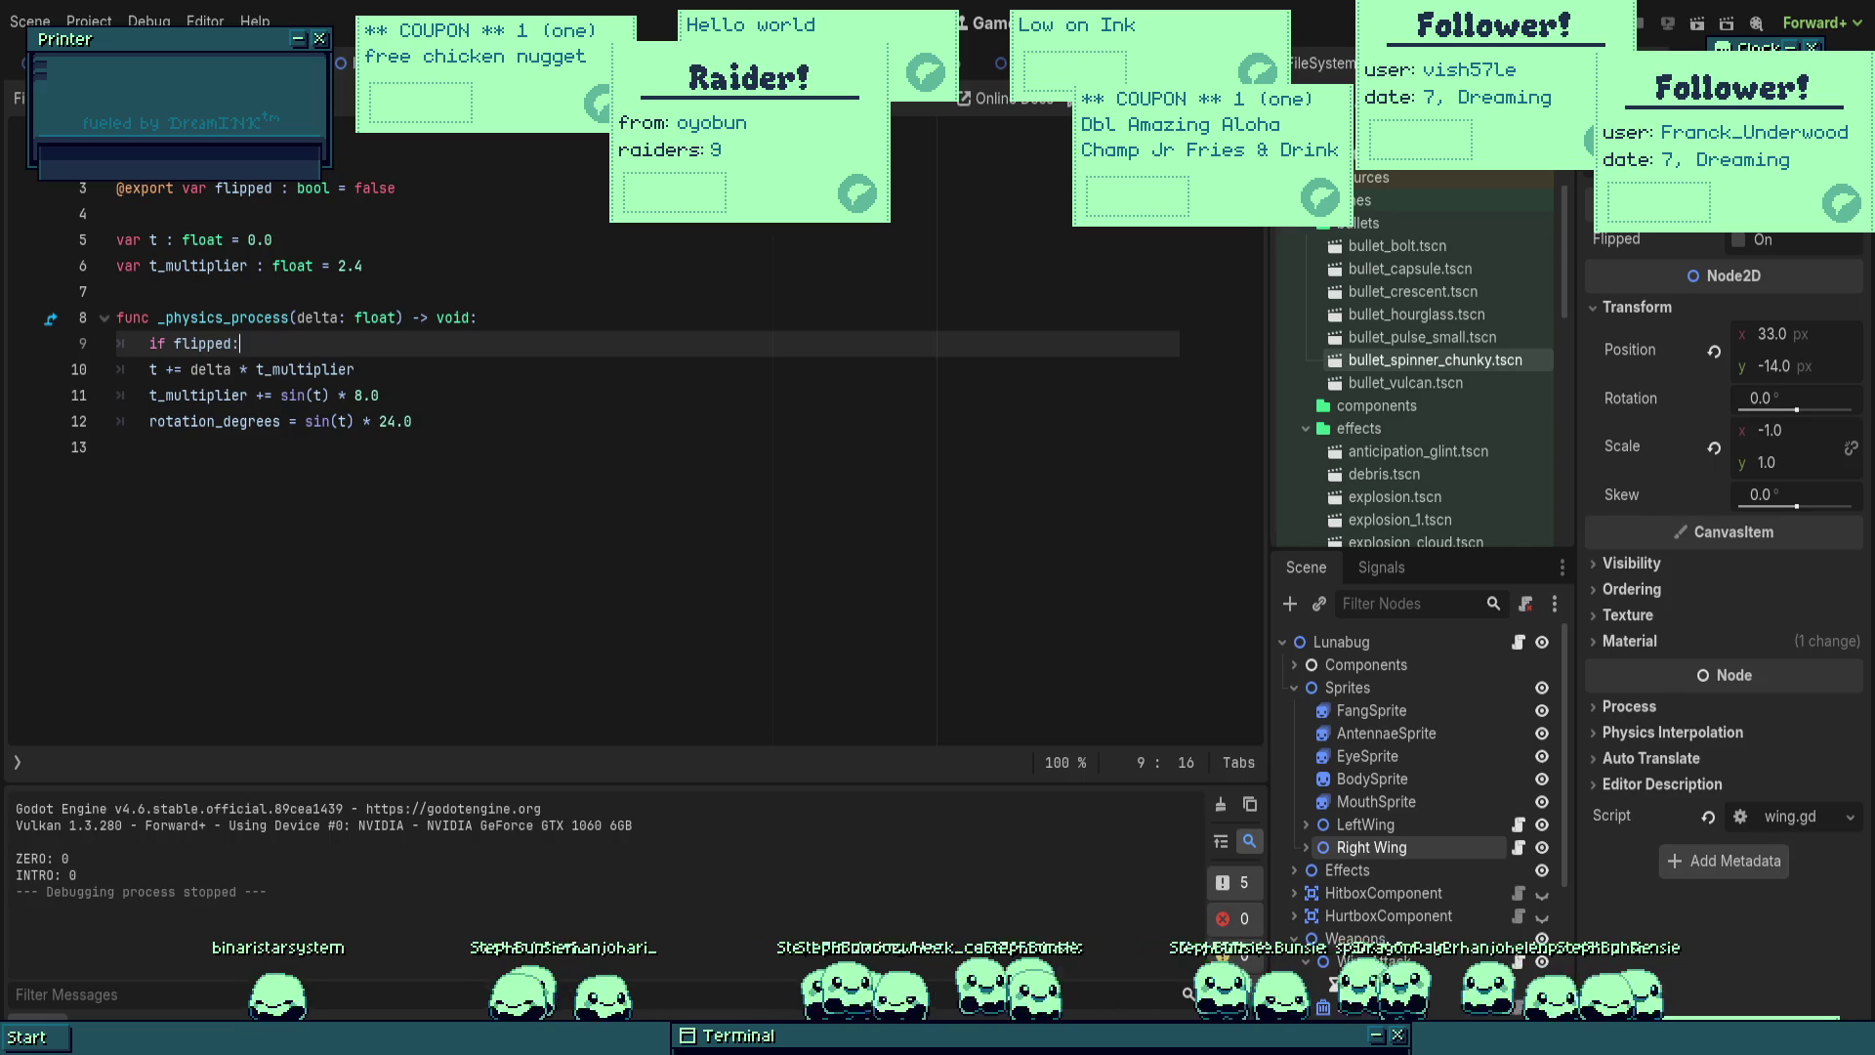
left_click(157, 368)
key("Tab")
left_click(437, 377)
Step: Add an else branch with 't -= delta * t_multiplier' and run the game
key("Return")
key("BackSpace")
type("else:")
key("Return")
type("t -=")
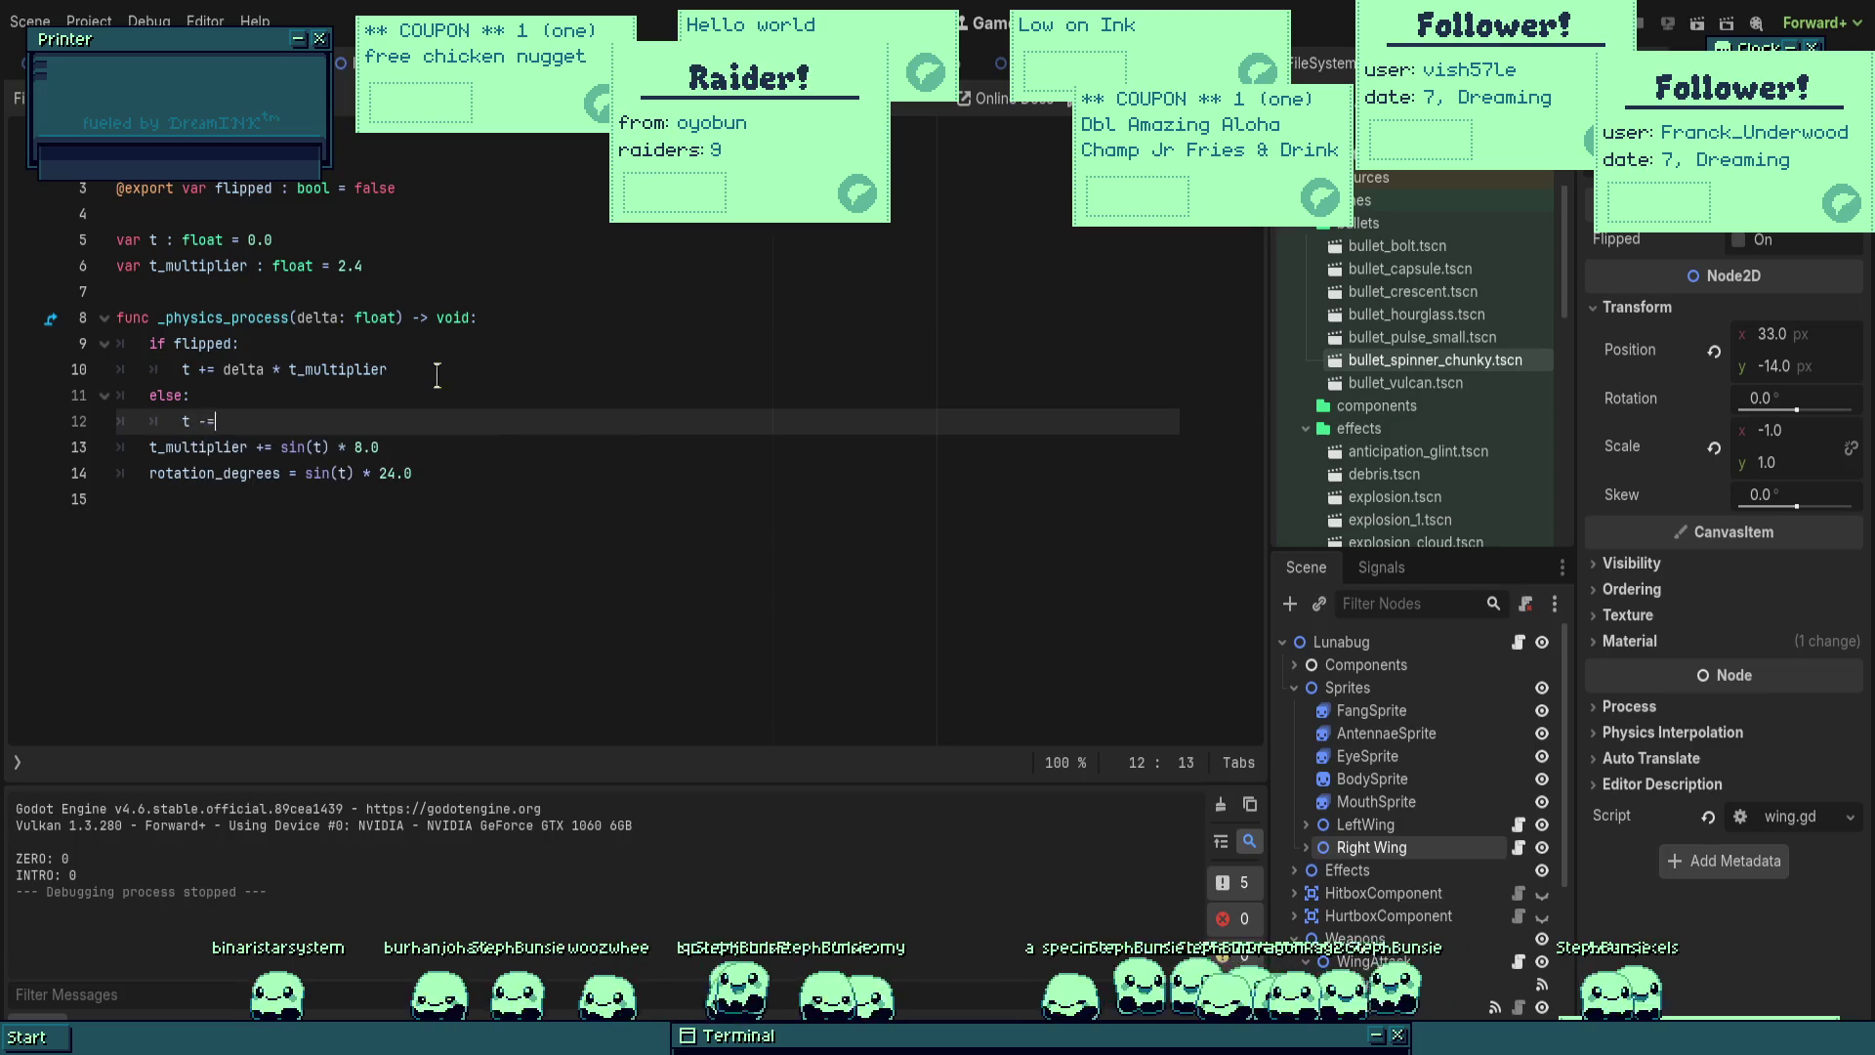
type(" delta * m")
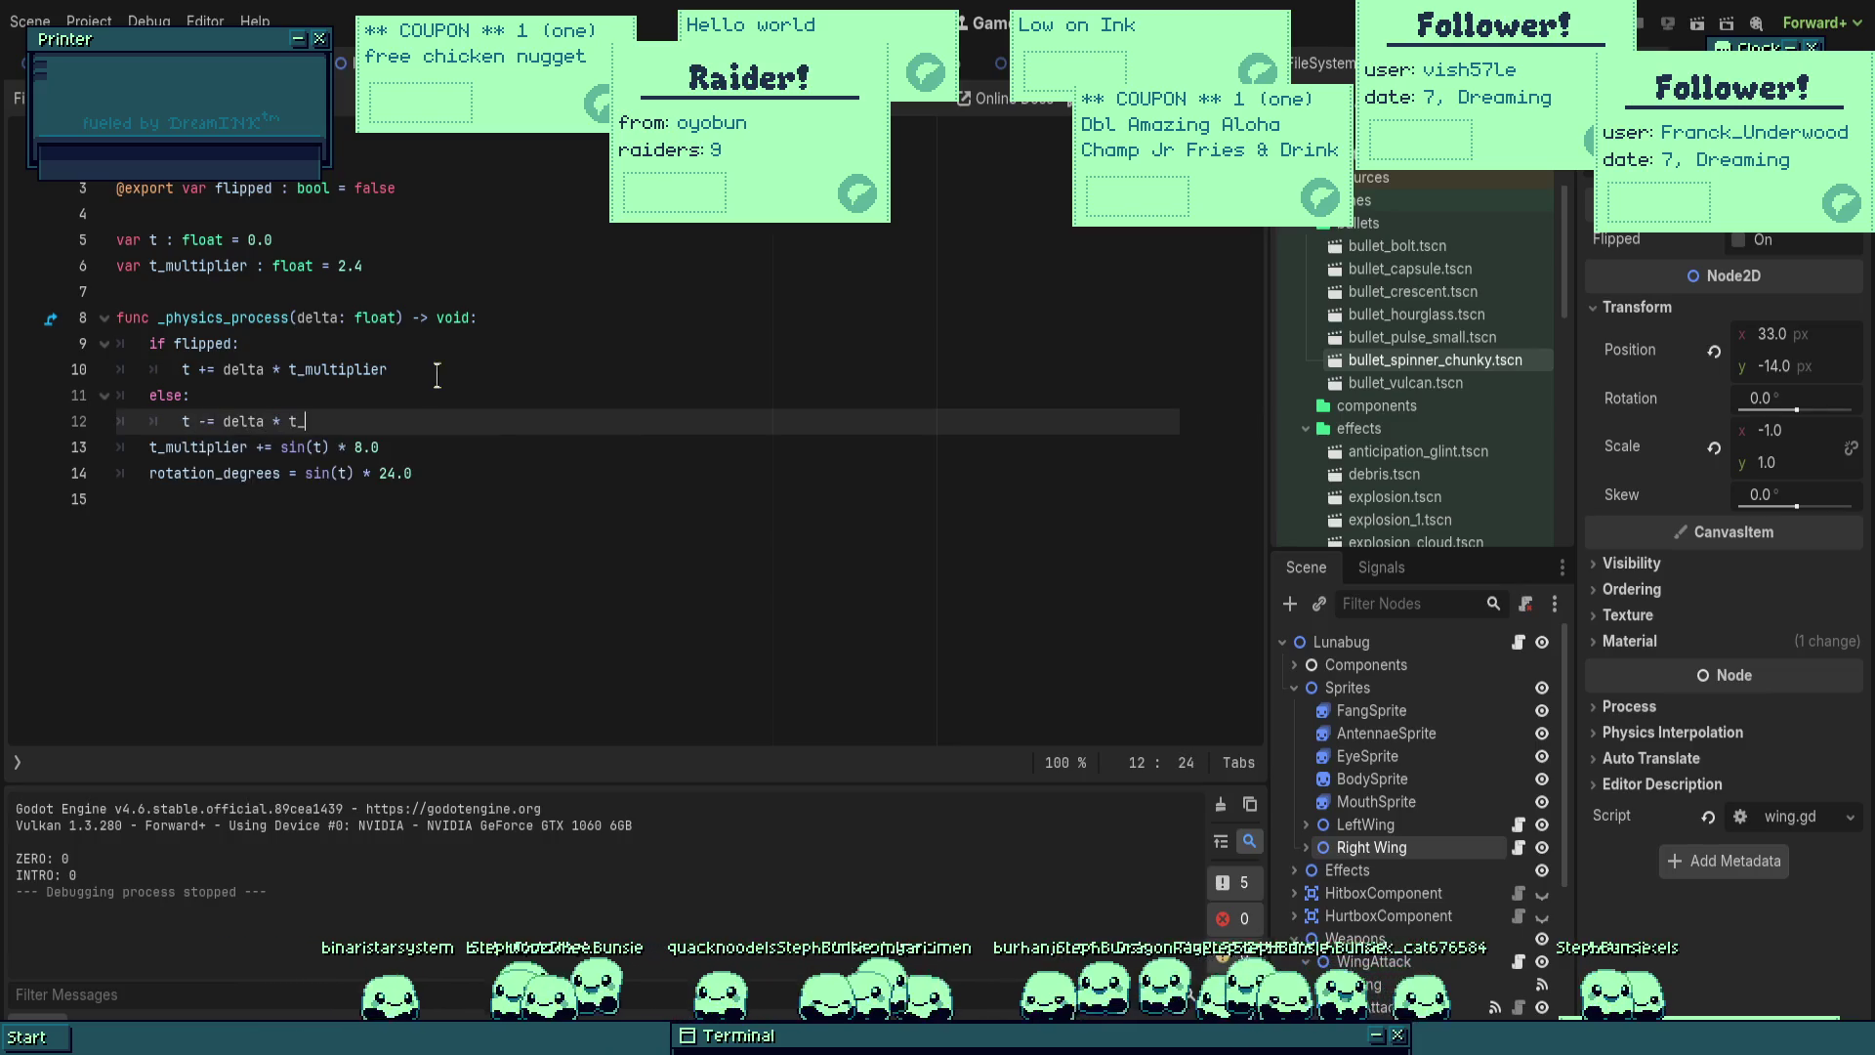
key("Return")
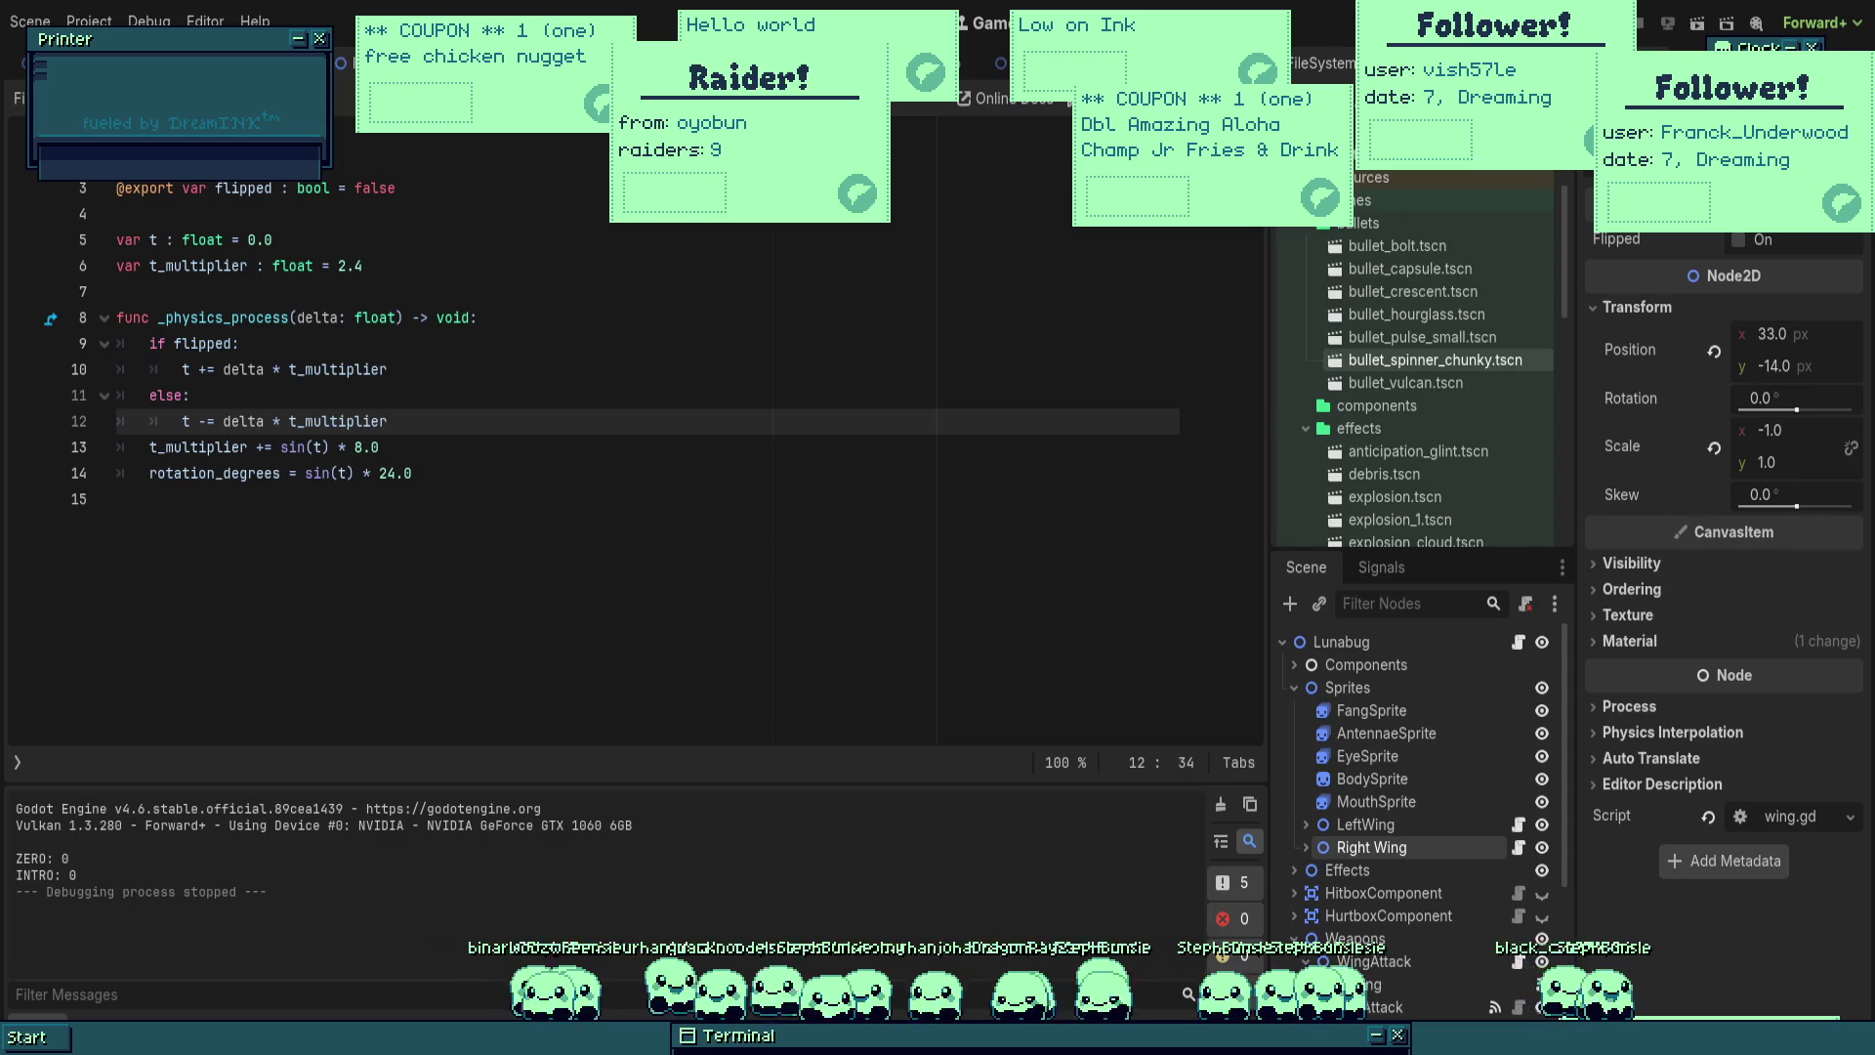
key("F5")
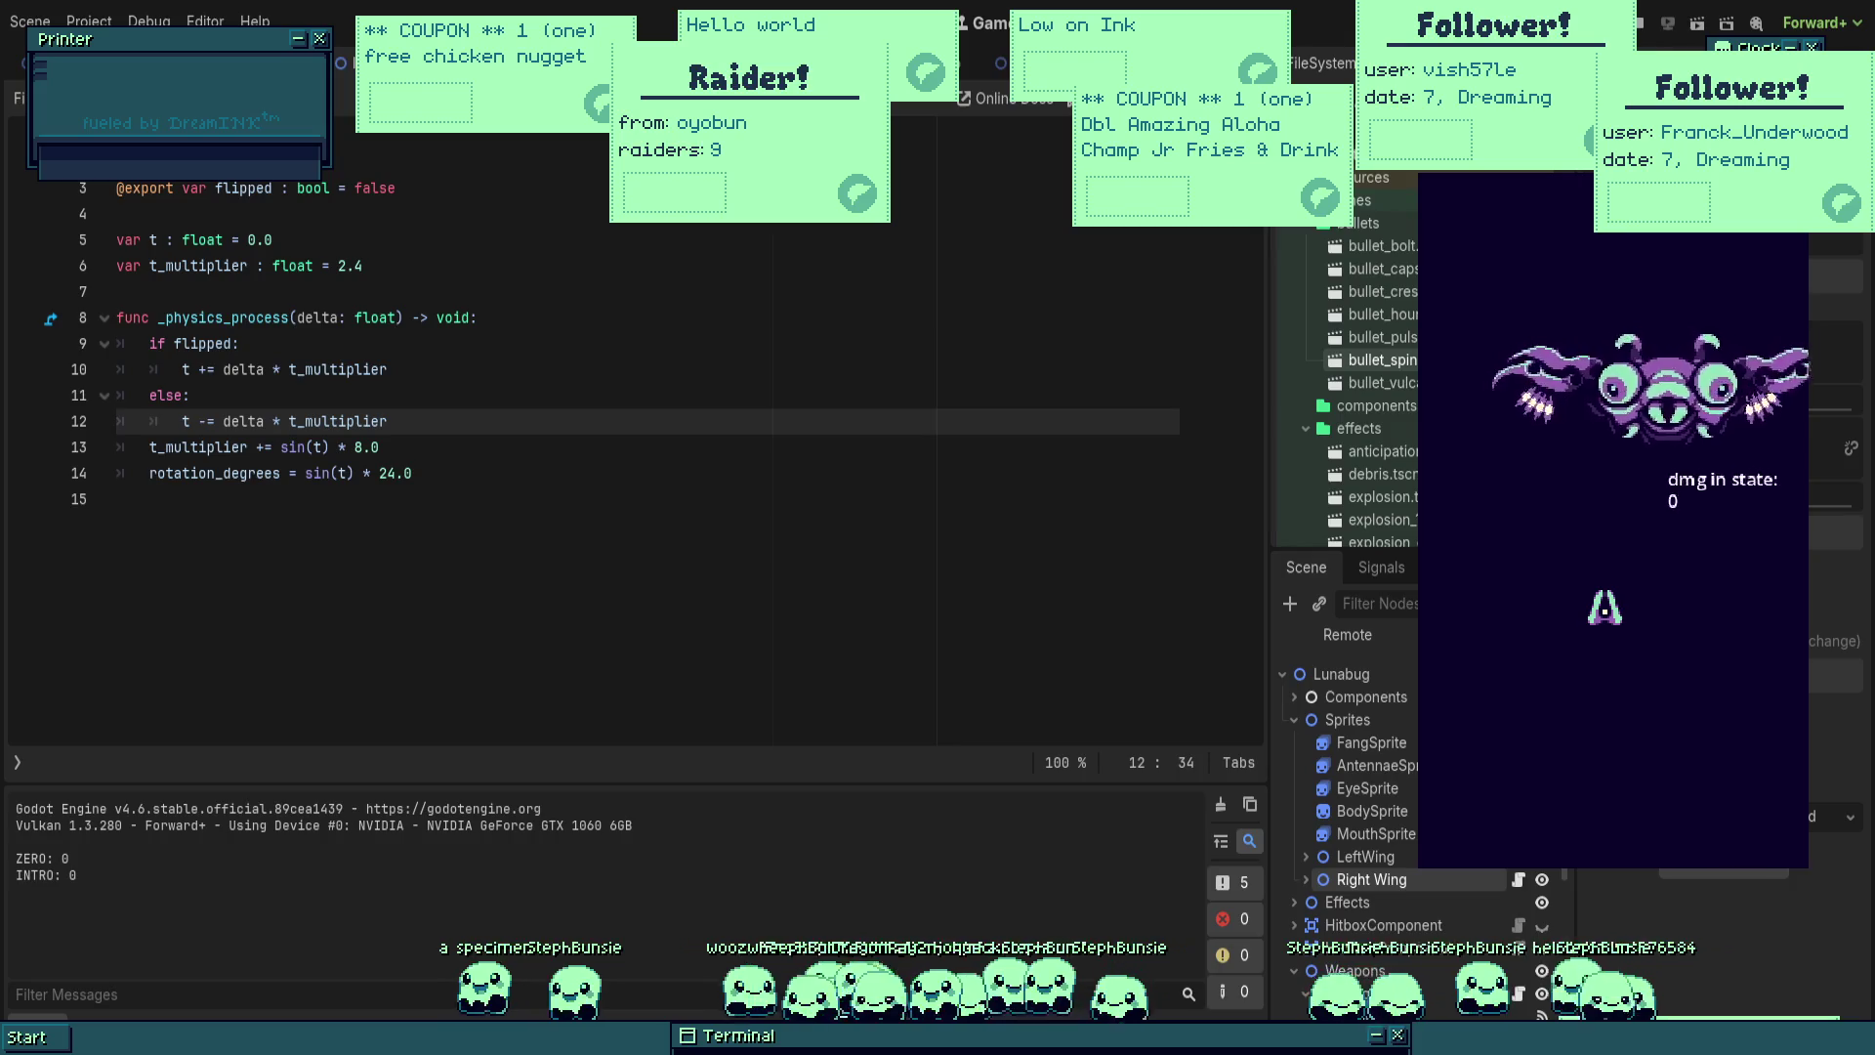
Step: Enable Flipped on the Right Wing in the Inspector and test-run the game
key("F8")
left_click(514, 318)
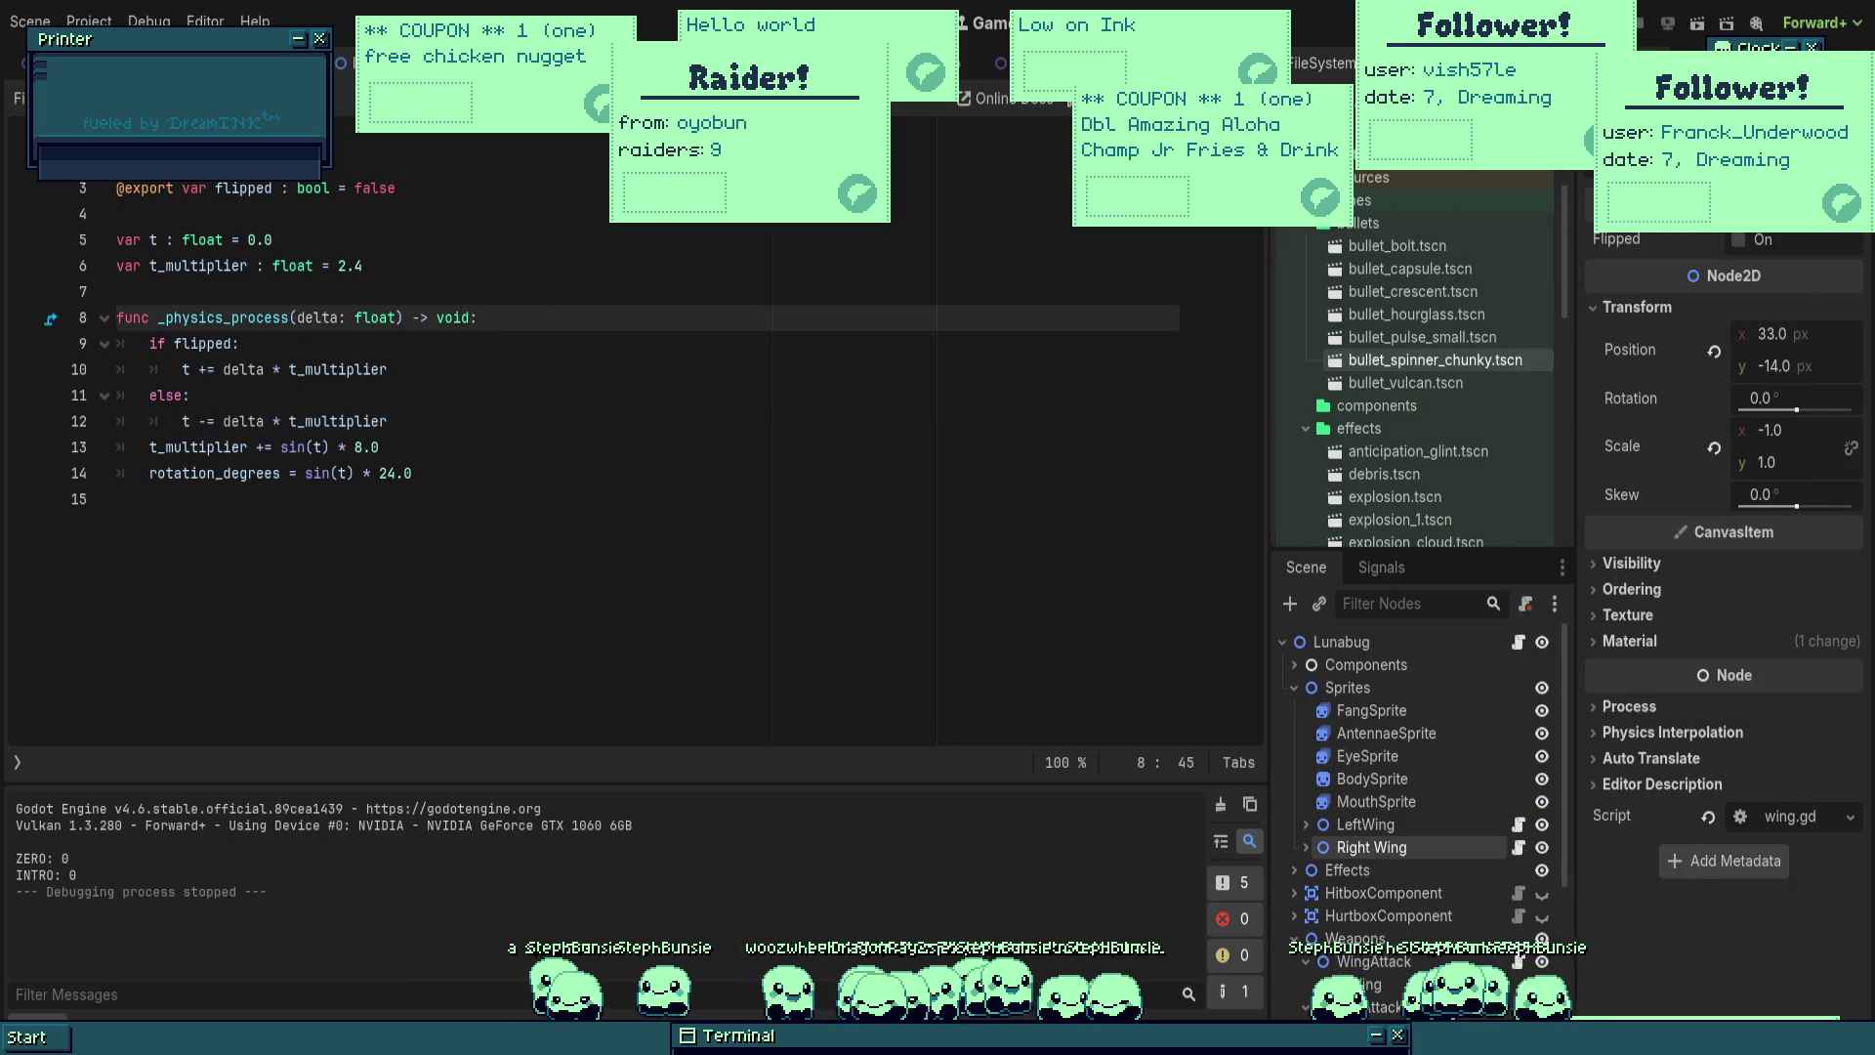
left_click(1367, 825)
left_click(1396, 851)
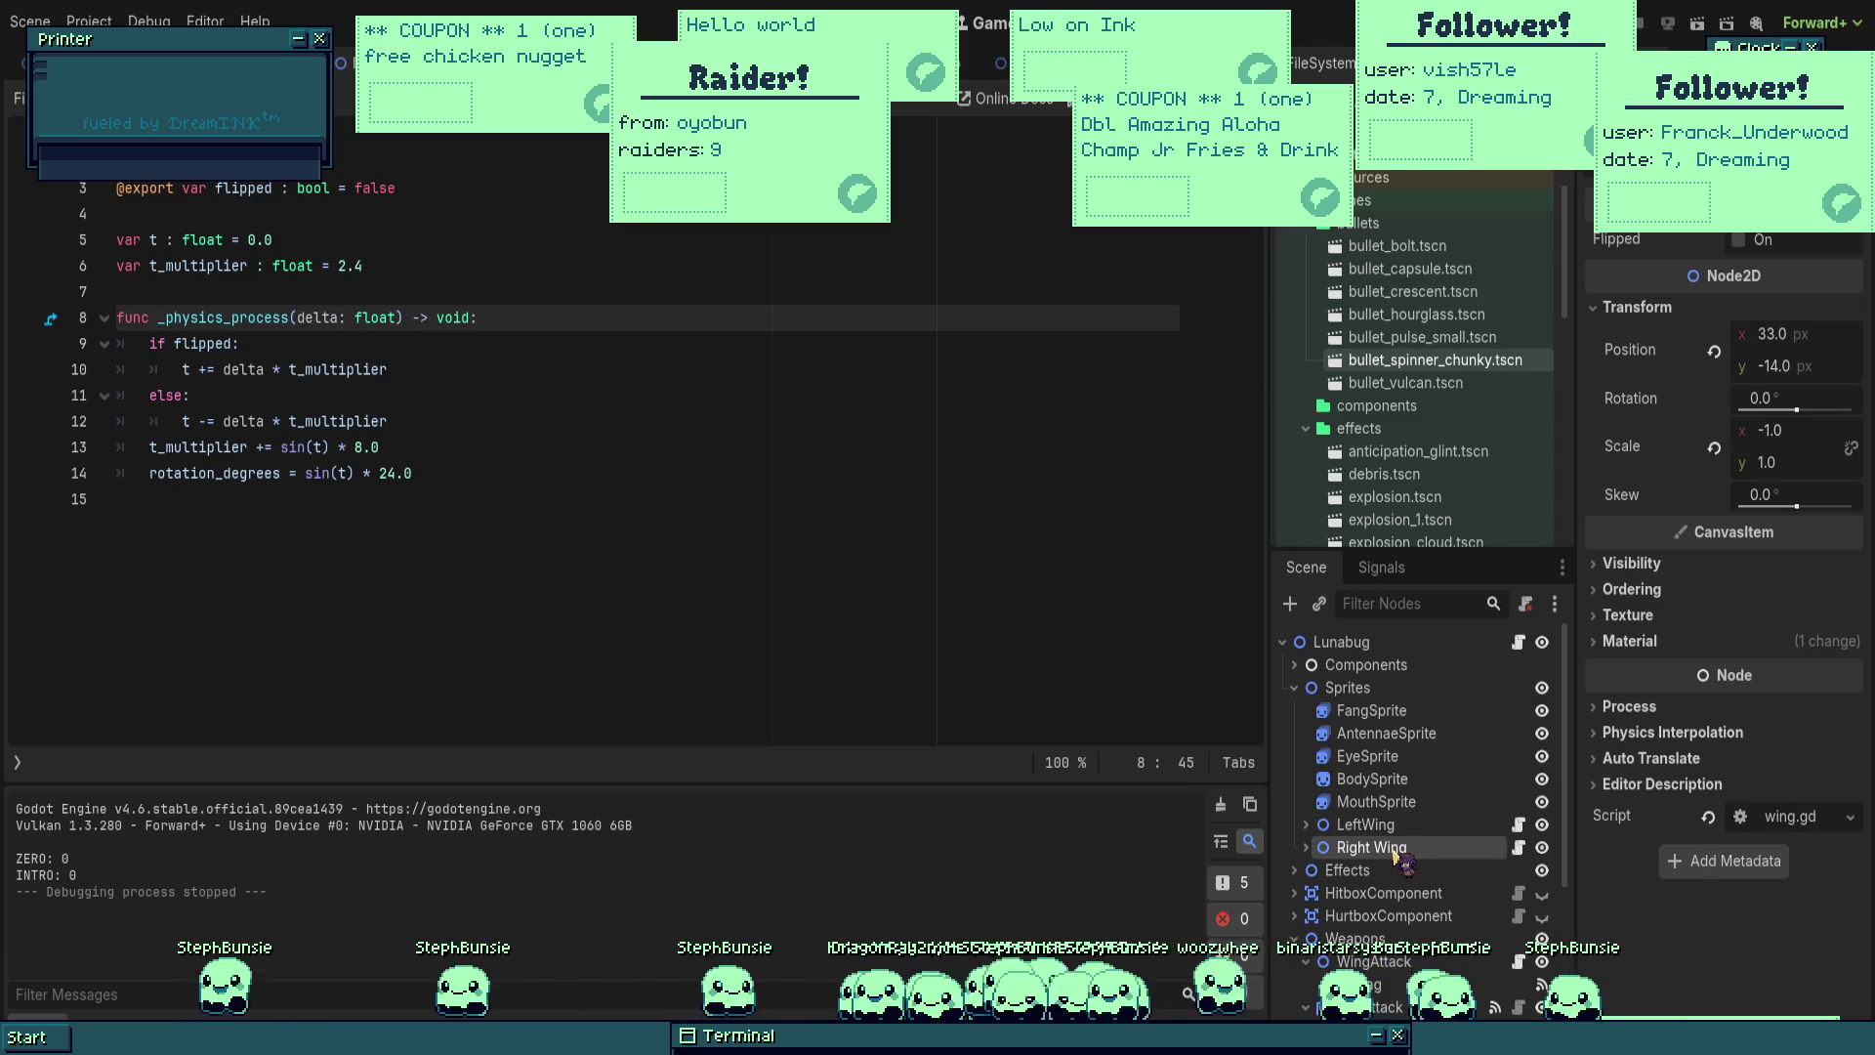
left_click(1740, 240)
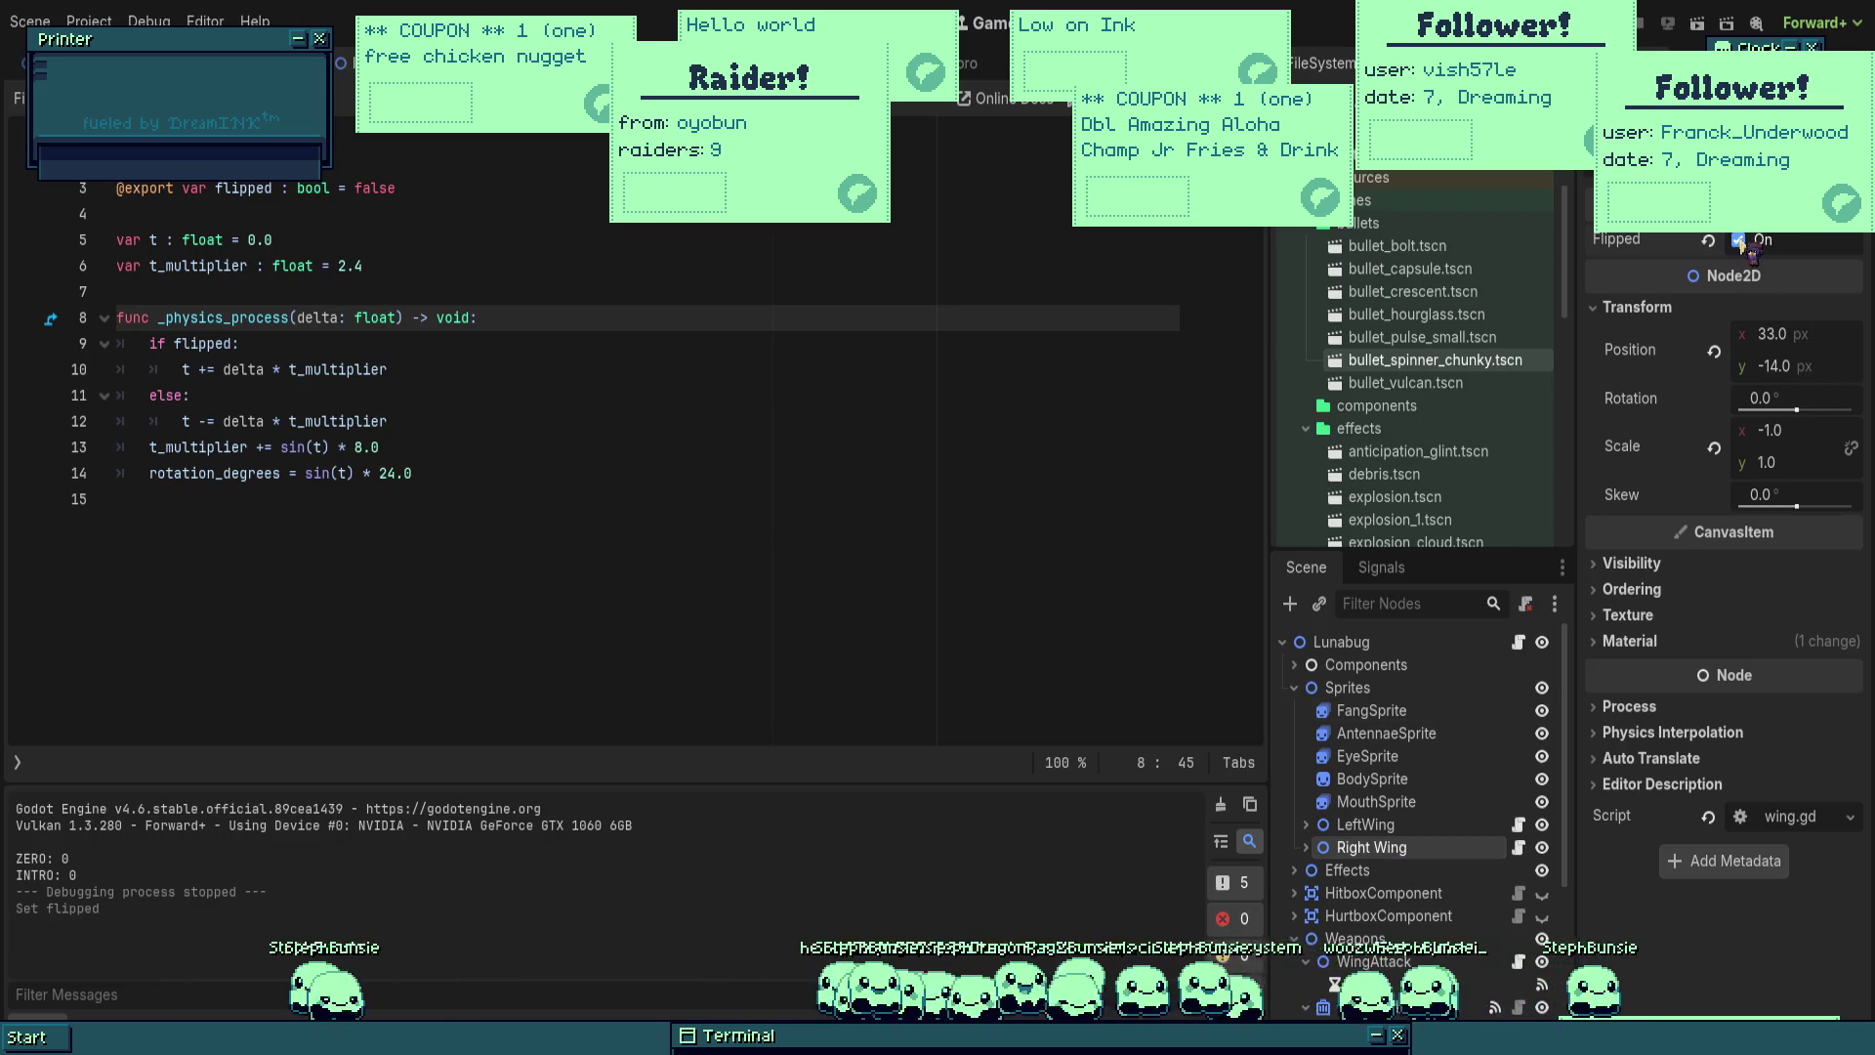
key("F5")
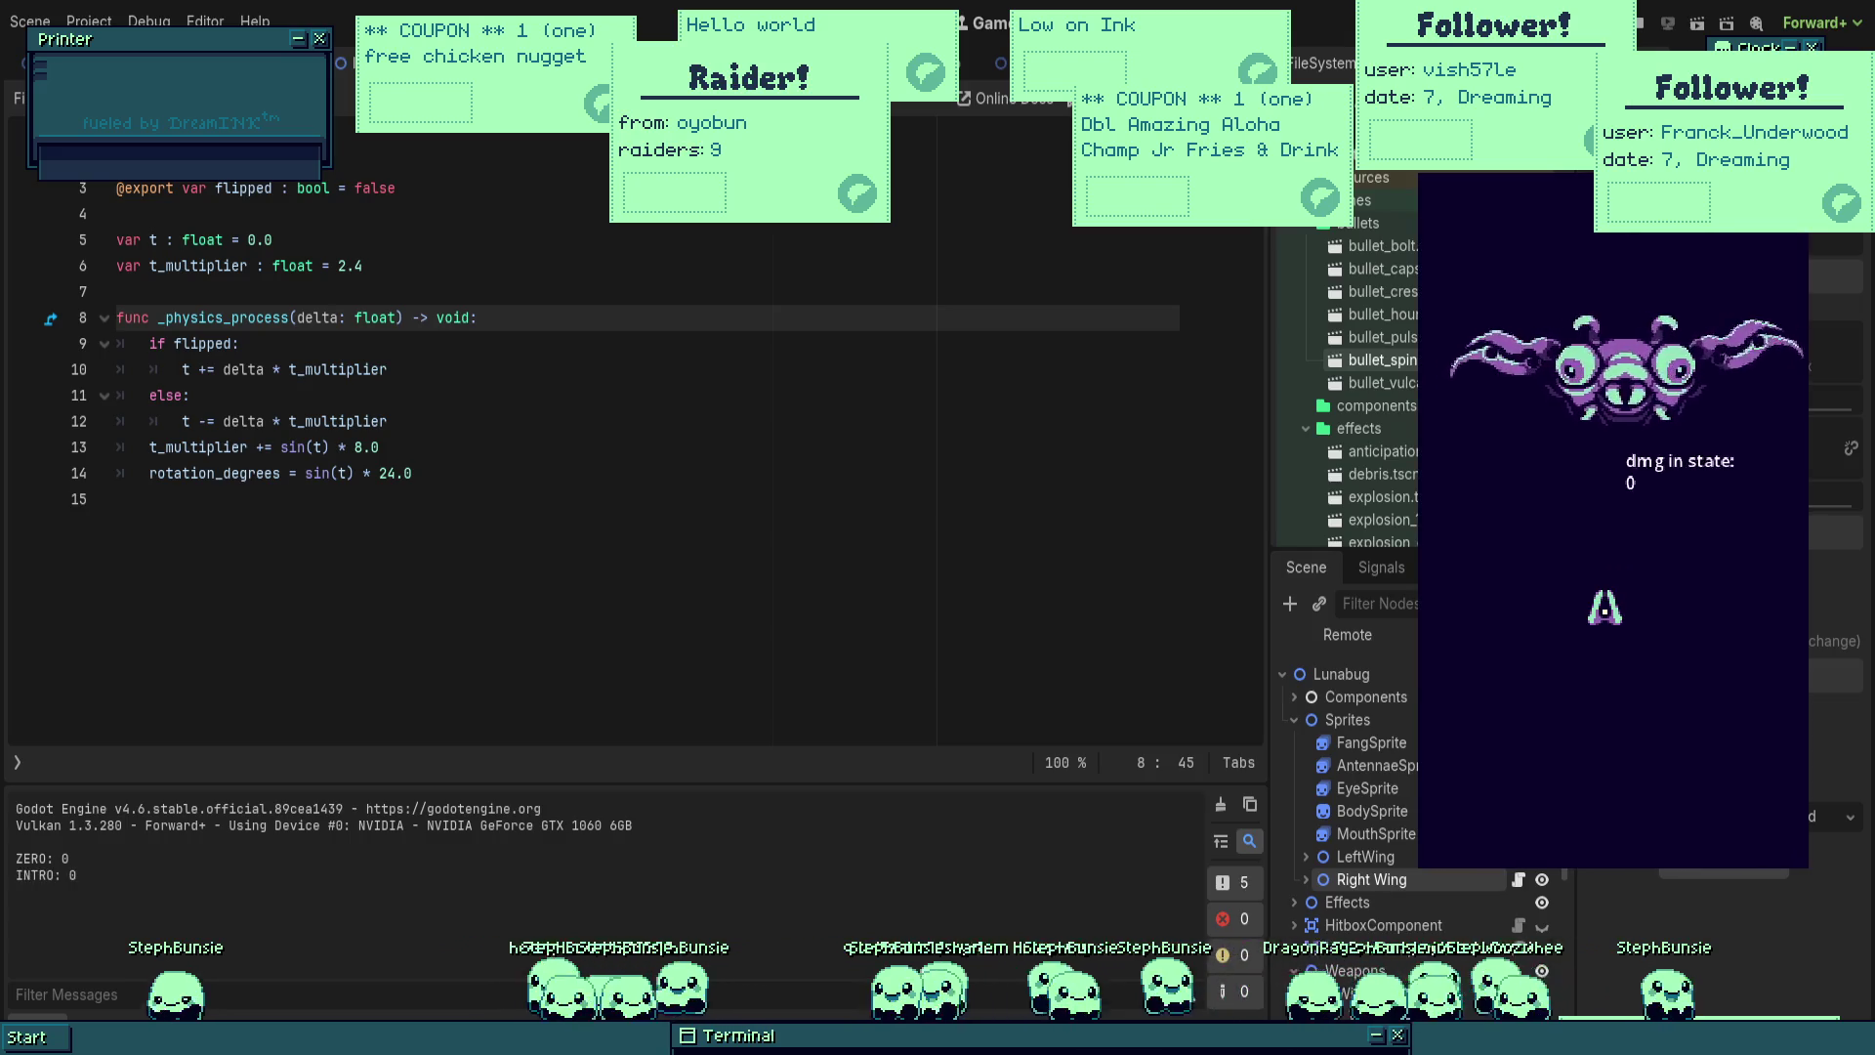
key("F8")
Step: Delete the else branch that decrements t from wing.gd
left_click(601, 394)
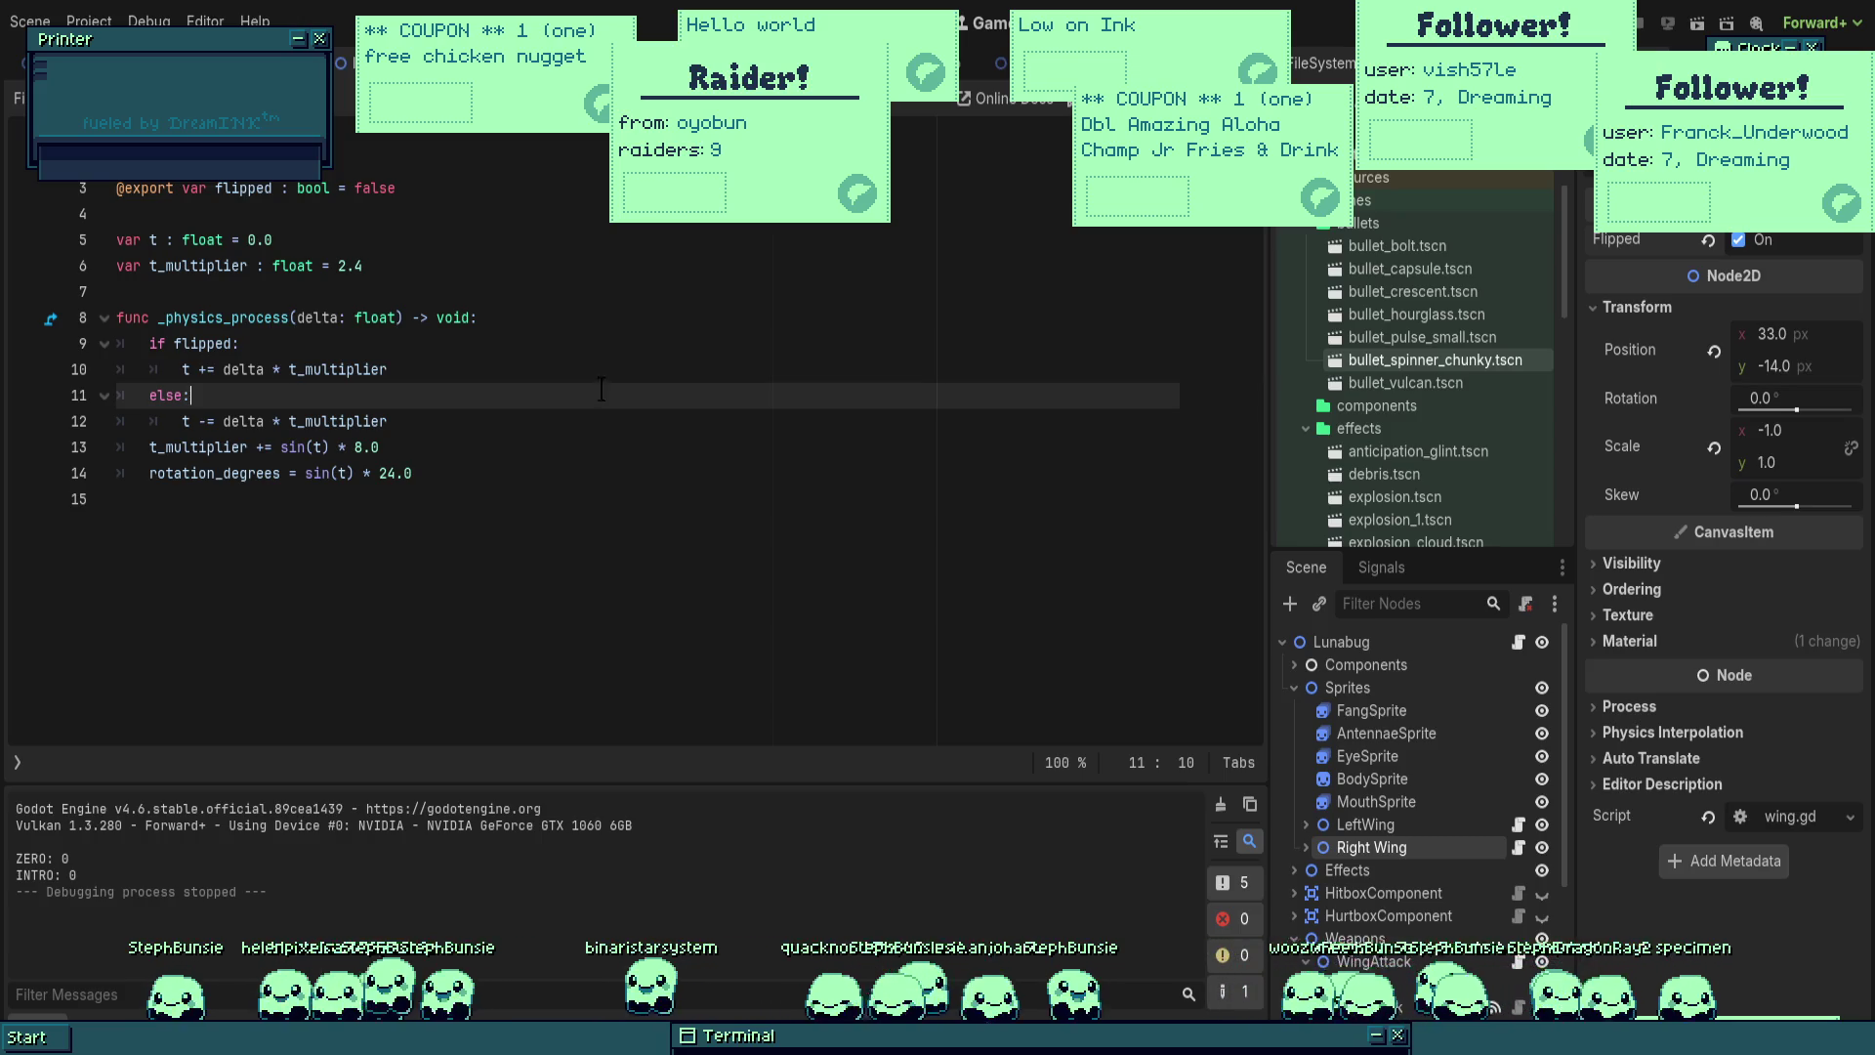
key("Down")
key("End")
key("ctrl+BackSpace")
key("ctrl+BackSpace")
key("ctrl+BackSpace")
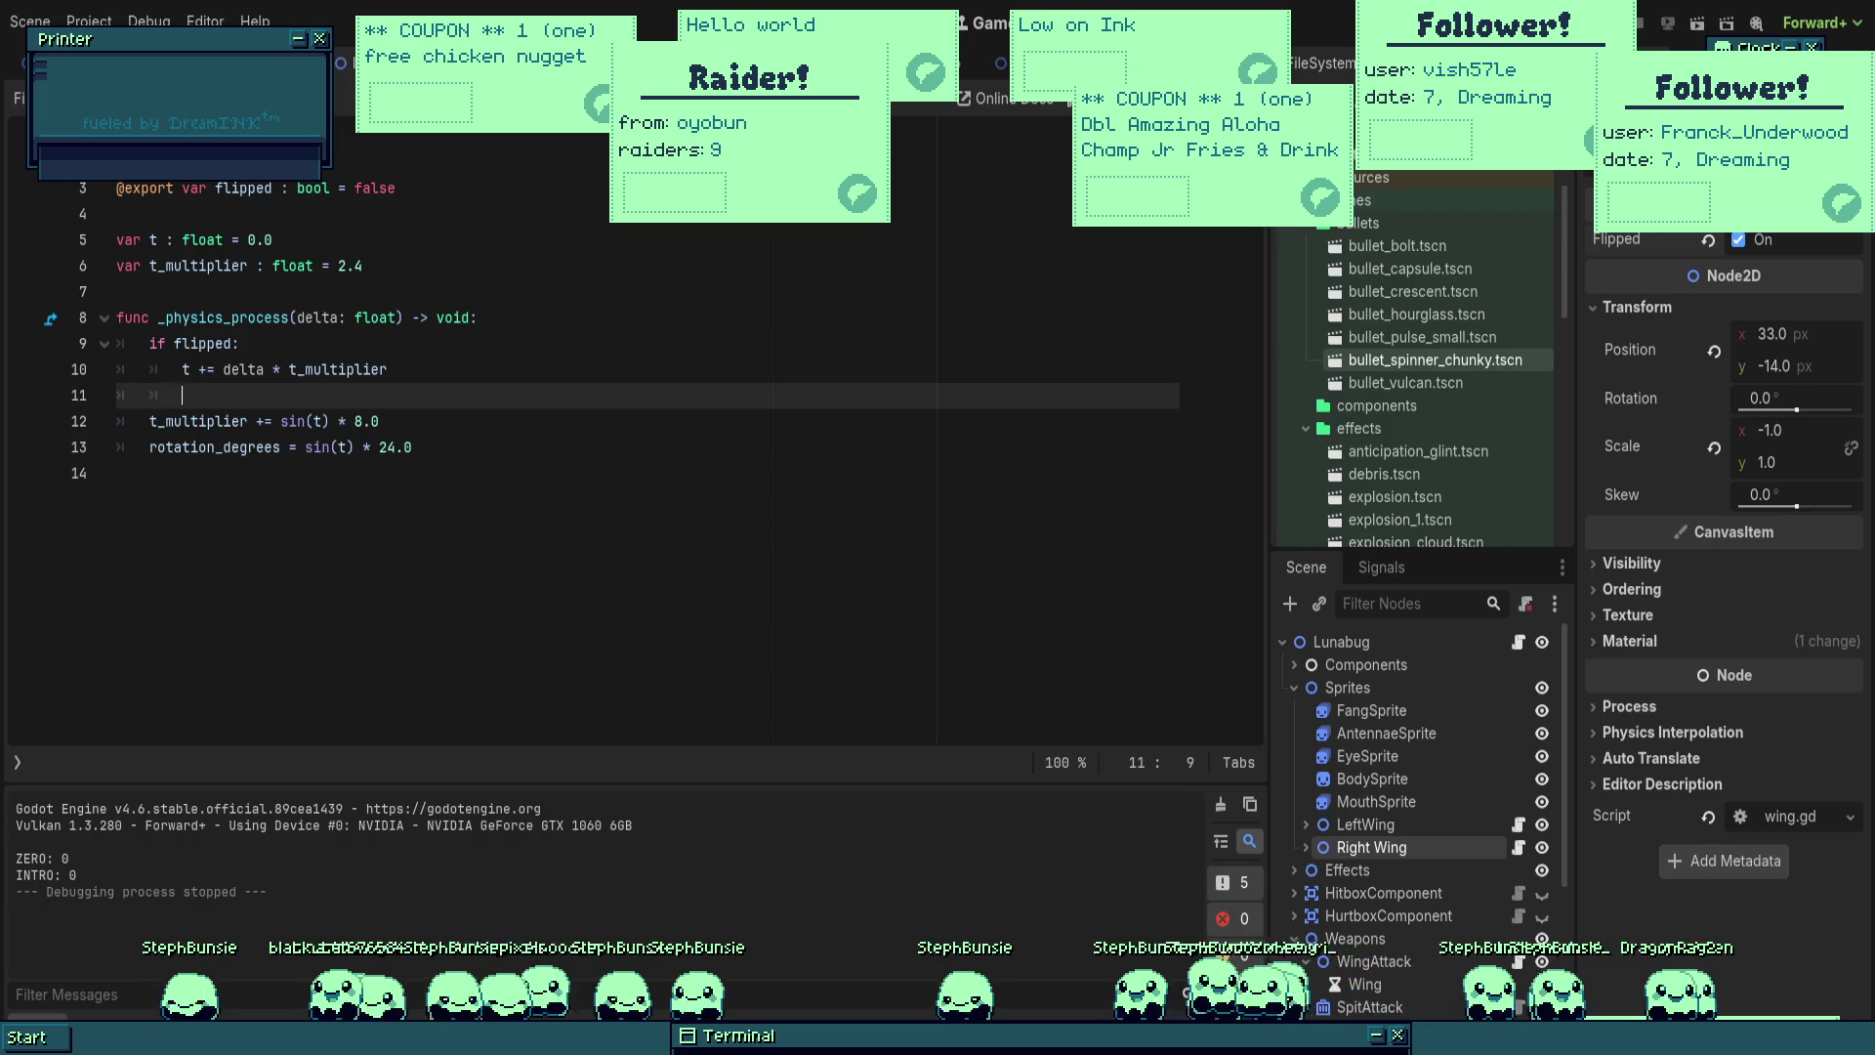
key("ctrl+BackSpace")
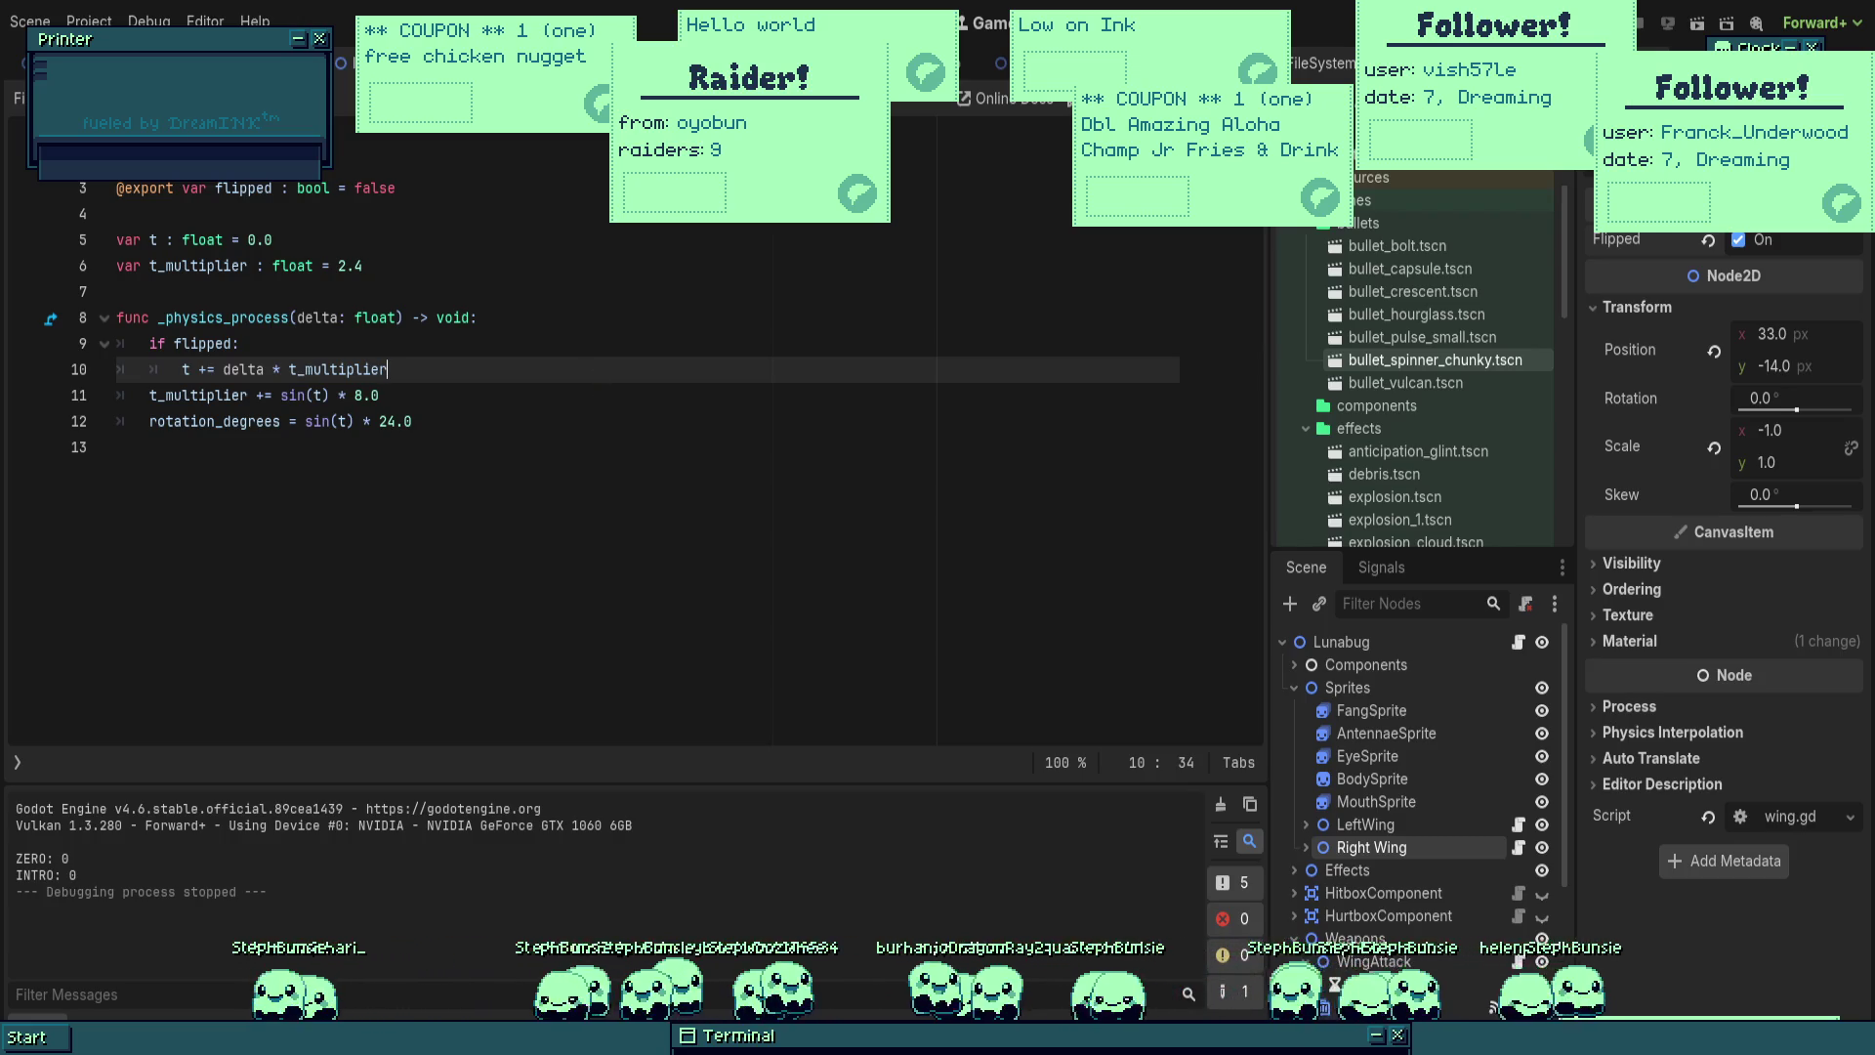
Step: Remove the if flipped condition so the timer line always advances t
key("shift+Tab")
key("Up")
key("BackSpace")
key("BackSpace")
key("BackSpace")
type("o")
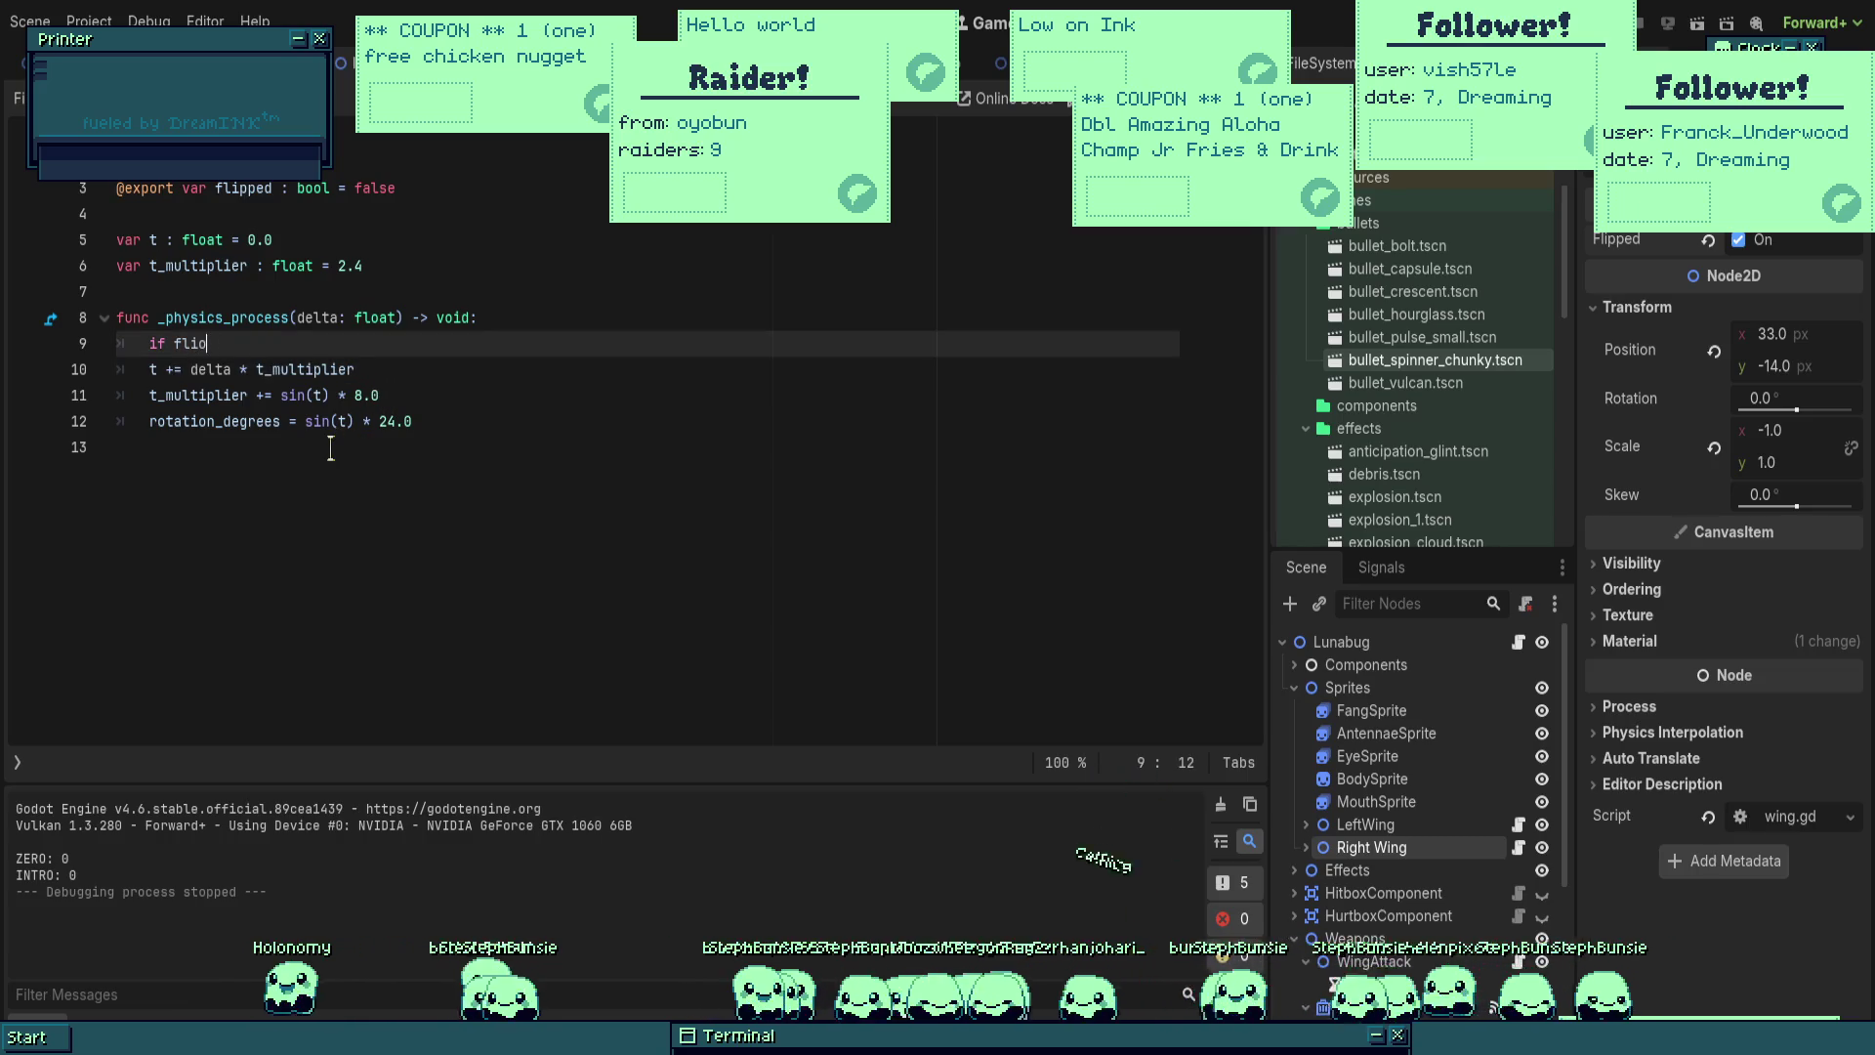
key("BackSpace")
key("BackSpace")
key("BackSpace")
Step: Append 'if flipped: rotation_degrees = -rotation_degrees' to _physics_process and run the game
left_click(329, 451)
key("Tab")
type("i")
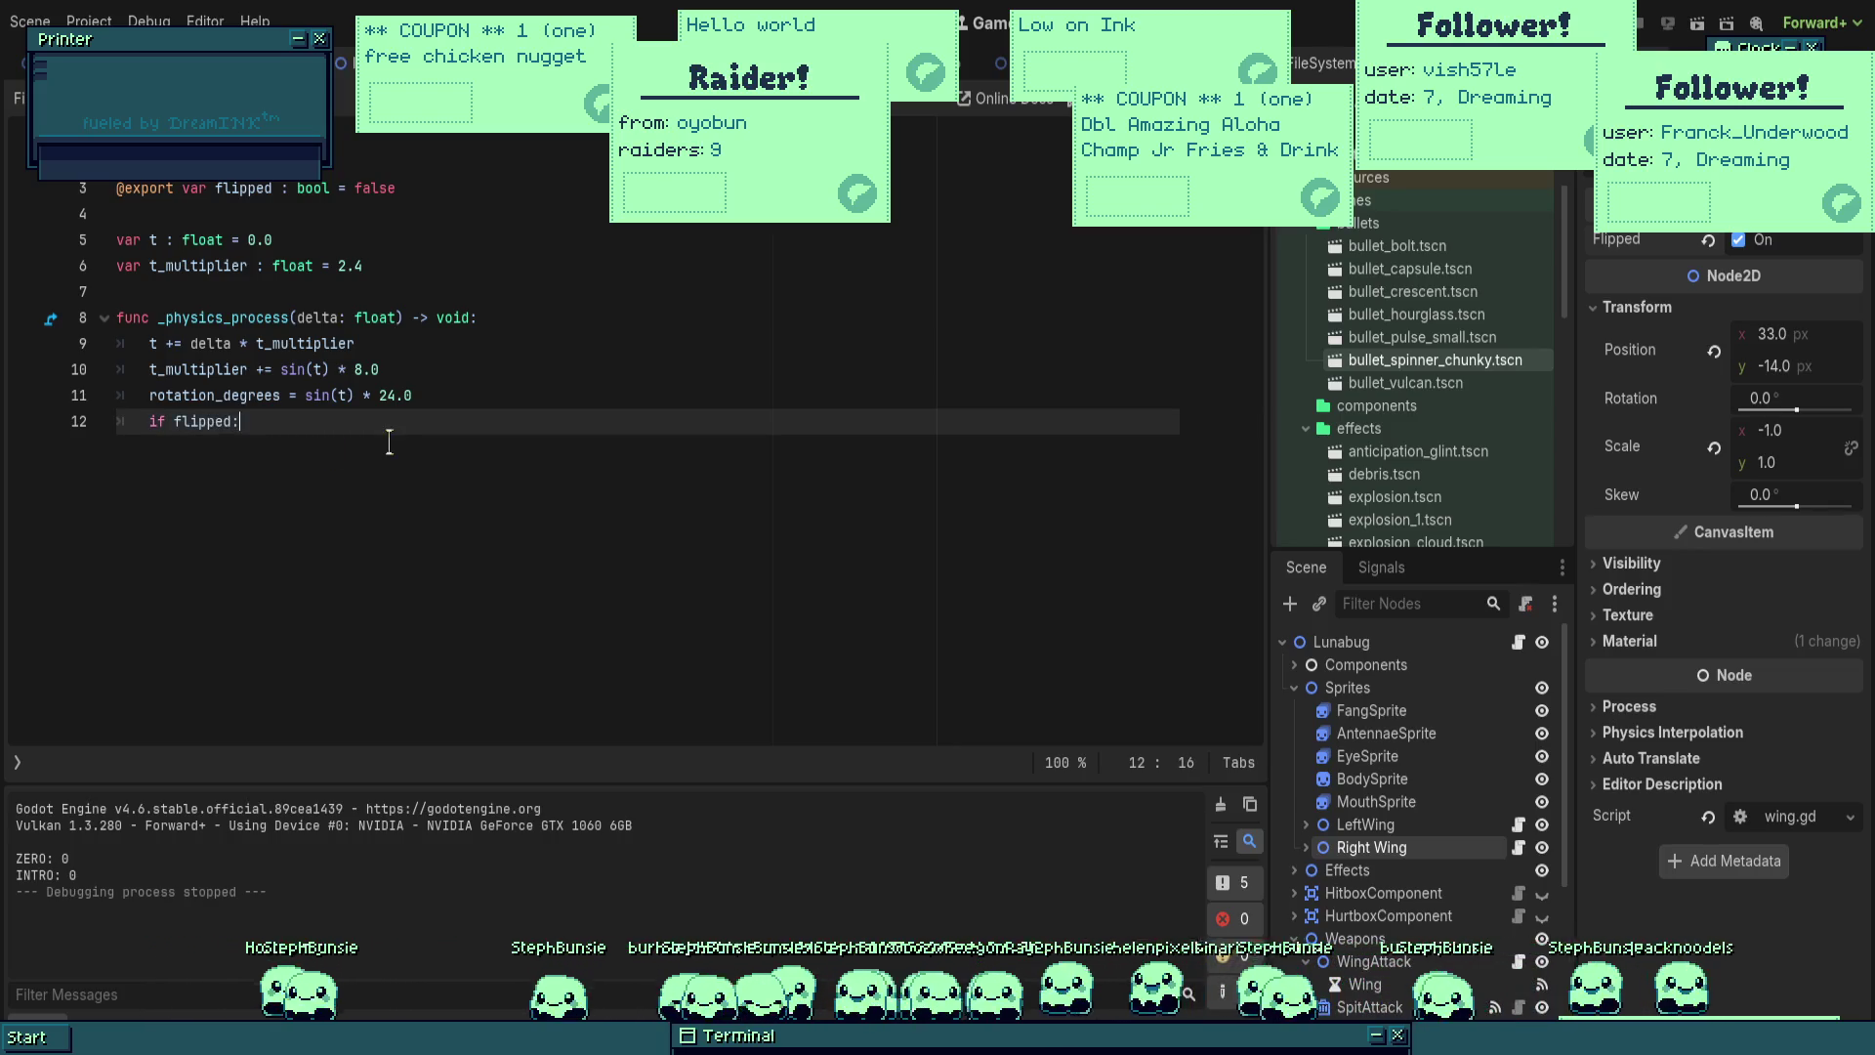
key("Return")
type("tation")
key("Down")
key("Return")
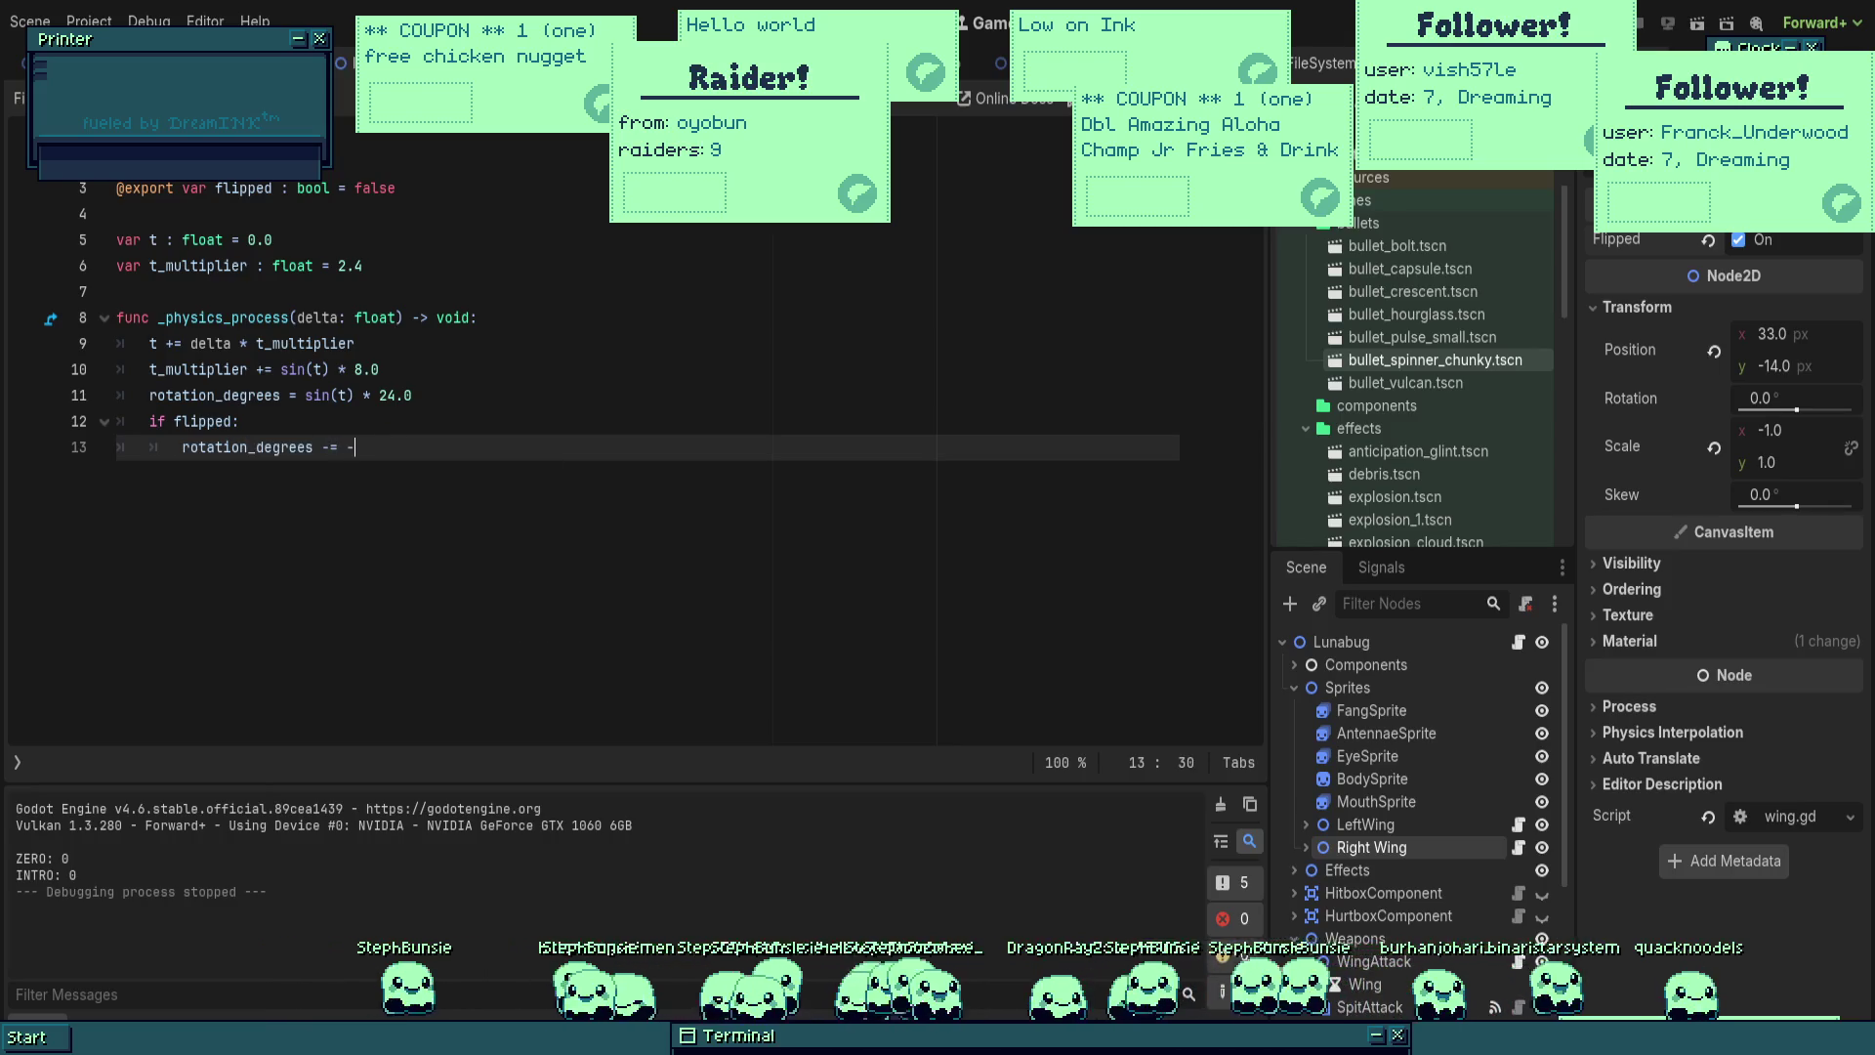
key("Down")
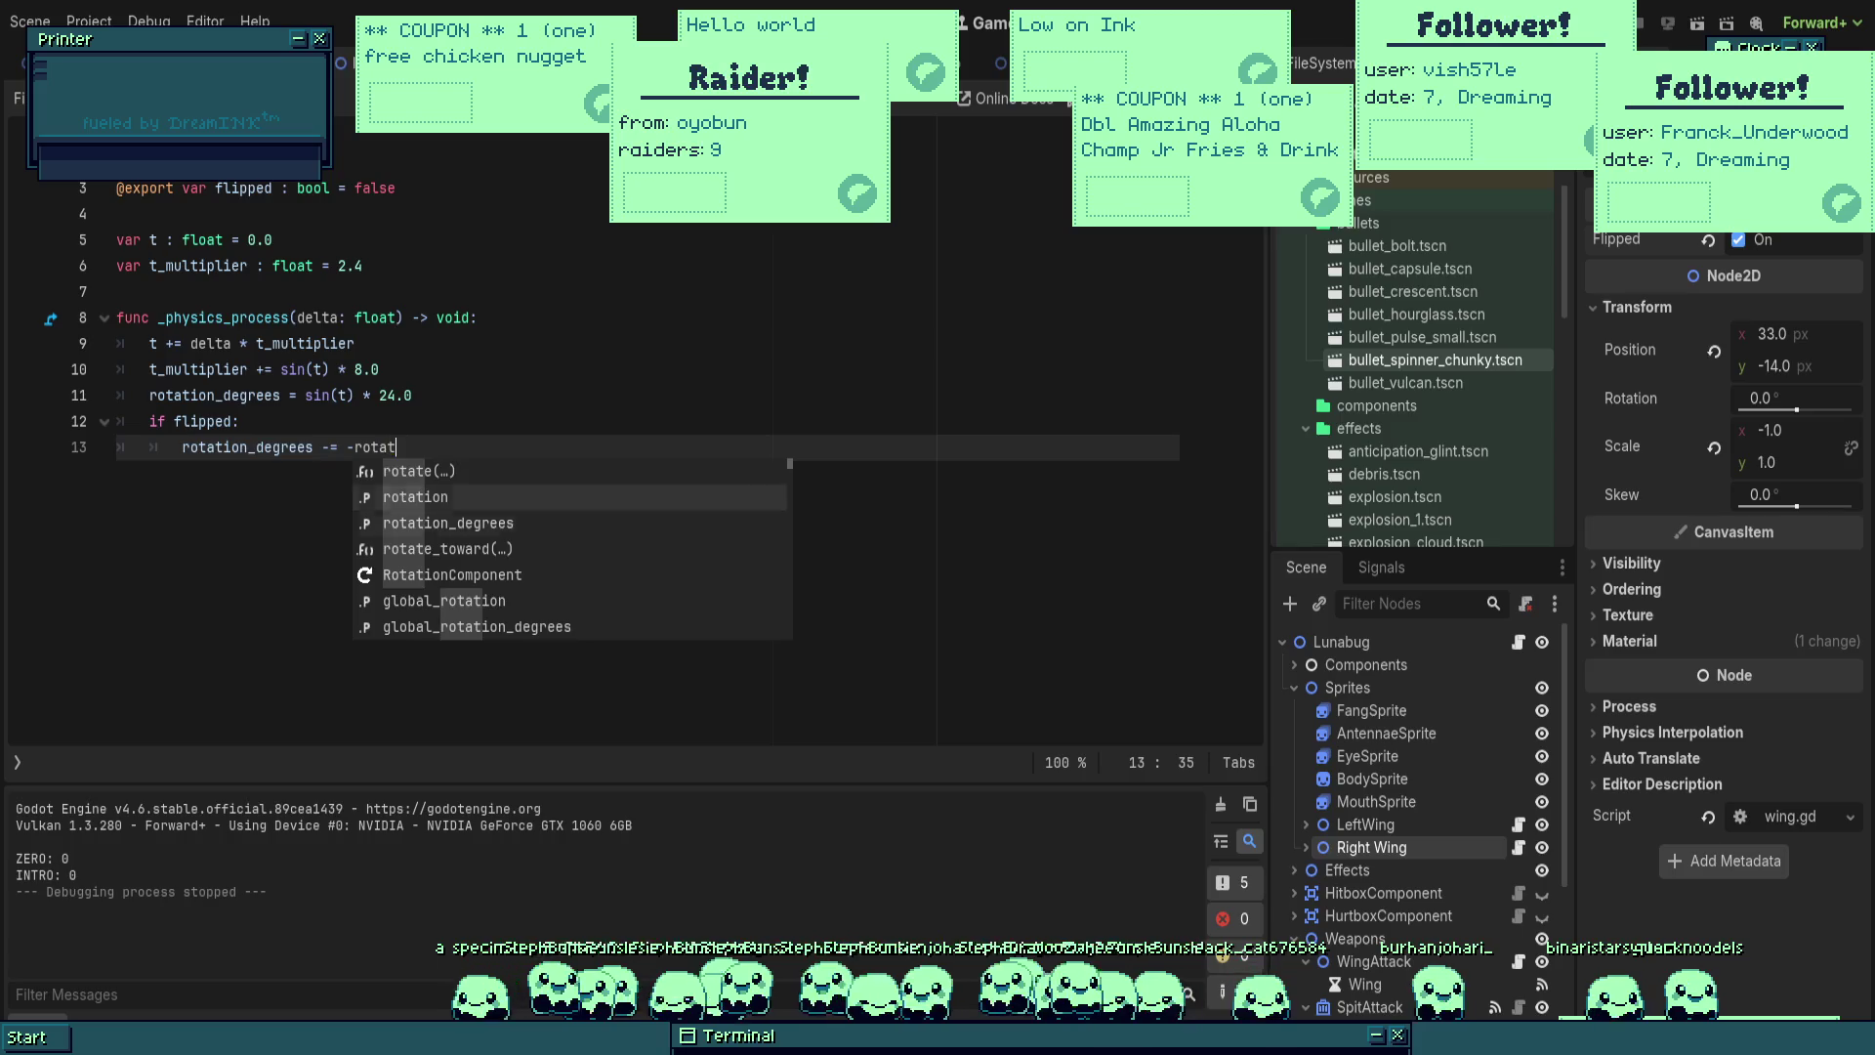
key("Return")
key("Up")
key("Up")
key("Up")
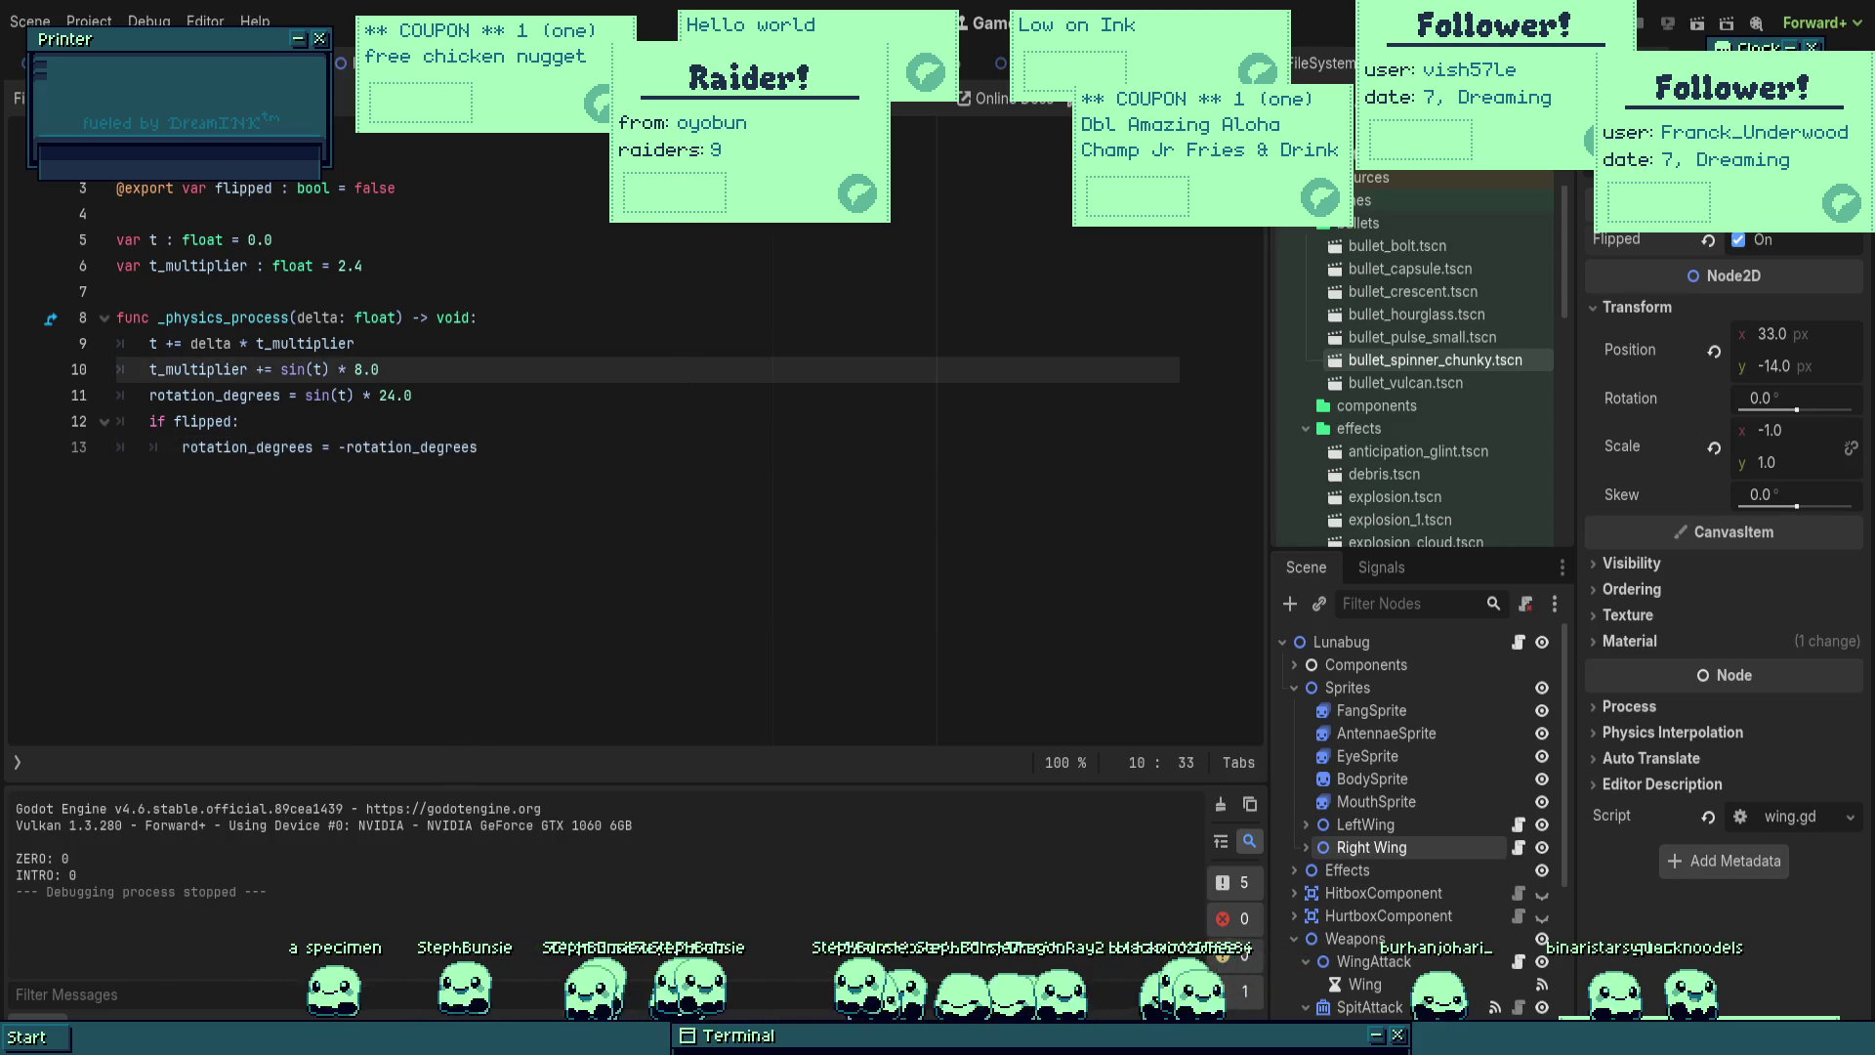
key("F5")
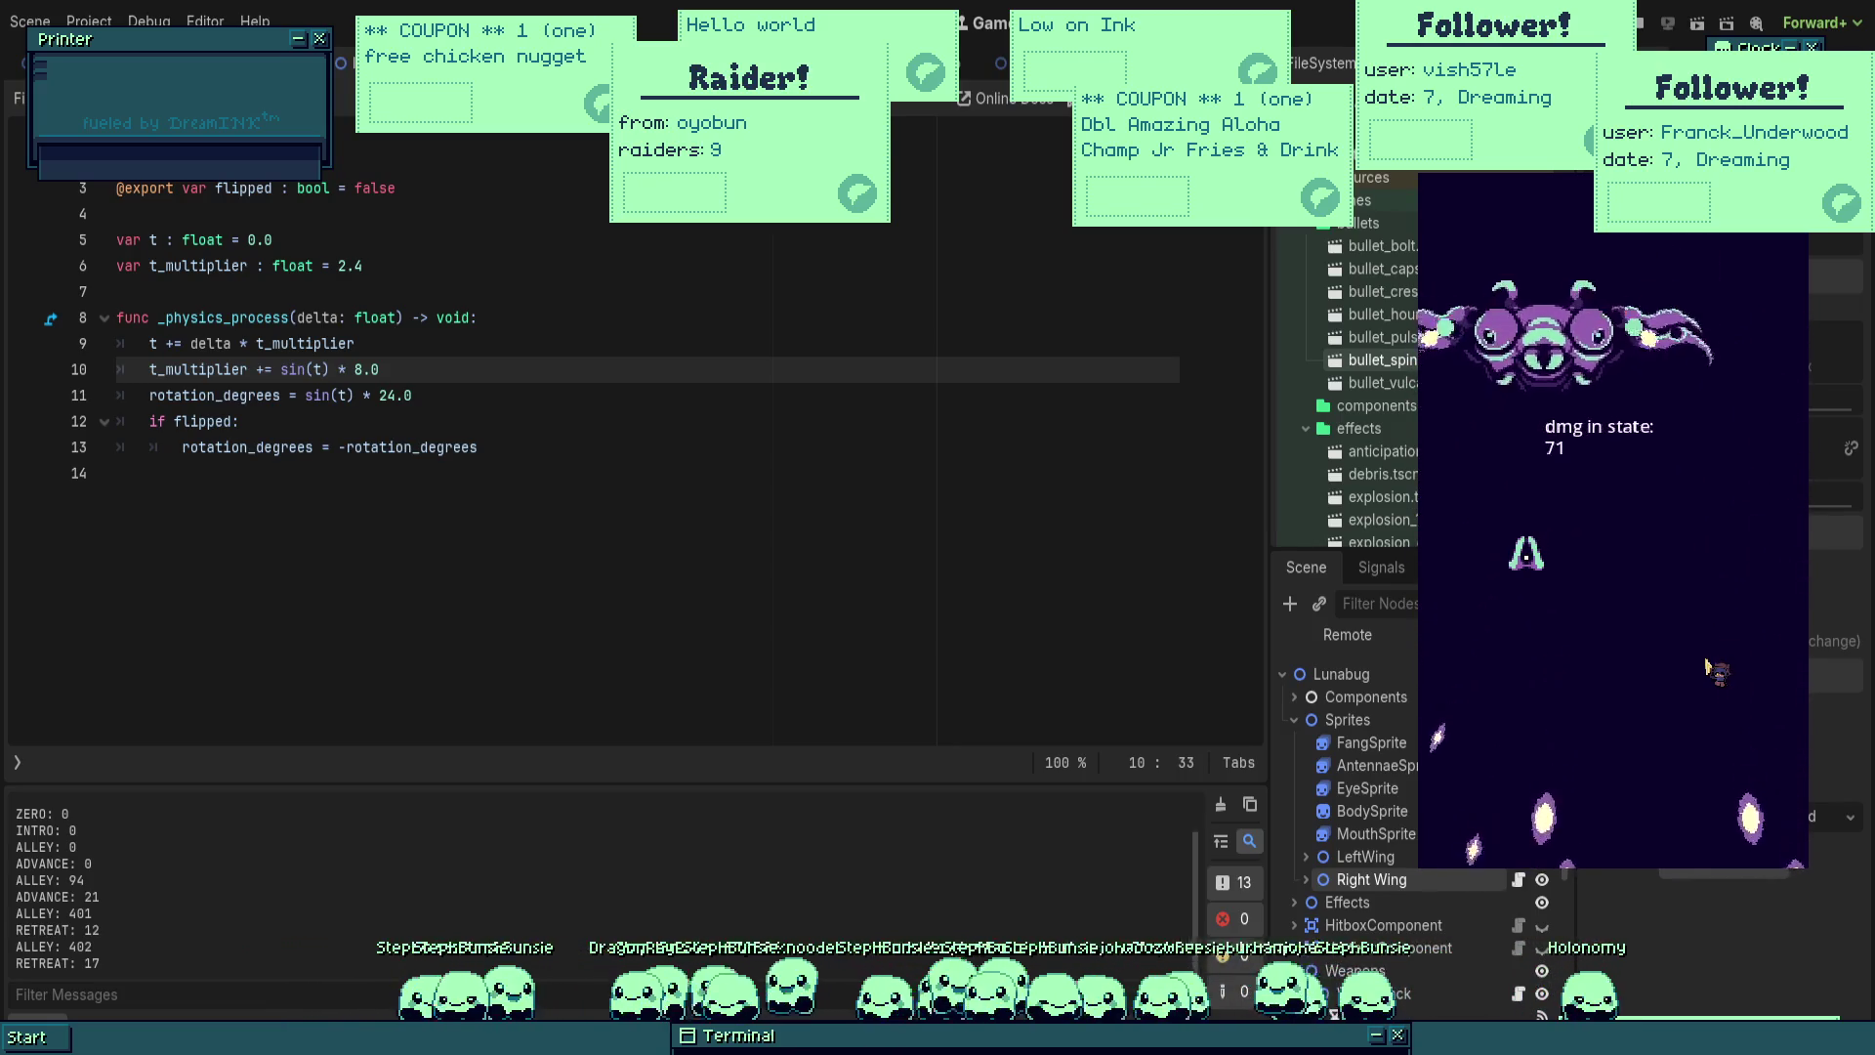
Step: Restart the game, fly the ship around the boss to watch the mirrored wings, then stop
key("F5")
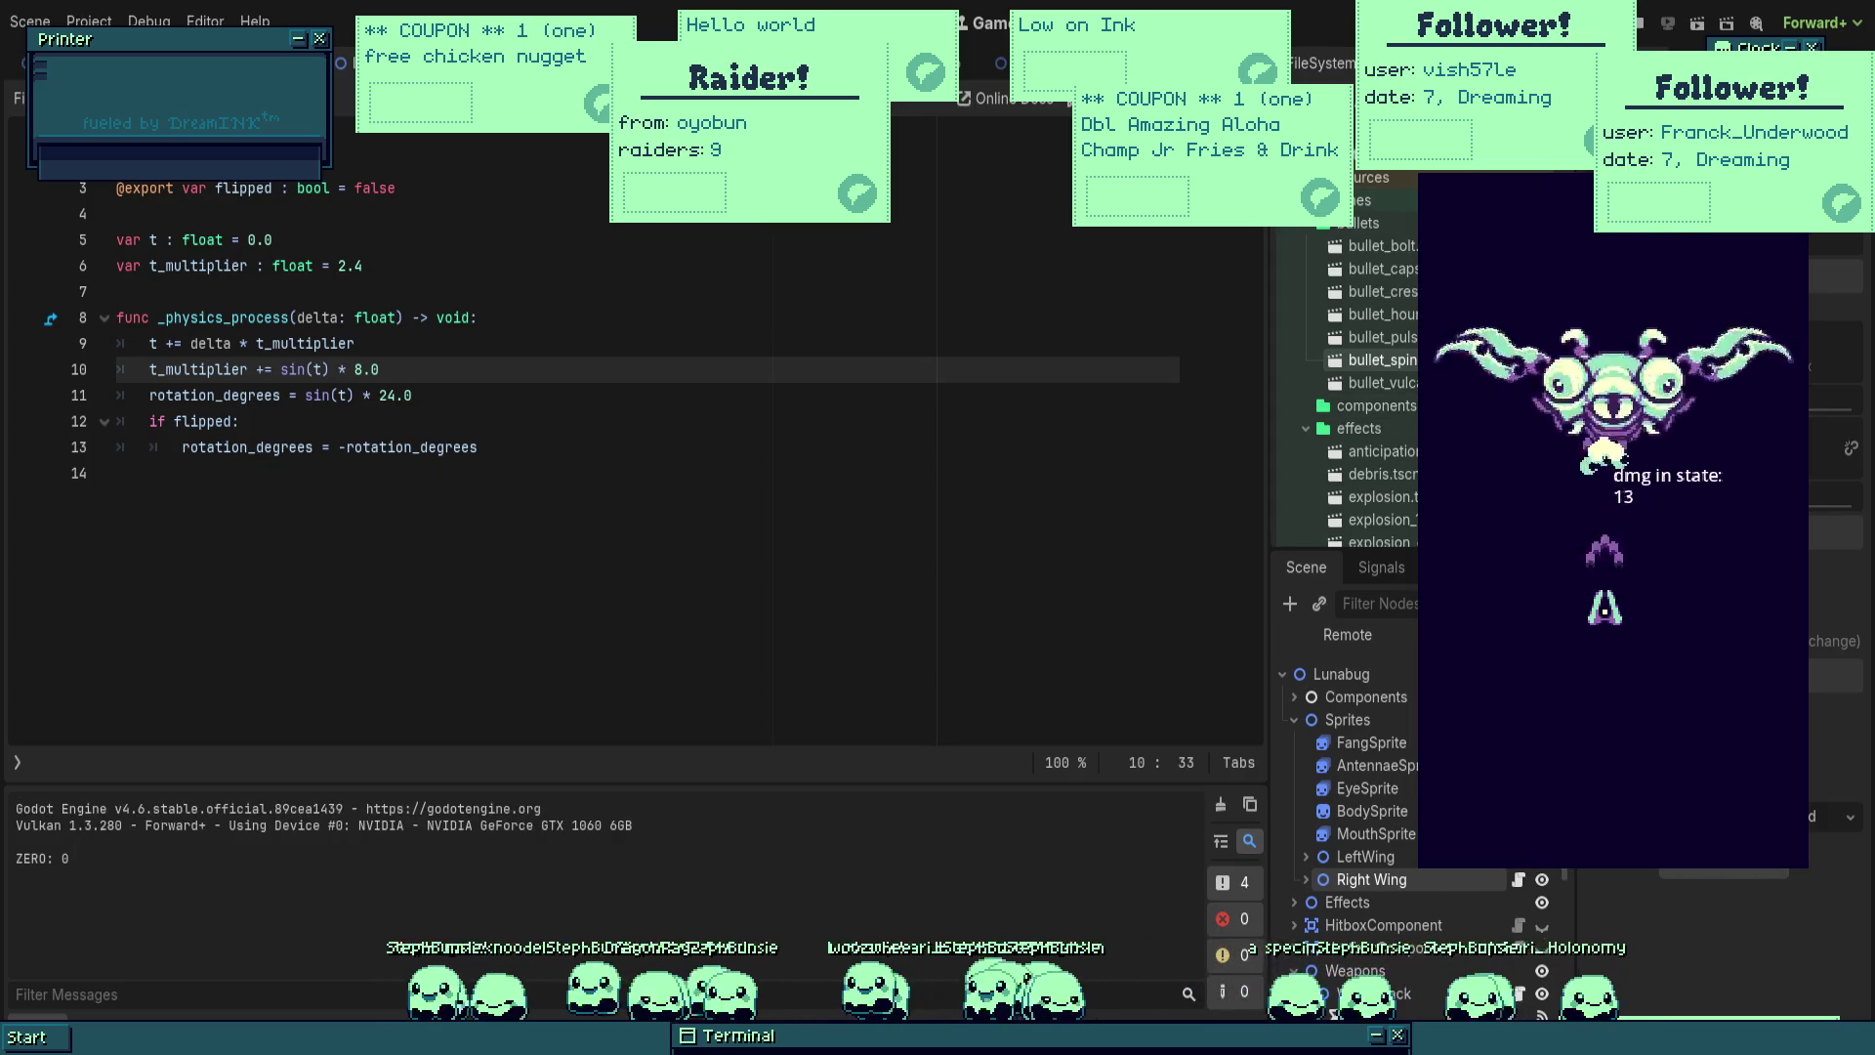
key("Down")
key("Up")
key("Left")
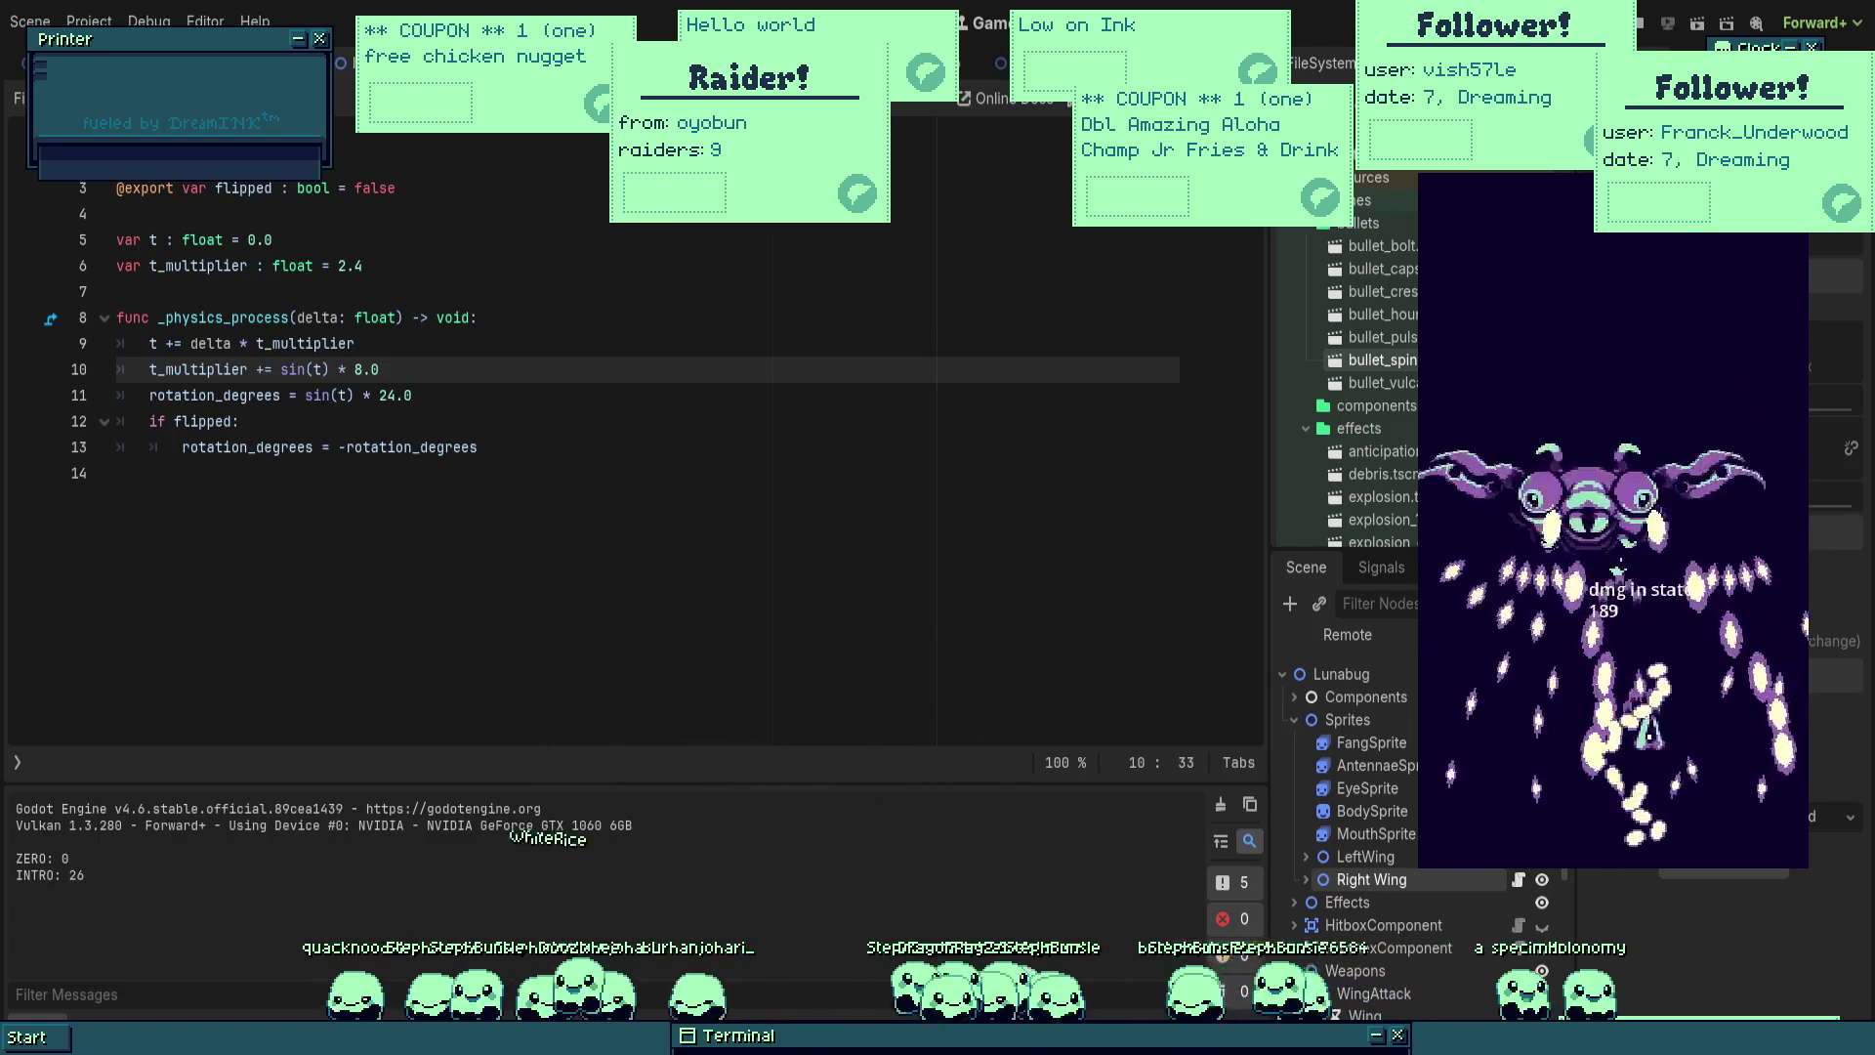
key("Up")
key("Right")
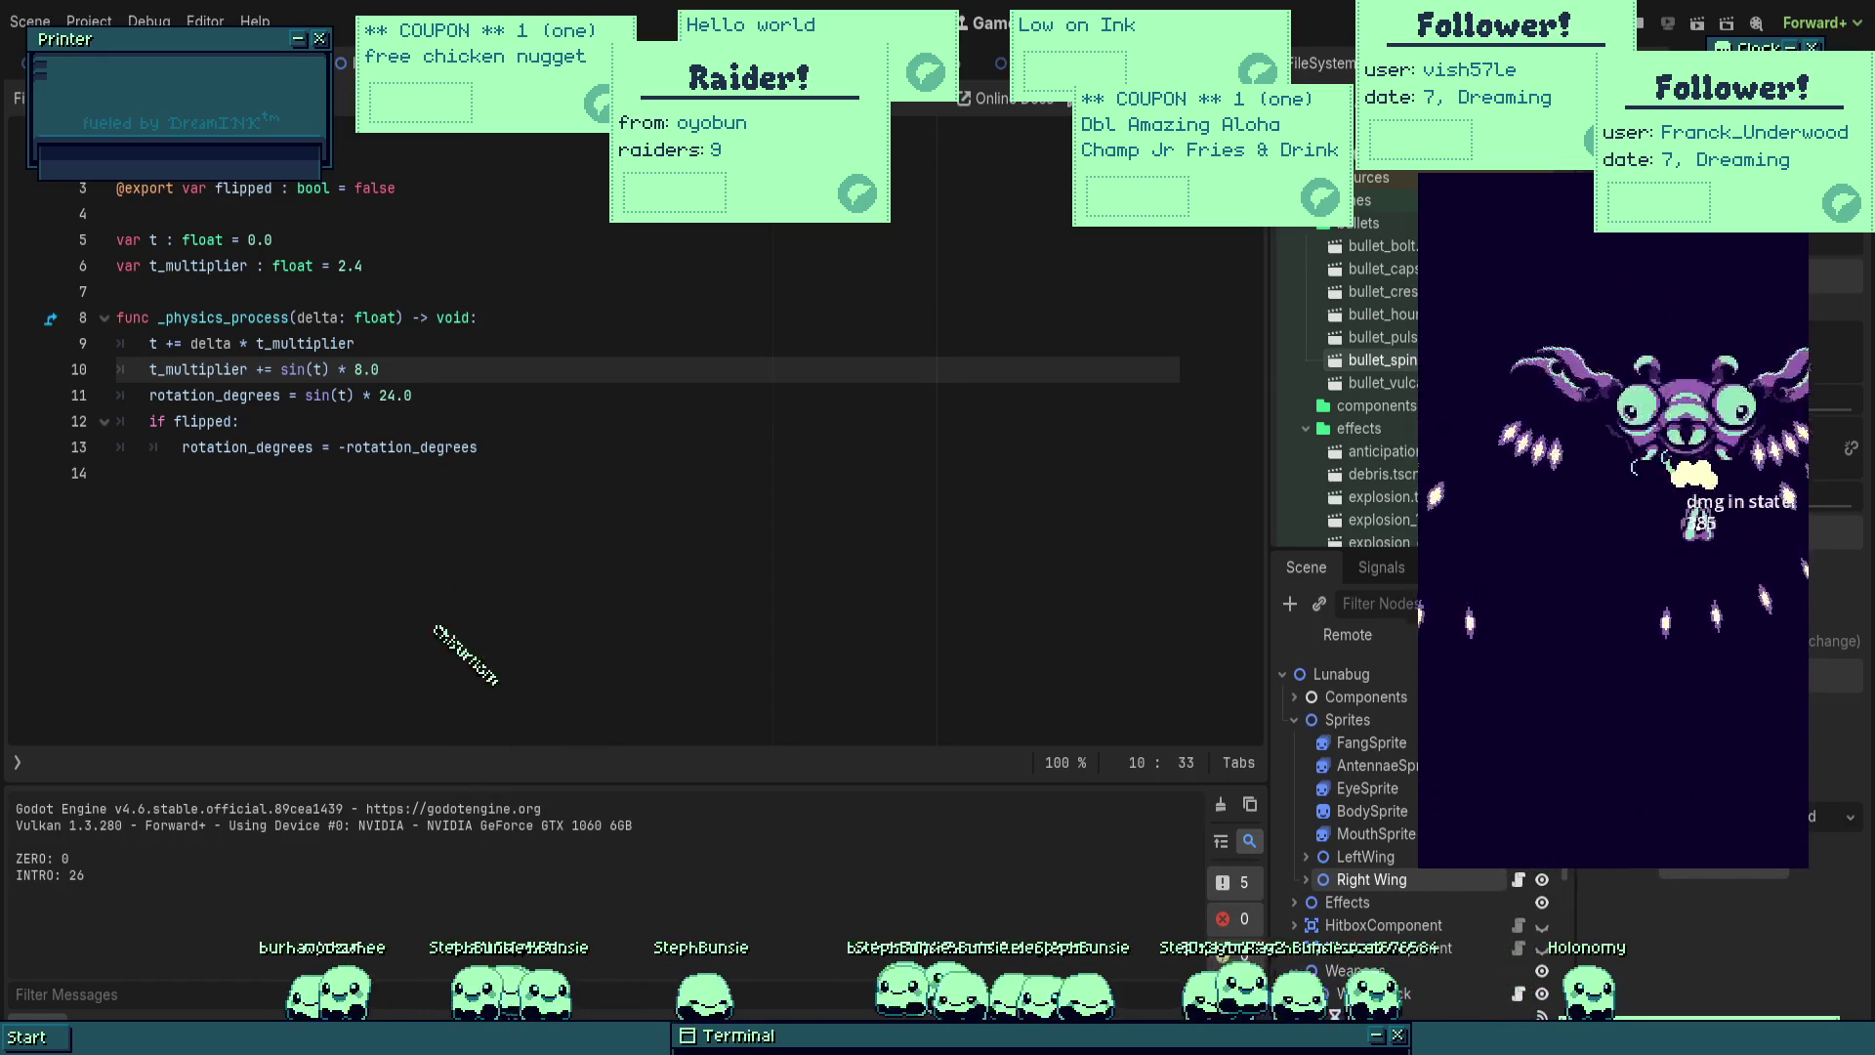
key("Down")
key("Left")
key("Up")
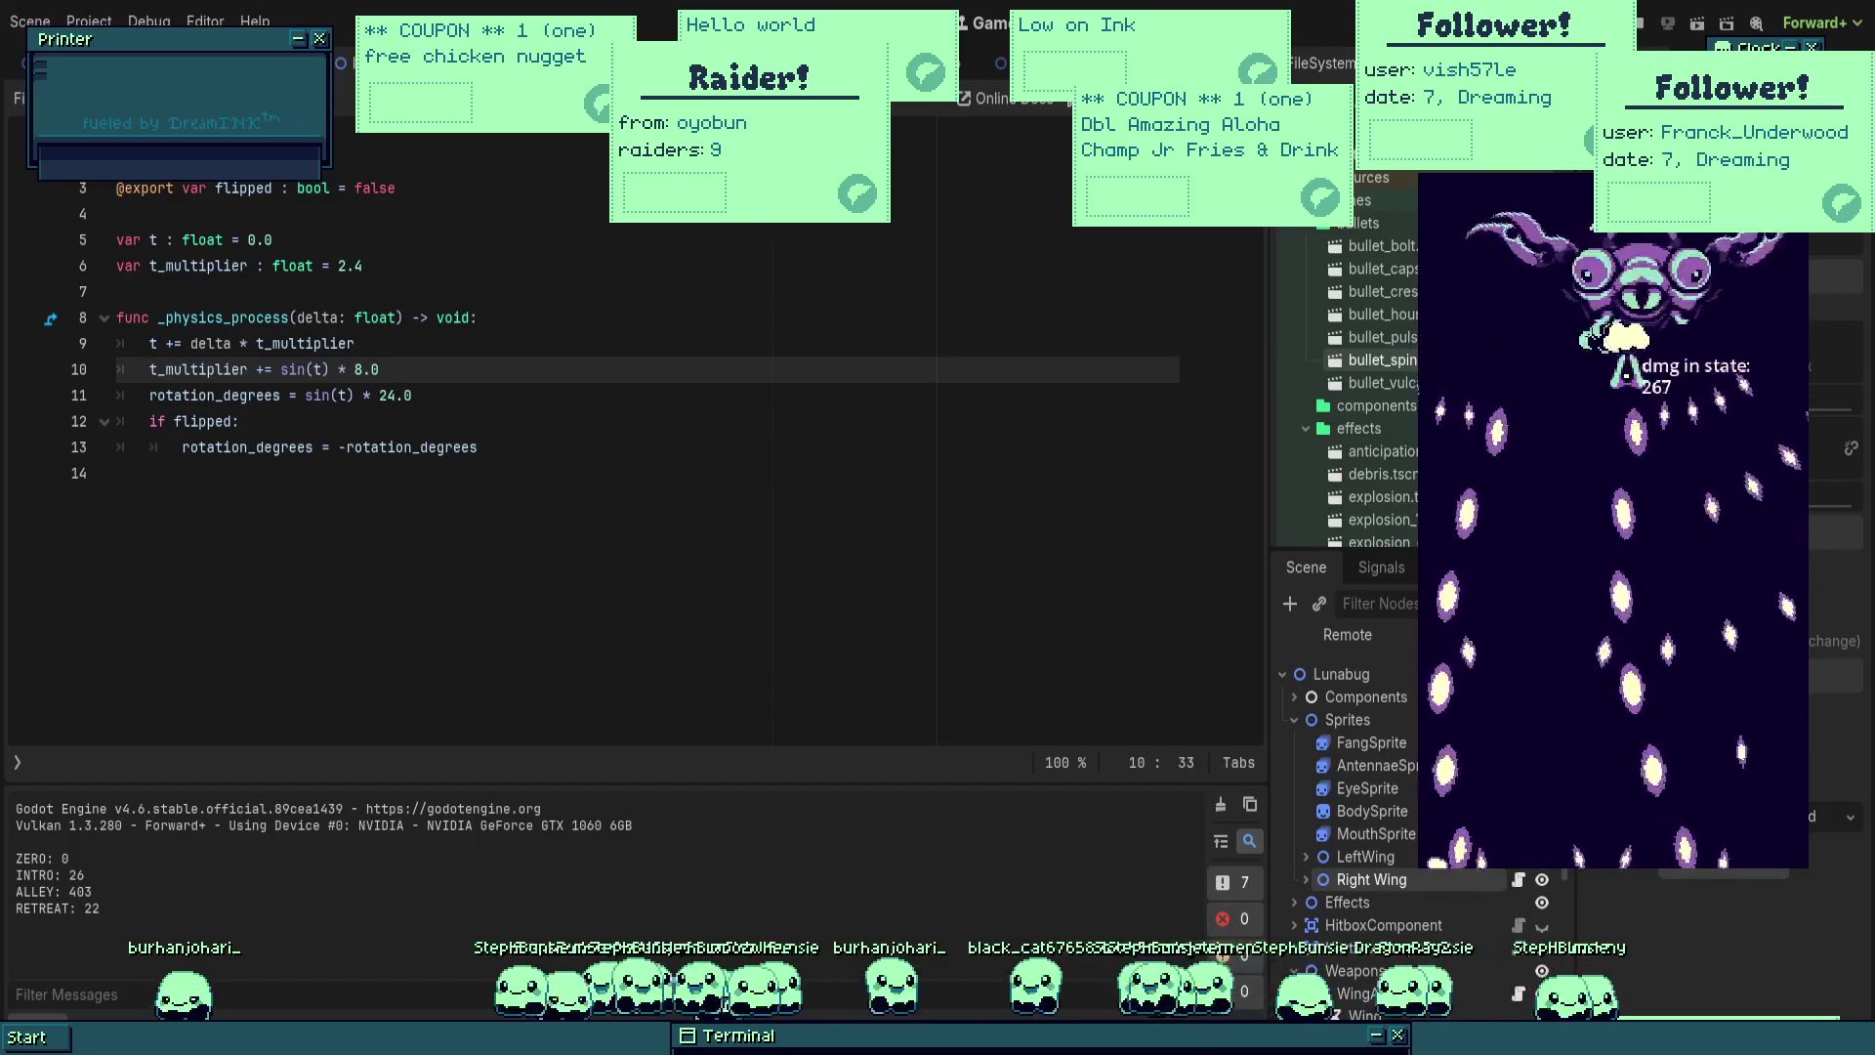
key("Right")
key("Up")
key("Left")
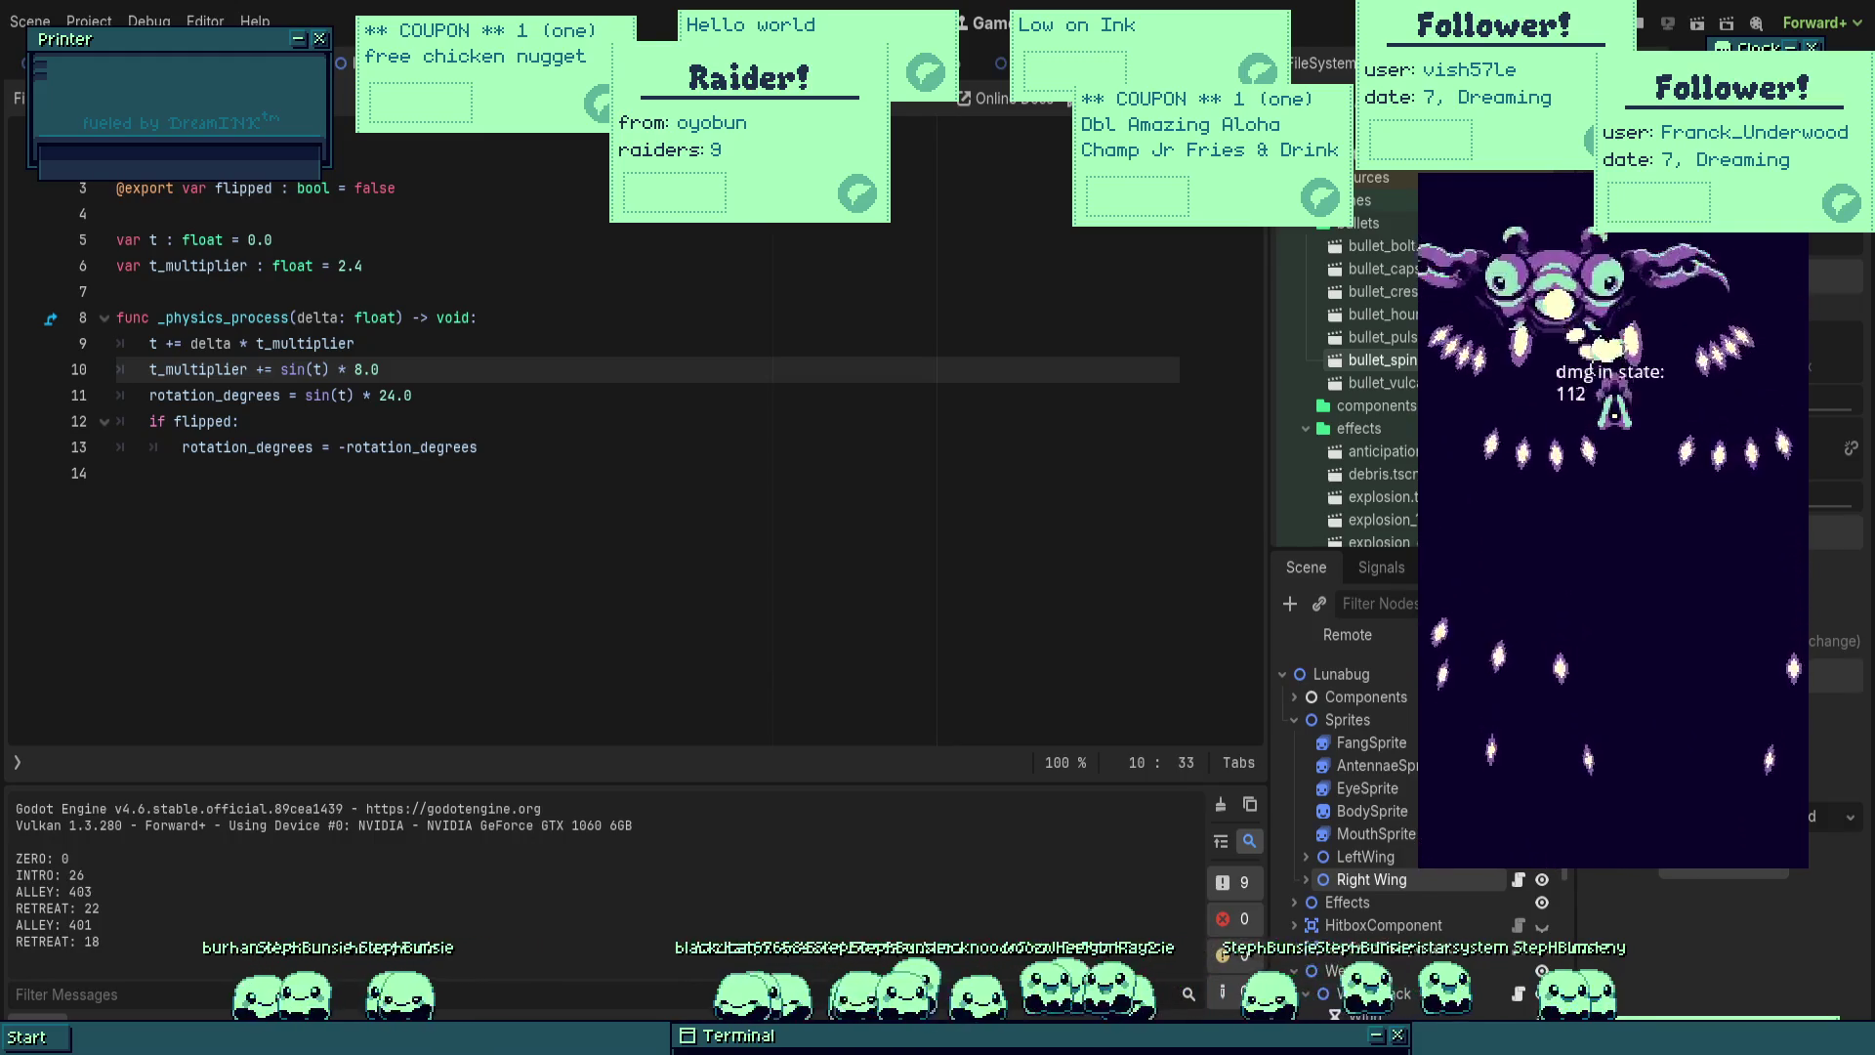
key("Up")
key("Right")
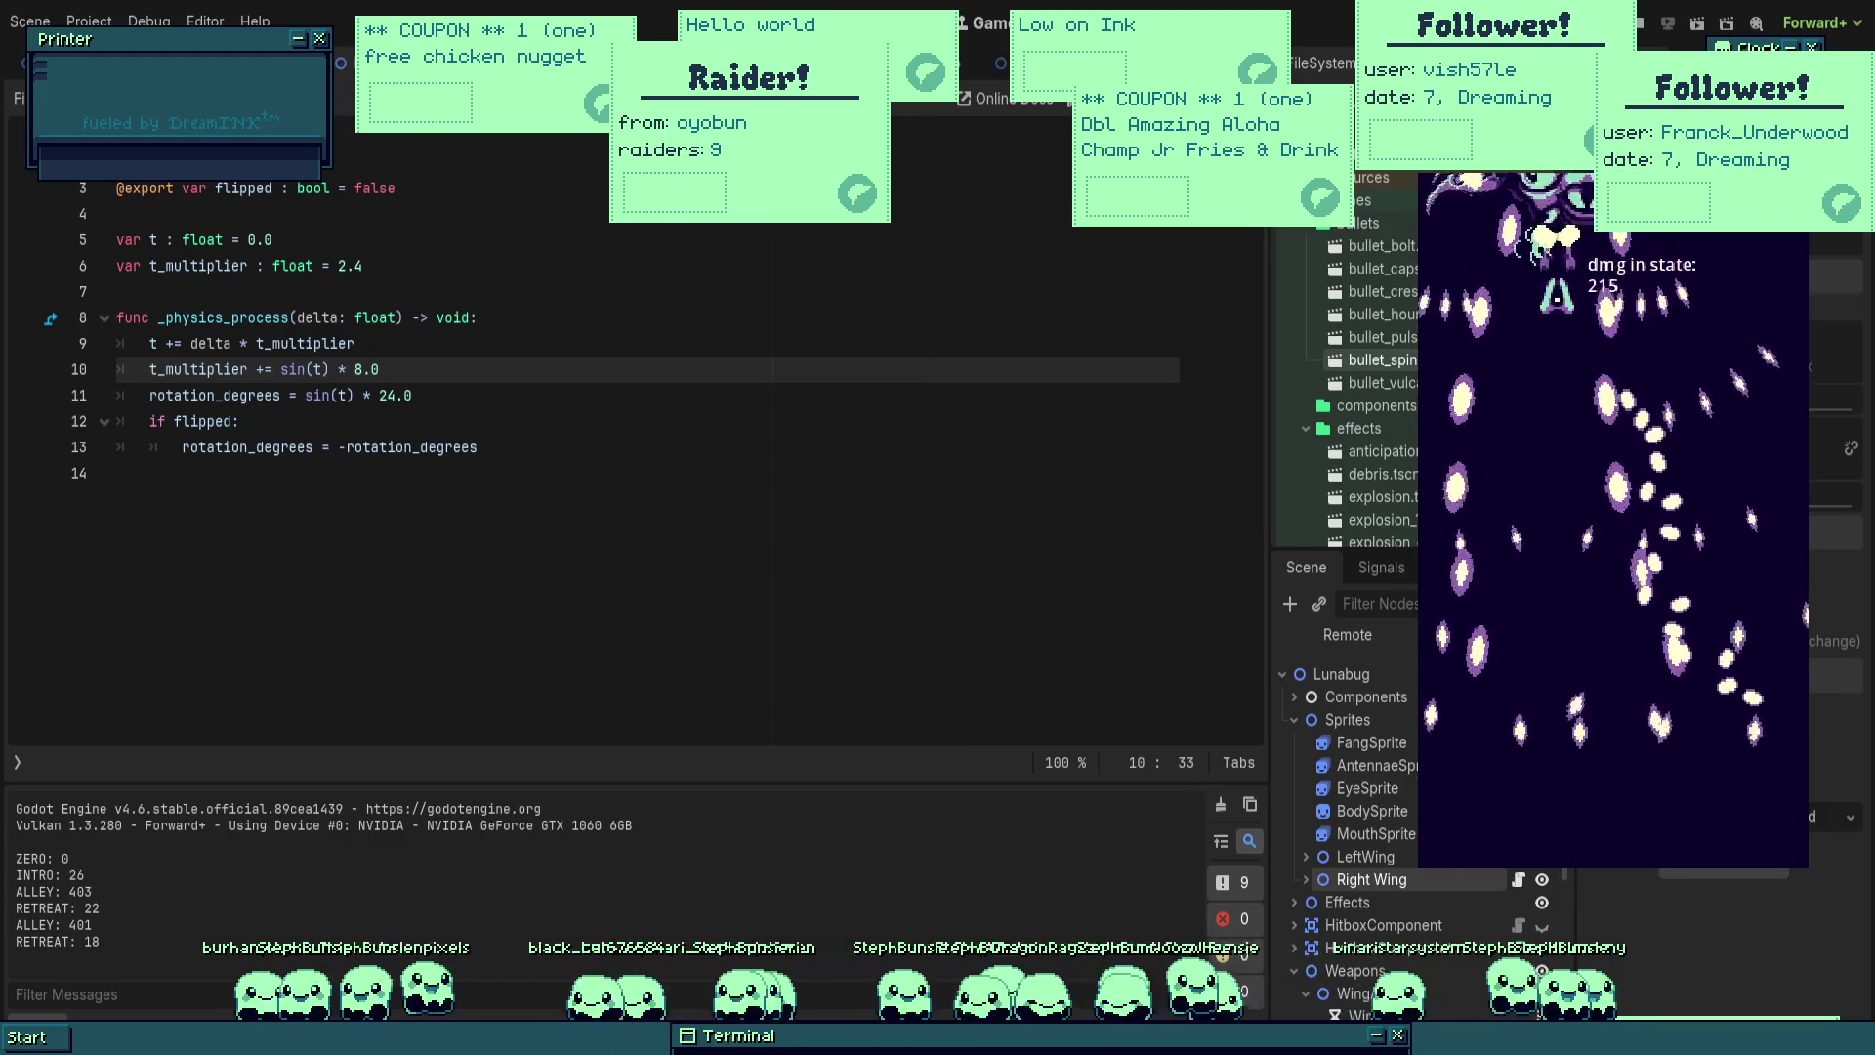
key("Right")
key("Left")
key("Left")
key("Up")
key("Down")
key("Up")
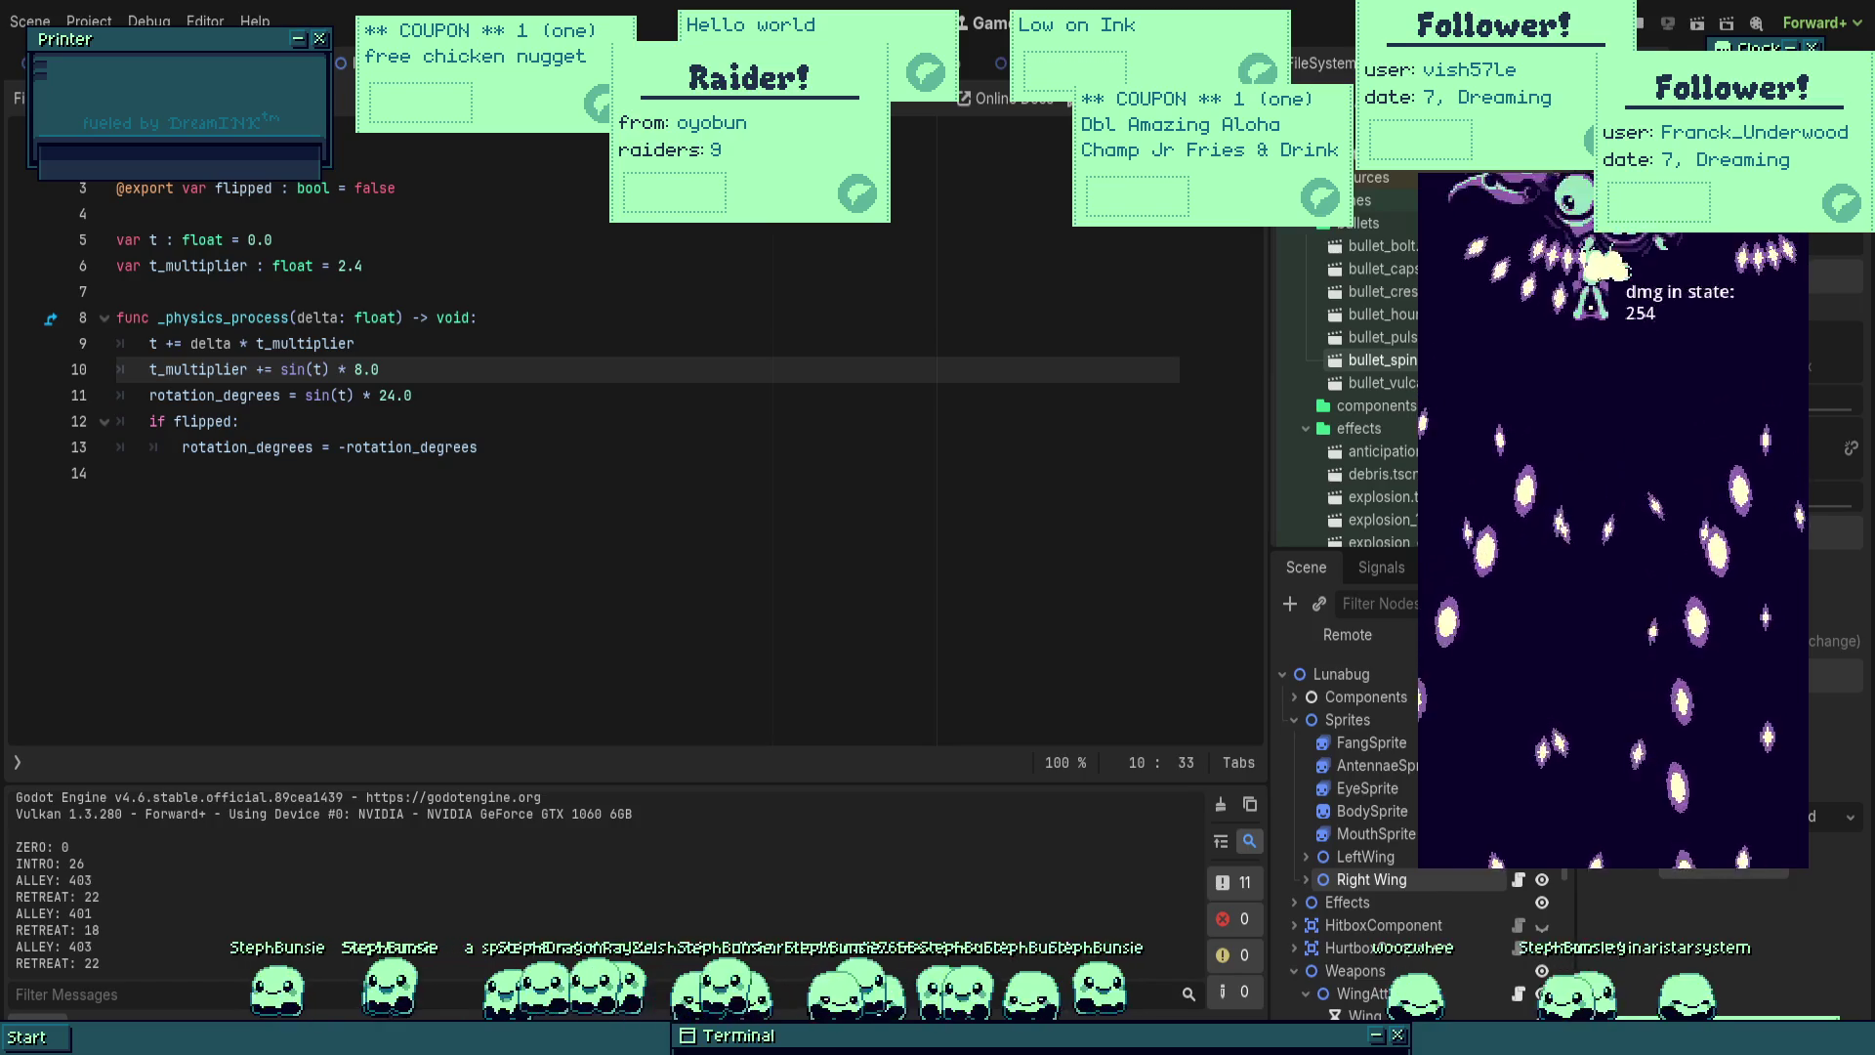
key("Left")
key("Right")
key("Up")
key("Down")
key("Left")
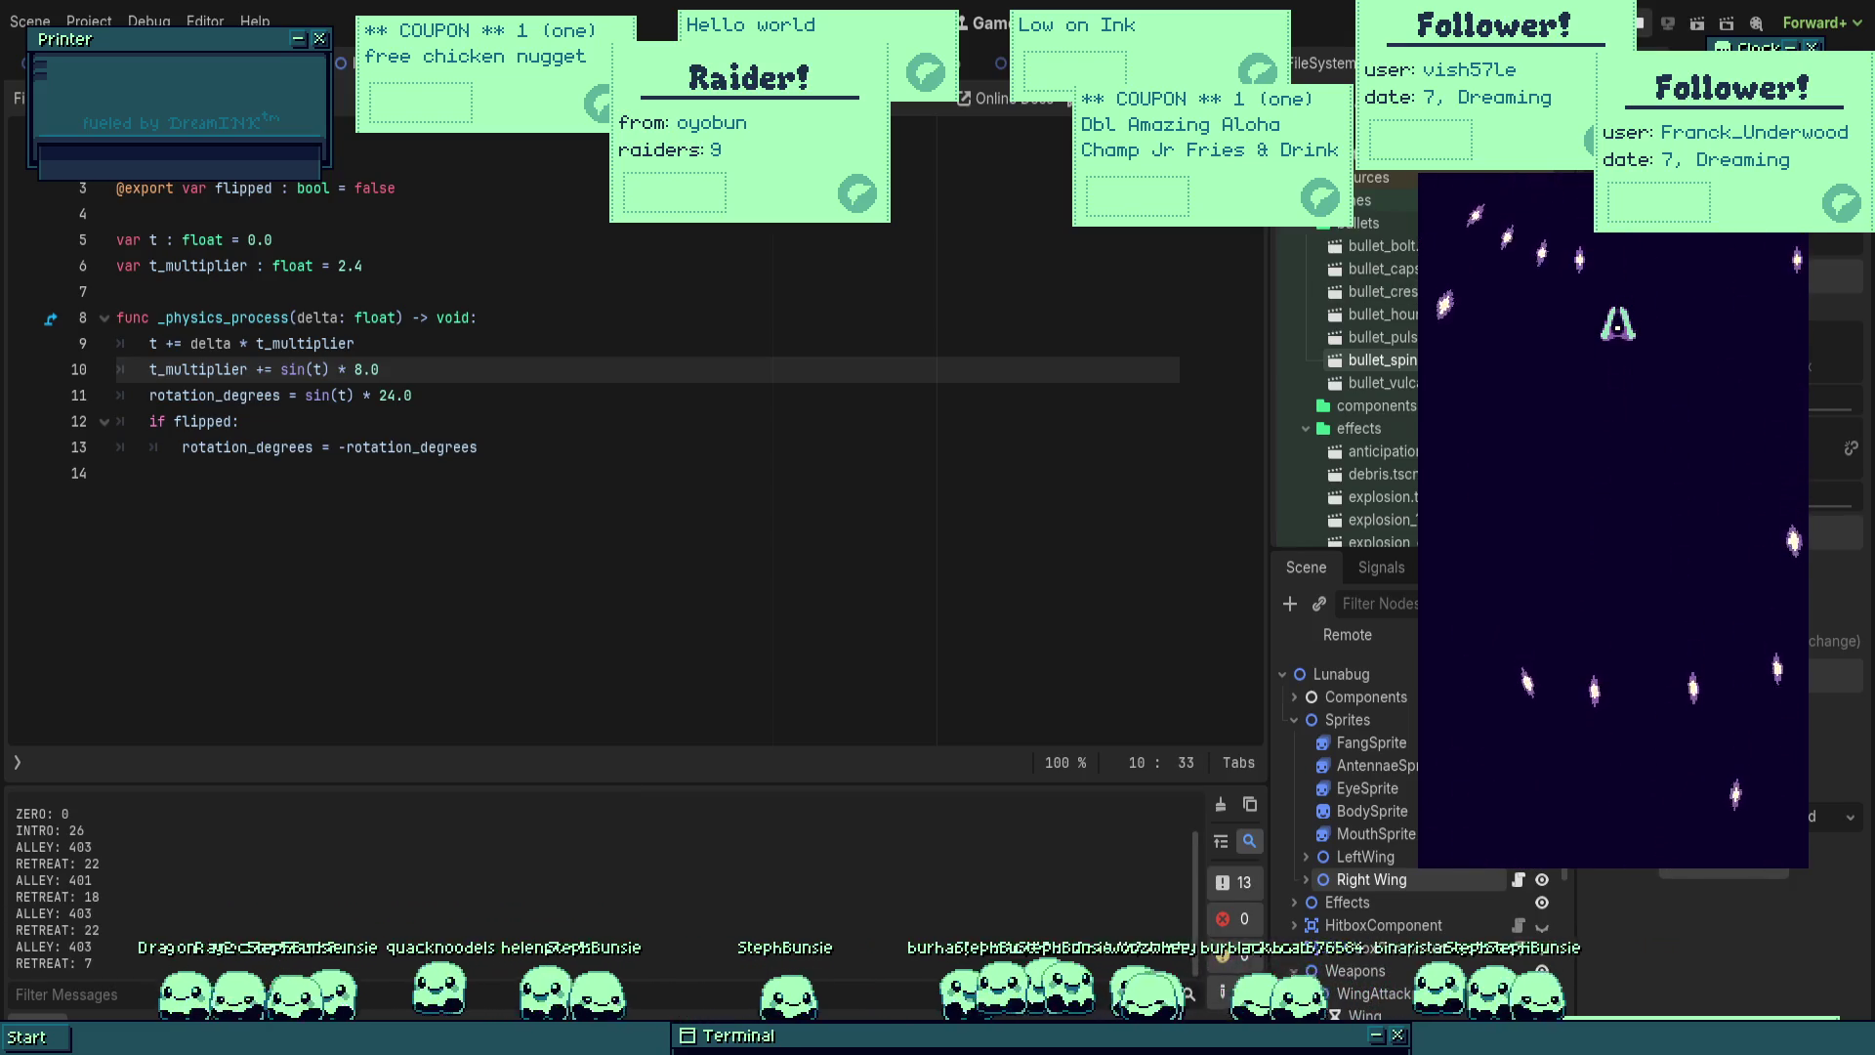
key("F8")
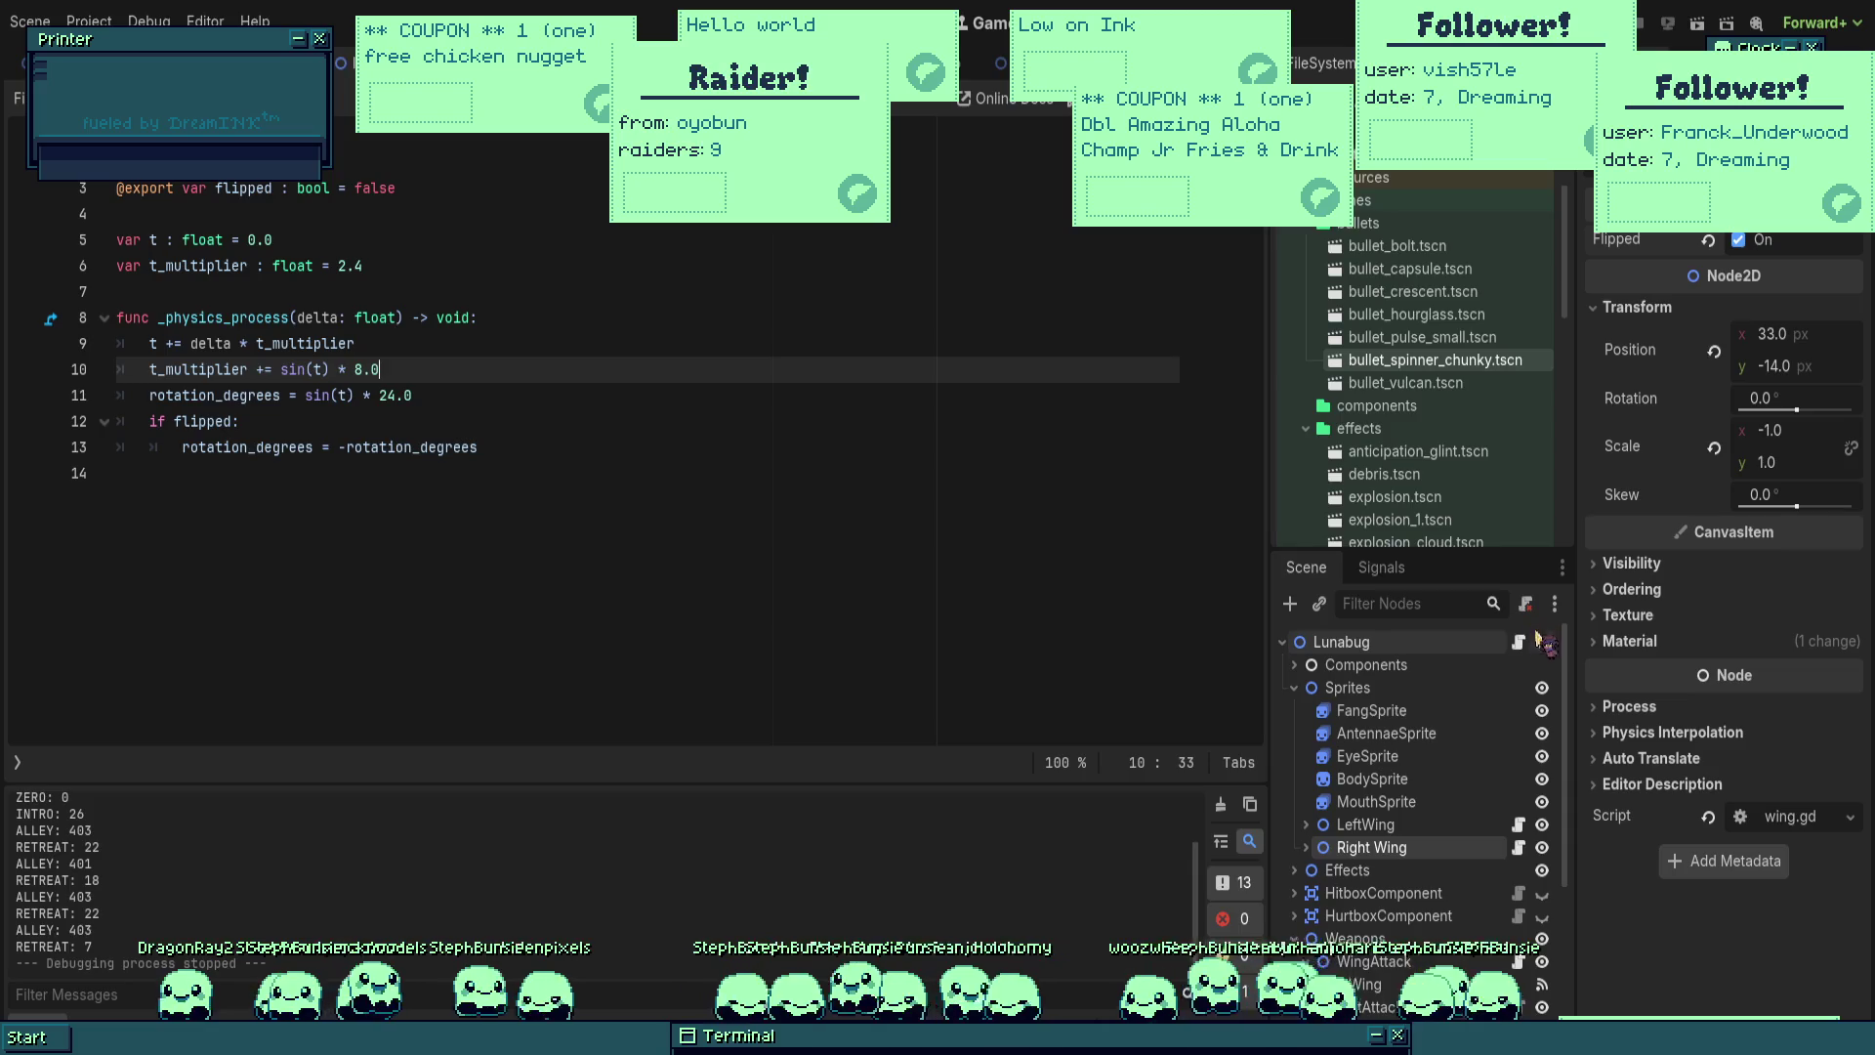
Step: In the Lunabug script, nest the normal-damage retreat check under 'elif state_timer > 12.0' and run
left_click(1519, 641)
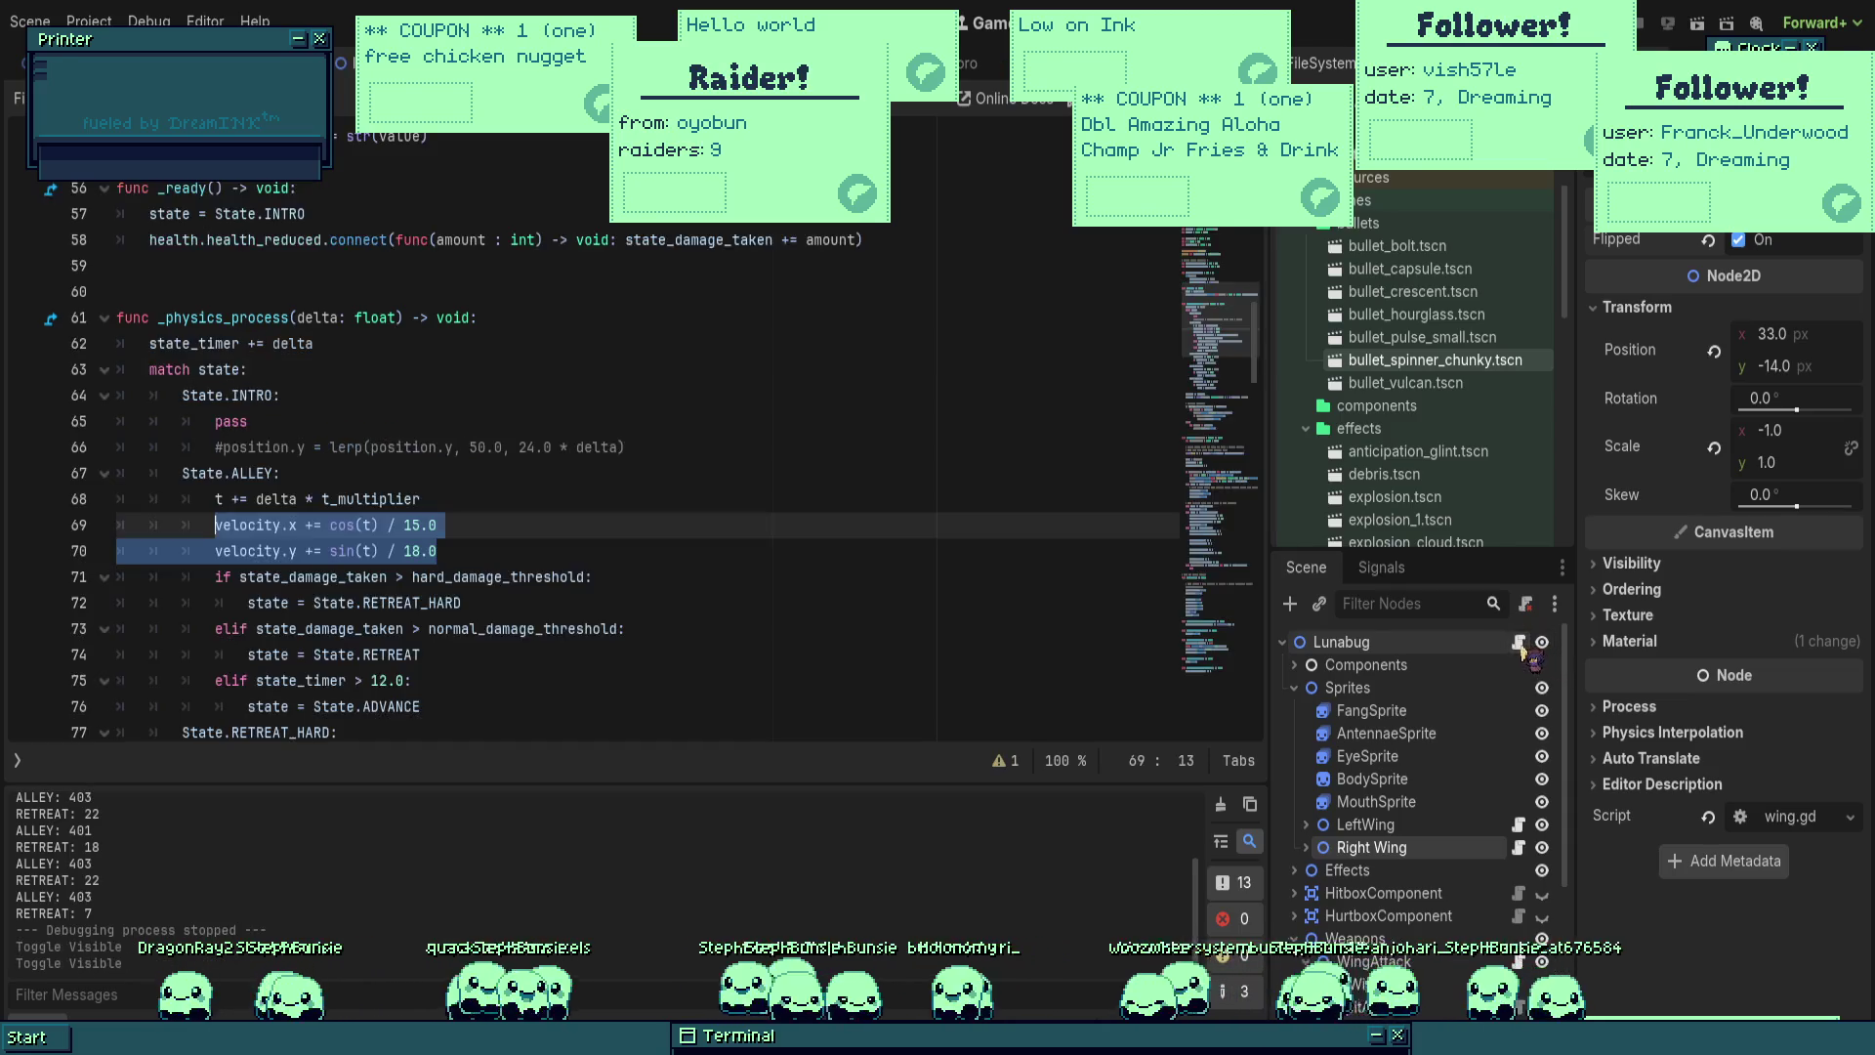
left_click(603, 450)
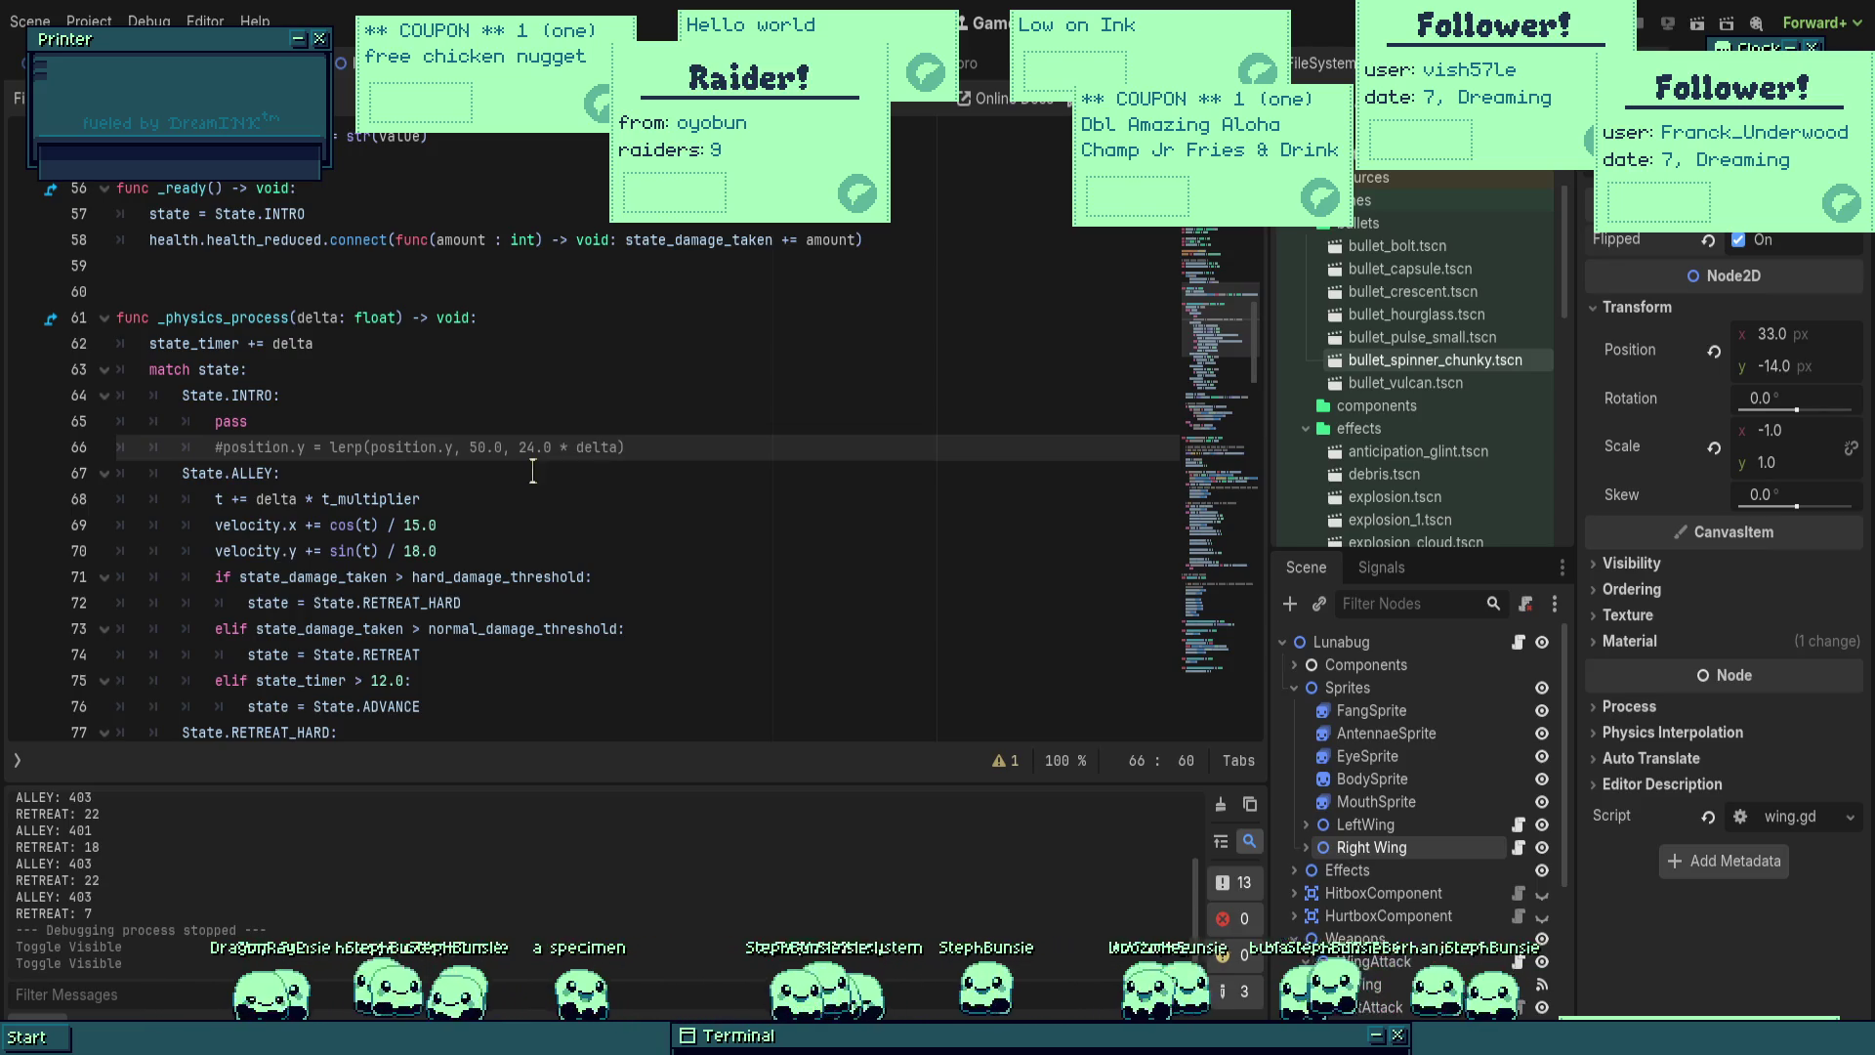
scroll(537, 472, "down", 3)
mouse_move(435, 424)
left_mouse_down()
mouse_move(123, 422)
mouse_move(117, 399)
left_mouse_up()
key("ctrl+c")
key("BackSpace")
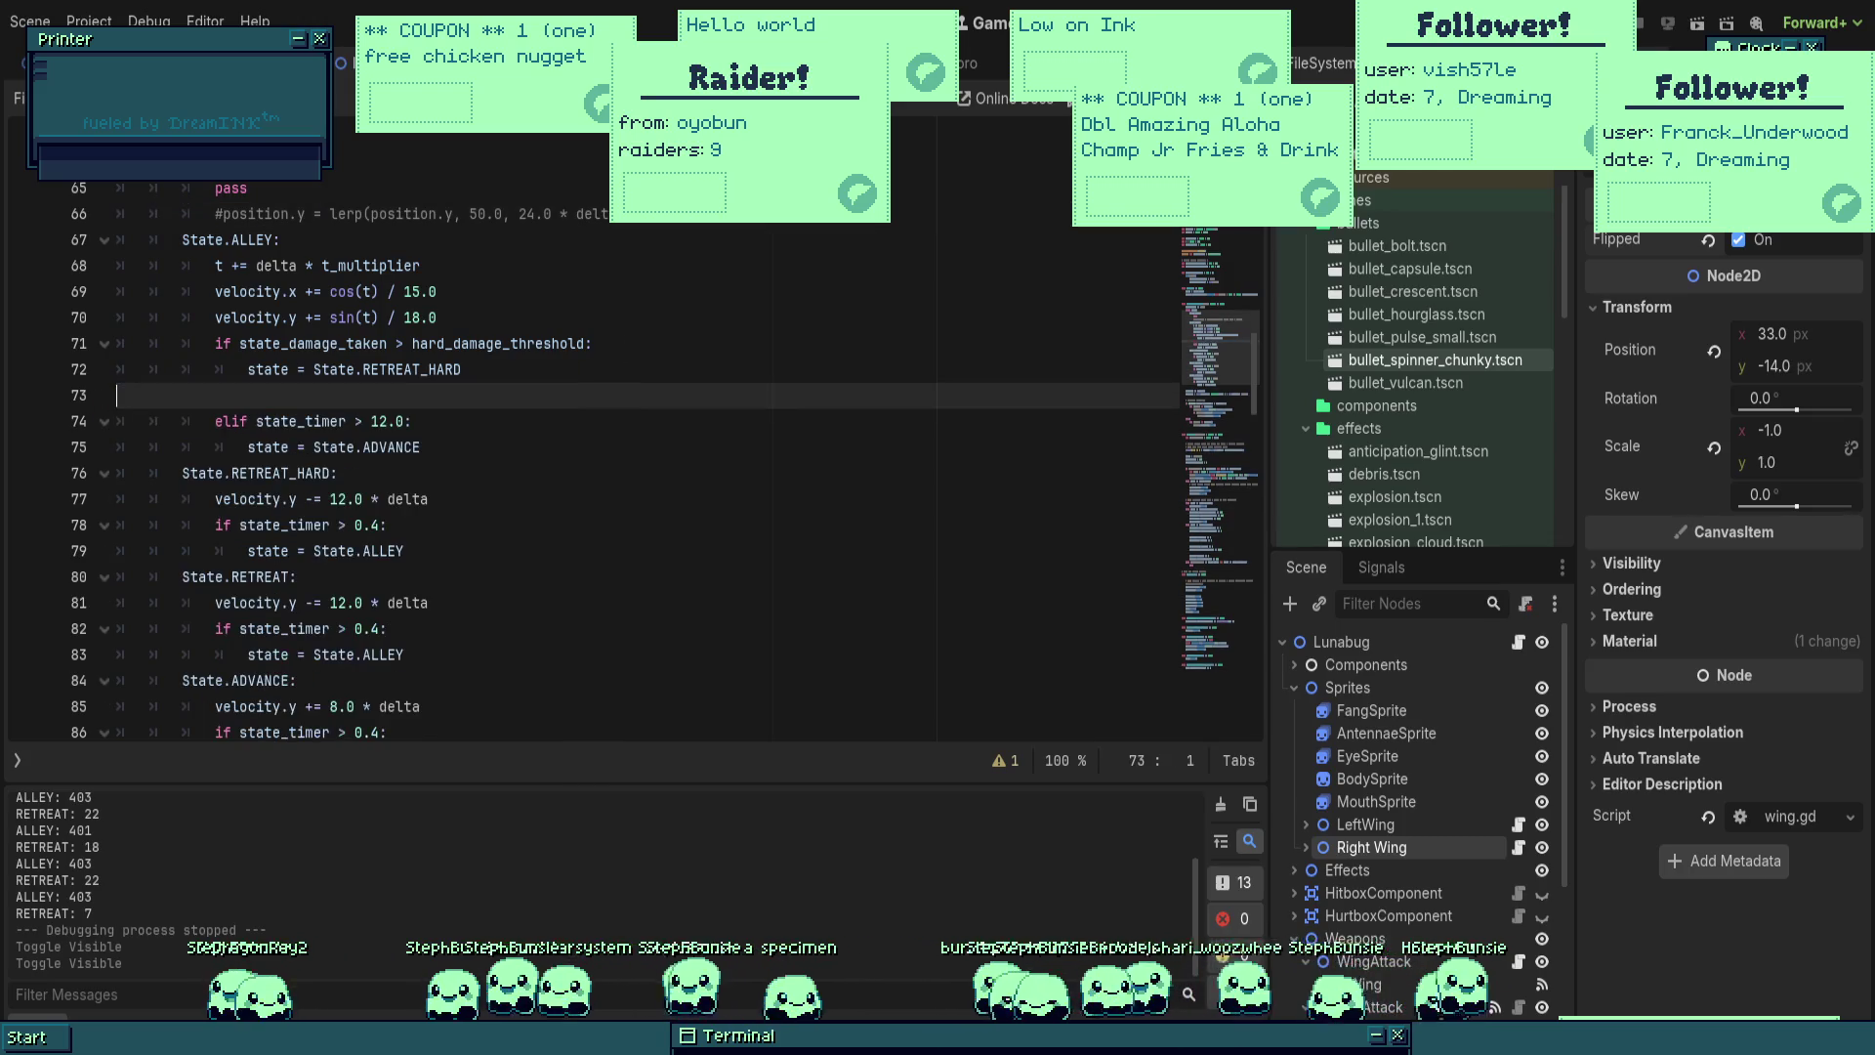
key("BackSpace")
left_click(637, 391)
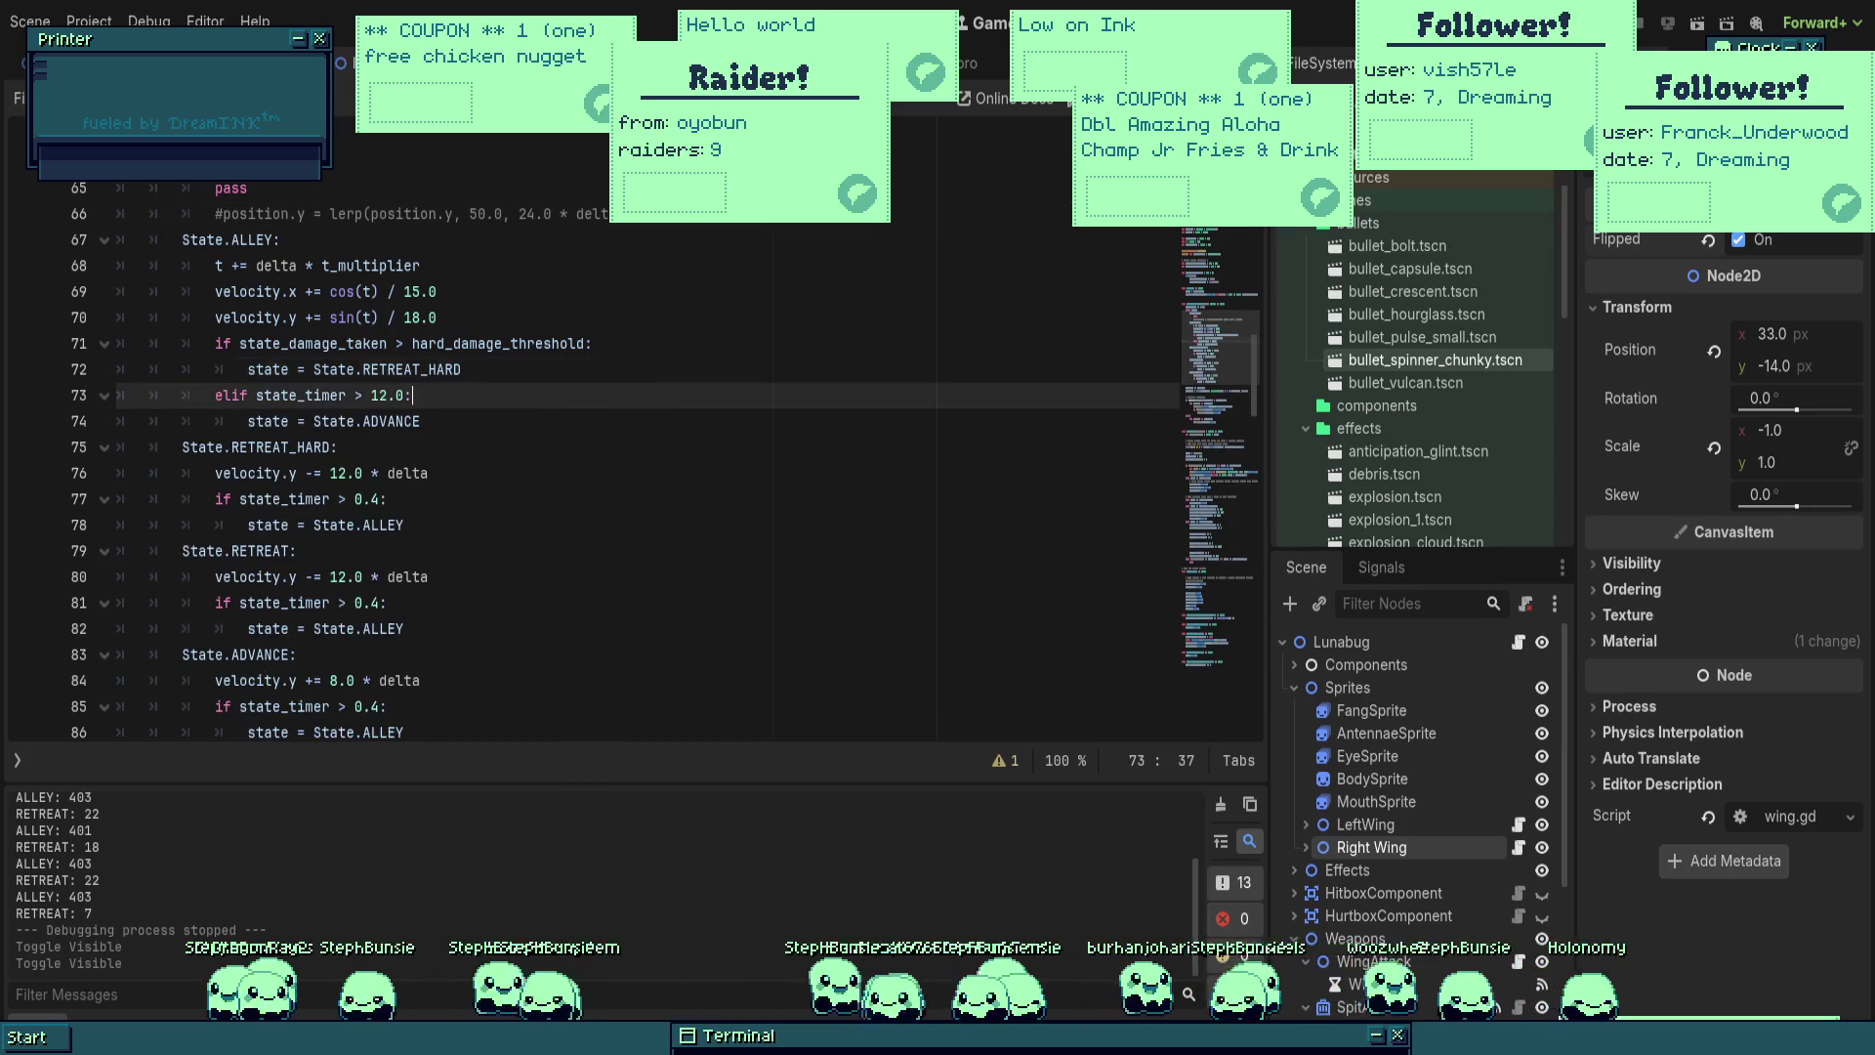
key("Return")
key("ctrl+v")
key("F5")
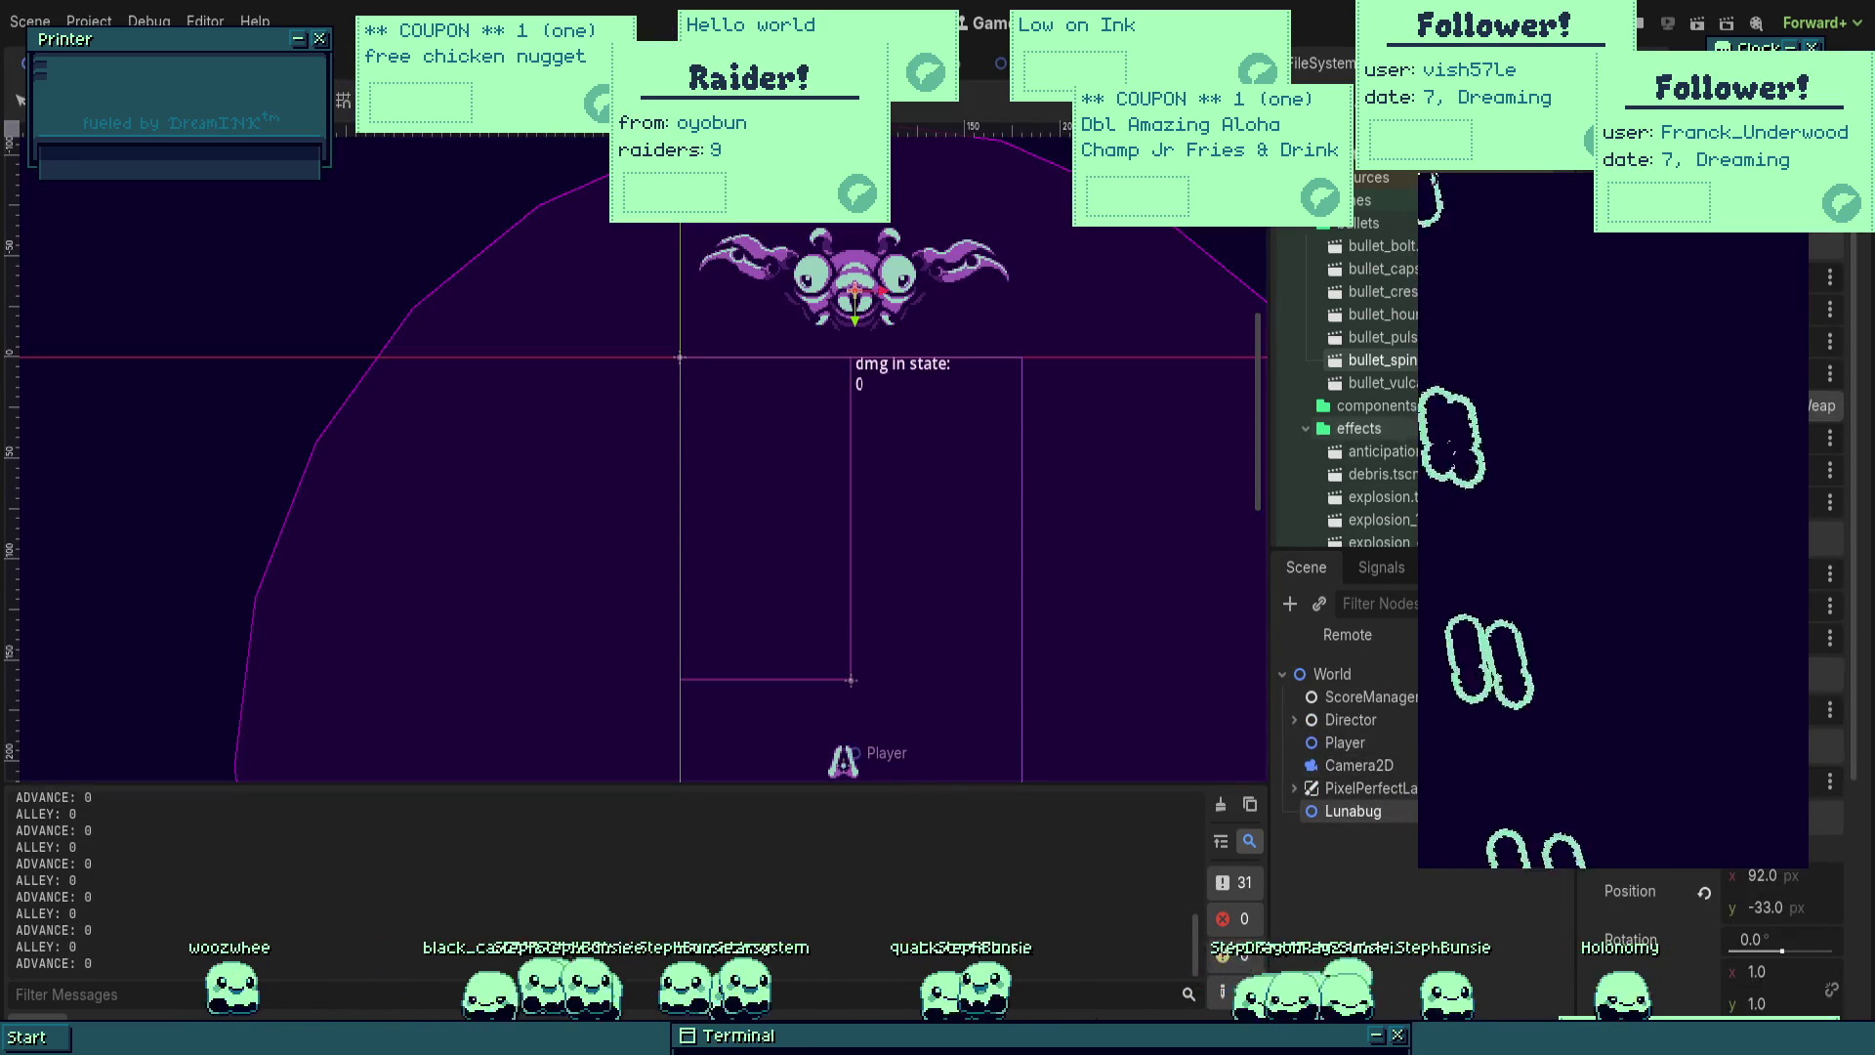
Step: Drag lunatic.tscn into the World scene viewport, then stop the failing test run
scroll(1382, 467, "down", 3)
scroll(1387, 470, "down", 7)
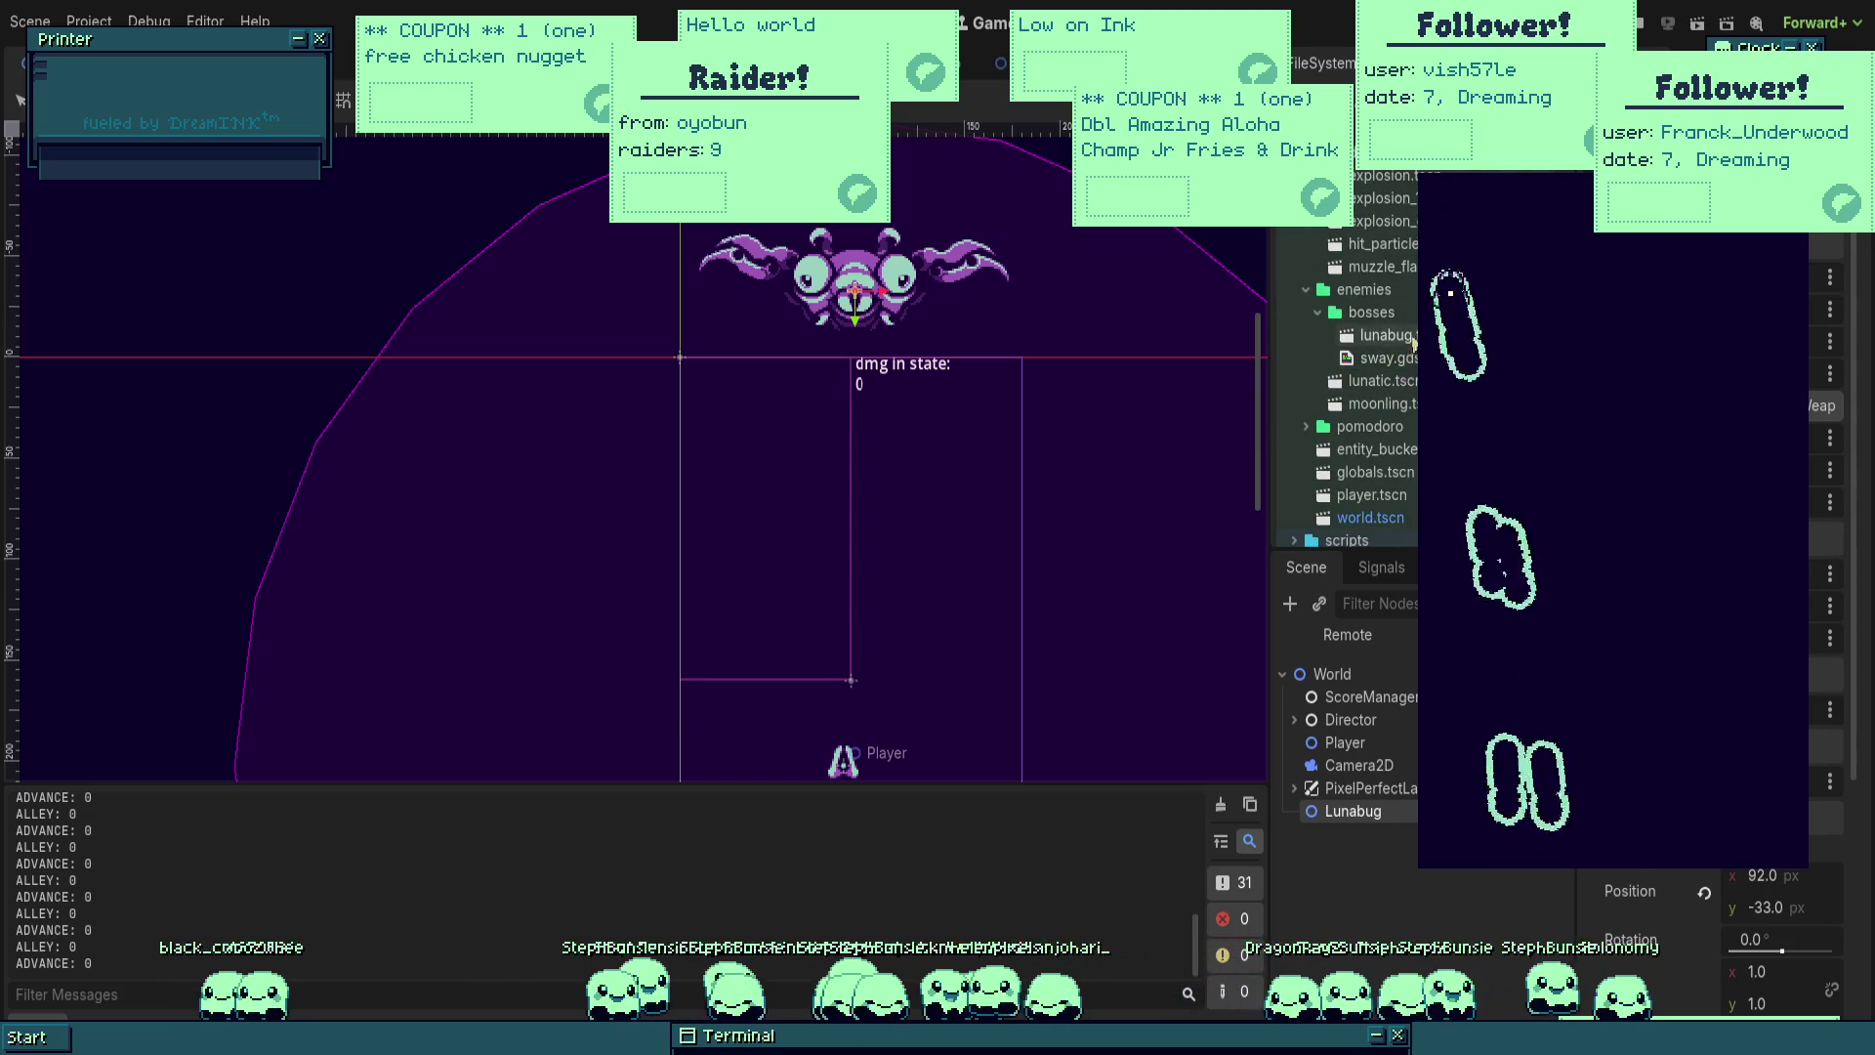
scroll(1388, 404, "down", 3)
mouse_move(1383, 285)
left_mouse_down()
mouse_move(808, 440)
mouse_move(766, 432)
left_mouse_up()
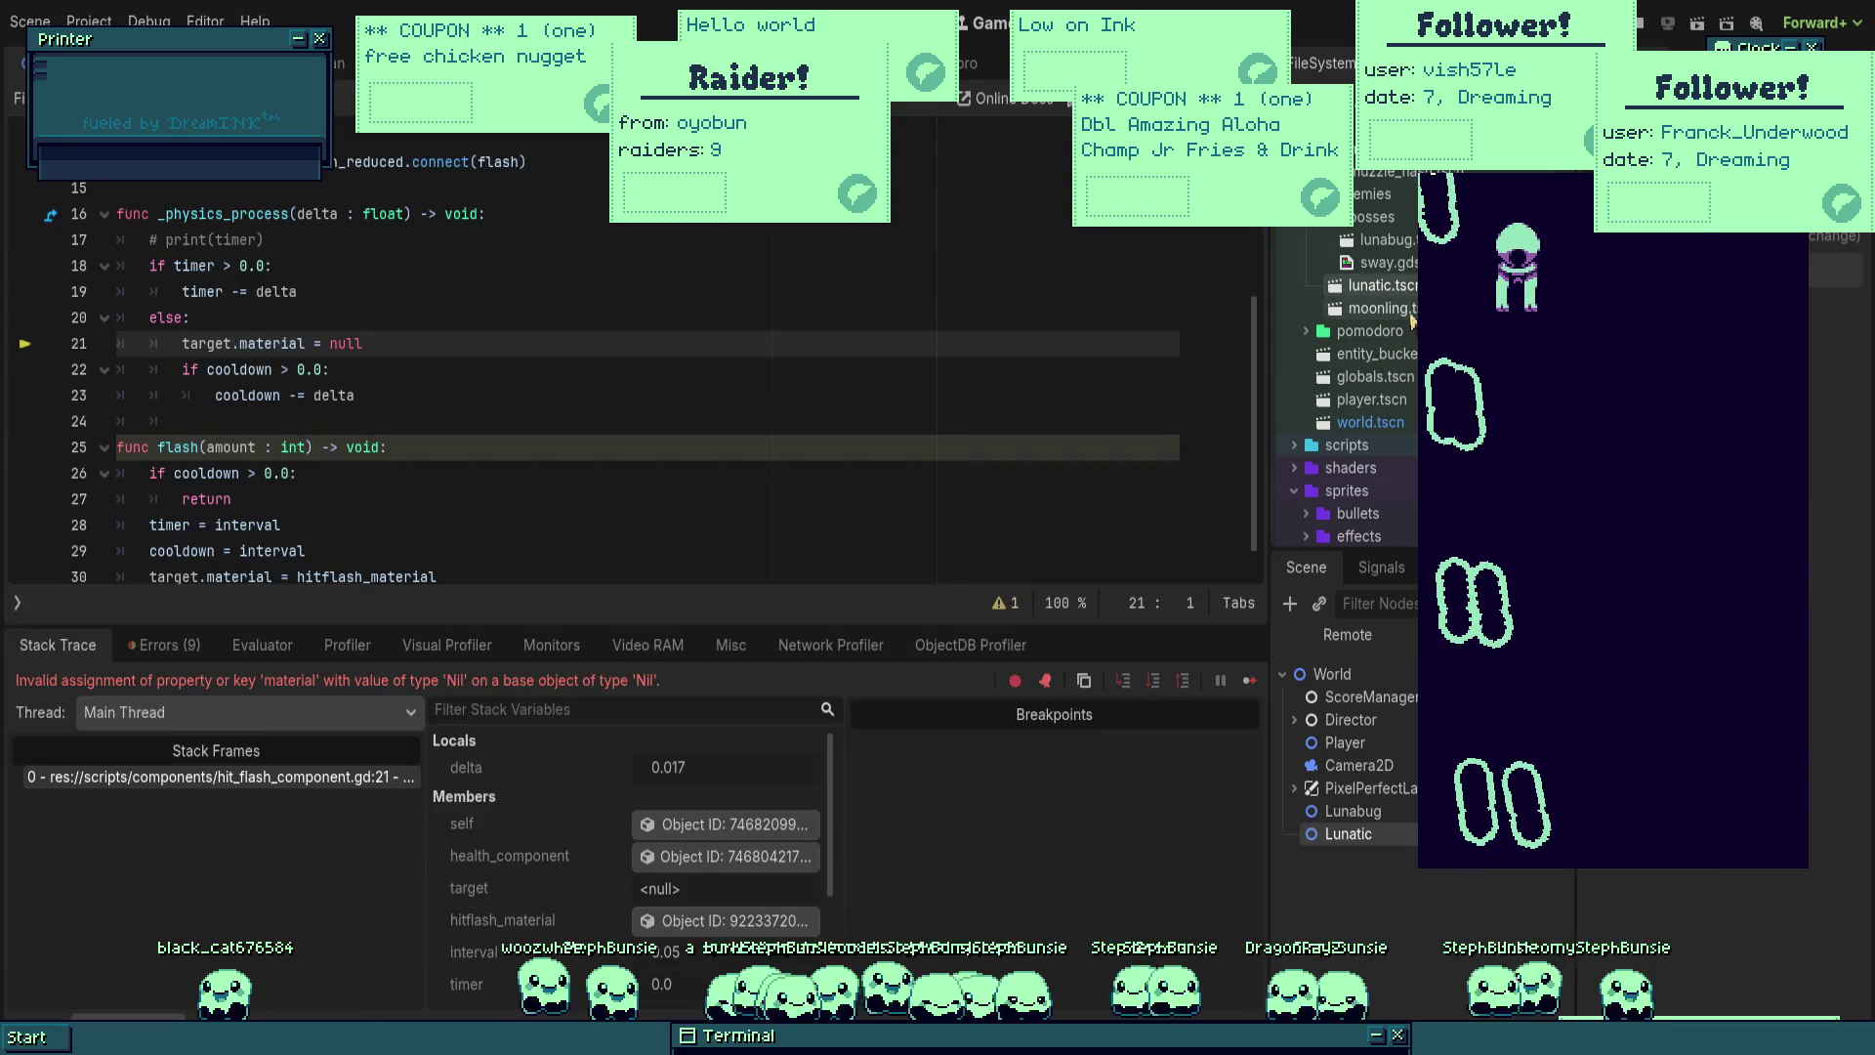
scroll(820, 426, "up", 4)
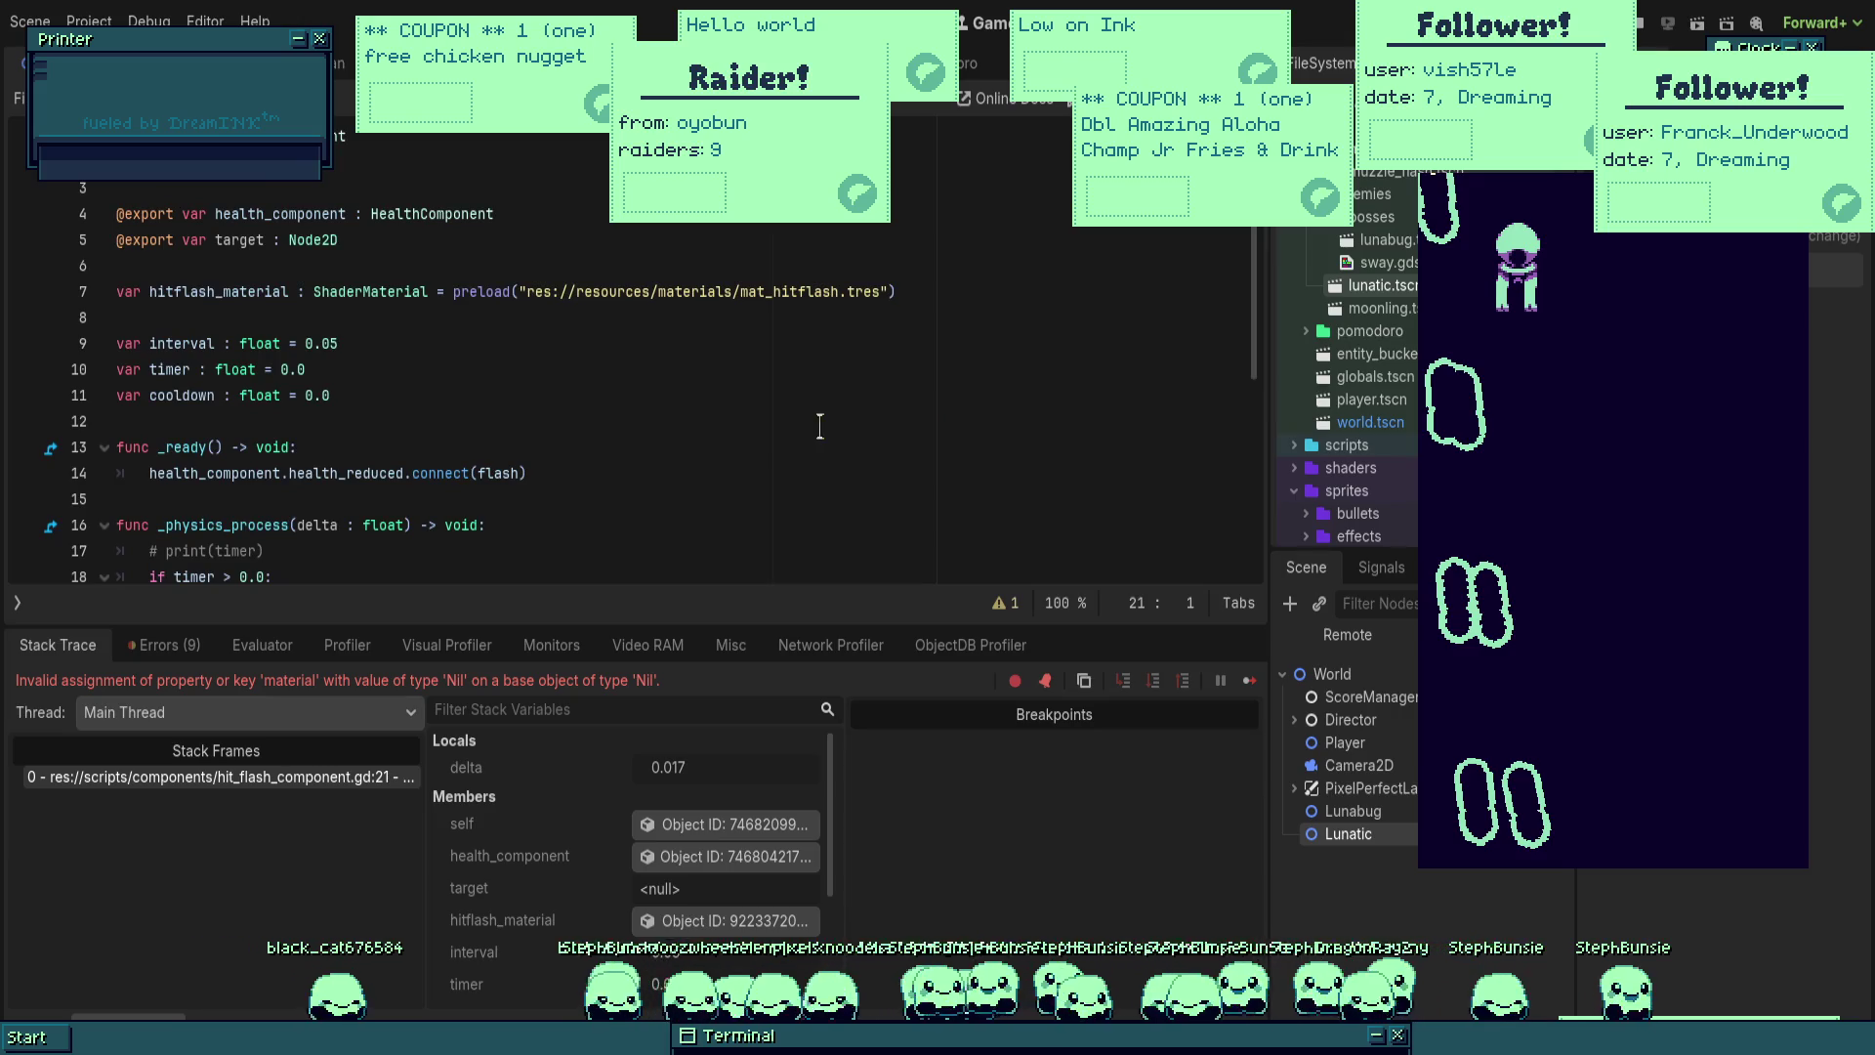
scroll(887, 386, "down", 4)
key("F8")
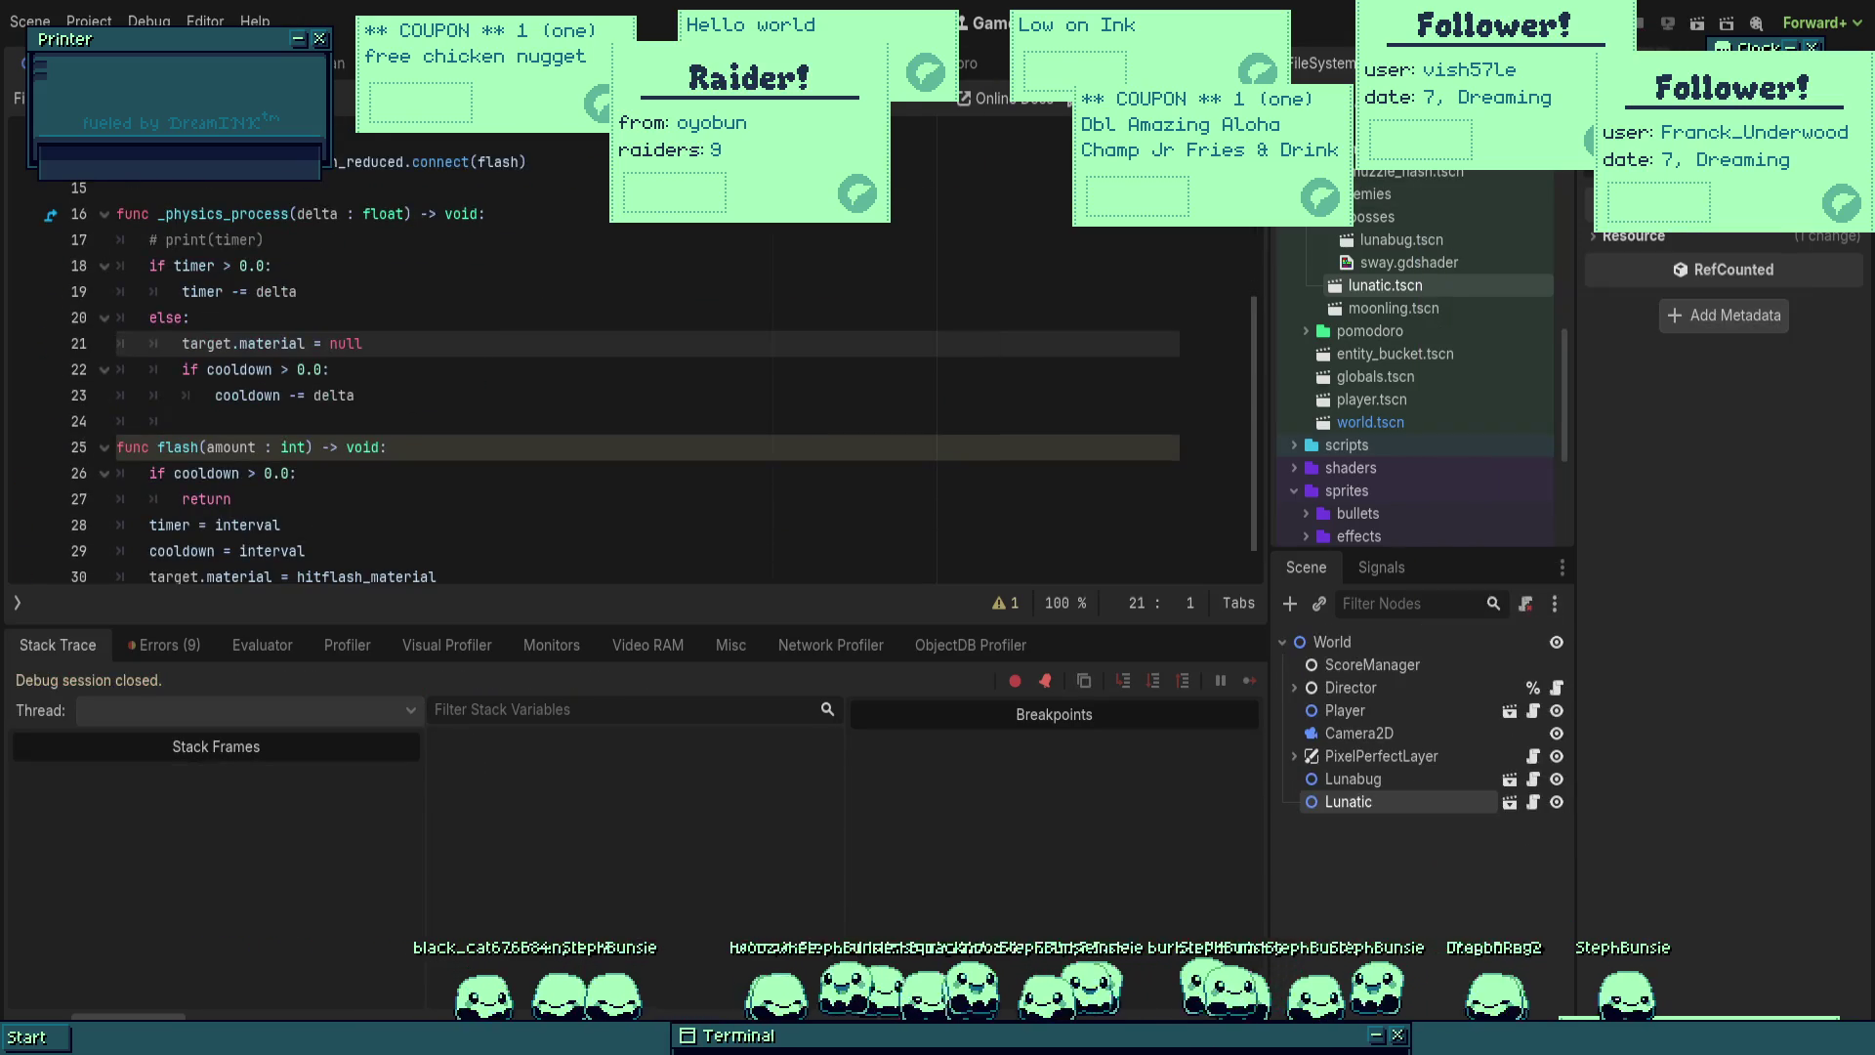
Step: Add a Moonling to world.tscn, target Sprite2D with each enemy's HitFlashComponent, and run
double_click(1416, 422)
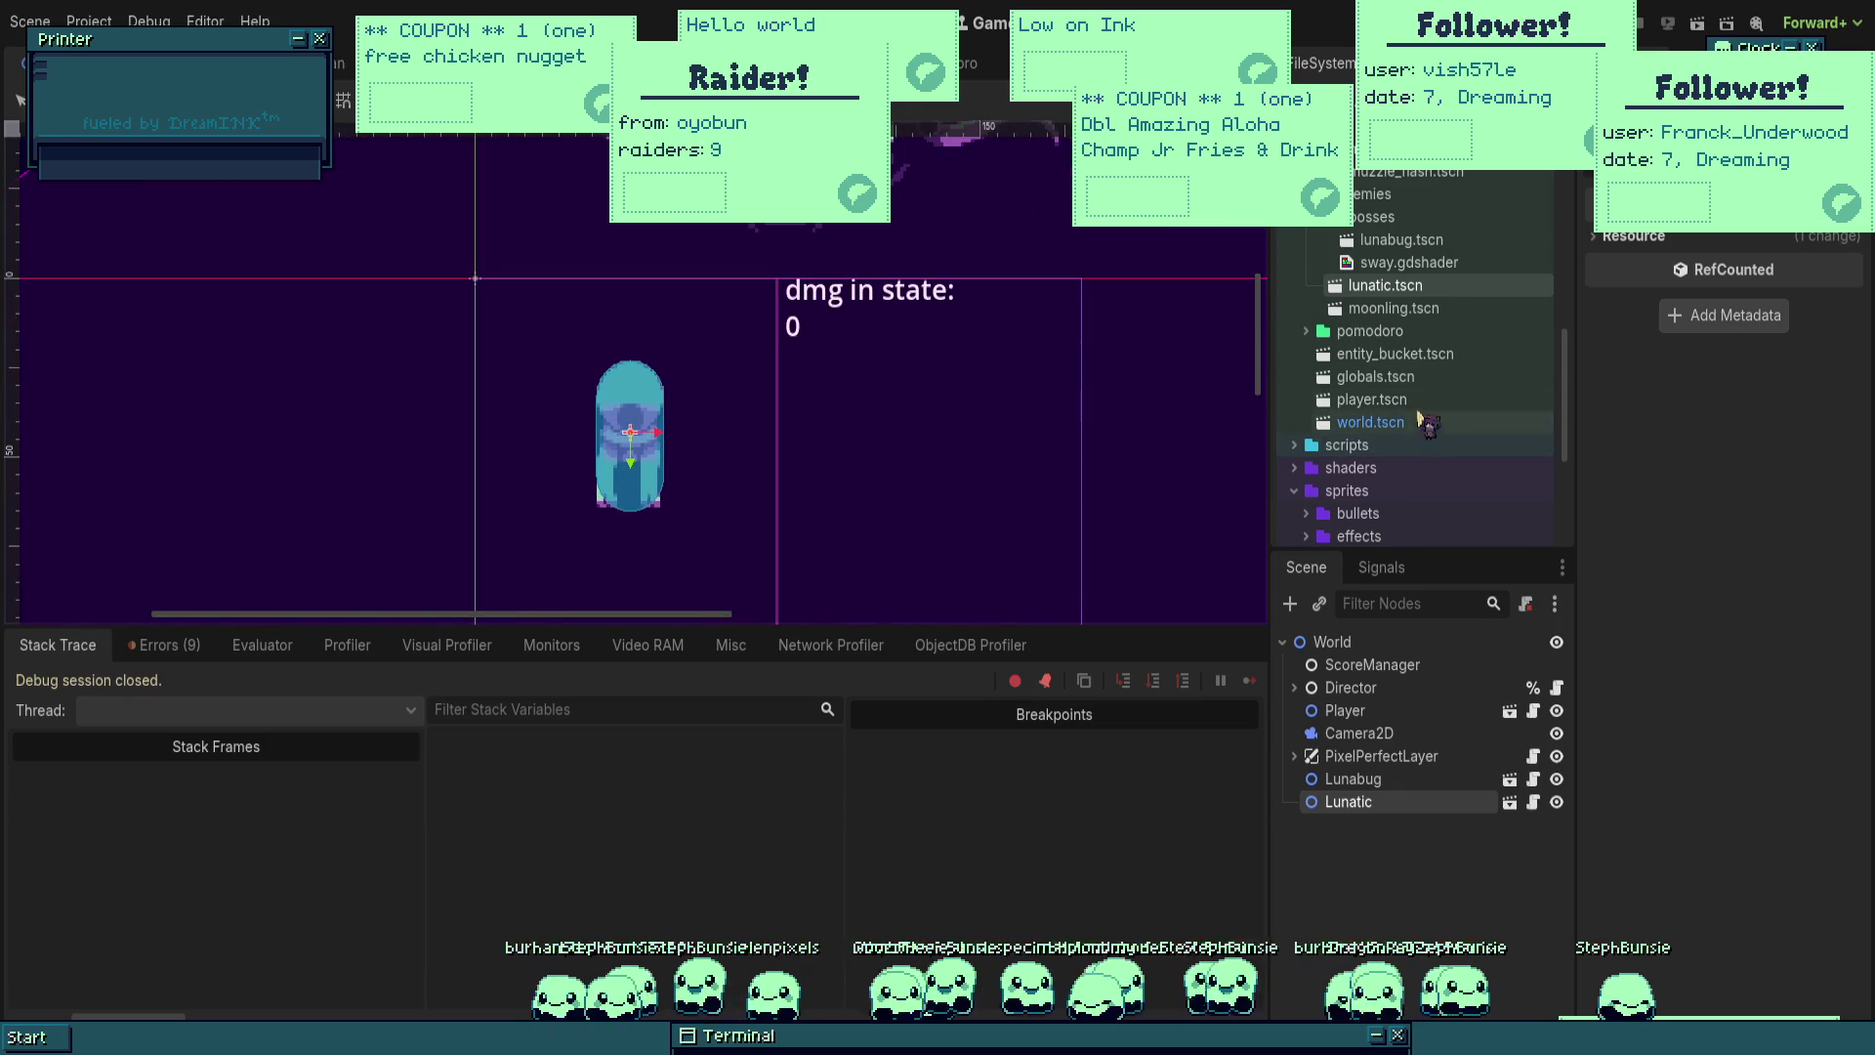
mouse_move(1392, 308)
left_mouse_down()
mouse_move(887, 420)
mouse_move(879, 443)
left_mouse_up()
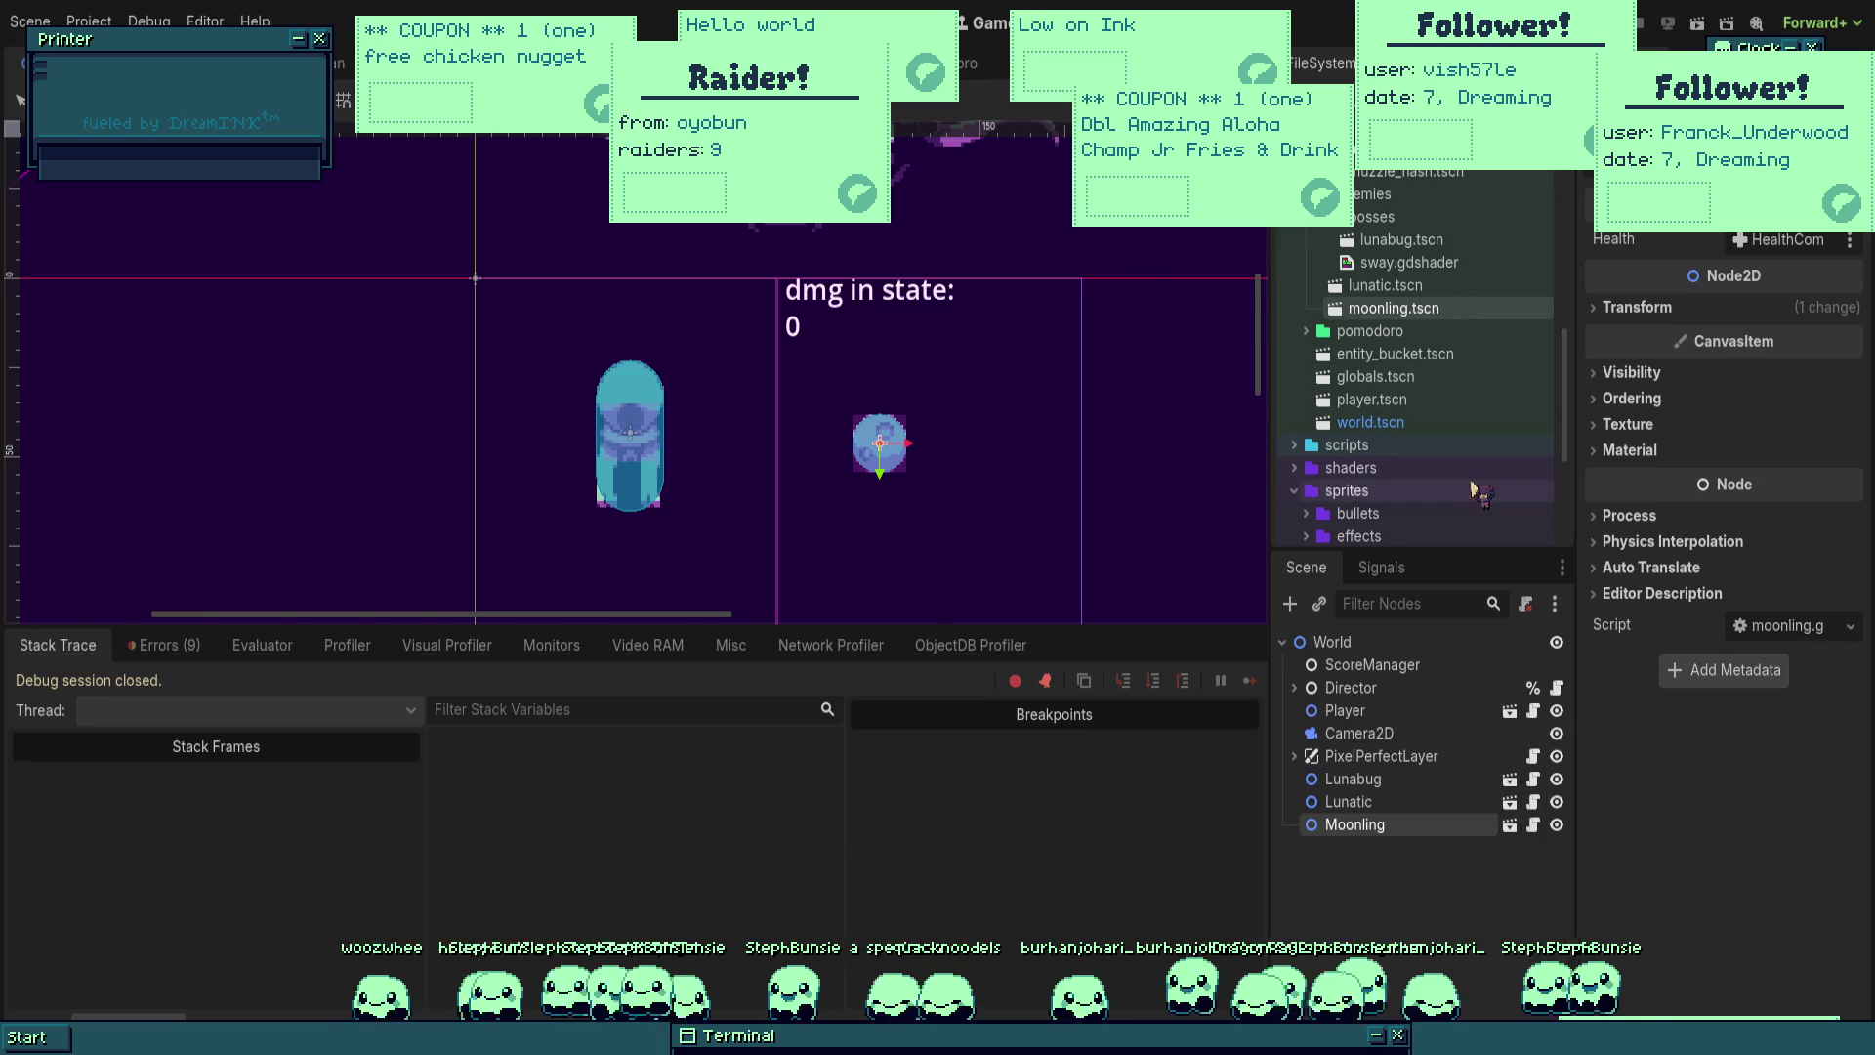
double_click(1385, 285)
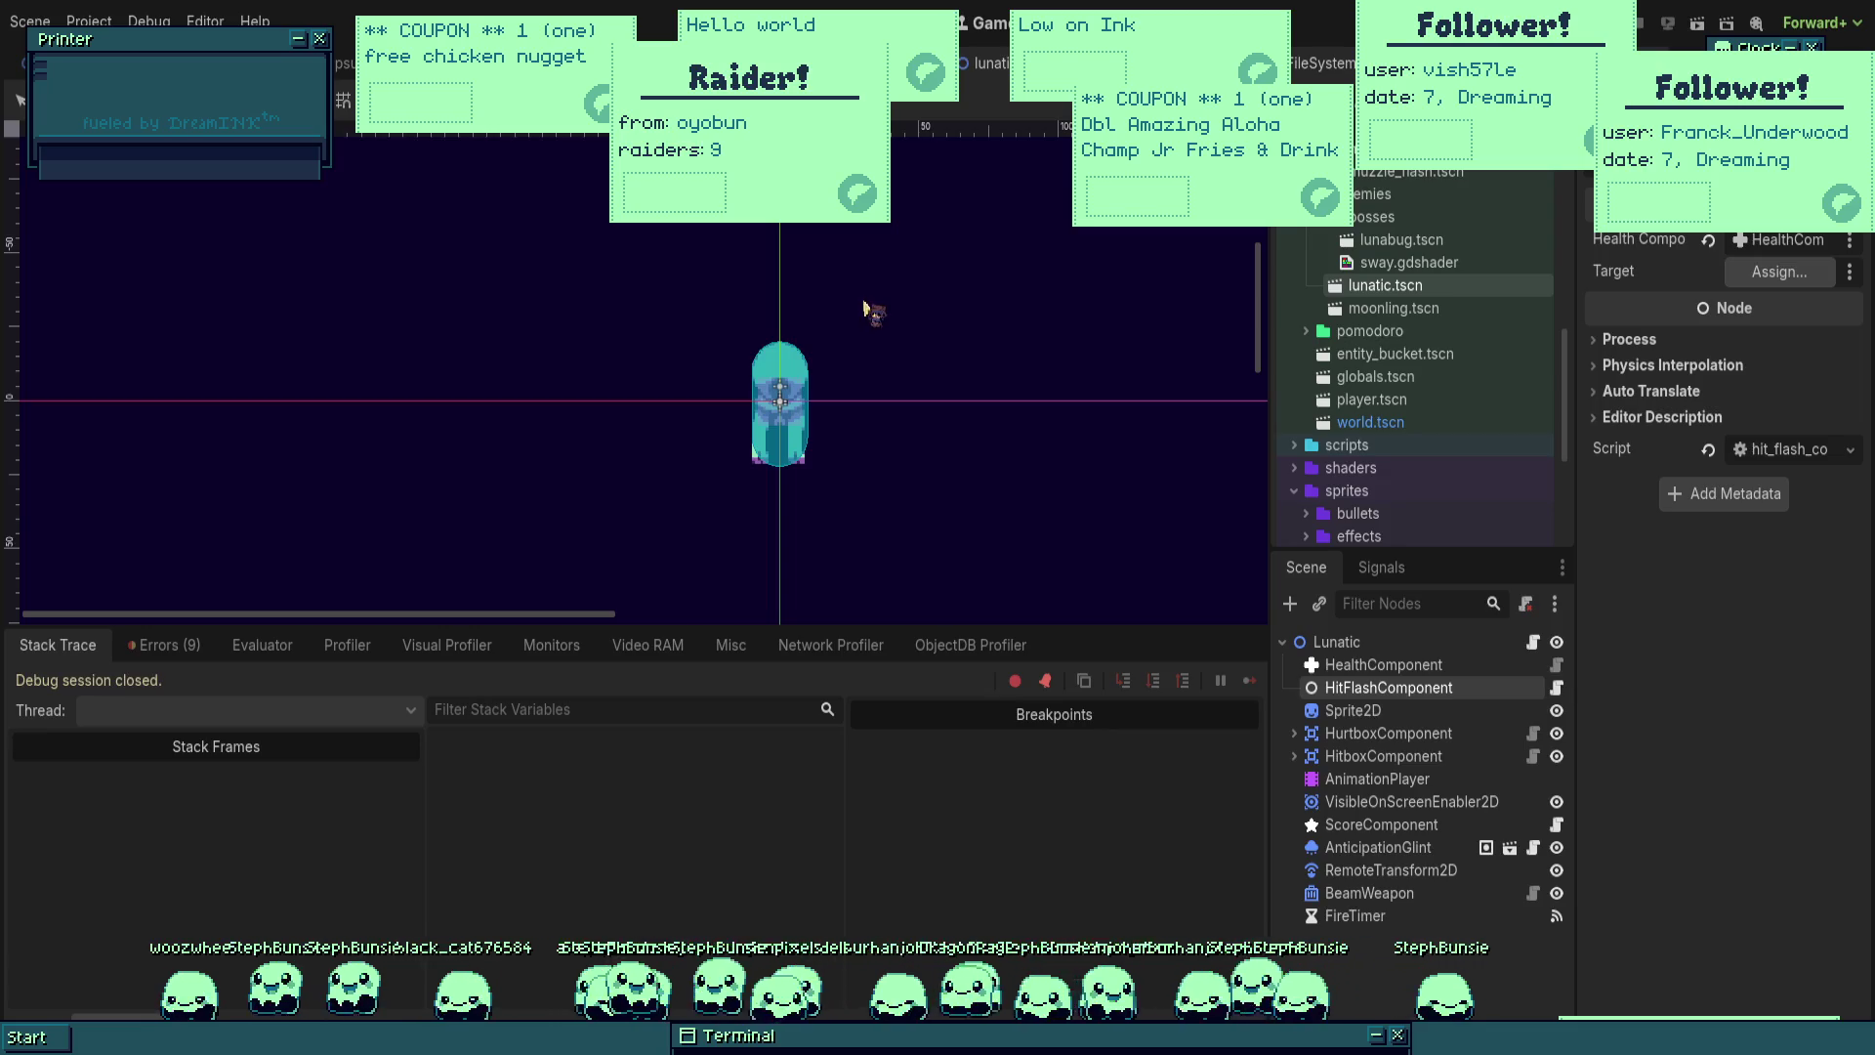
left_click_drag(1353, 711, 1778, 271)
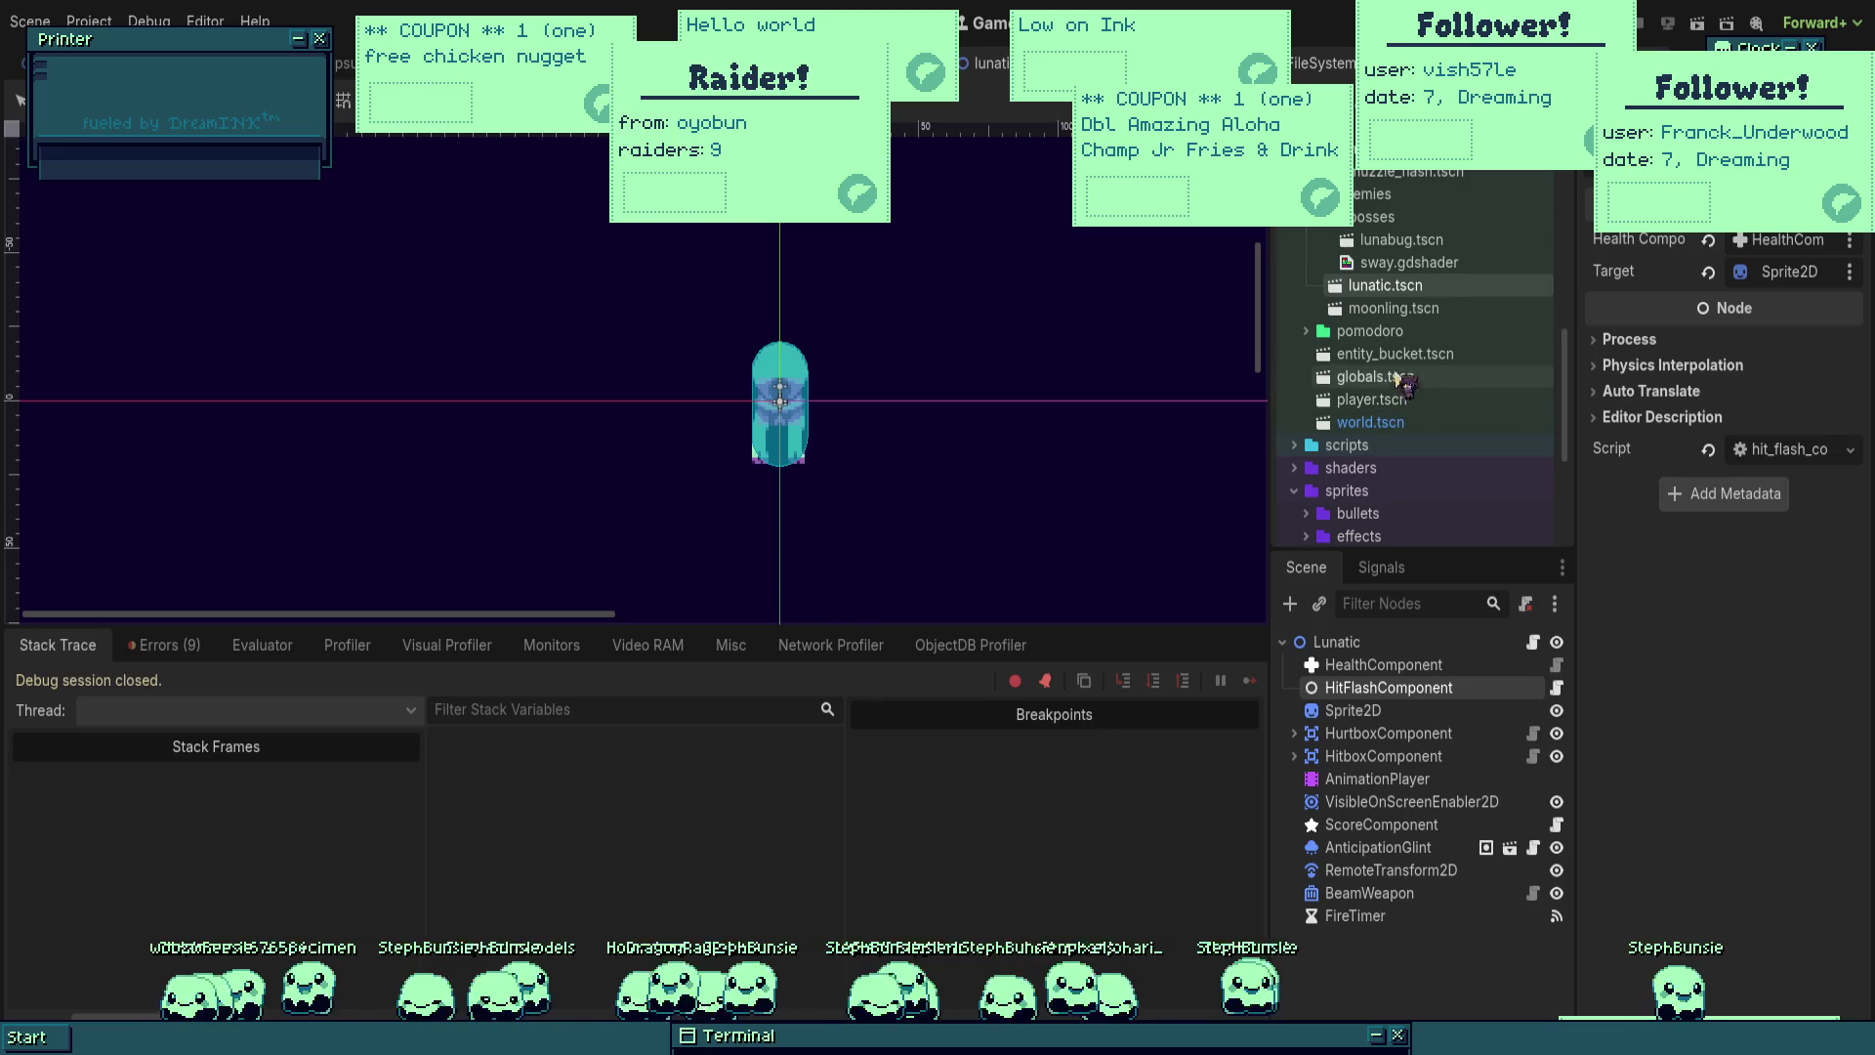
double_click(1394, 307)
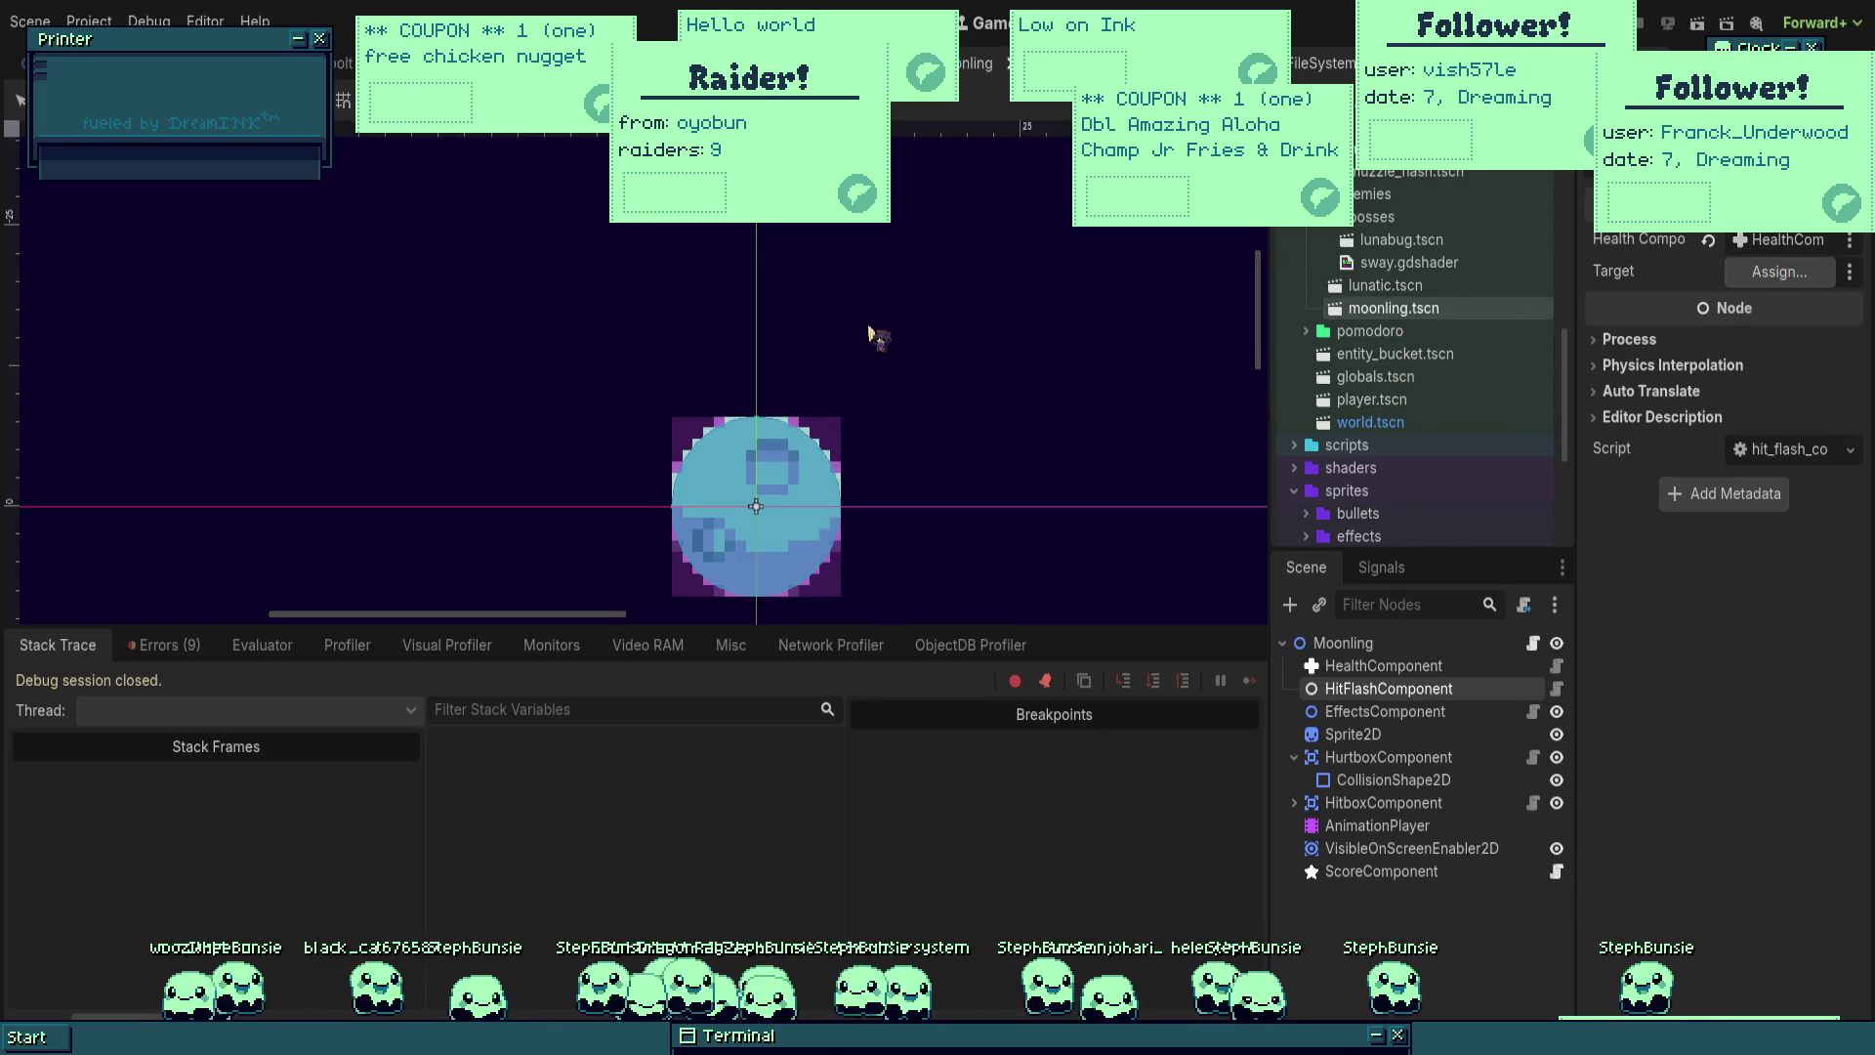
key("F6")
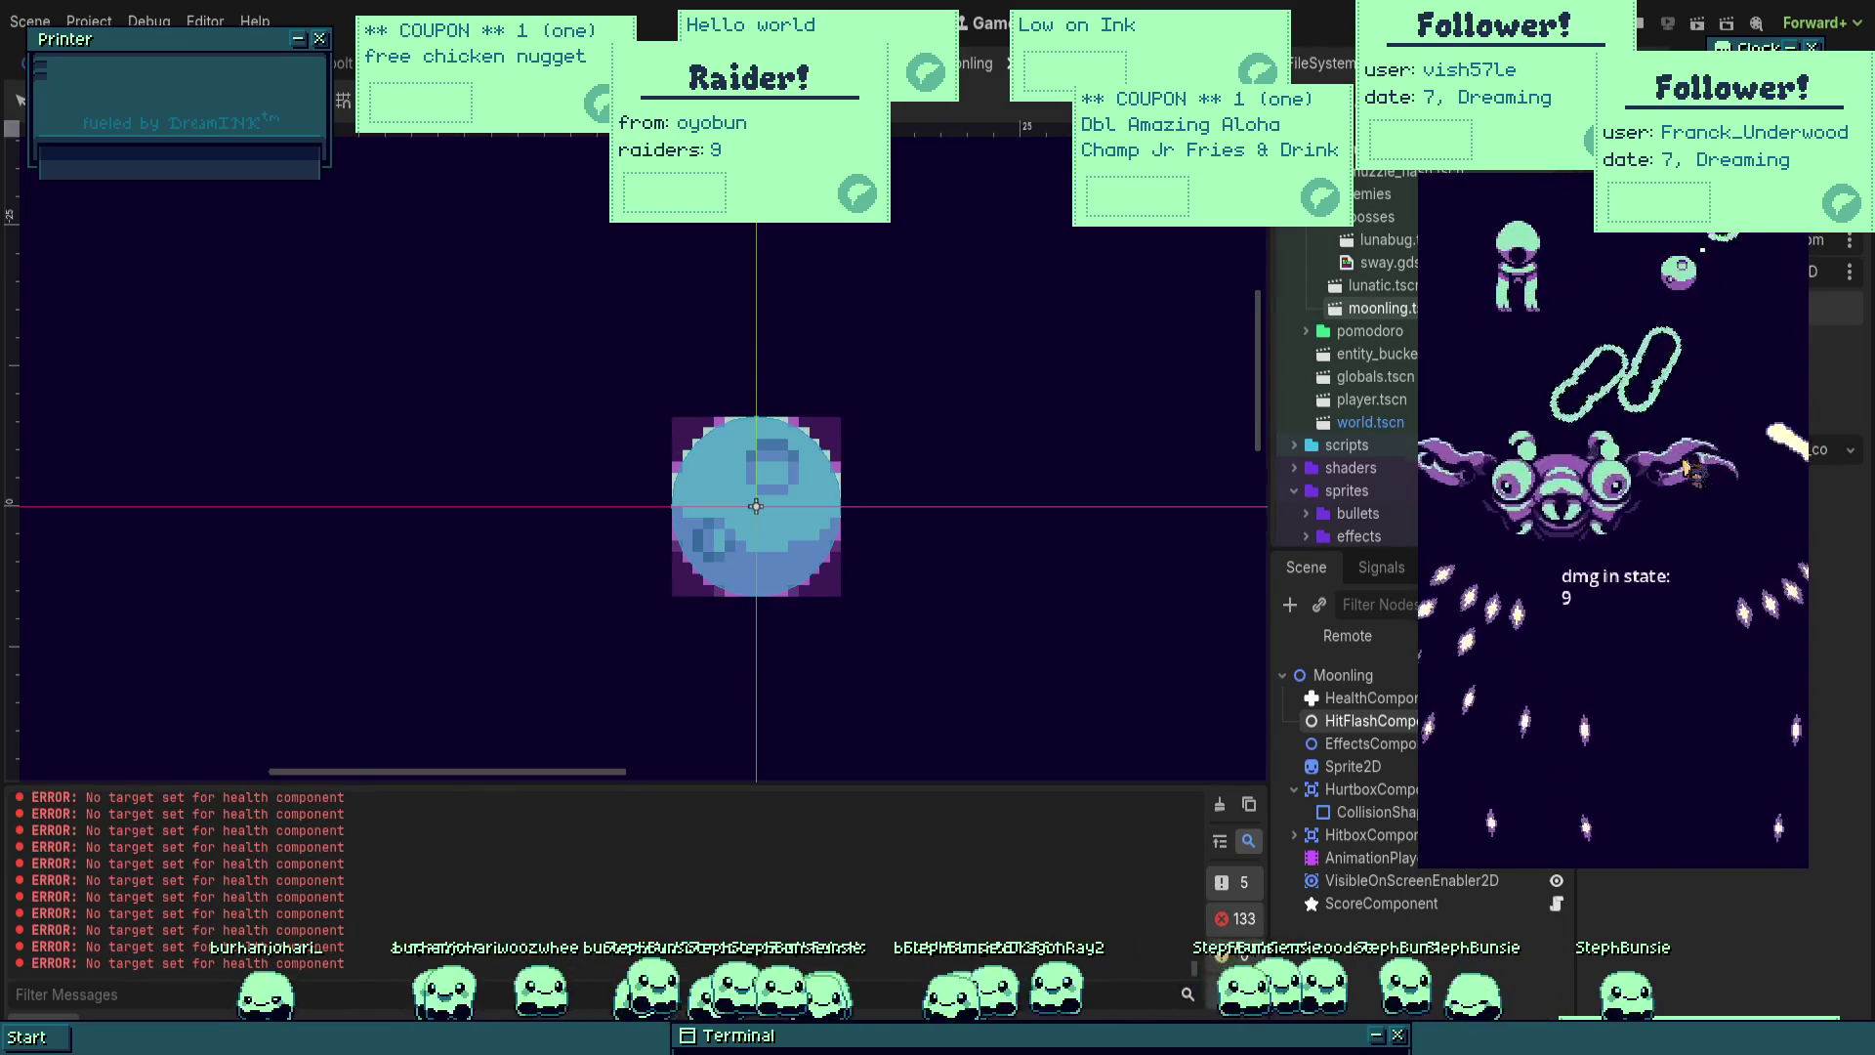
Step: Stop the game and save the Moonling scene after checking its HealthComponent
key("F8")
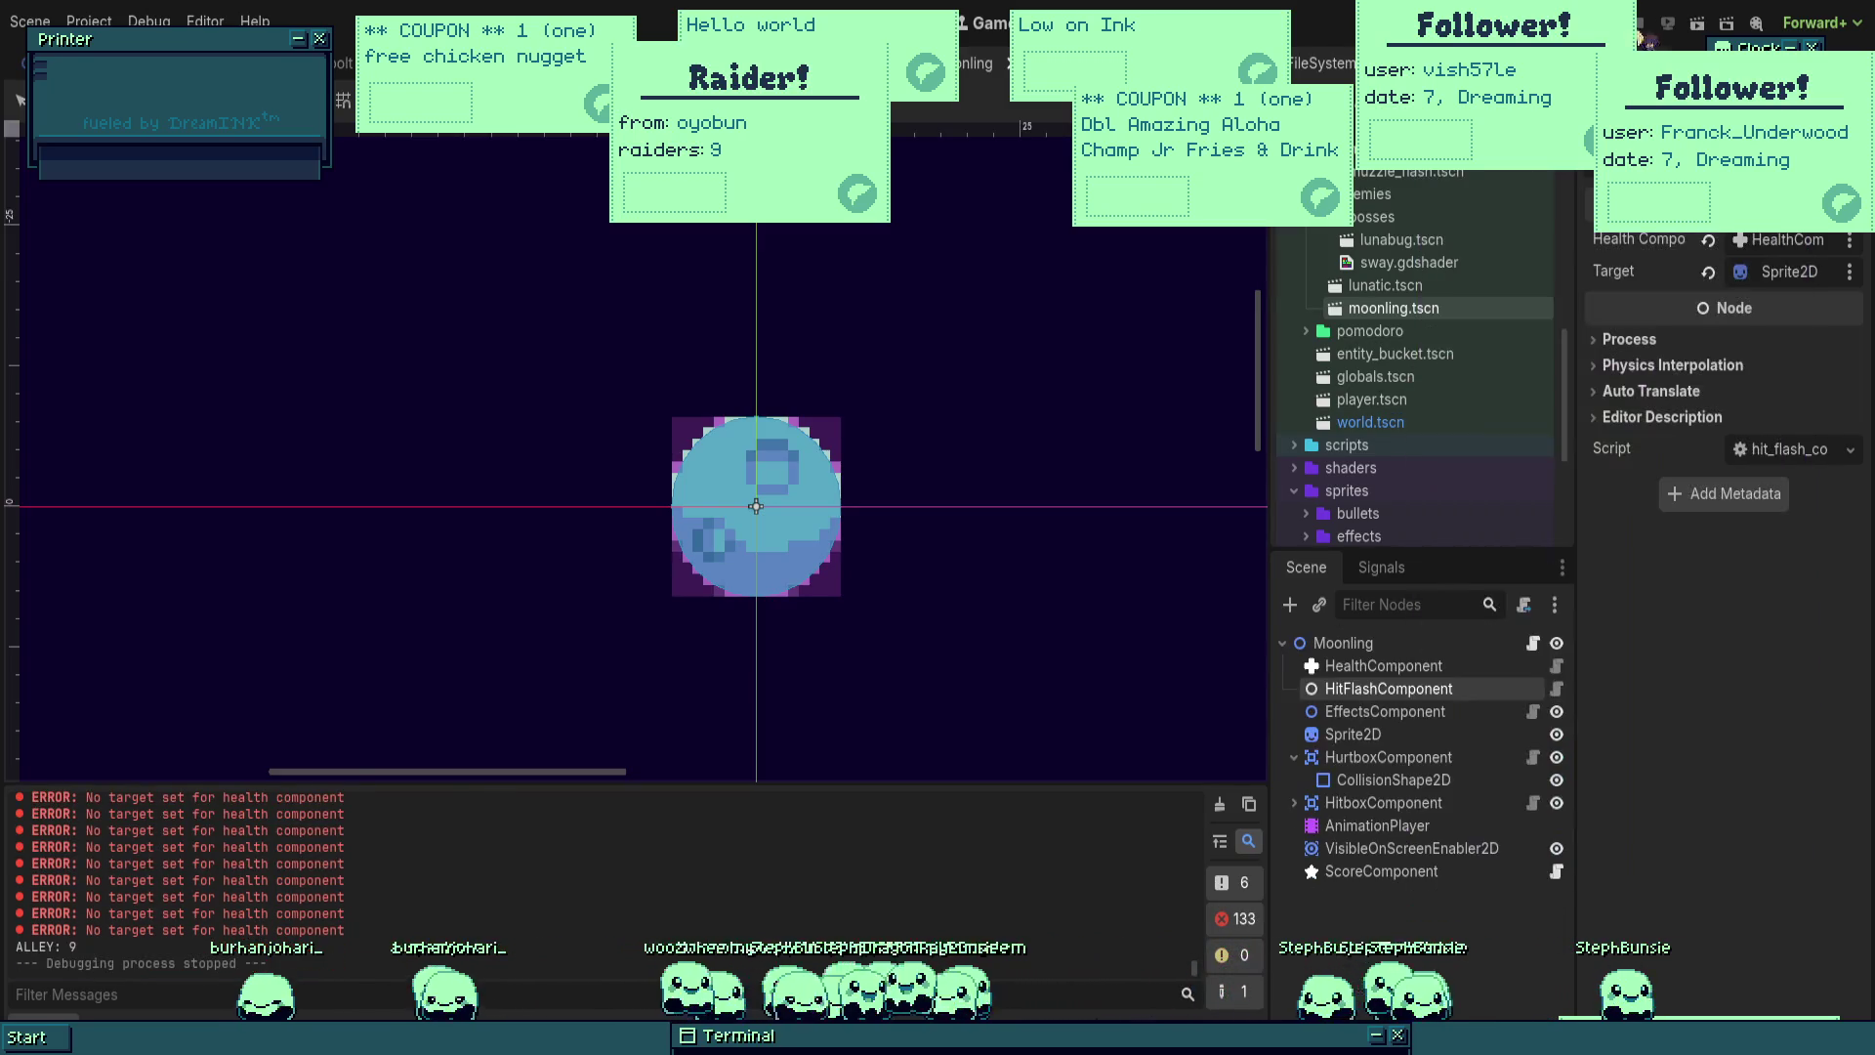
left_click(1382, 668)
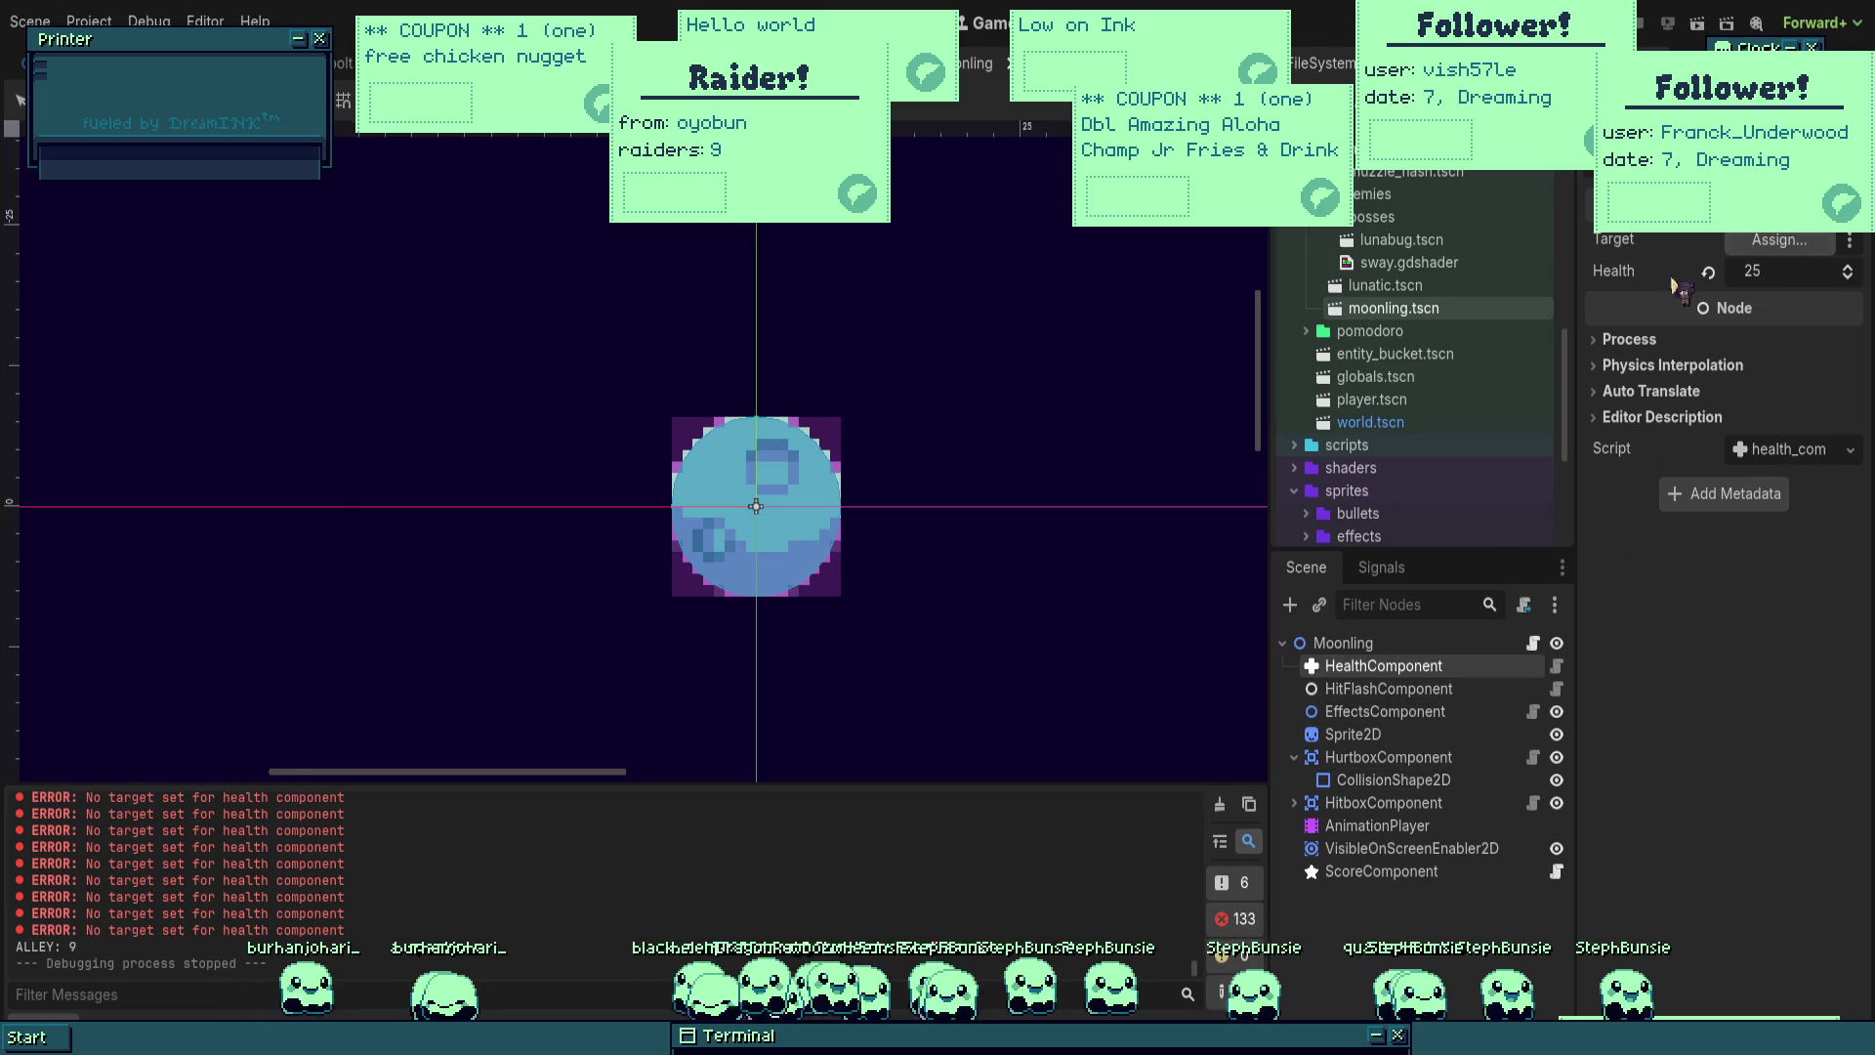
key("ctrl+s")
Step: After another test run, assign the Lunatic node as its HealthComponent's Target
double_click(1385, 285)
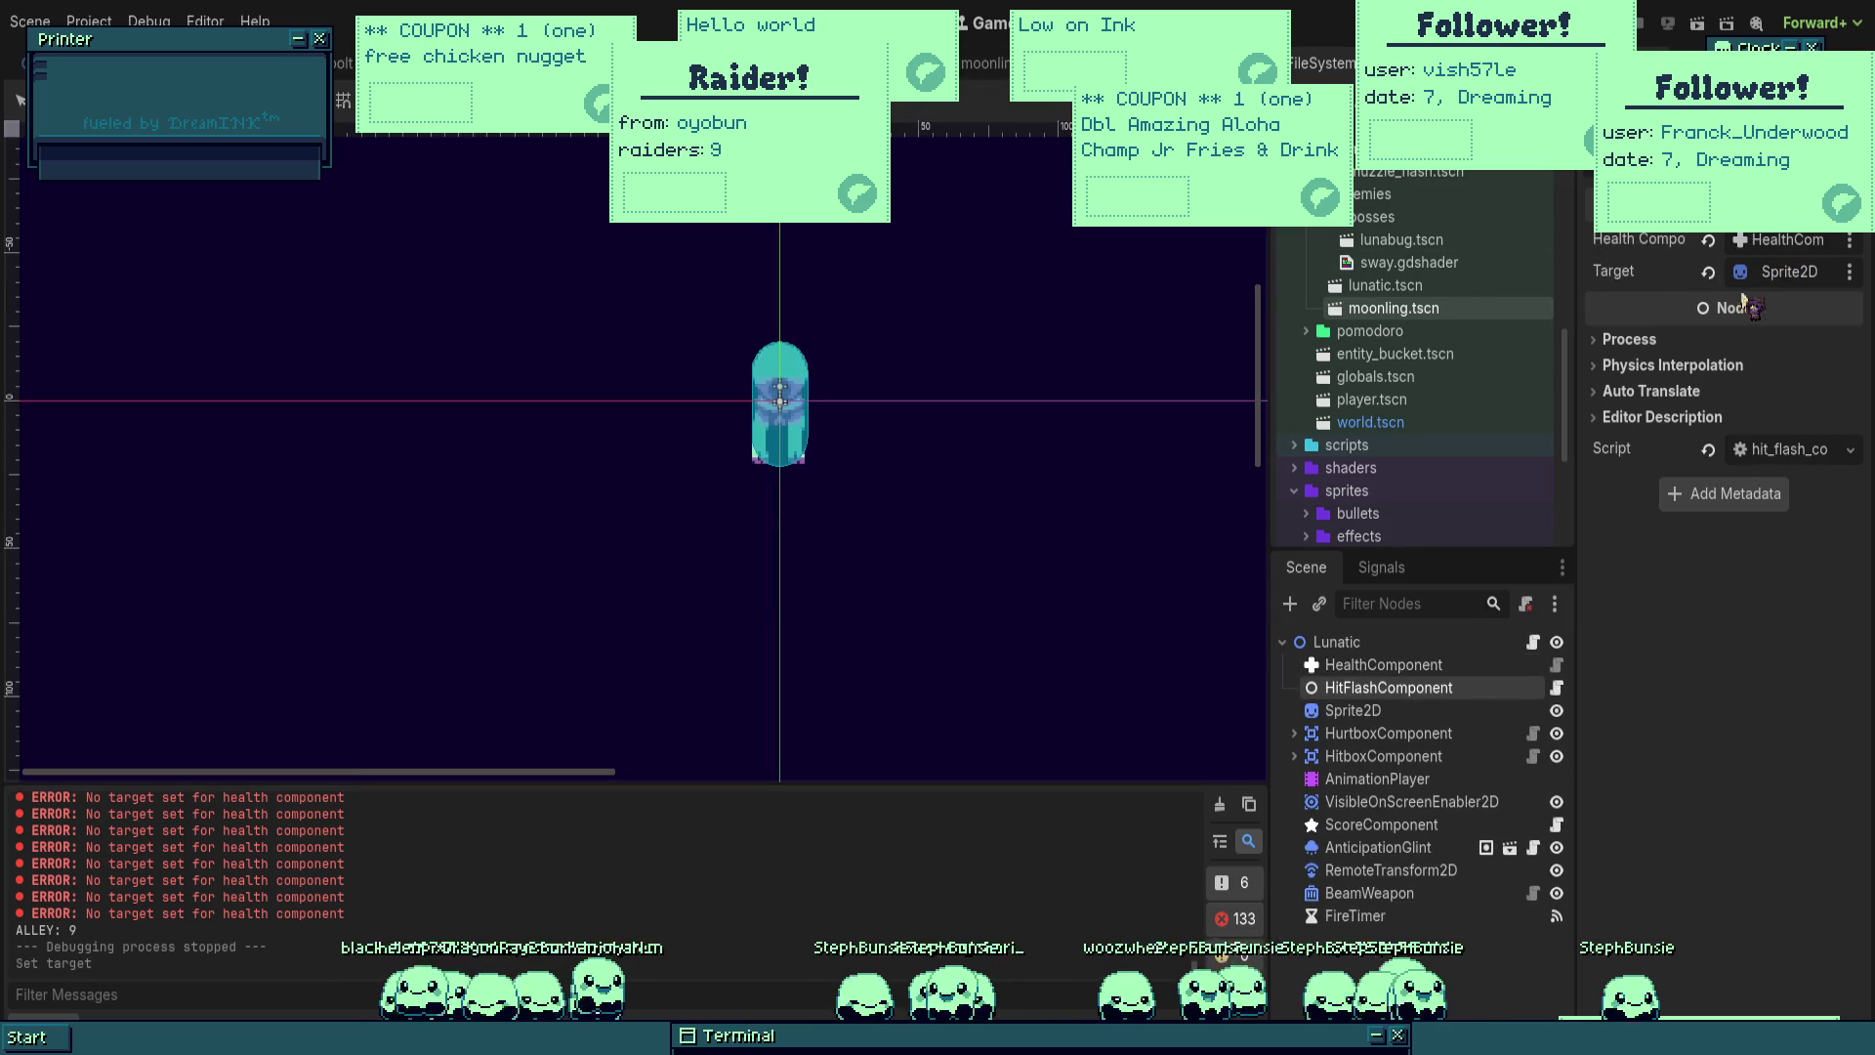
left_click(1383, 665)
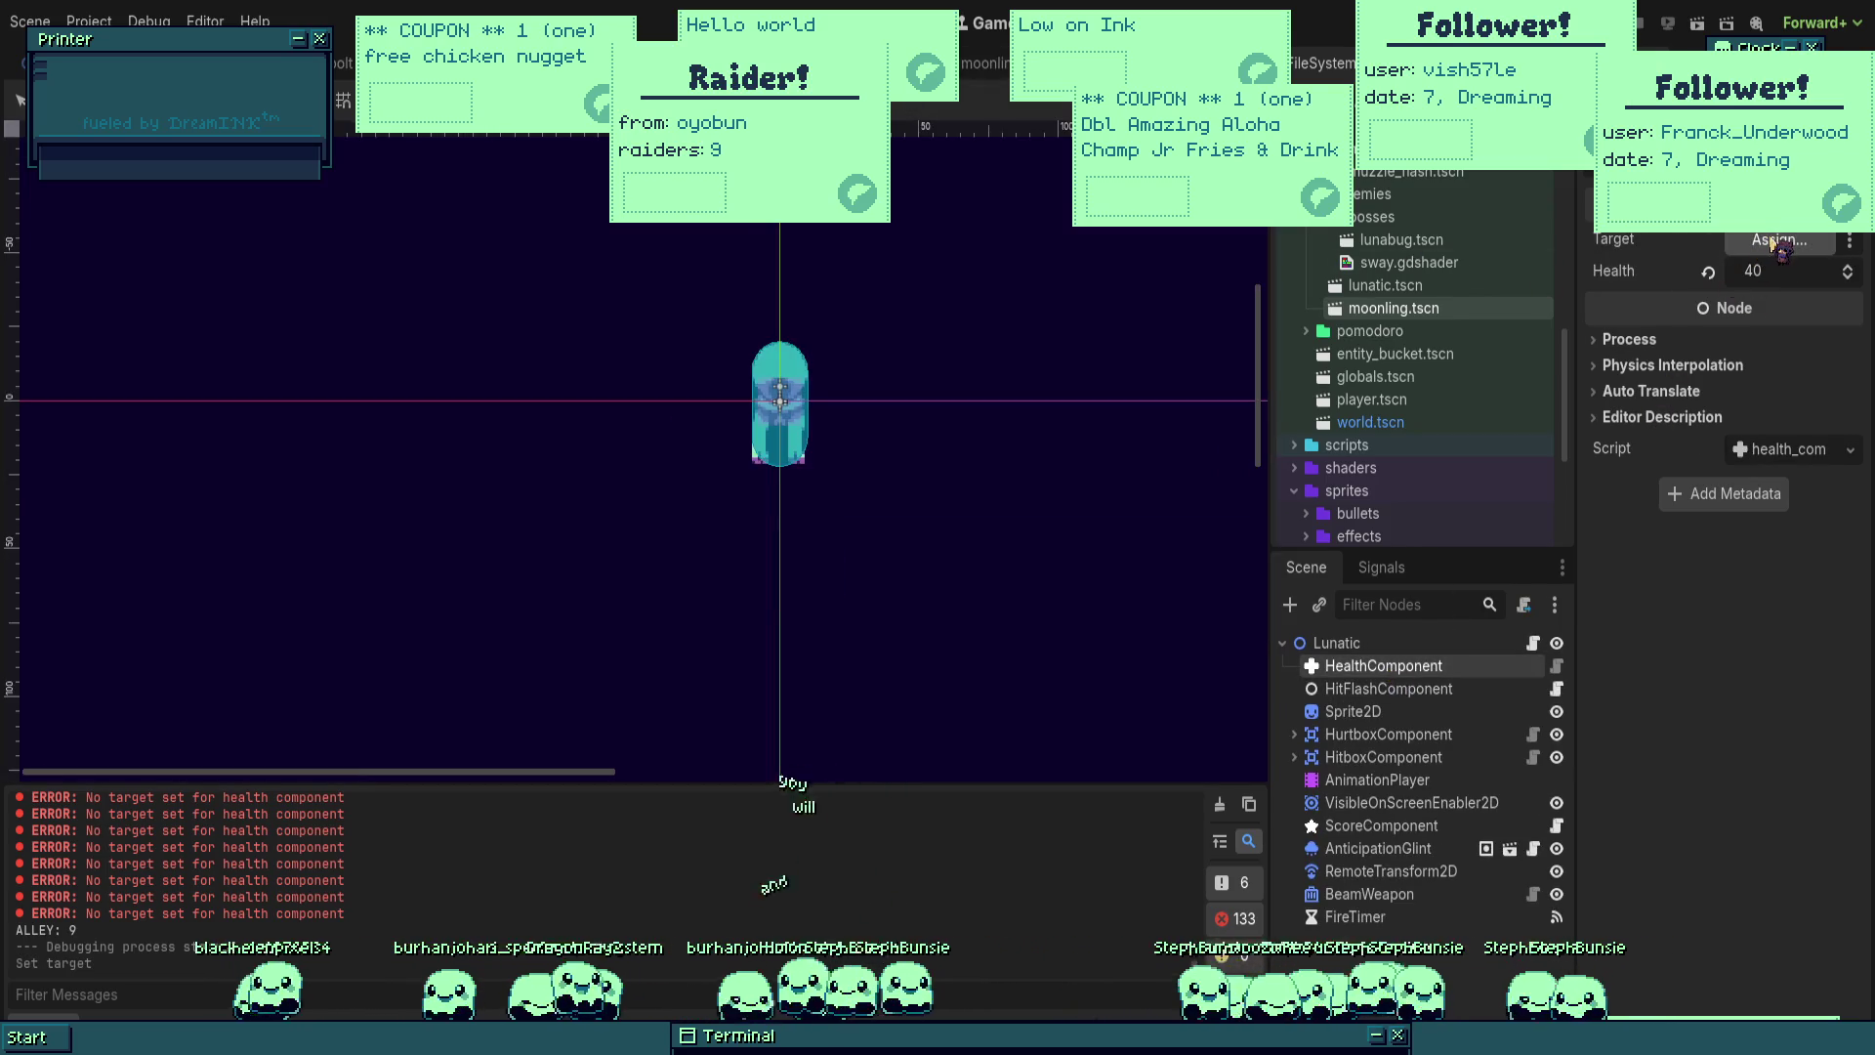
key("F5")
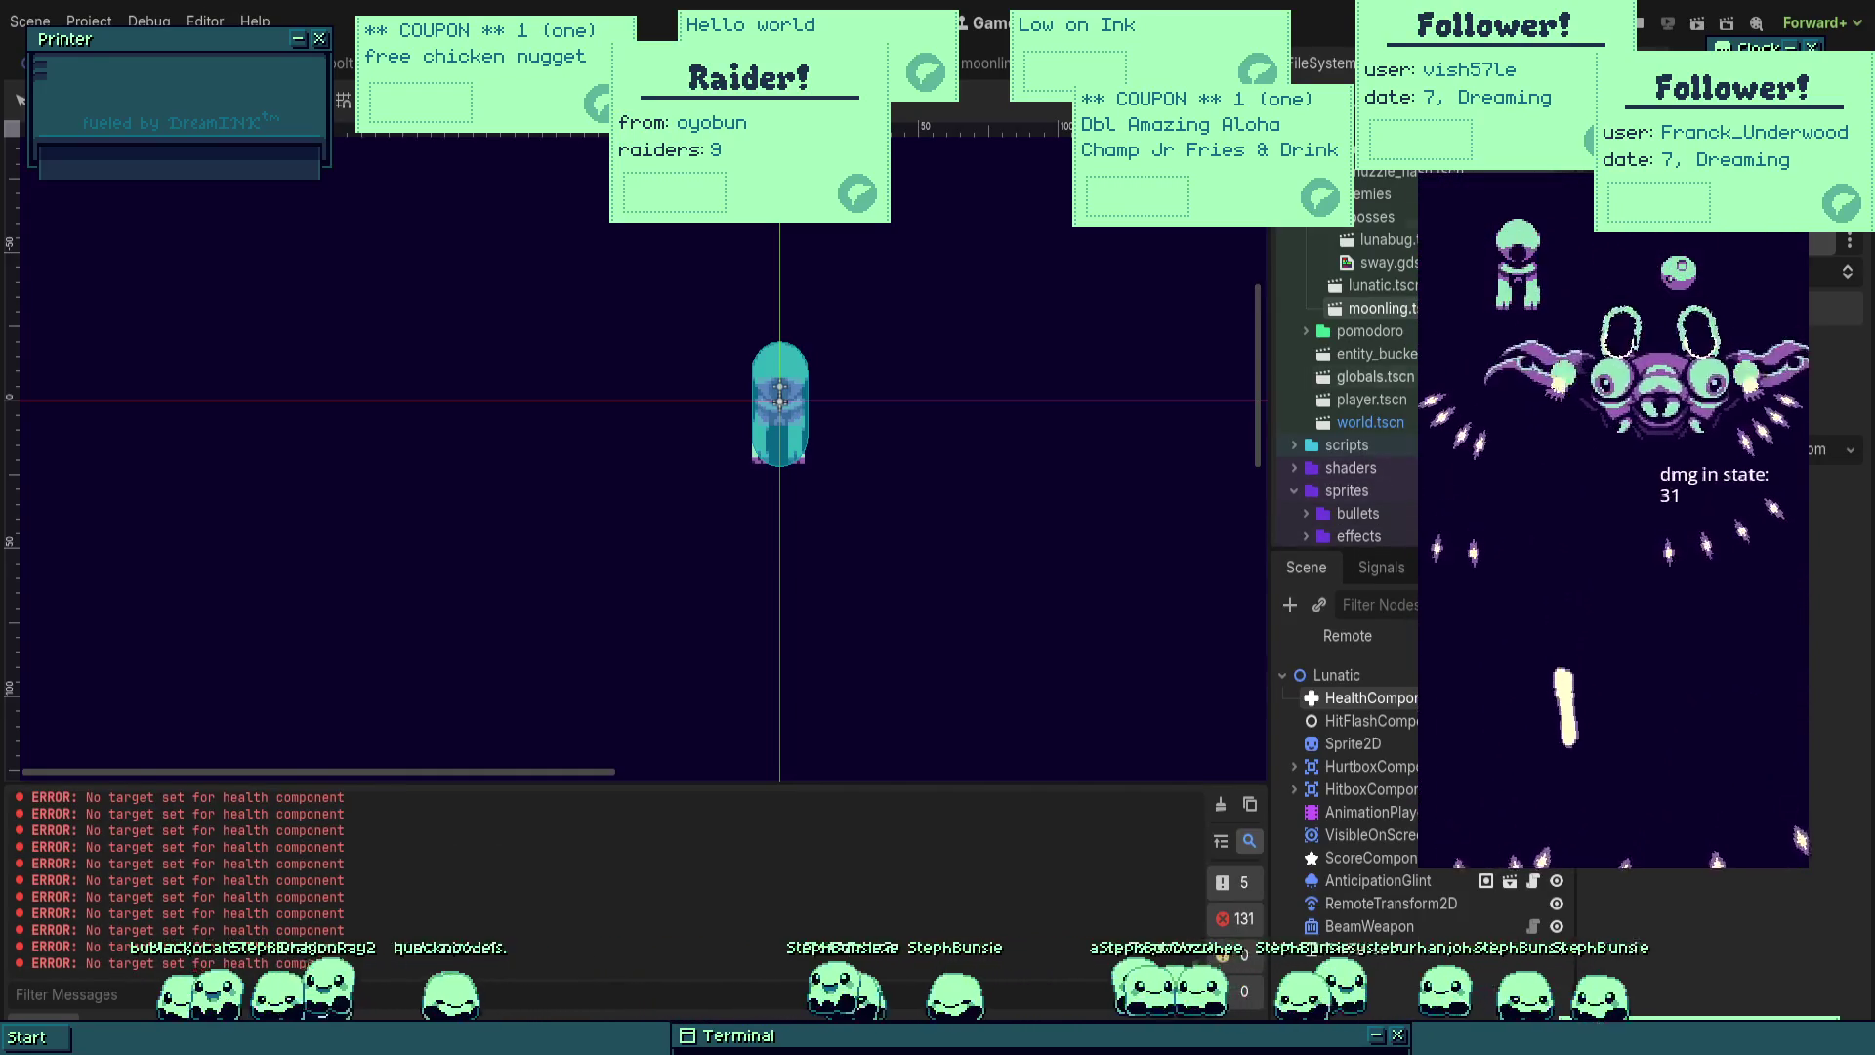
key("F8")
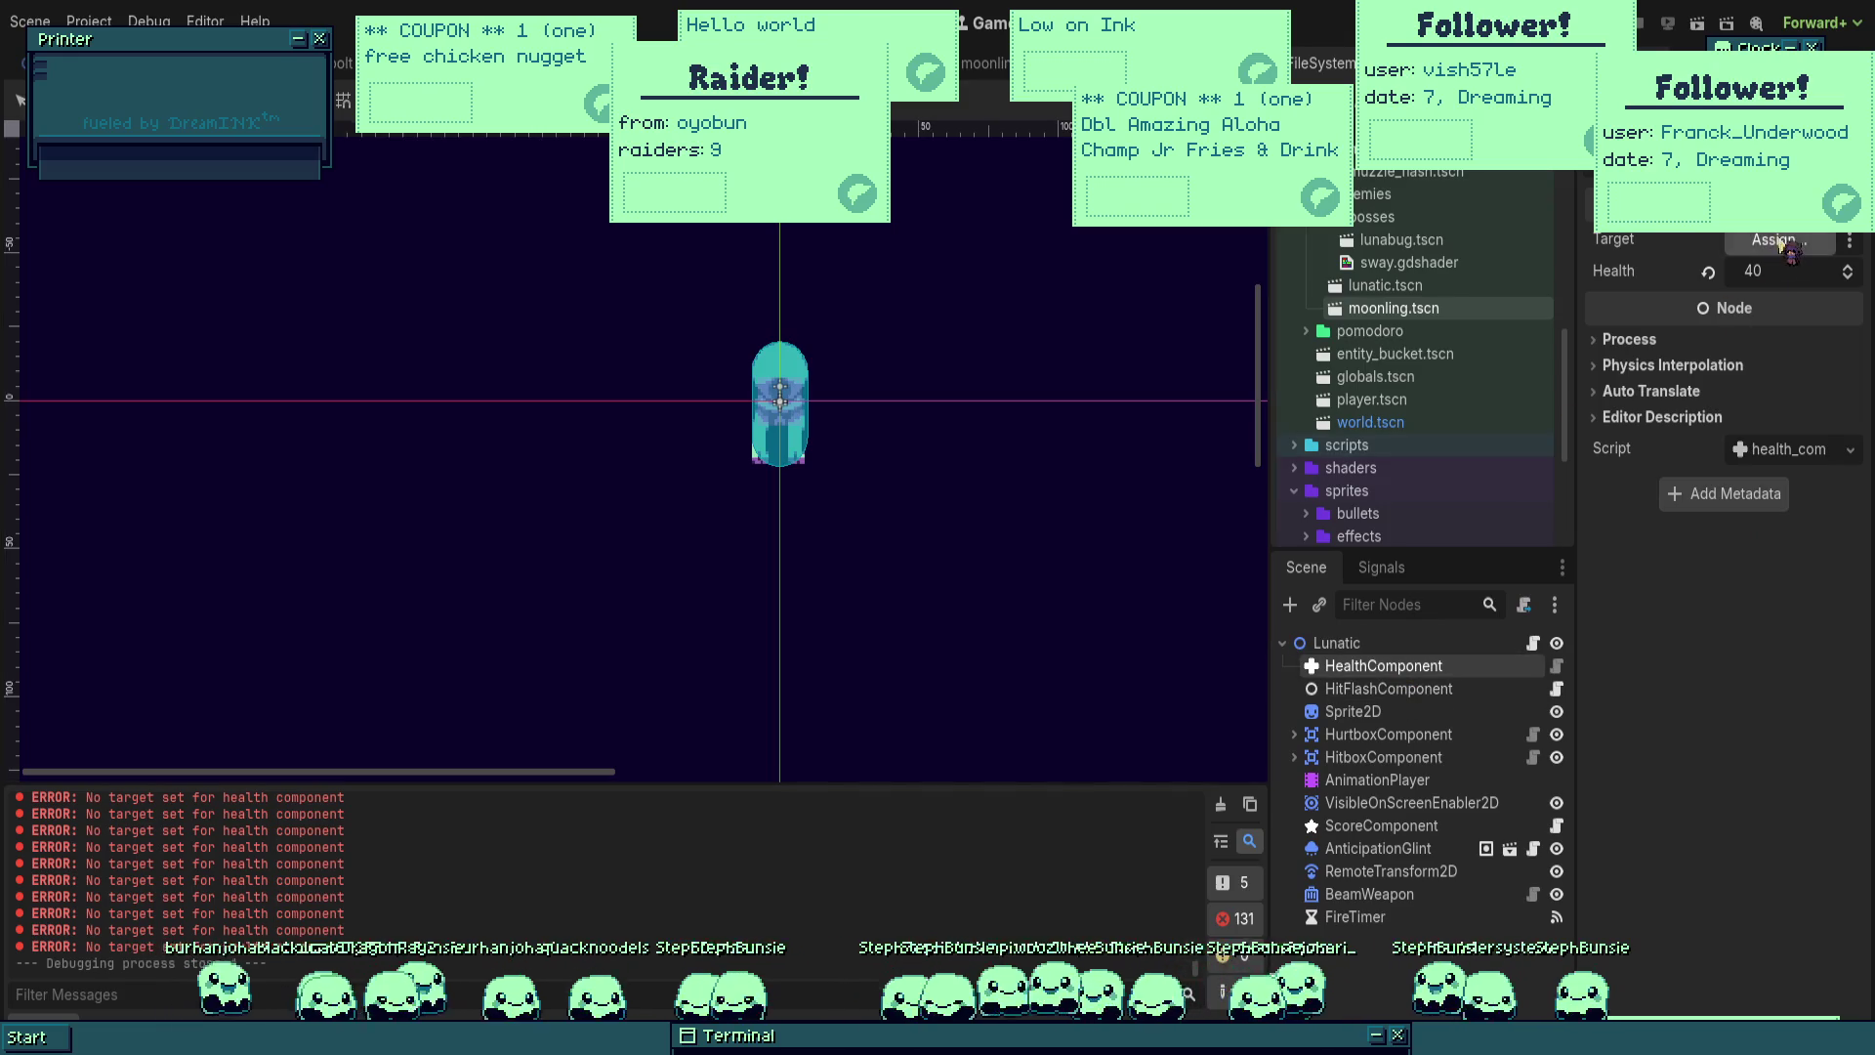
left_click(848, 286)
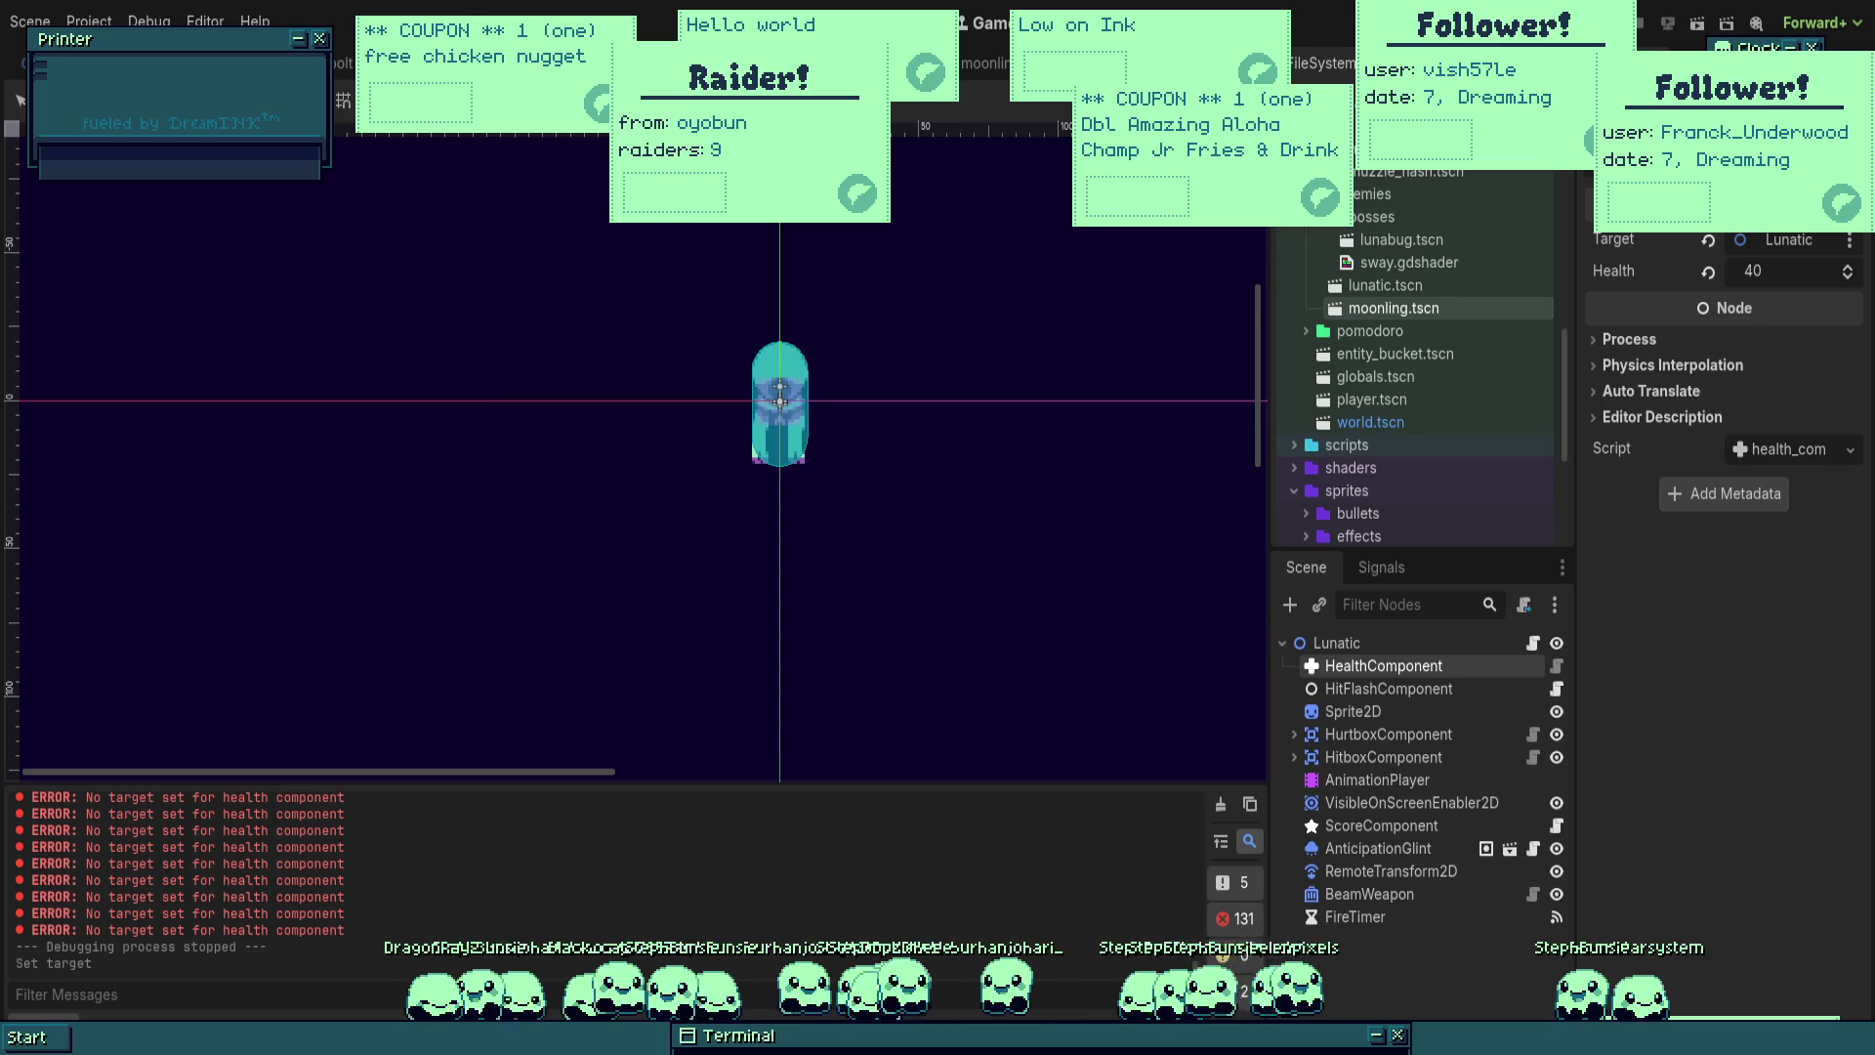